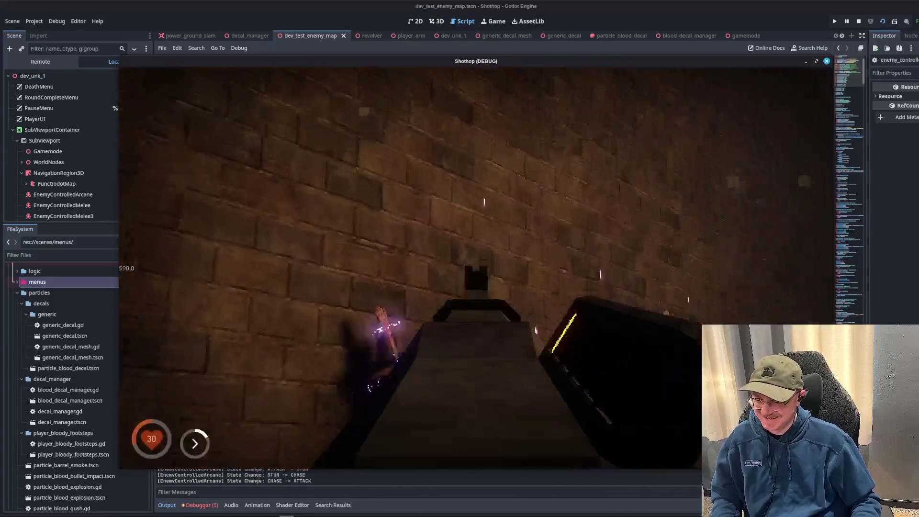
# - Fire once in the running game, pause it with Esc, and stop the test run
pyautogui.click(476, 268)
pyautogui.press('Escape')
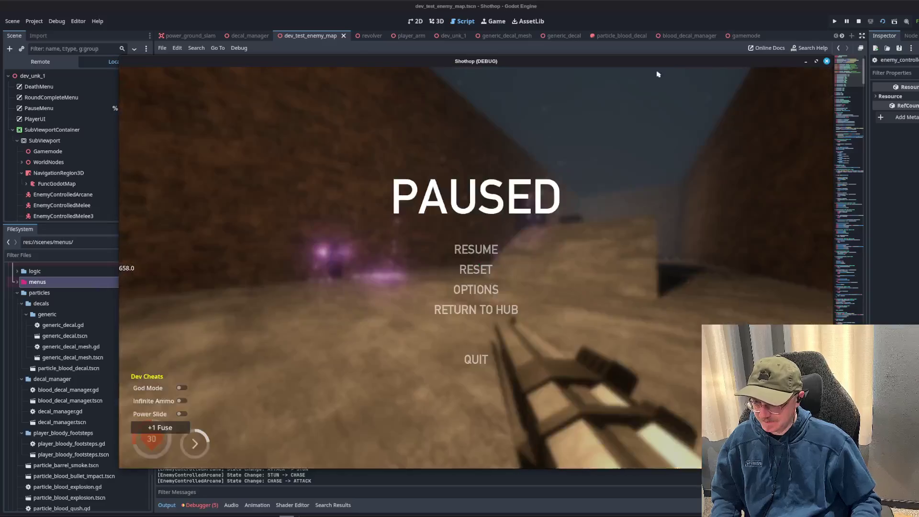
pyautogui.click(858, 21)
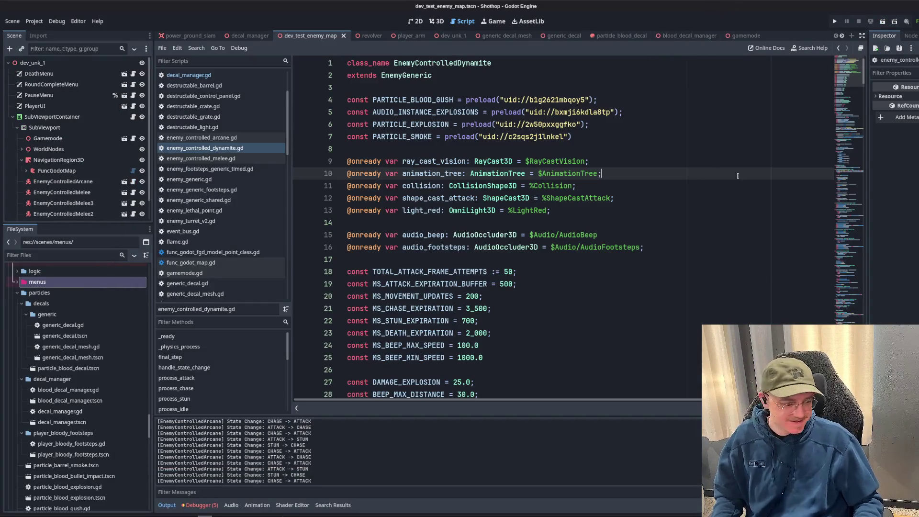
# - Look briefly at the enemy script, then switch to shotgun.gd from the scripts list
pyautogui.scroll(-4, 696, 183)
pyautogui.click(697, 185)
pyautogui.scroll(3, 219, 176)
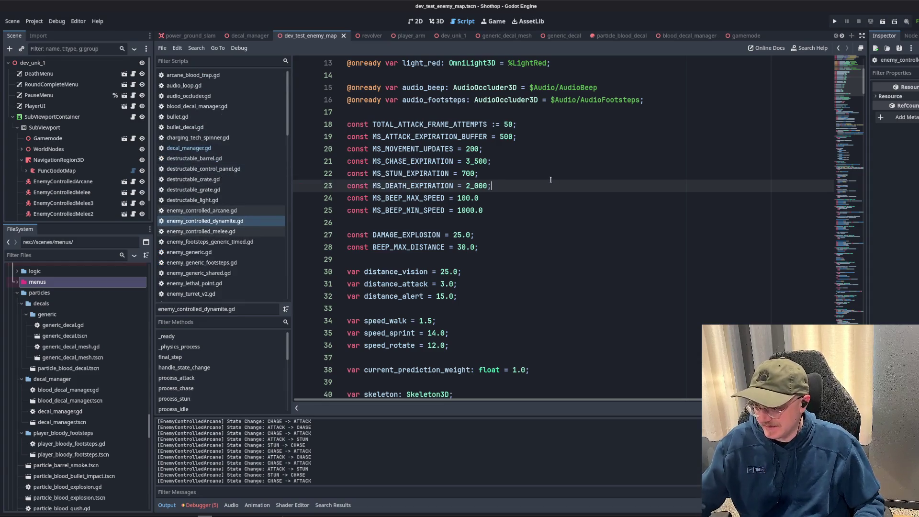
pyautogui.press('Up')
pyautogui.scroll(-10, 225, 268)
pyautogui.scroll(-9, 226, 274)
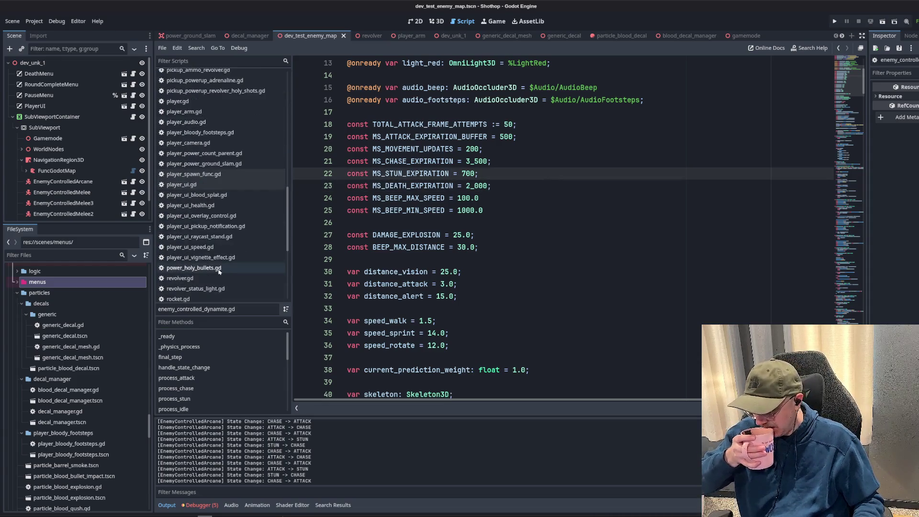
pyautogui.click(180, 234)
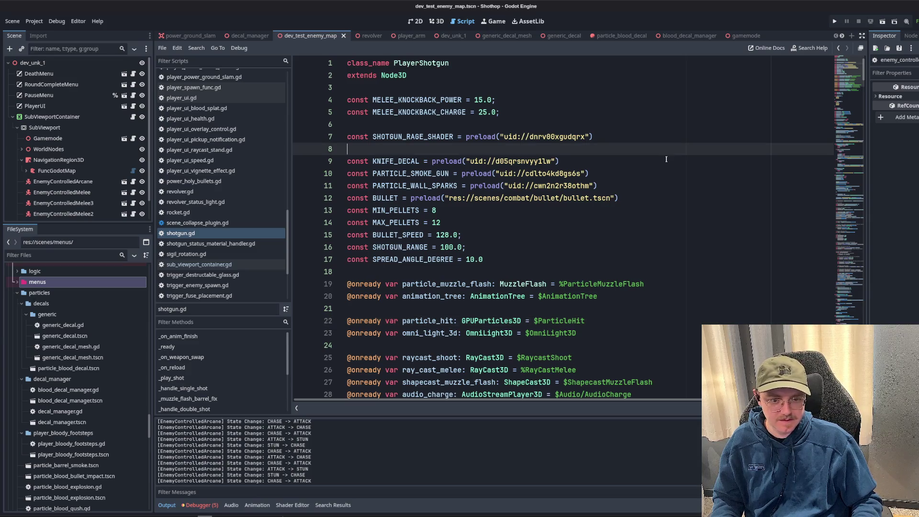
# - Jump to the end of shotgun.gd and search the script for 'blood'
pyautogui.scroll(-18, 848, 116)
pyautogui.moveTo(848, 117); pyautogui.dragTo(850, 316)
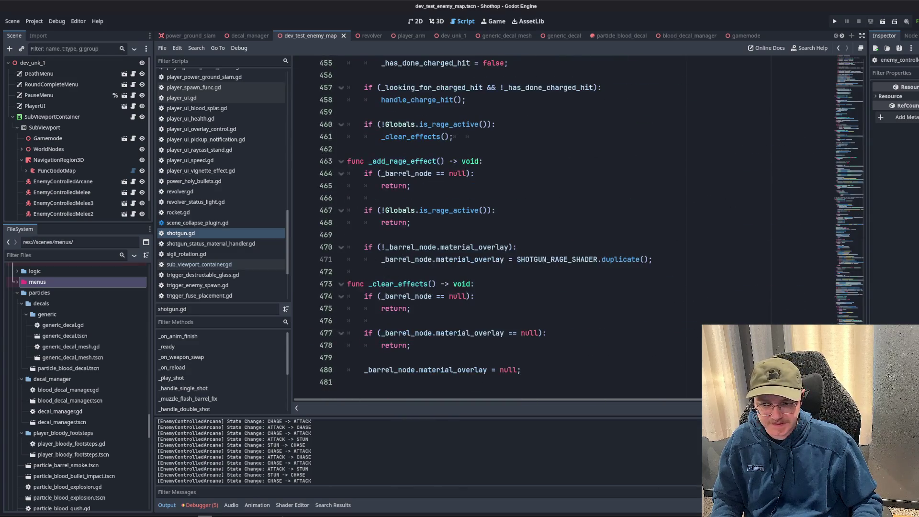
pyautogui.click(578, 300)
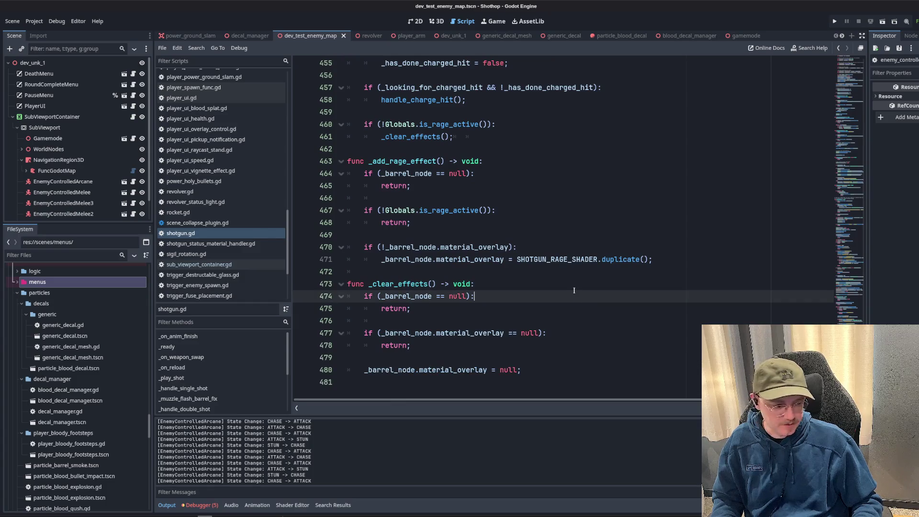
pyautogui.click(552, 223)
pyautogui.scroll(3, 550, 228)
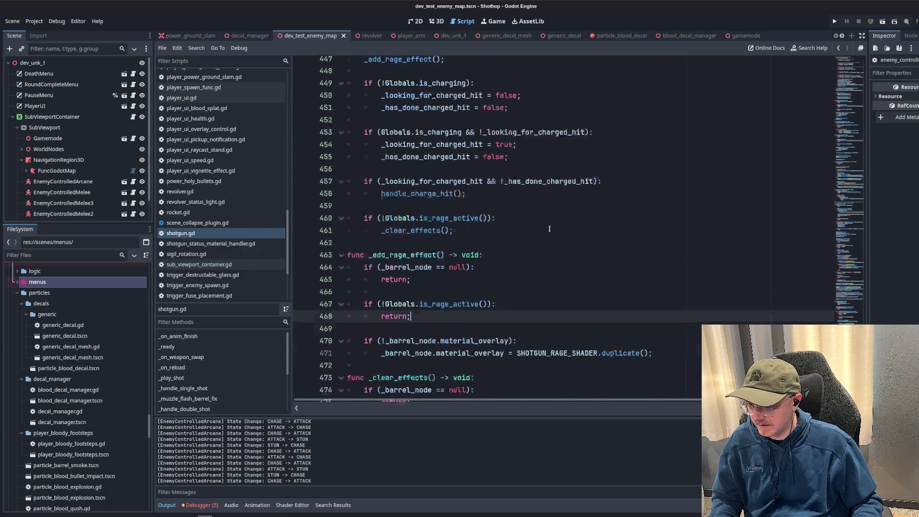
pyautogui.scroll(5, 549, 229)
pyautogui.hotkey('ctrl', 'f')
pyautogui.write('blood')
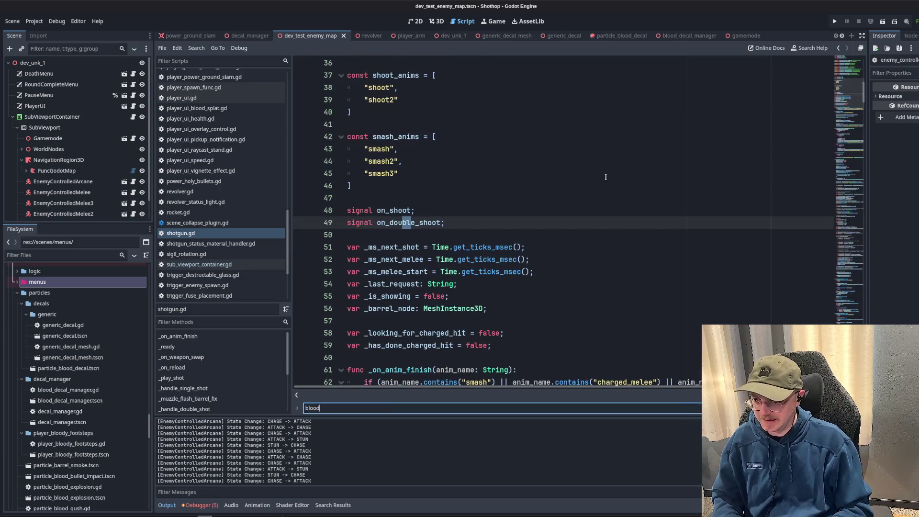
# - Filter the FileSystem dock's files by 'shotgun'
pyautogui.click(38, 245)
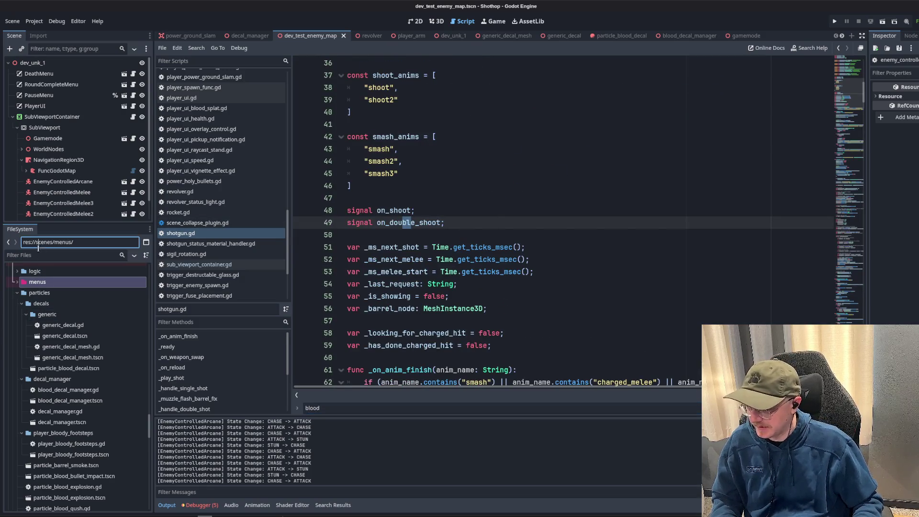
pyautogui.click(38, 256)
pyautogui.write('shotgun')
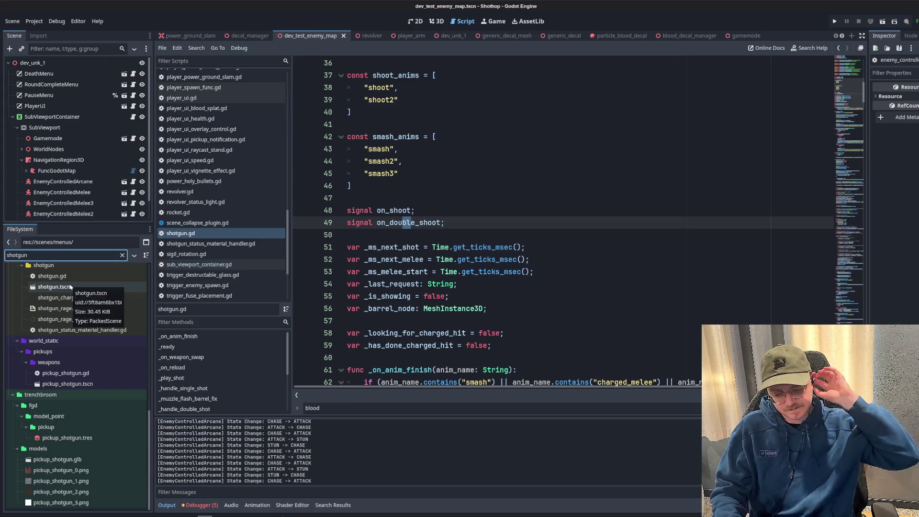
# - Read through shotgun.gd from line 48 down to around line 462
pyautogui.click(670, 211)
pyautogui.scroll(-10, 674, 231)
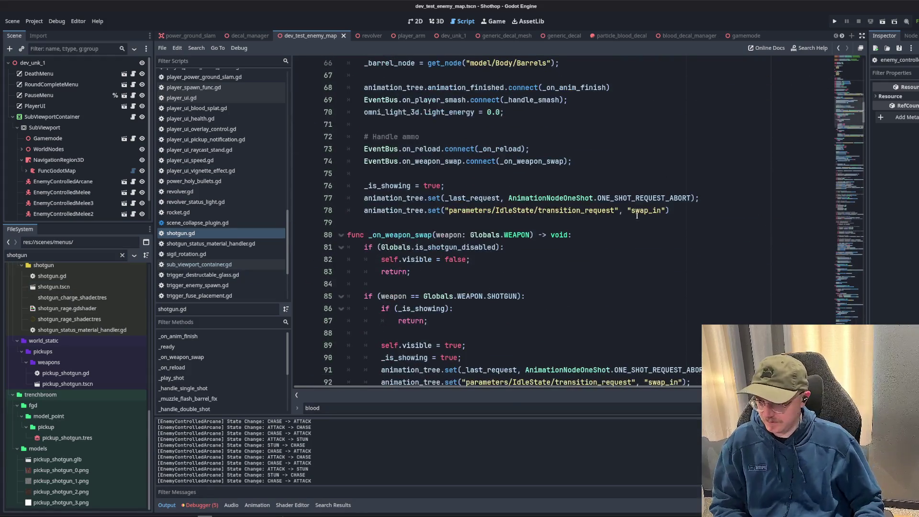
pyautogui.click(631, 210)
pyautogui.click(645, 166)
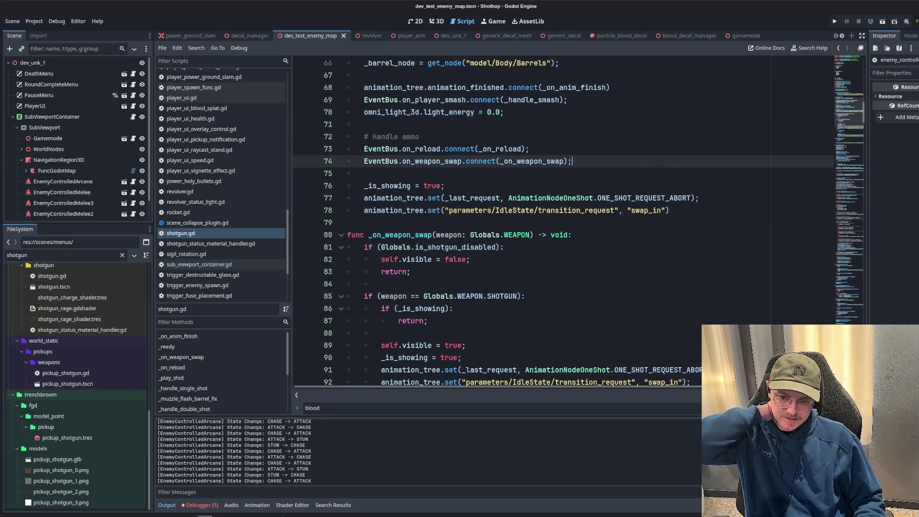
pyautogui.click(646, 231)
pyautogui.scroll(-6, 646, 228)
pyautogui.scroll(-11, 646, 227)
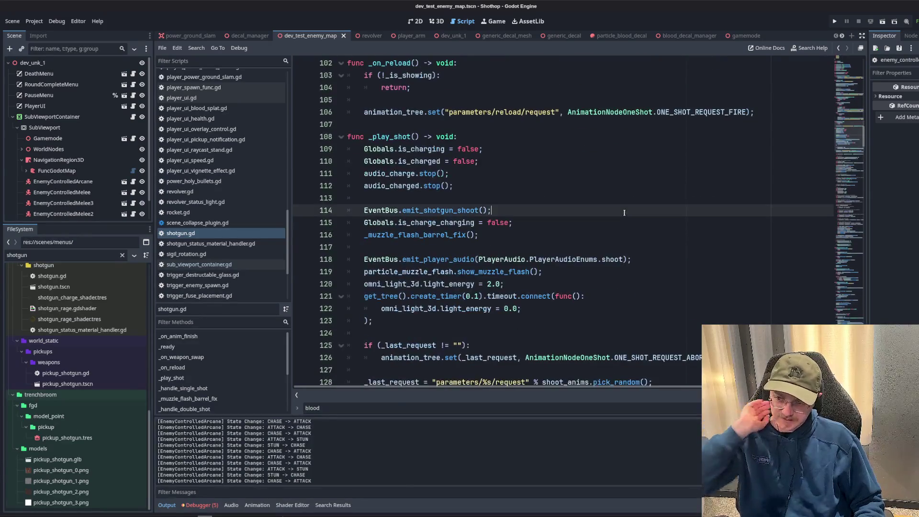
pyautogui.scroll(-7, 544, 175)
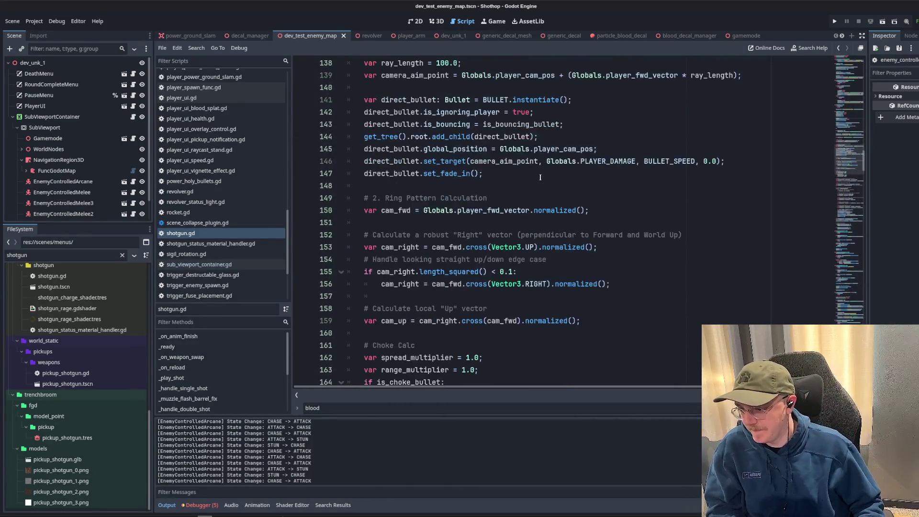
pyautogui.click(835, 228)
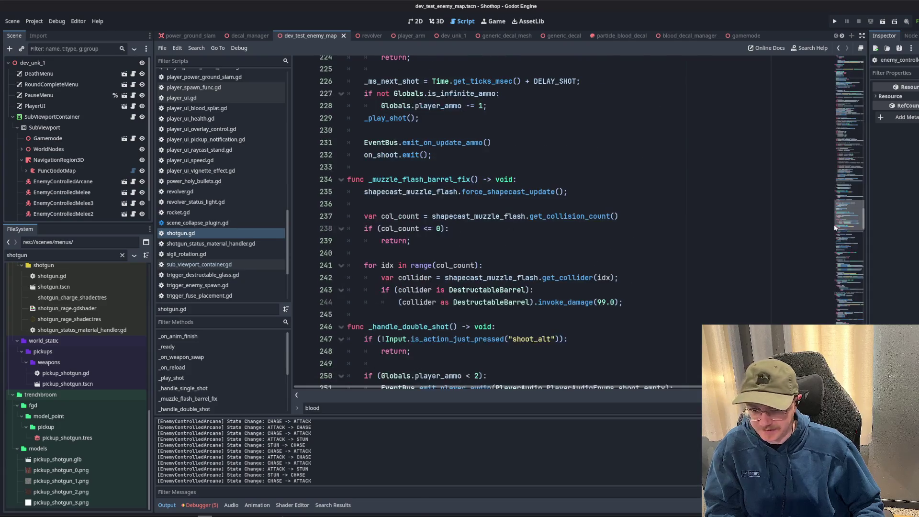
pyautogui.moveTo(835, 228); pyautogui.dragTo(839, 311)
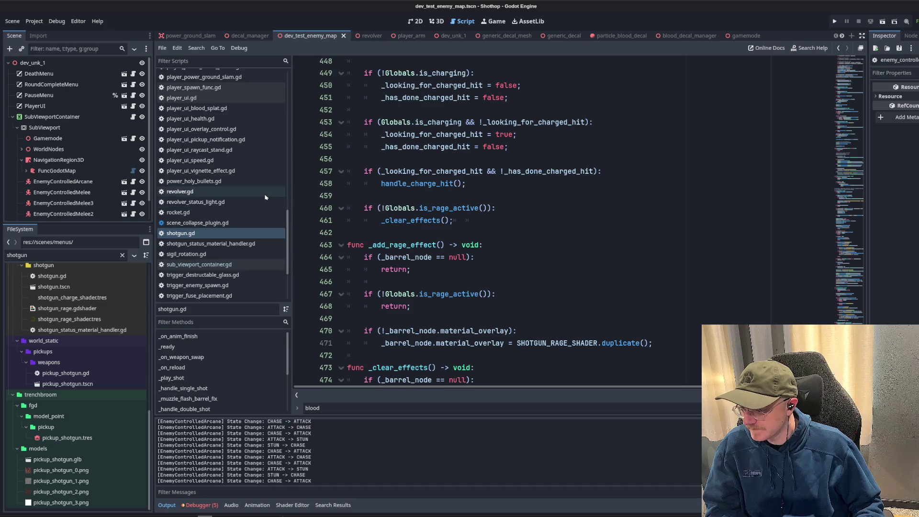
pyautogui.click(585, 232)
# - Search shotgun.gd for 'bloo', then open the shotgun.tscn scene
pyautogui.hotkey('ctrl', 'f')
pyautogui.write('bloo')
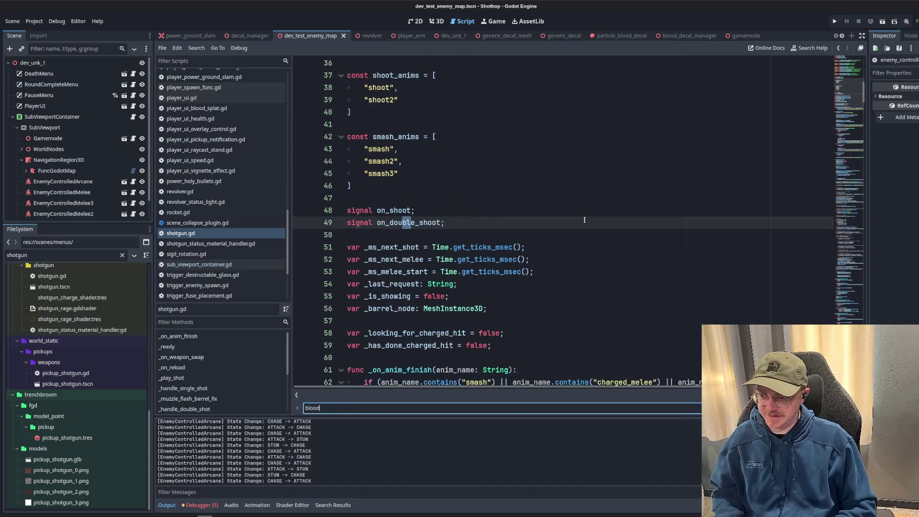
pyautogui.click(585, 220)
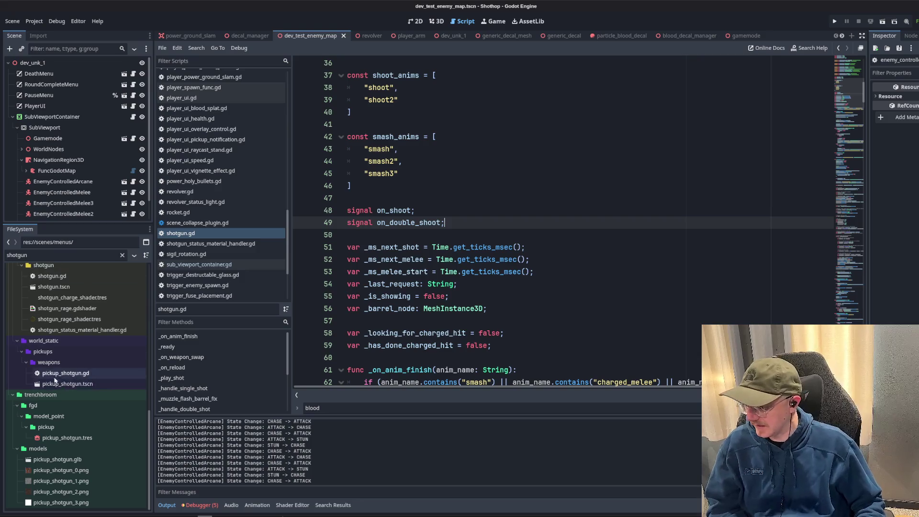
pyautogui.doubleClick(54, 287)
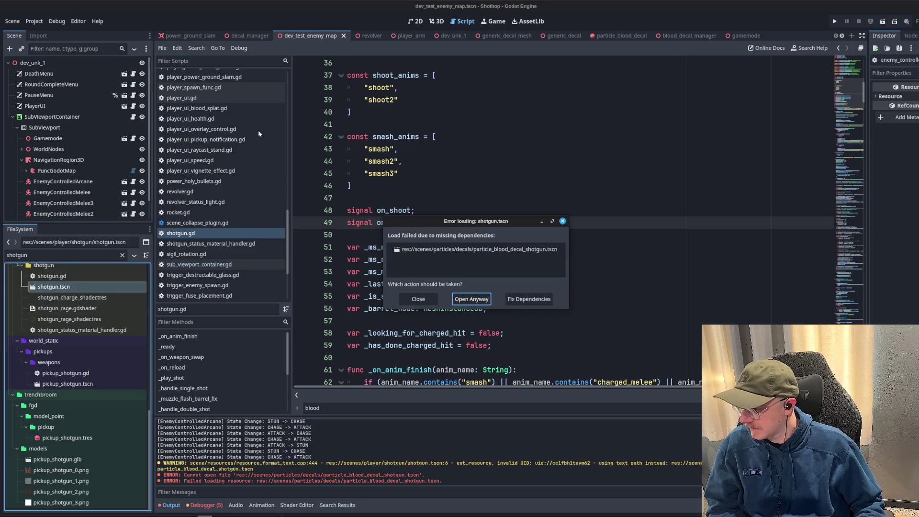
# - Open shotgun.tscn despite missing dependencies and select its ParticleBloodShotgun node
pyautogui.click(471, 299)
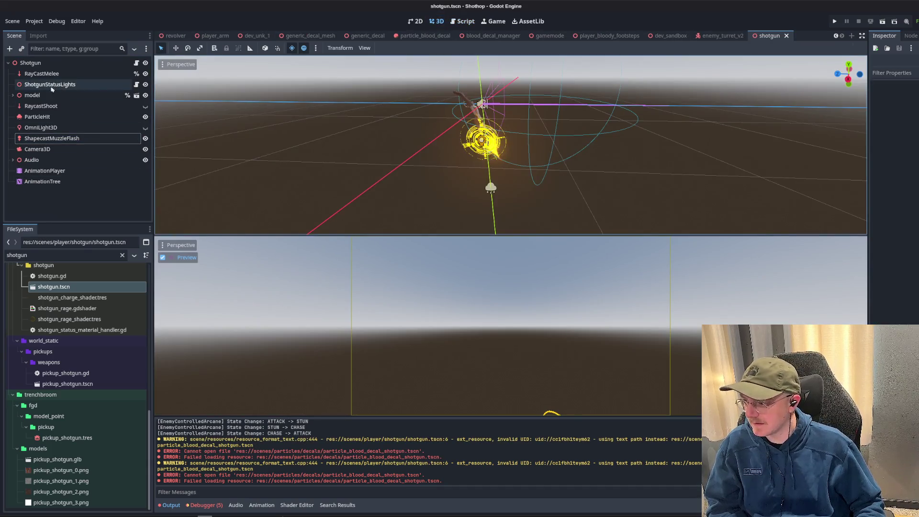
pyautogui.click(12, 95)
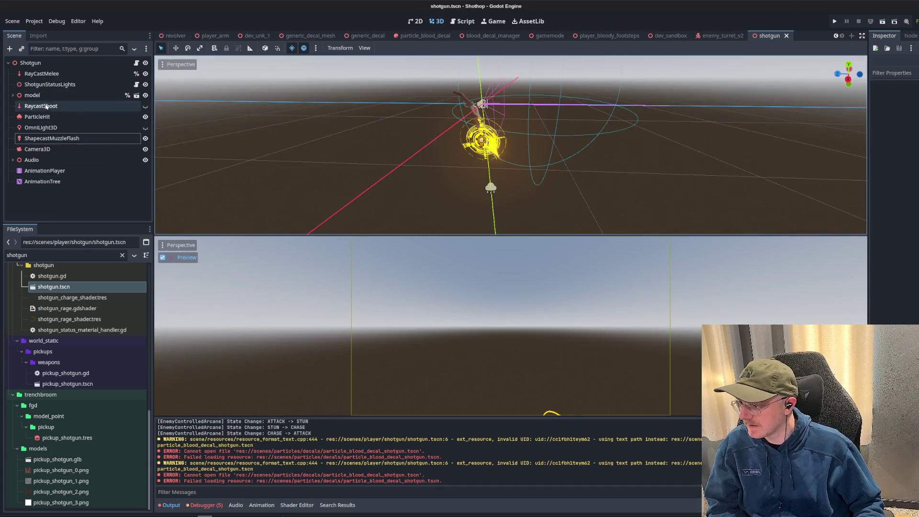
pyautogui.click(12, 97)
pyautogui.click(11, 97)
pyautogui.click(53, 117)
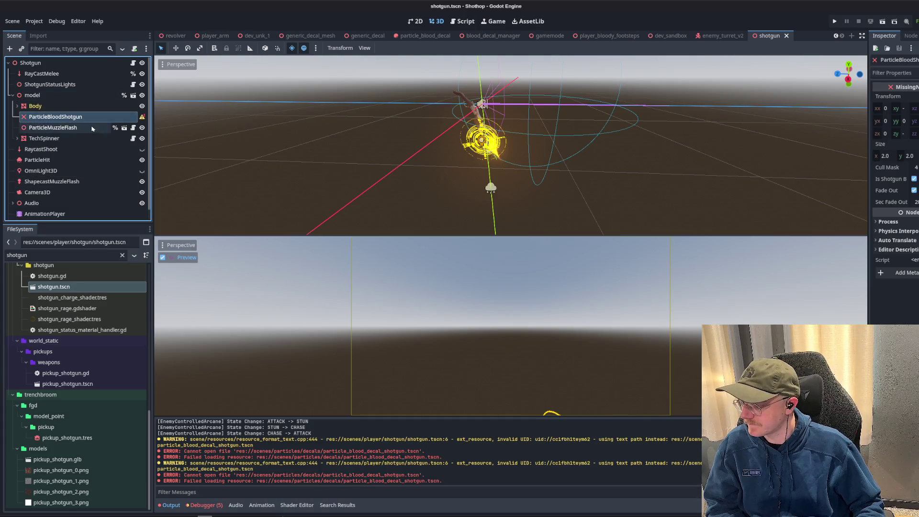
# - Search the Shotgun node's script for 'ParticleBblood', close the find bar, and show the Debugger
pyautogui.click(133, 84)
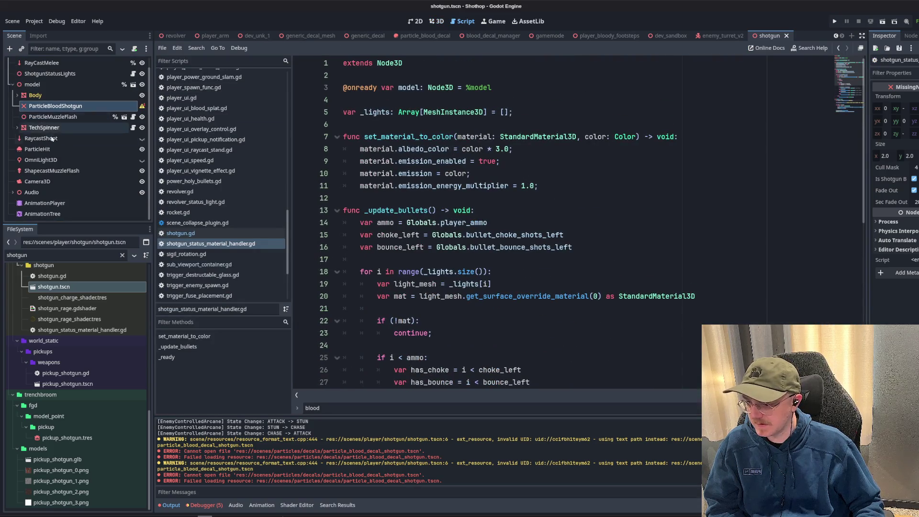
pyautogui.click(133, 63)
pyautogui.scroll(5, 534, 144)
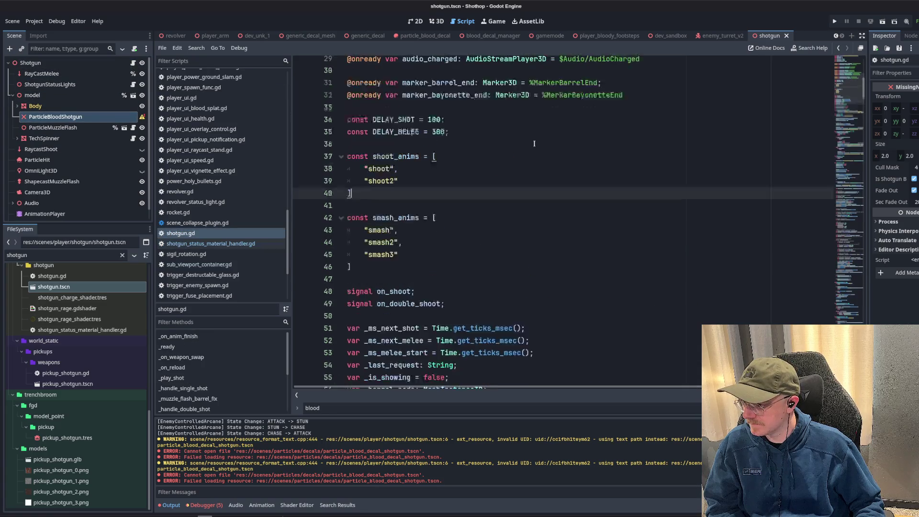
pyautogui.hotkey('ctrl', 'f')
pyautogui.write('Particle')
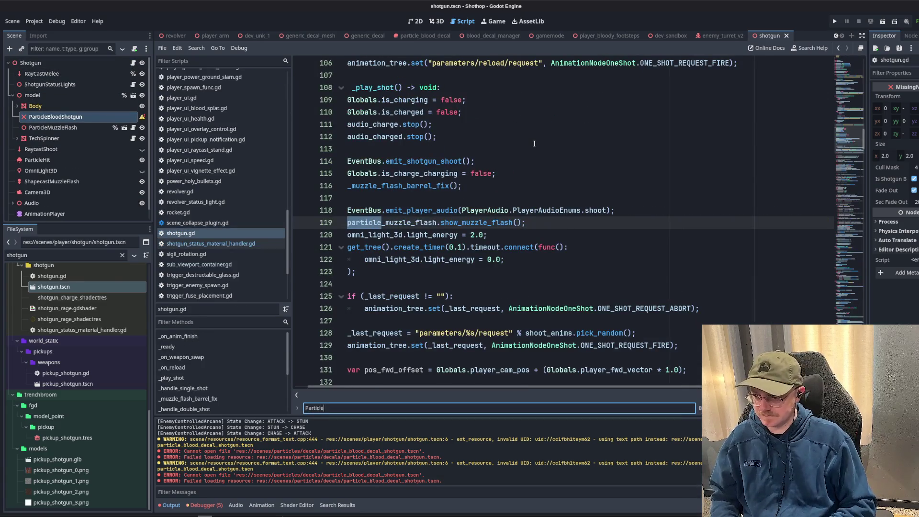
pyautogui.write('Bblood')
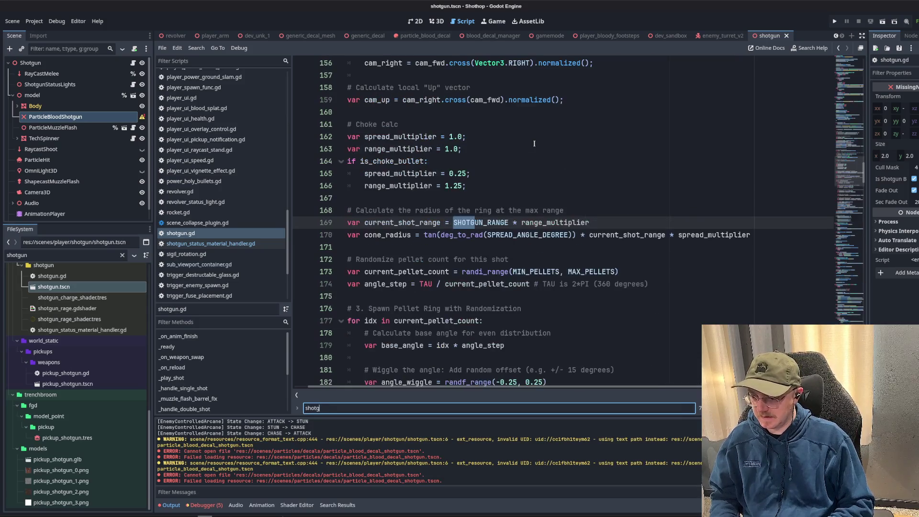
pyautogui.hotkey('ctrl', 'BackSpace')
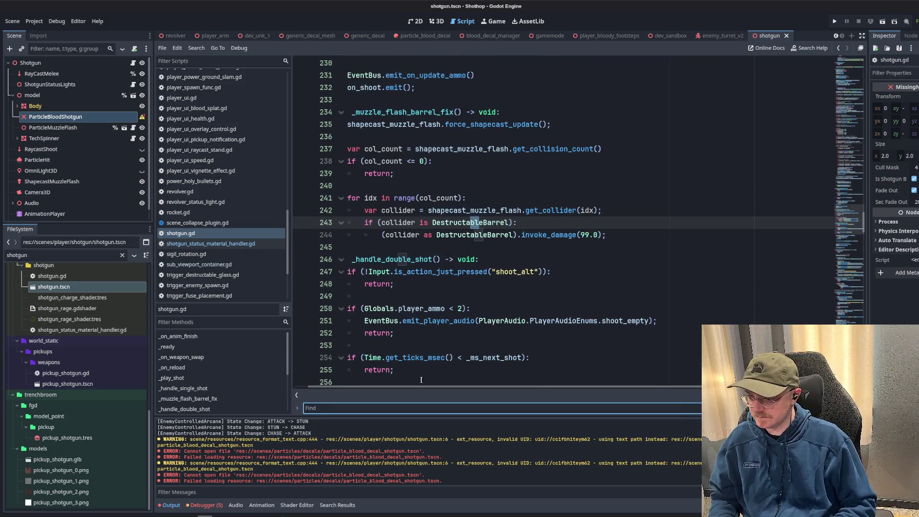
pyautogui.scroll(10, 534, 144)
pyautogui.press('Escape')
pyautogui.scroll(15, 372, 383)
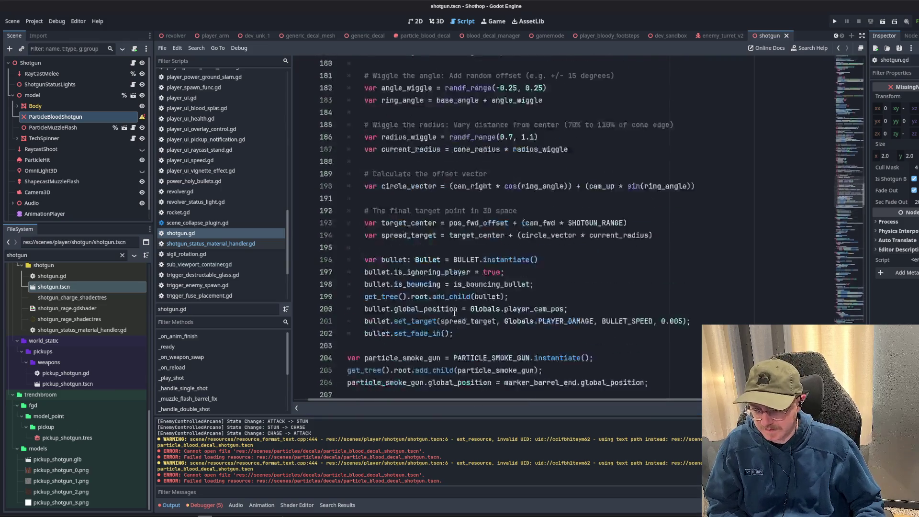
pyautogui.click(207, 505)
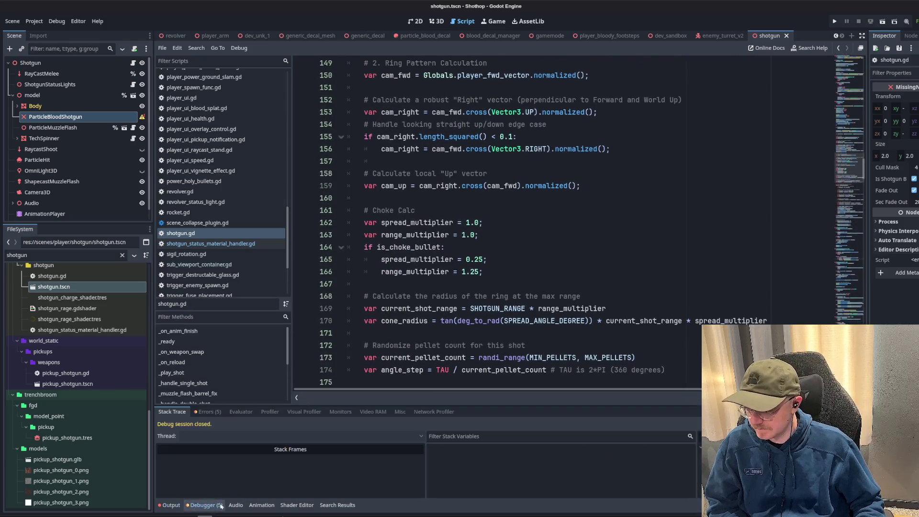
# - Inspect the Errors list, expanding the shotgun.tscn parse, failed-load and cannot-open-file errors
pyautogui.click(206, 412)
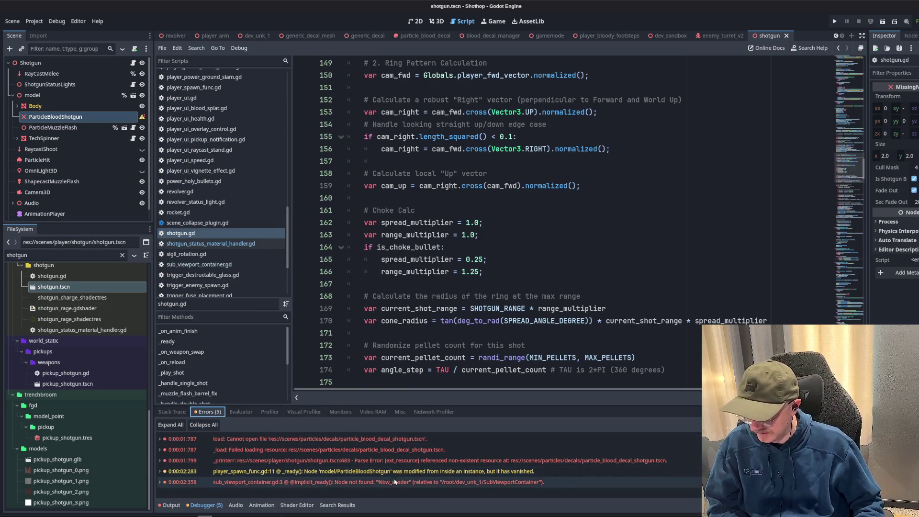
pyautogui.doubleClick(335, 461)
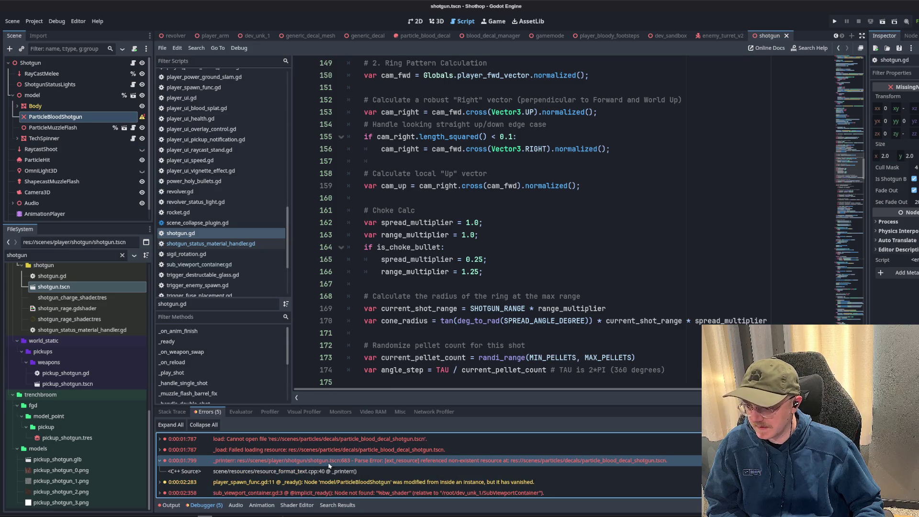
pyautogui.doubleClick(331, 463)
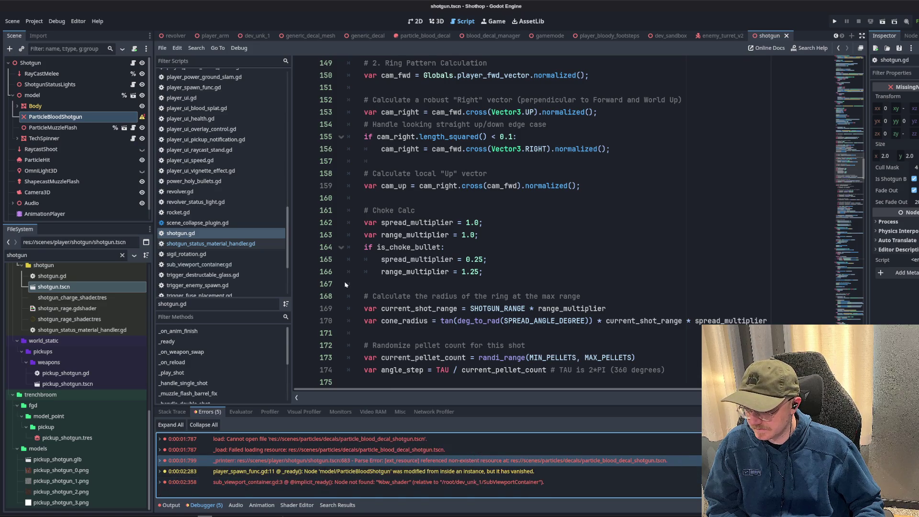
pyautogui.doubleClick(261, 450)
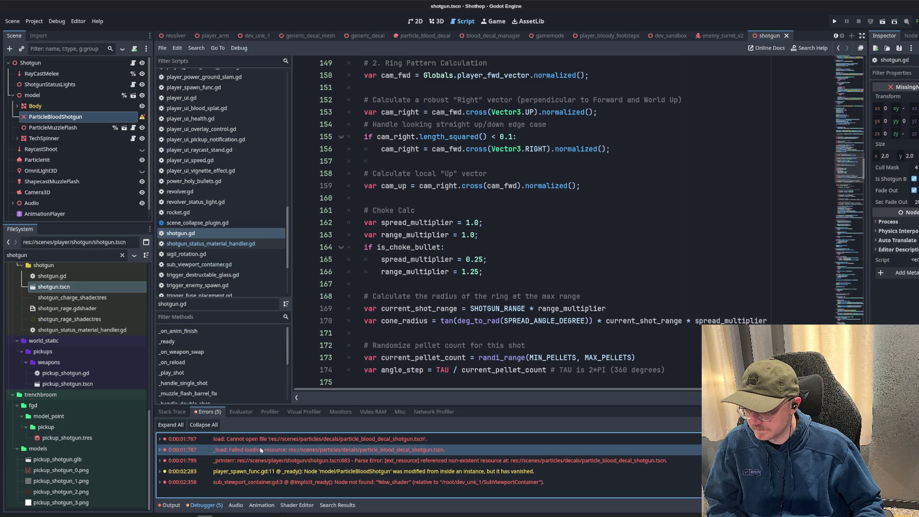
pyautogui.scroll(20, 453, 287)
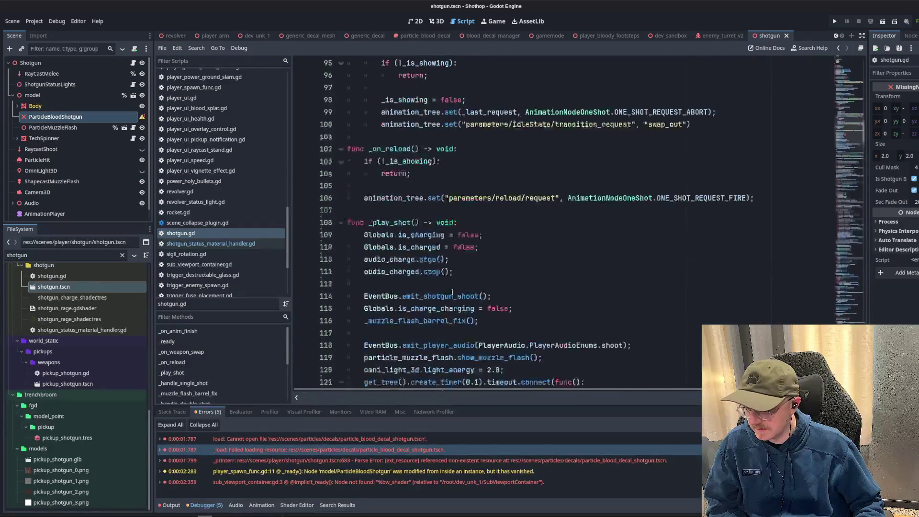
pyautogui.scroll(8, 453, 287)
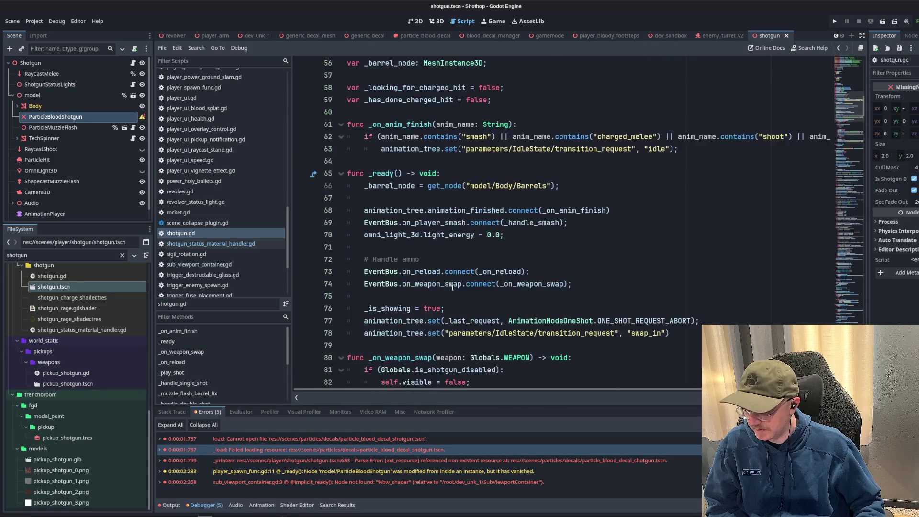
pyautogui.click(263, 441)
pyautogui.doubleClick(263, 444)
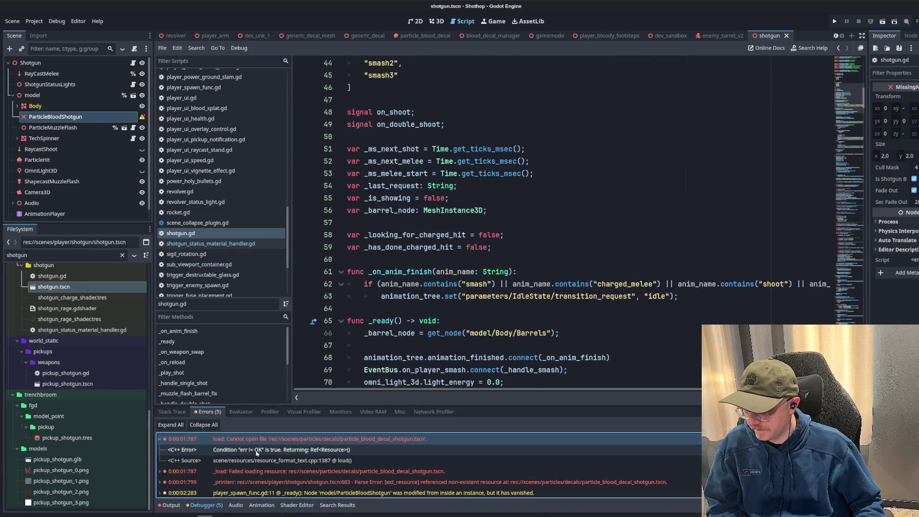
pyautogui.doubleClick(261, 446)
pyautogui.scroll(4, 544, 223)
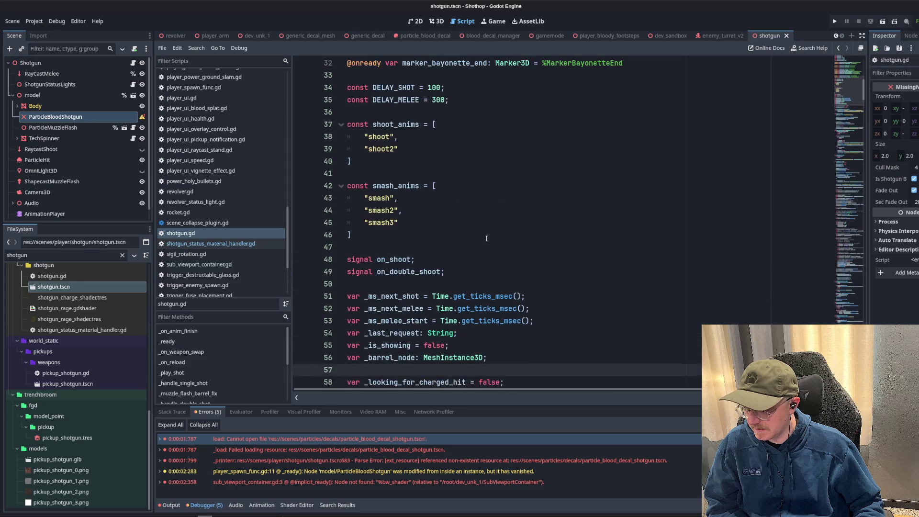
# - Select ParticleBloodShotgun in the Scene tree and switch to the 3D workspace
pyautogui.click(544, 235)
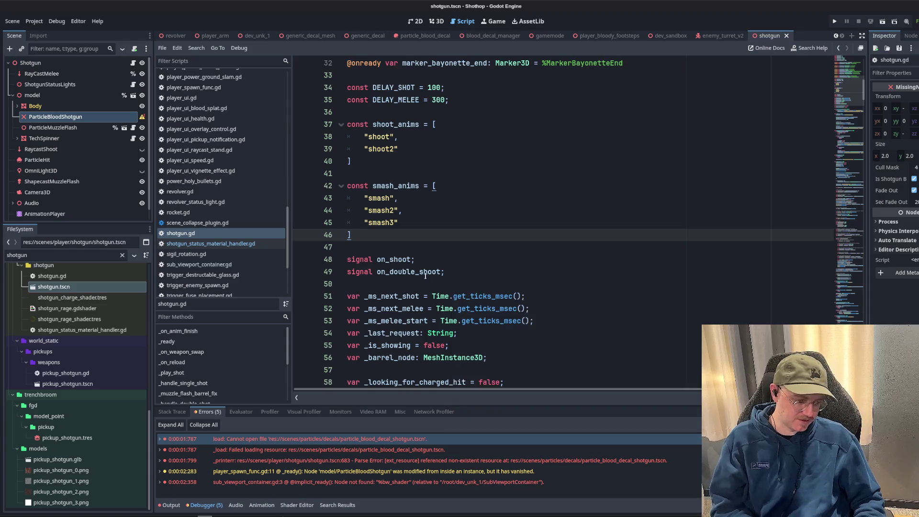
pyautogui.click(50, 126)
pyautogui.click(51, 116)
pyautogui.click(436, 21)
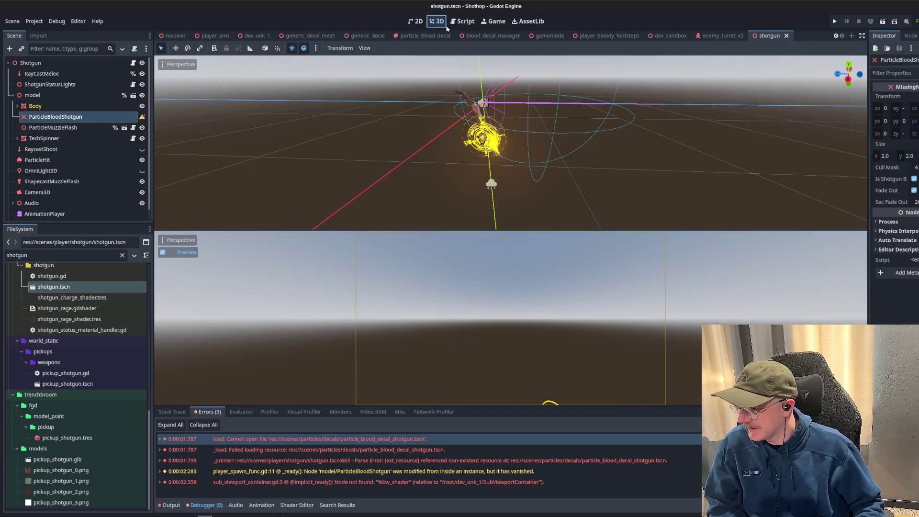
# - Orbit around the shotgun model, select the Body node, and launch the Nemo file manager
pyautogui.scroll(5, 479, 143)
pyautogui.moveTo(526, 119)
pyautogui.mouseDown()
pyautogui.moveTo(441, 119)
pyautogui.moveTo(464, 119)
pyautogui.mouseUp()
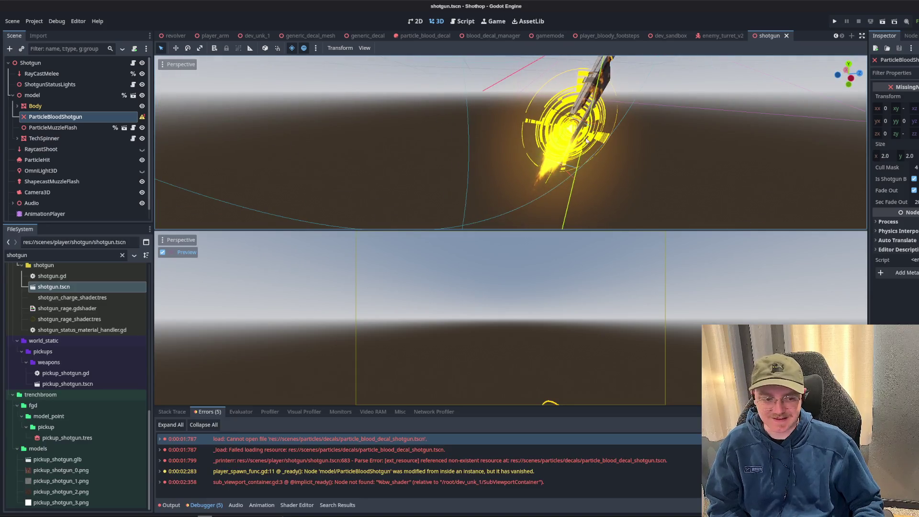
pyautogui.moveTo(588, 140); pyautogui.dragTo(550, 144)
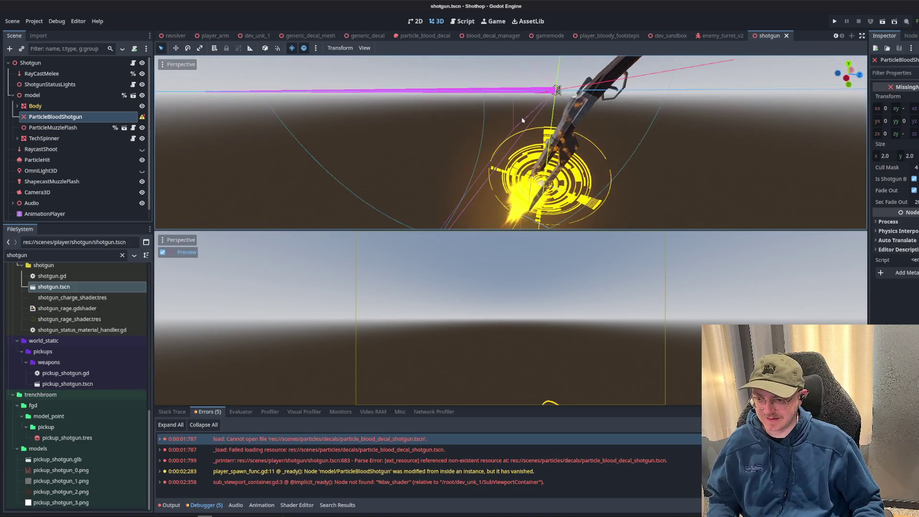
pyautogui.click(50, 106)
pyautogui.click(49, 116)
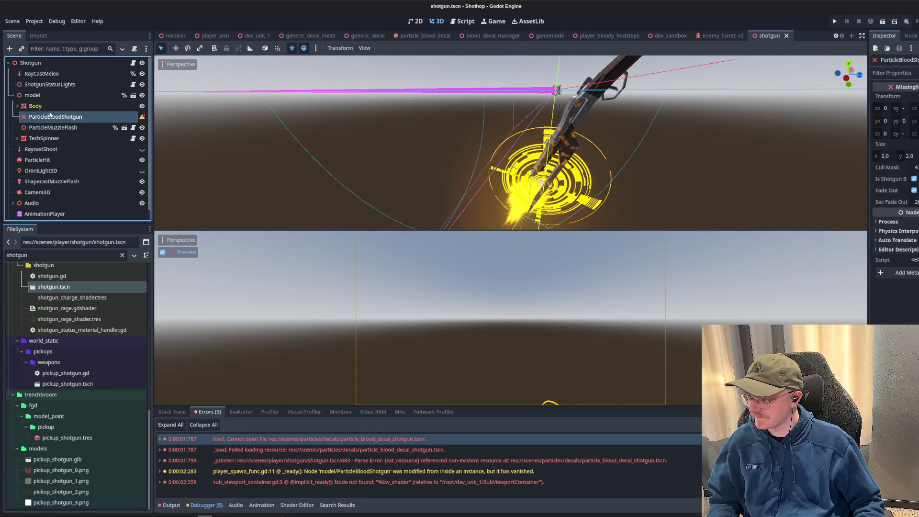
pyautogui.click(47, 109)
pyautogui.press('super+e')
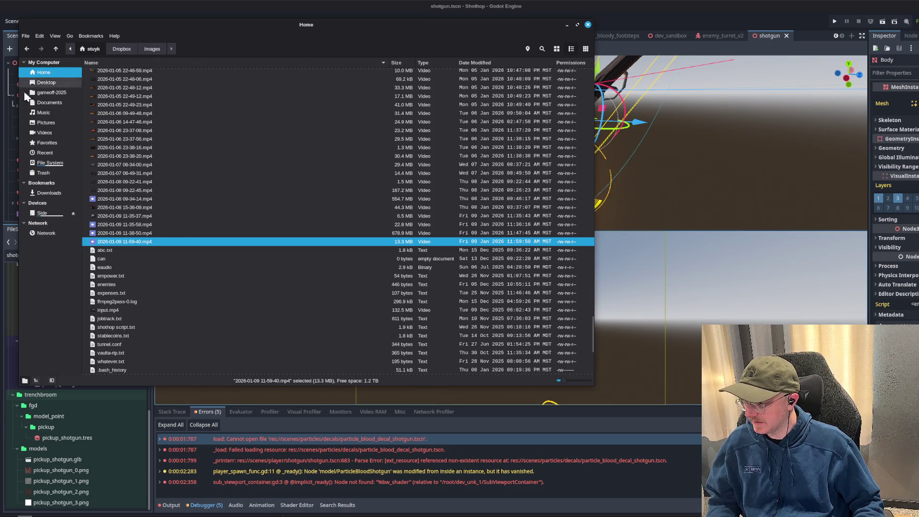
# - Open the Trash folder and sort its contents by name
pyautogui.click(44, 173)
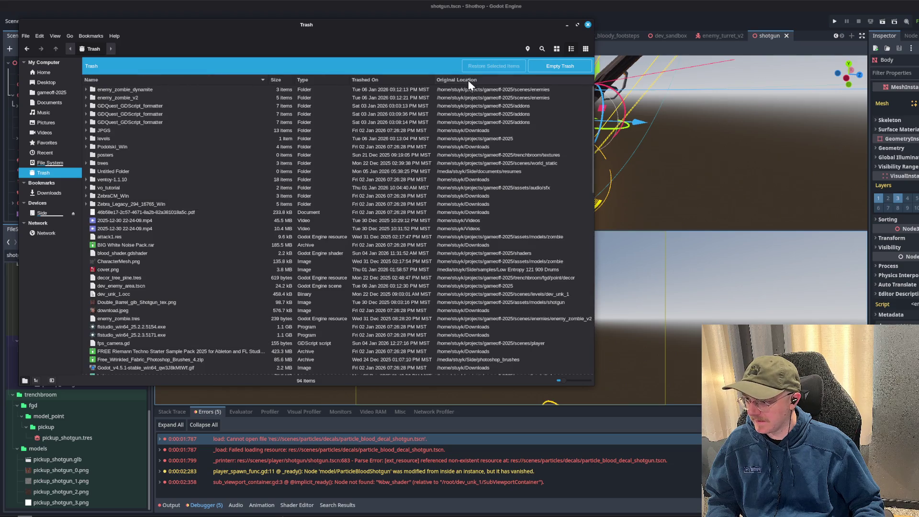
pyautogui.click(395, 79)
pyautogui.click(372, 80)
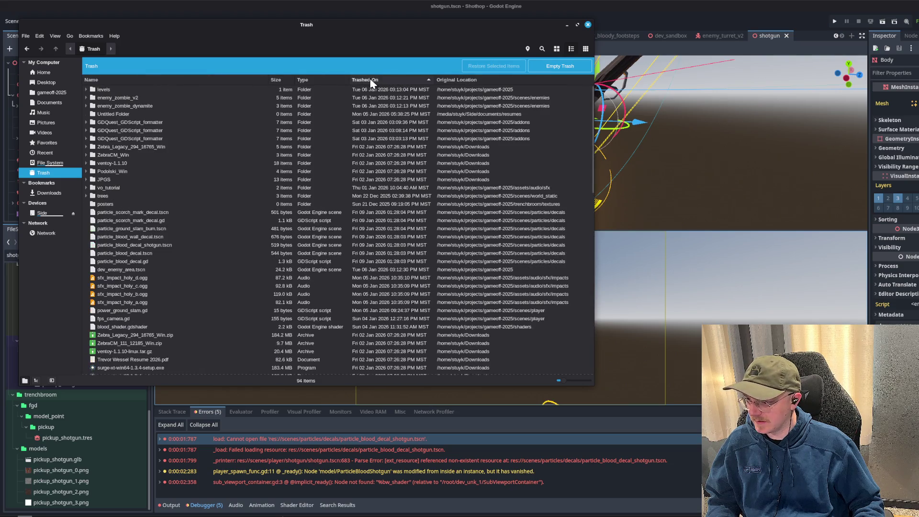
pyautogui.scroll(-10, 156, 145)
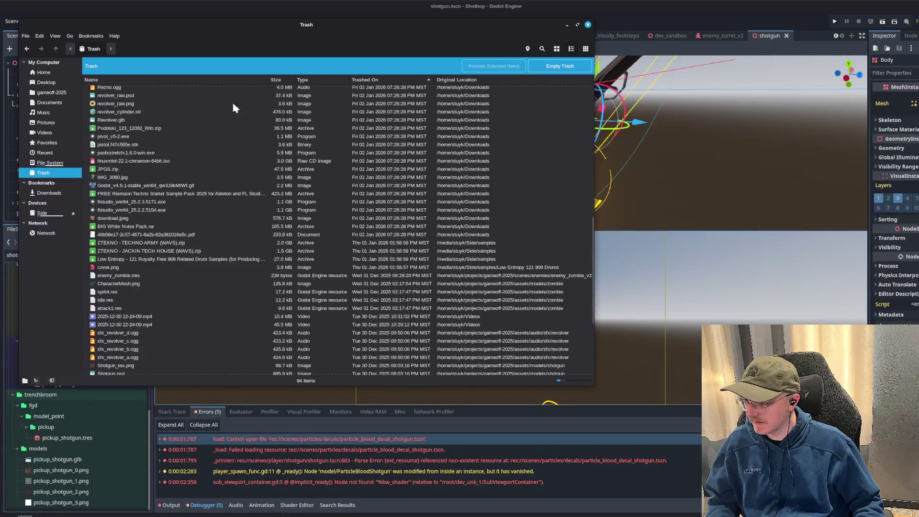
pyautogui.click(170, 79)
# - Restore particle_blood_decal.gd and particle_blood_decal_shotgun.tscn from Trash
pyautogui.click(152, 119)
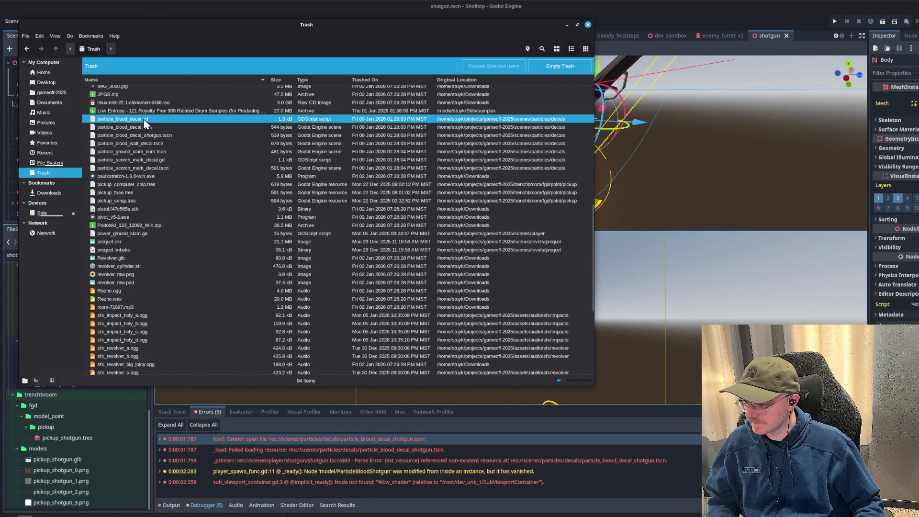
pyautogui.click(157, 128)
pyautogui.click(153, 119)
pyautogui.keyDown('shift'); pyautogui.click(150, 127); pyautogui.keyUp('shift')
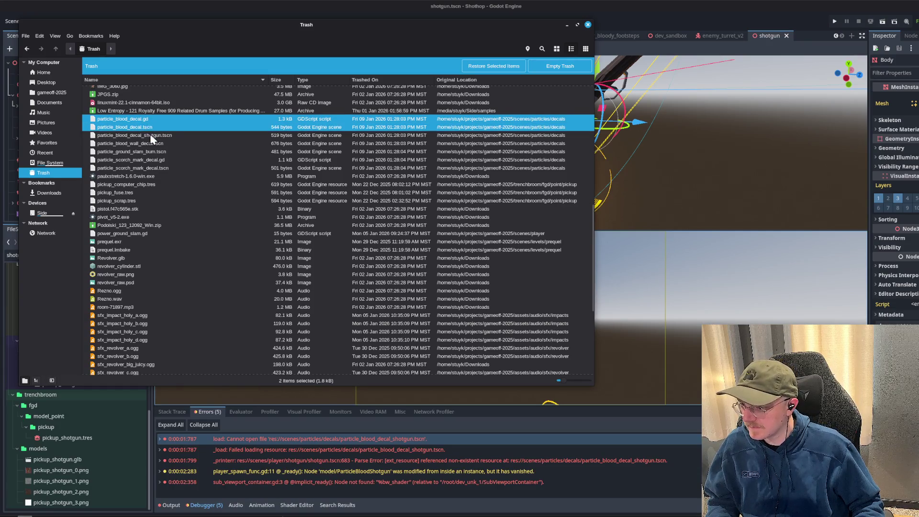
pyautogui.click(163, 135)
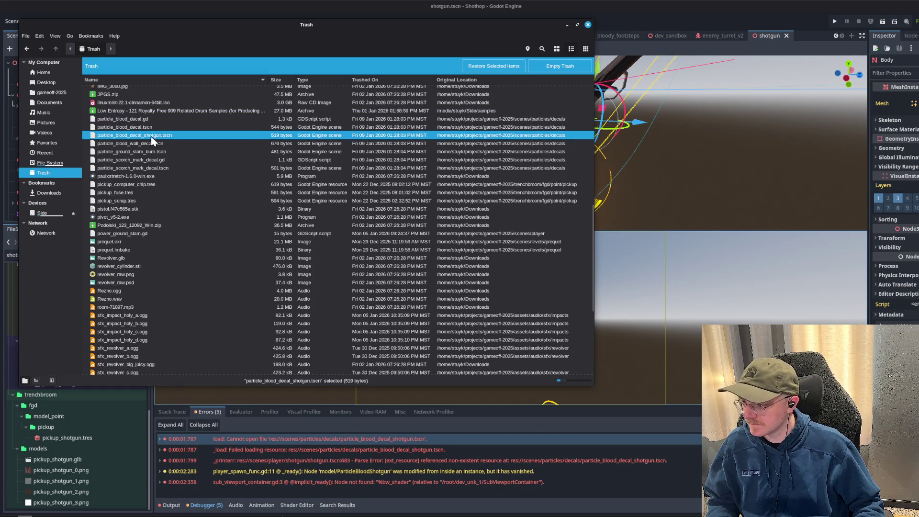
pyautogui.keyDown('ctrl'); pyautogui.click(140, 120); pyautogui.keyUp('ctrl')
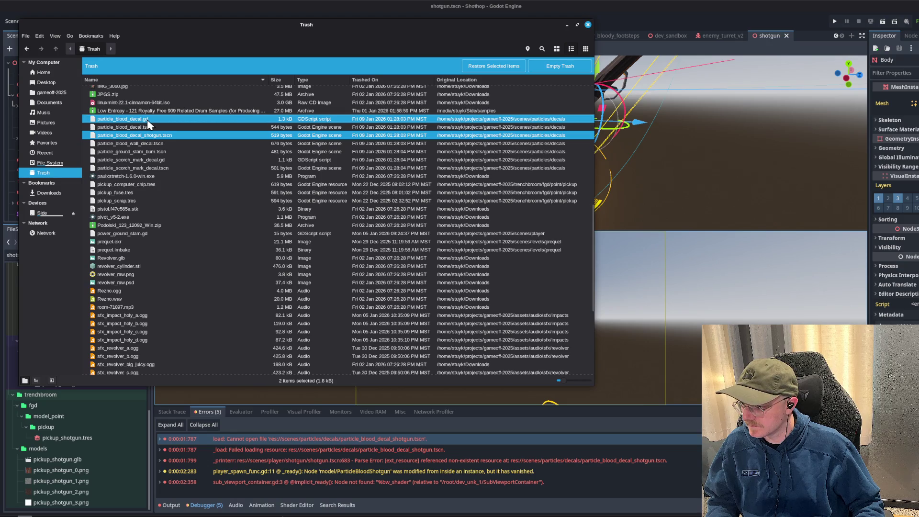
pyautogui.rightClick(147, 121)
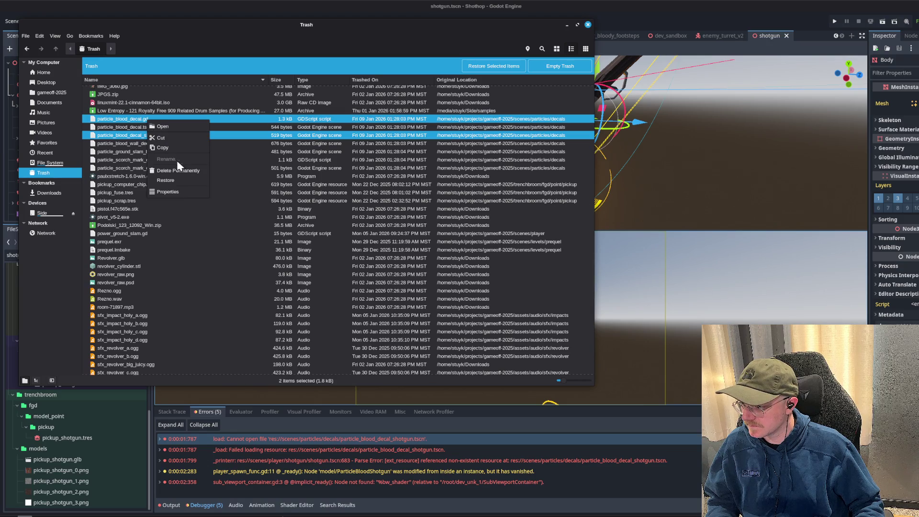
pyautogui.click(180, 179)
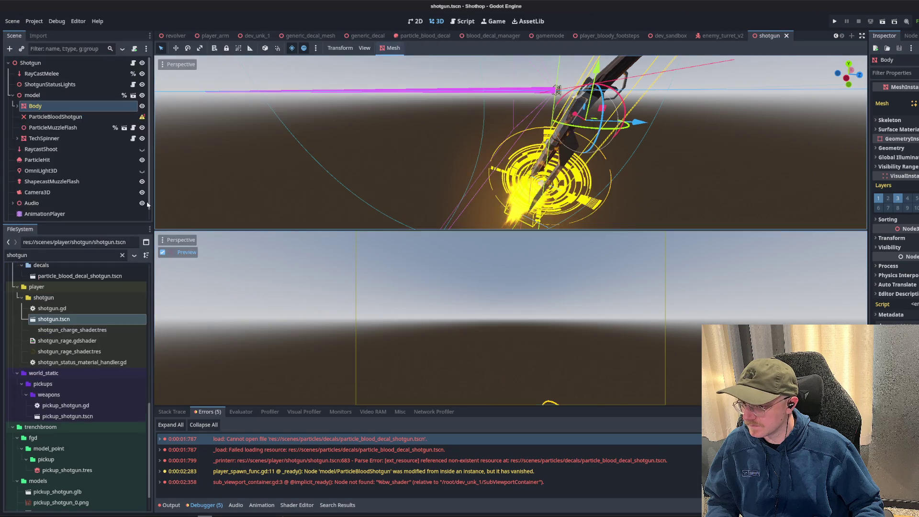
# - Open the restored particle_blood_decal_shotgun.tscn scene and its particle_blood_decal.gd script
pyautogui.scroll(2, 63, 344)
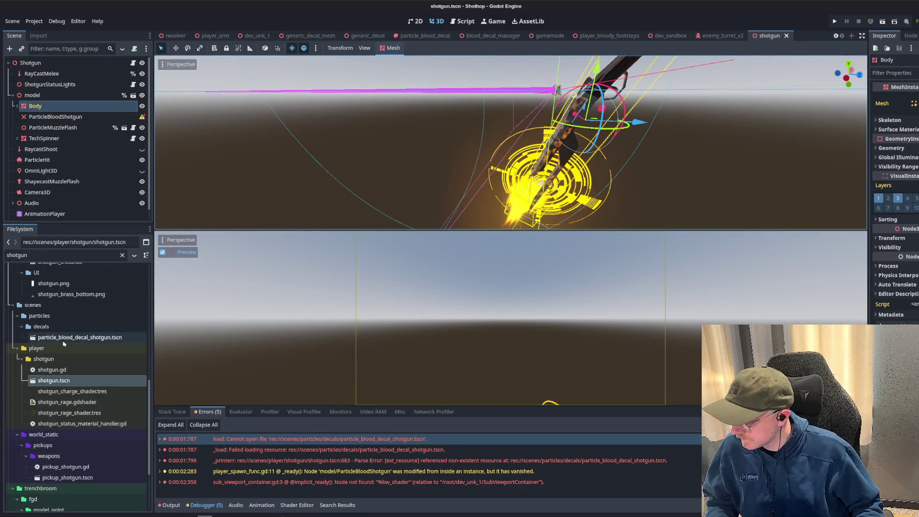
pyautogui.doubleClick(72, 337)
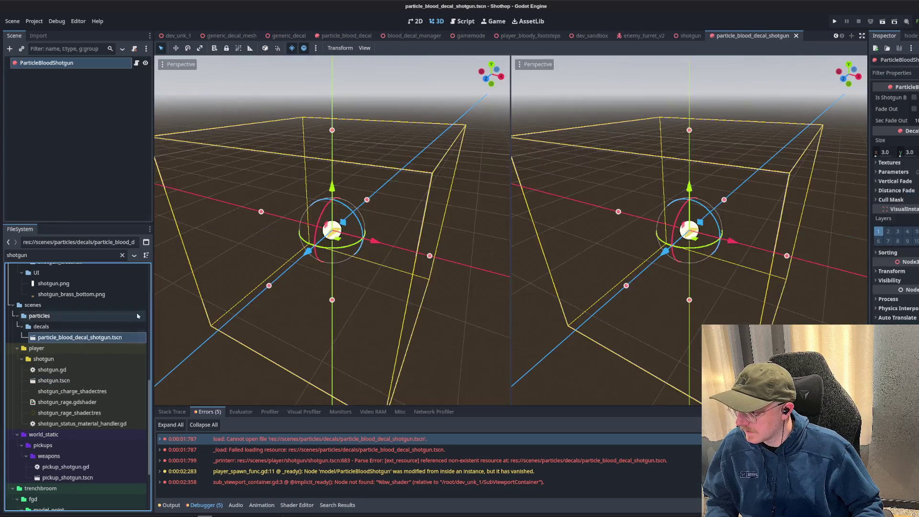
pyautogui.click(137, 63)
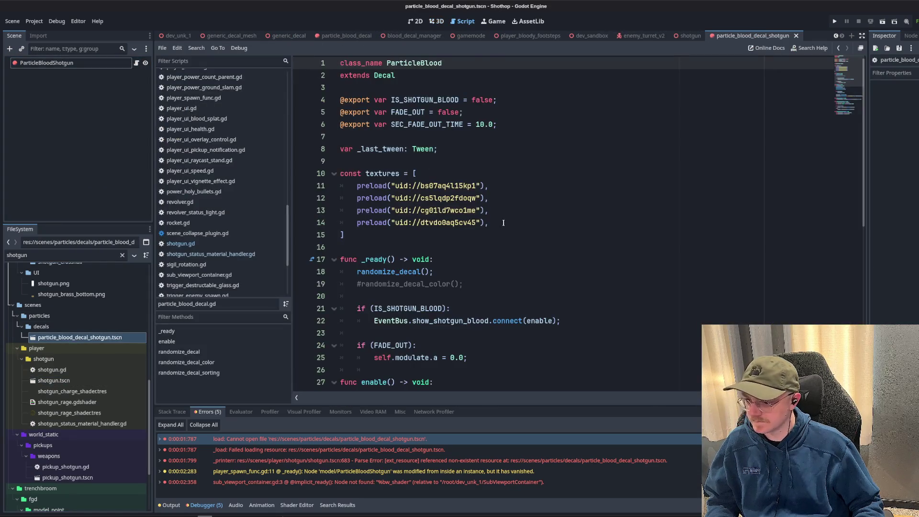
pyautogui.scroll(-9, 503, 222)
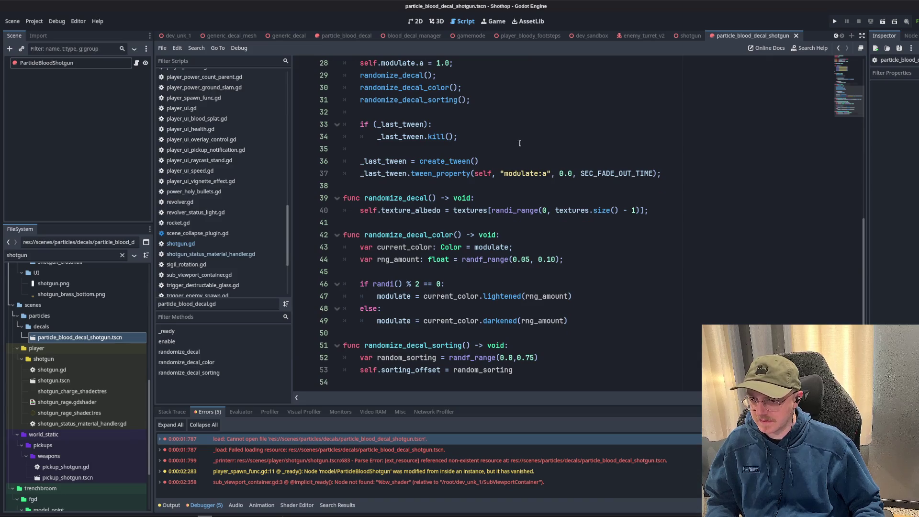
pyautogui.scroll(9, 519, 143)
pyautogui.click(515, 177)
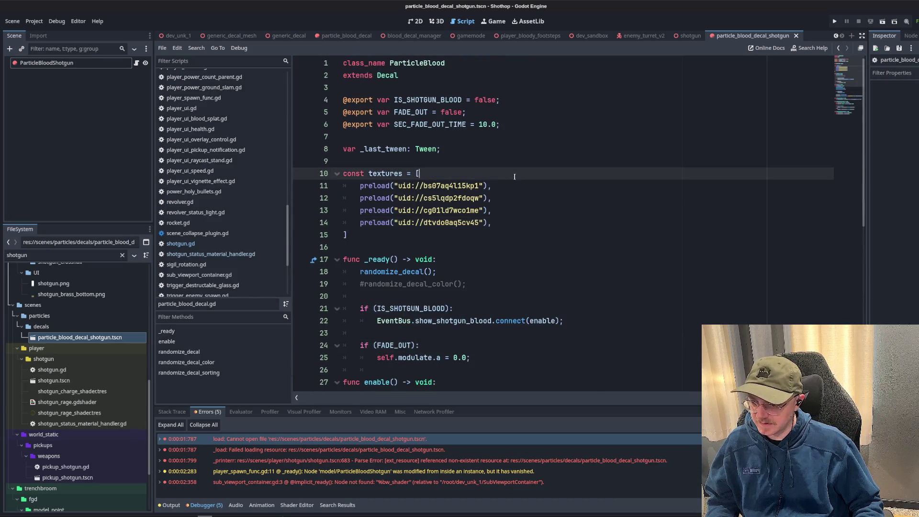
pyautogui.click(487, 145)
pyautogui.press('Up')
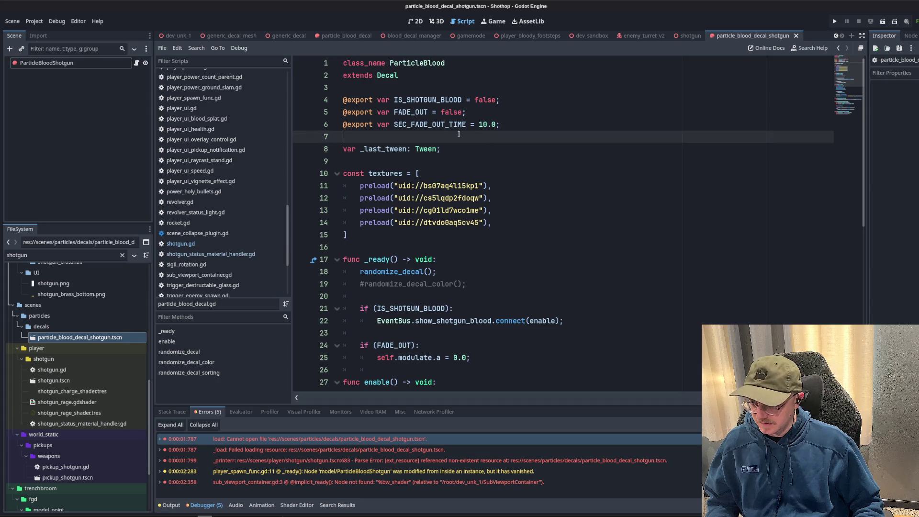
pyautogui.scroll(3, 130, 268)
# - Clear the 'shotgun' file filter and select the ParticleBloodShotgun node
pyautogui.click(122, 256)
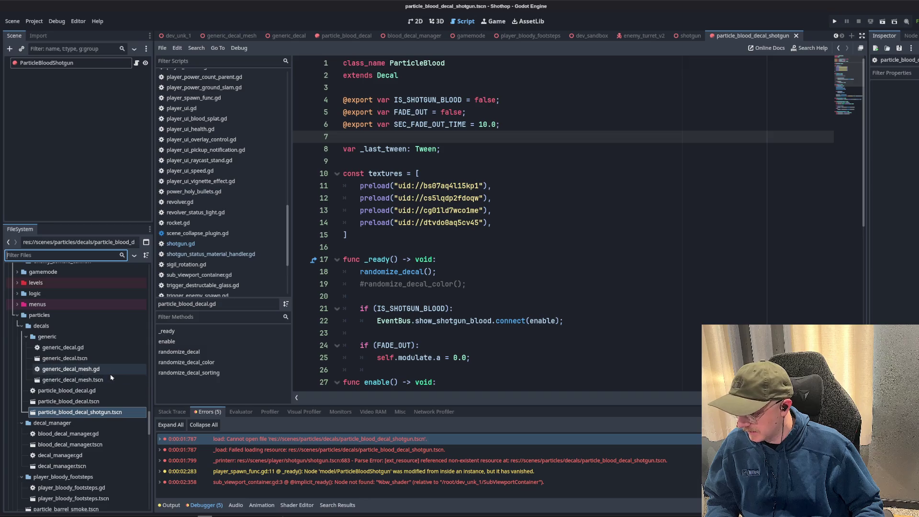
pyautogui.click(53, 89)
pyautogui.click(47, 63)
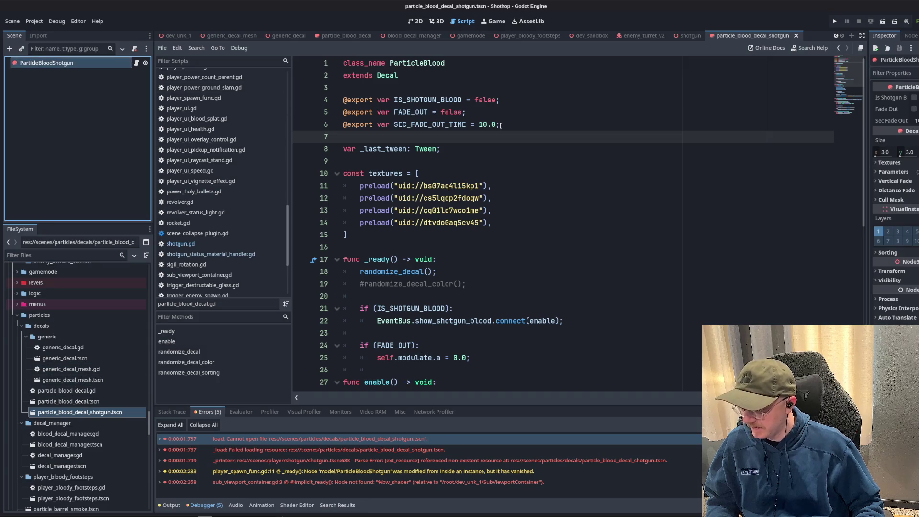
pyautogui.scroll(-5, 501, 128)
pyautogui.scroll(-4, 511, 162)
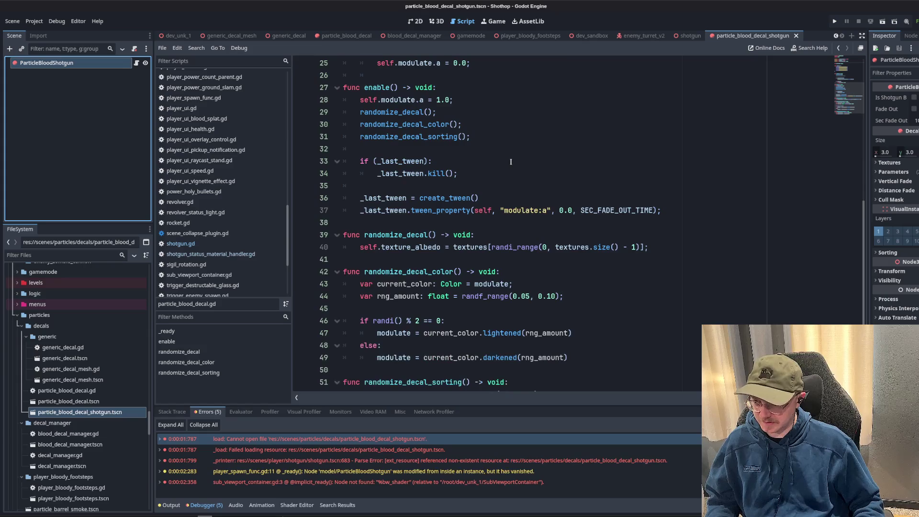
pyautogui.scroll(2, 488, 187)
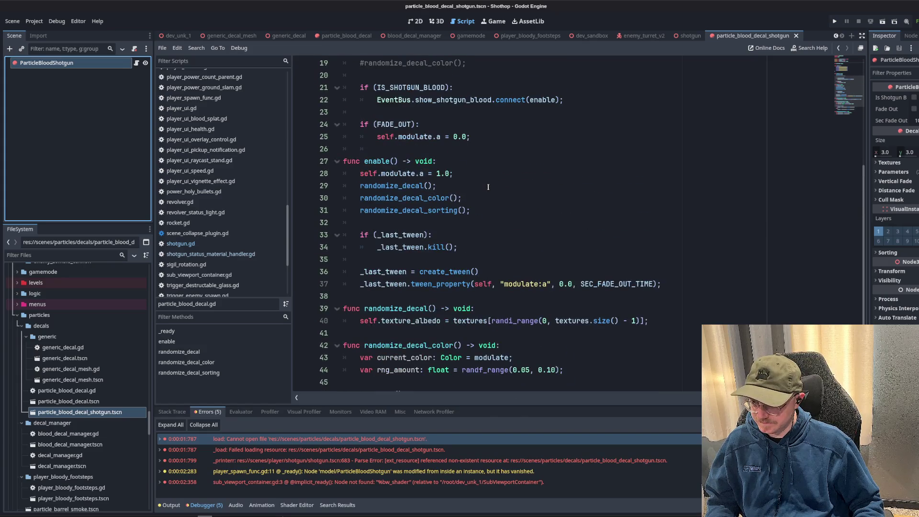
pyautogui.scroll(-2, 488, 188)
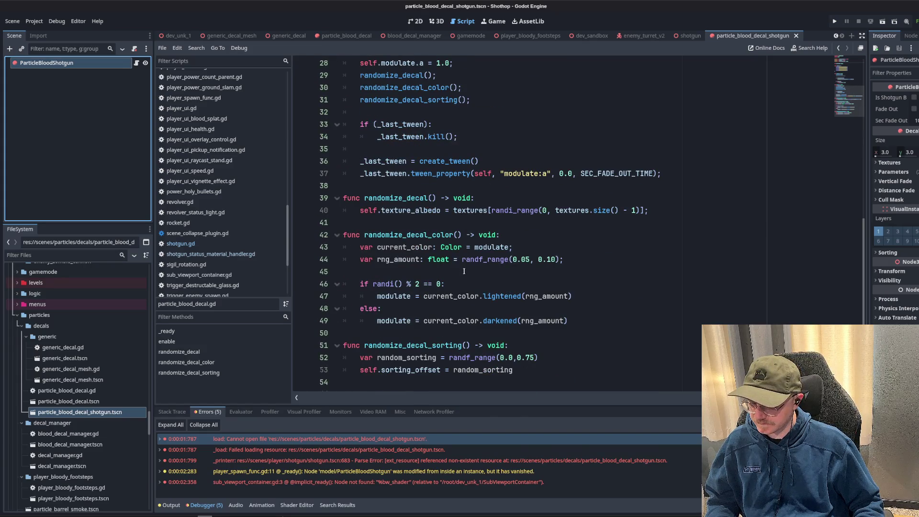
pyautogui.scroll(9, 464, 271)
# - Review the texture list on lines 10–14 of particle_blood_decal.gd without changing it
pyautogui.click(540, 223)
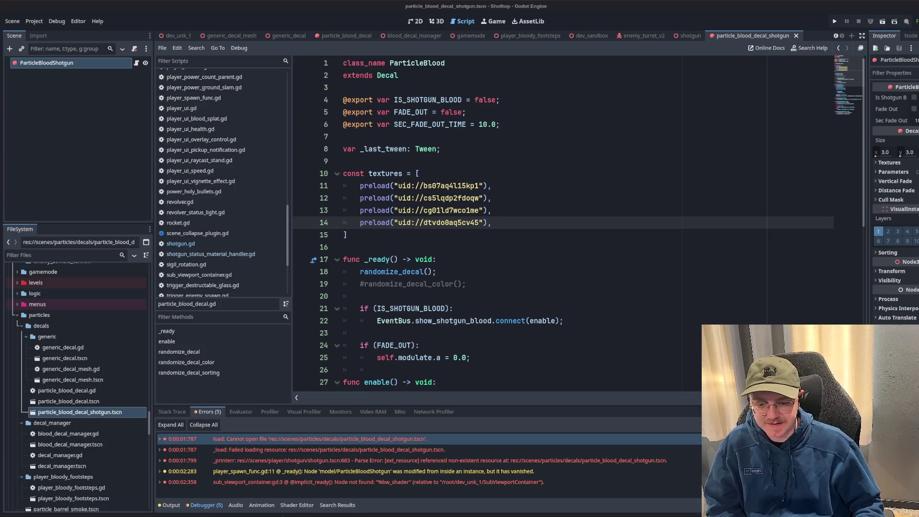
pyautogui.press('Down')
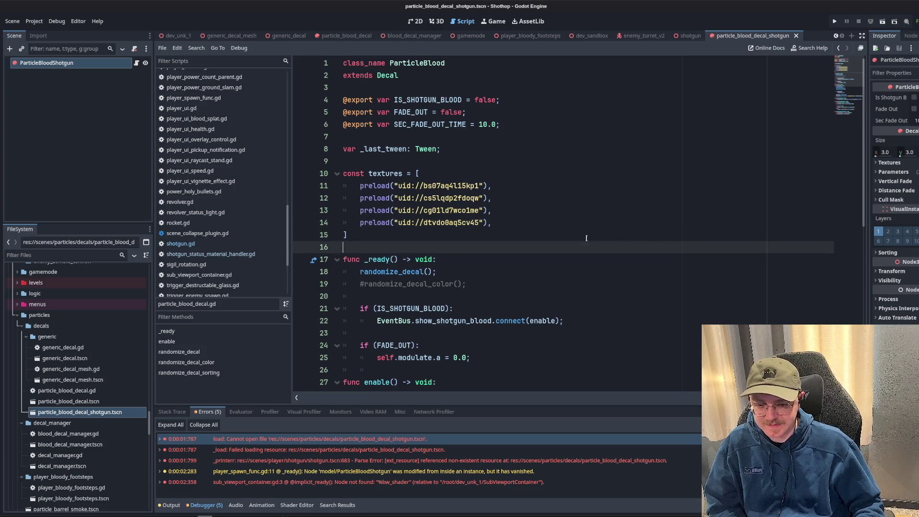
pyautogui.press('Up')
pyautogui.click(500, 168)
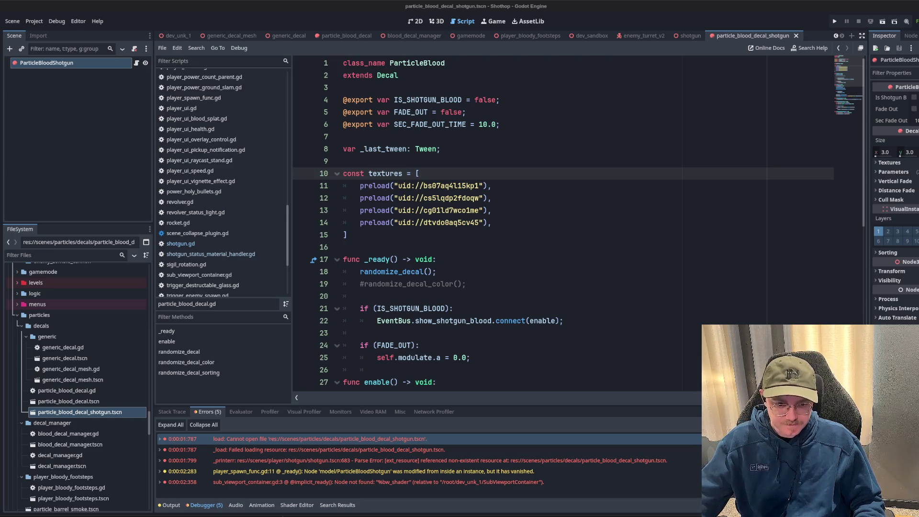
pyautogui.click(521, 186)
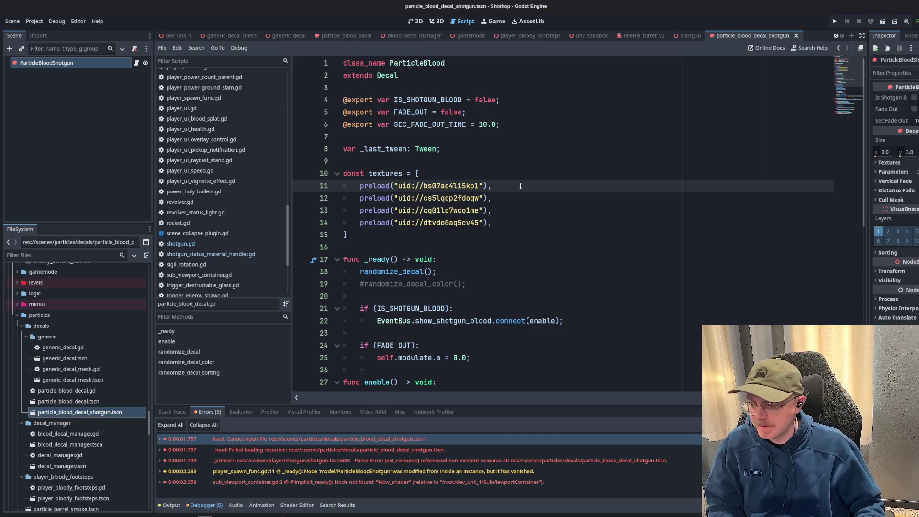
pyautogui.scroll(-3, 516, 192)
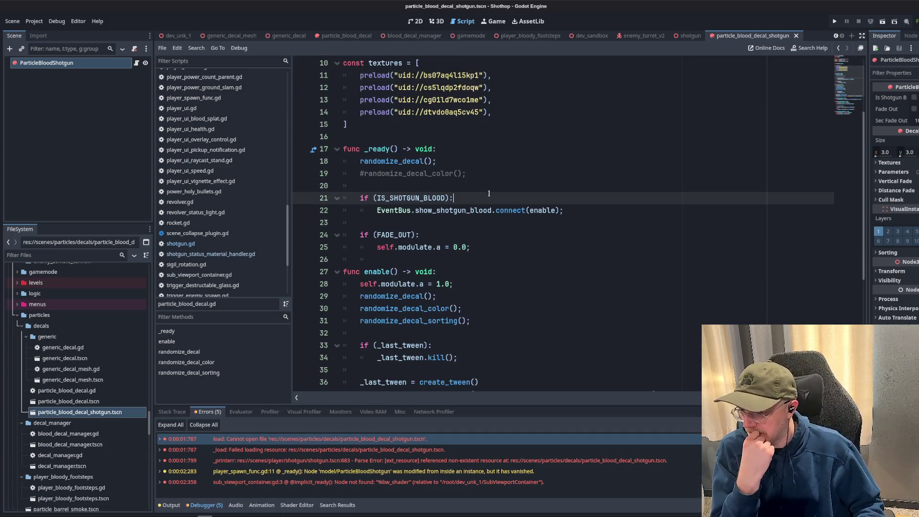
pyautogui.scroll(3, 520, 191)
pyautogui.scroll(-4, 520, 190)
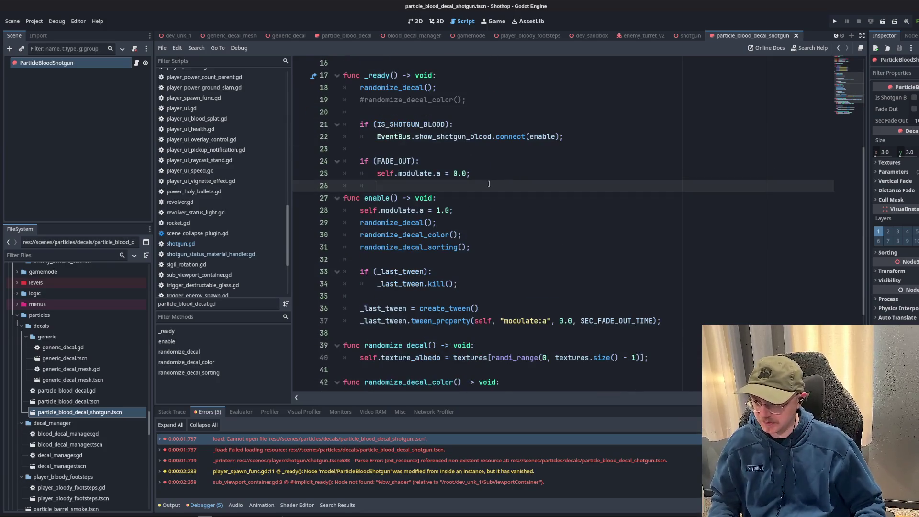
pyautogui.scroll(1, 483, 185)
pyautogui.hotkey('ctrl', 'a')
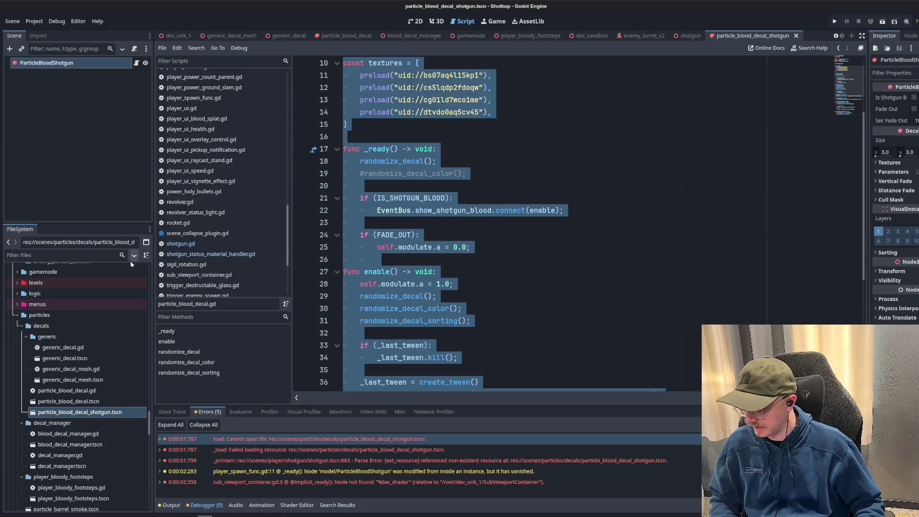
pyautogui.click(541, 136)
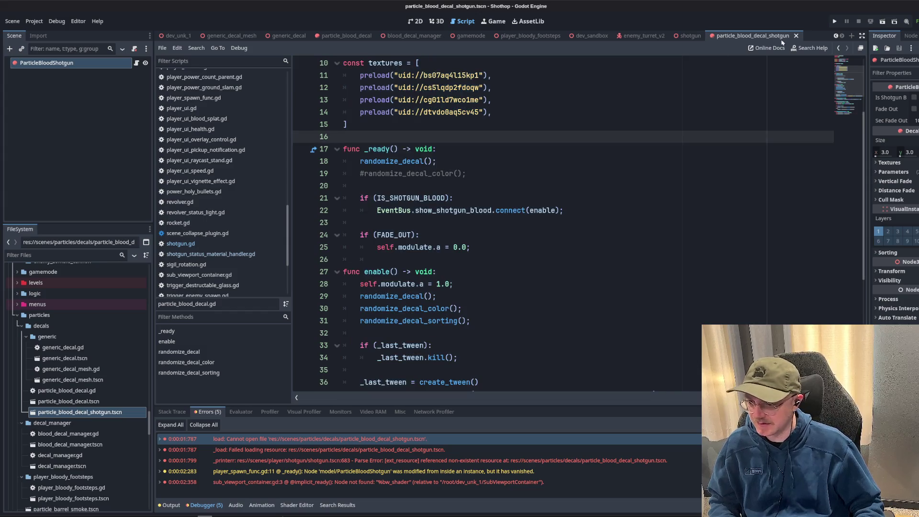
# - Close the decal scene, then delete the ParticleBloodShotgun node and particle_blood_decal_shotgun.tscn
pyautogui.click(796, 36)
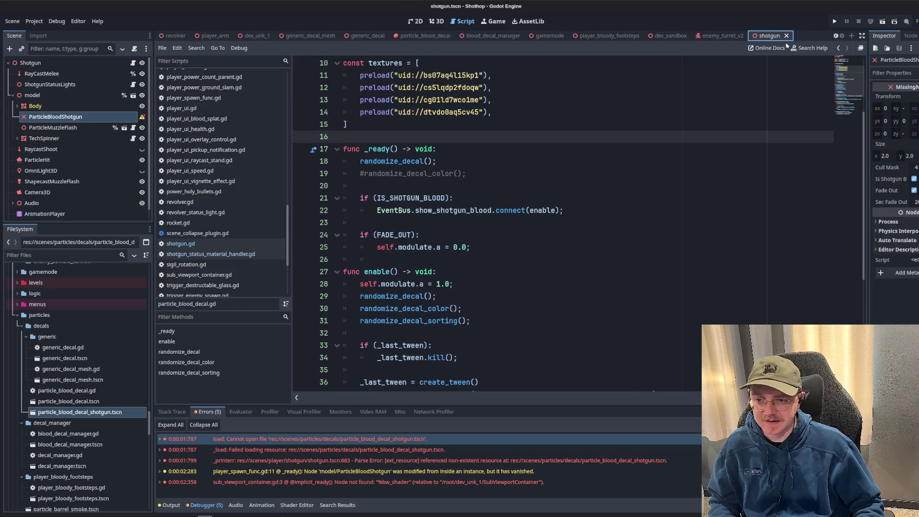
pyautogui.click(84, 116)
pyautogui.press('Delete')
pyautogui.press('Return')
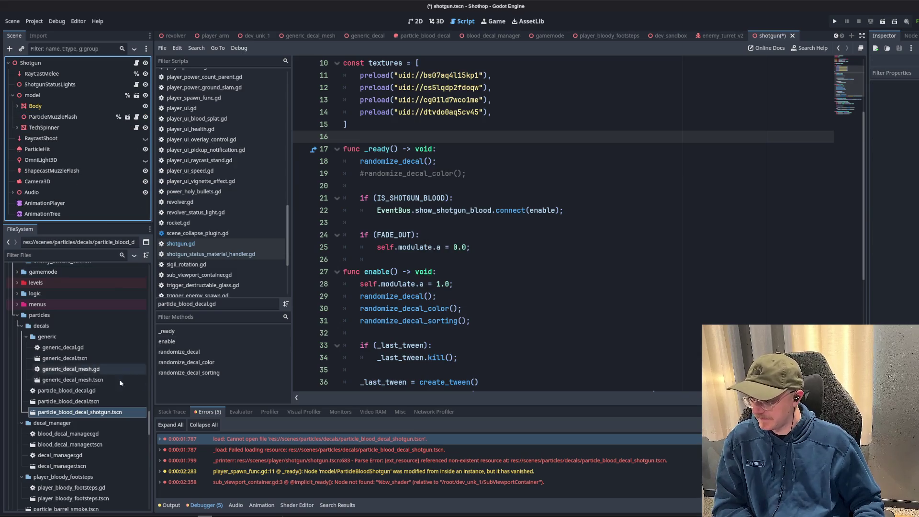
pyautogui.click(79, 412)
pyautogui.press('Delete')
pyautogui.press('Return')
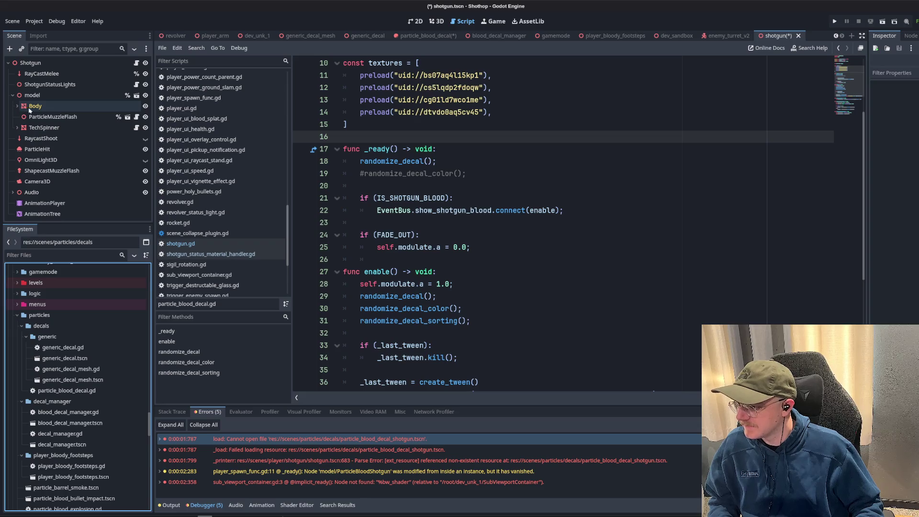
# - In the 3D view, start adding a new child node under the Body node
pyautogui.hotkey('ctrl', 'F2')
pyautogui.click(17, 106)
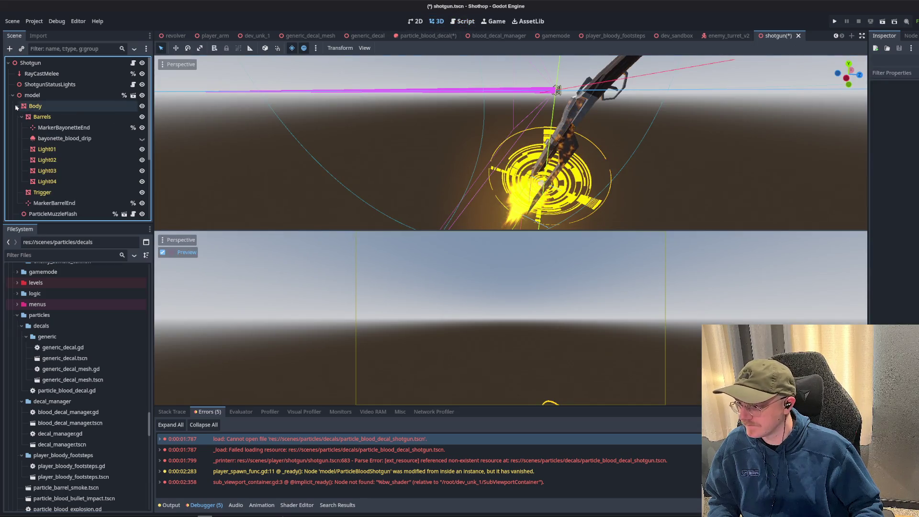
pyautogui.click(17, 106)
pyautogui.click(36, 97)
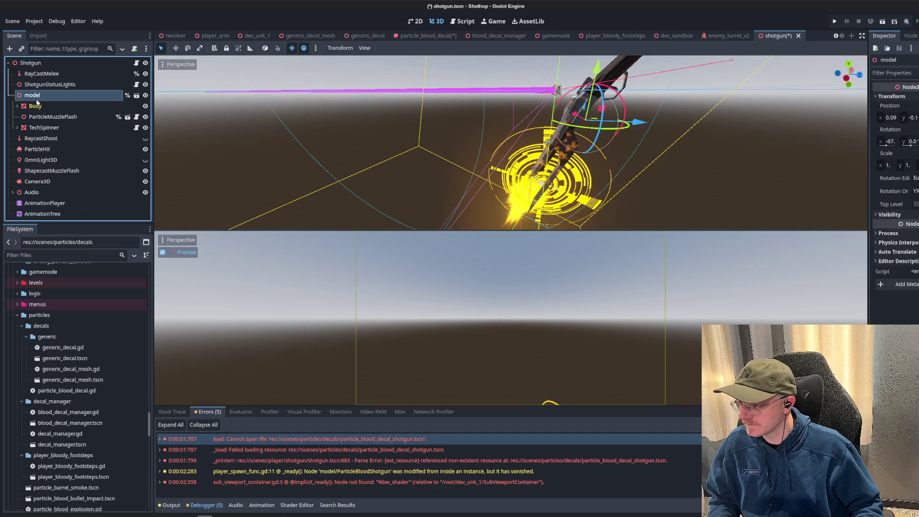
pyautogui.rightClick(37, 99)
pyautogui.click(18, 109)
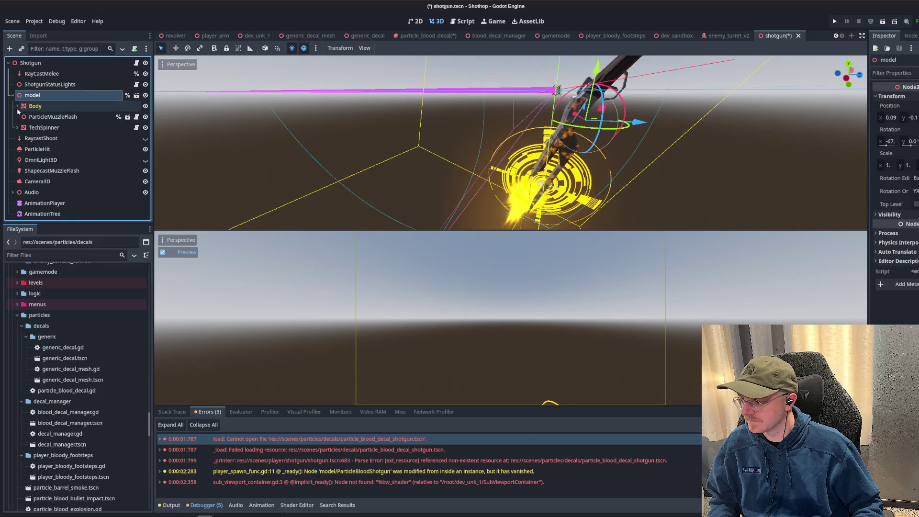
pyautogui.click(17, 106)
pyautogui.click(35, 106)
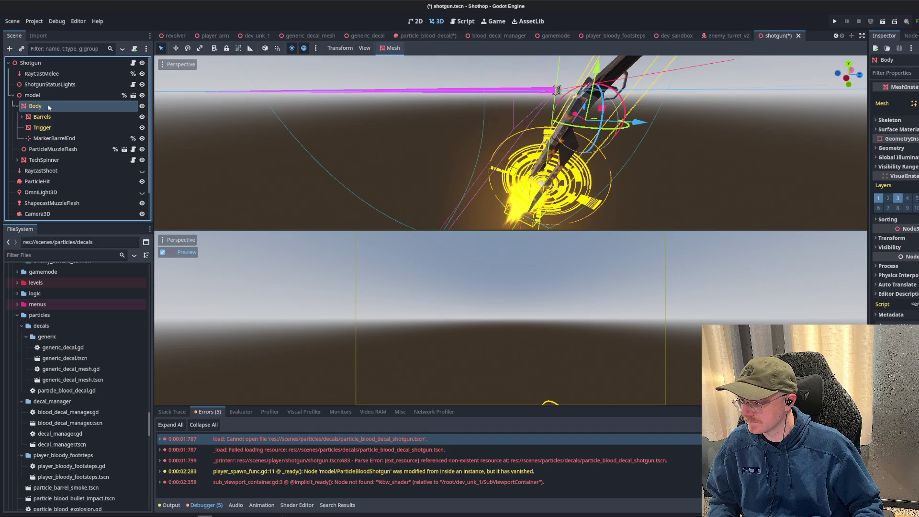
pyautogui.rightClick(47, 106)
pyautogui.click(130, 127)
# - Create a Decal child under Body and rename it ShotgunBlood
pyautogui.write('decal')
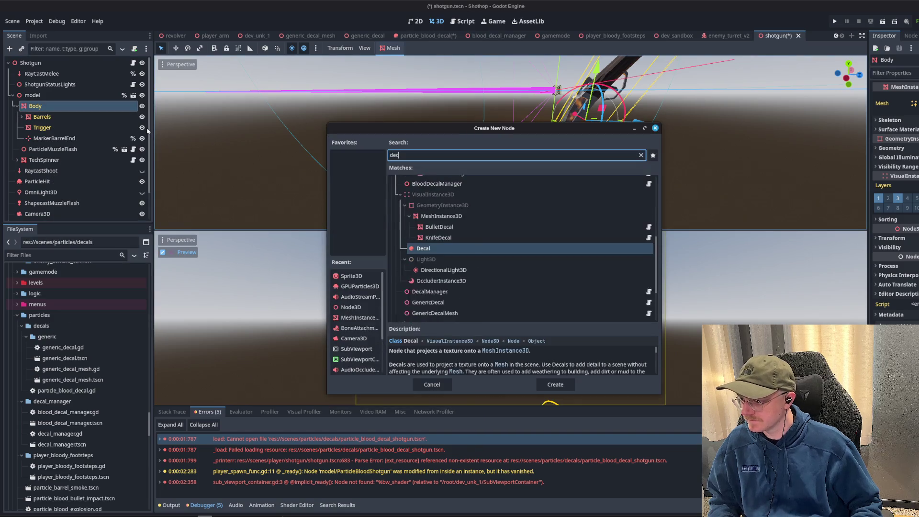
pyautogui.press('Return')
pyautogui.press('F2')
pyautogui.write('B')
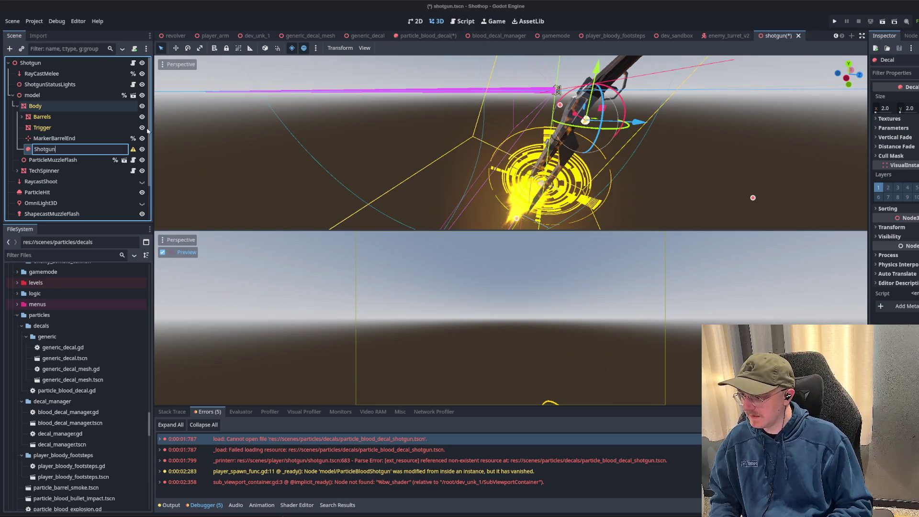
pyautogui.write('lood')
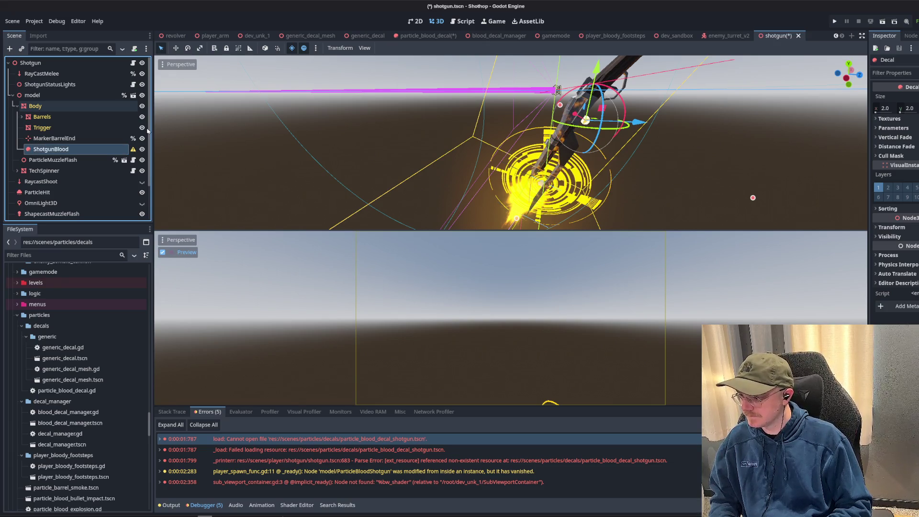
pyautogui.press('Return')
pyautogui.scroll(-5, 575, 137)
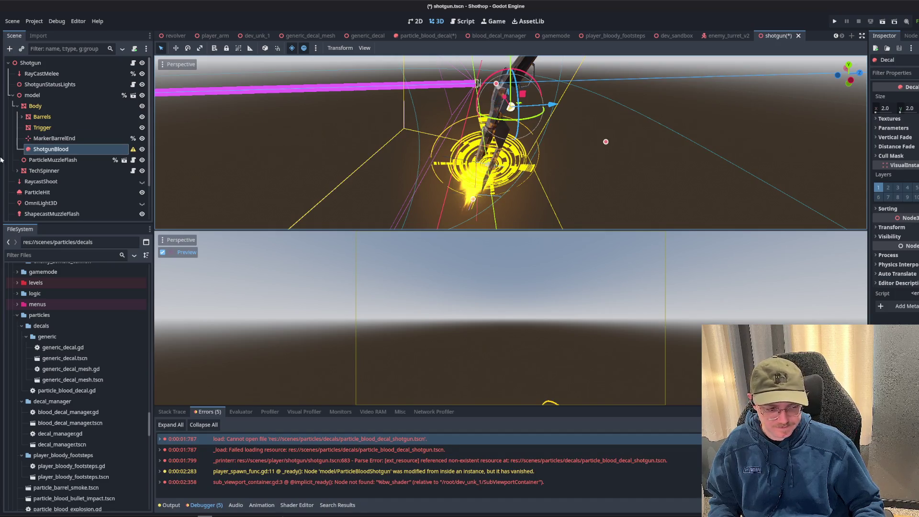
pyautogui.rightClick(62, 149)
# - Attach a new shotgun_blood.gd script to ShotgunBlood, paste in the particle blood code, and remove the duplicate header lines
pyautogui.click(96, 214)
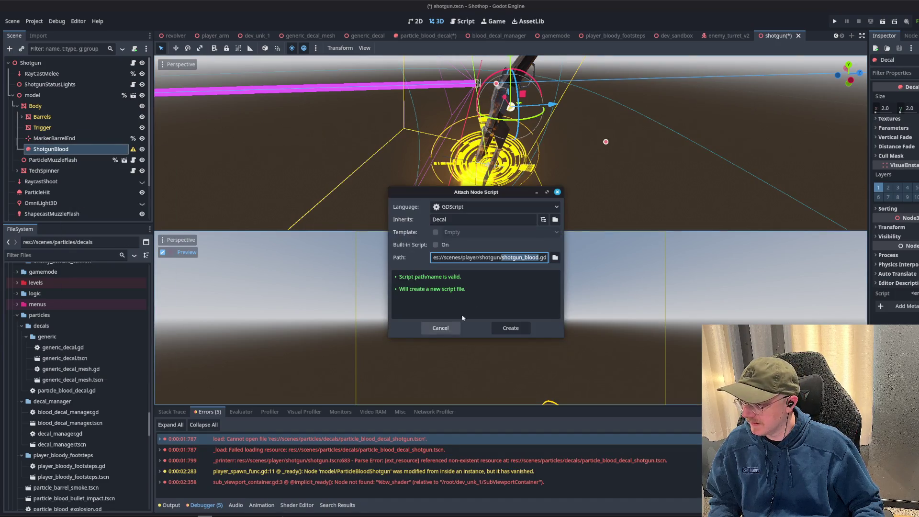
pyautogui.click(505, 329)
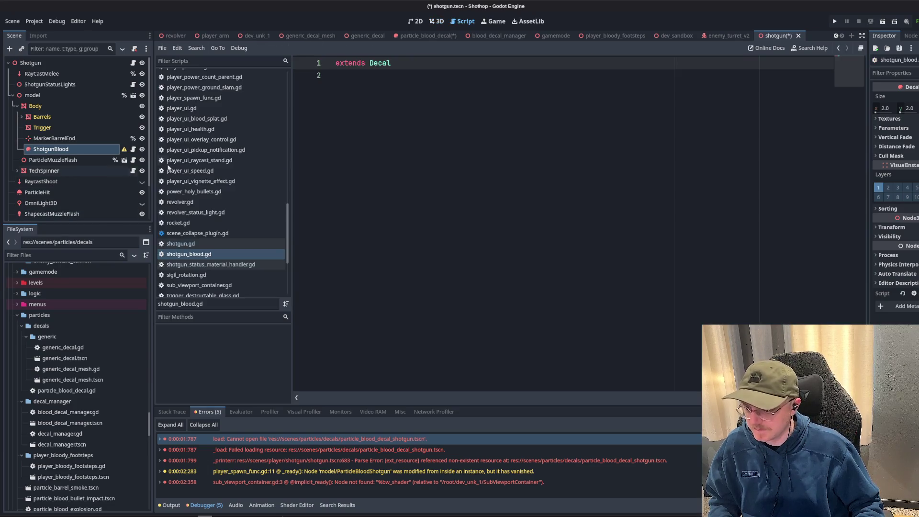
pyautogui.press('Return')
pyautogui.press('Return')
pyautogui.hotkey('ctrl', 'v')
pyautogui.scroll(10, 398, 184)
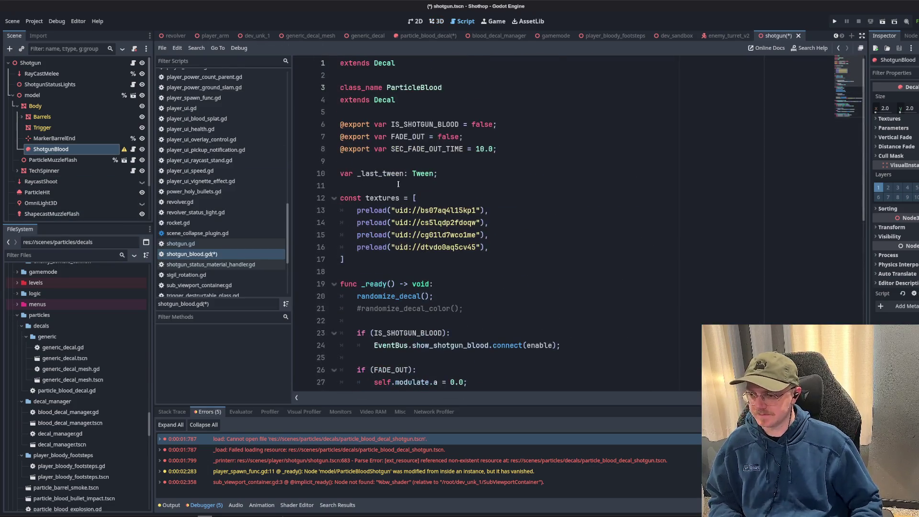
pyautogui.moveTo(340, 62); pyautogui.dragTo(442, 87)
pyautogui.press('BackSpace')
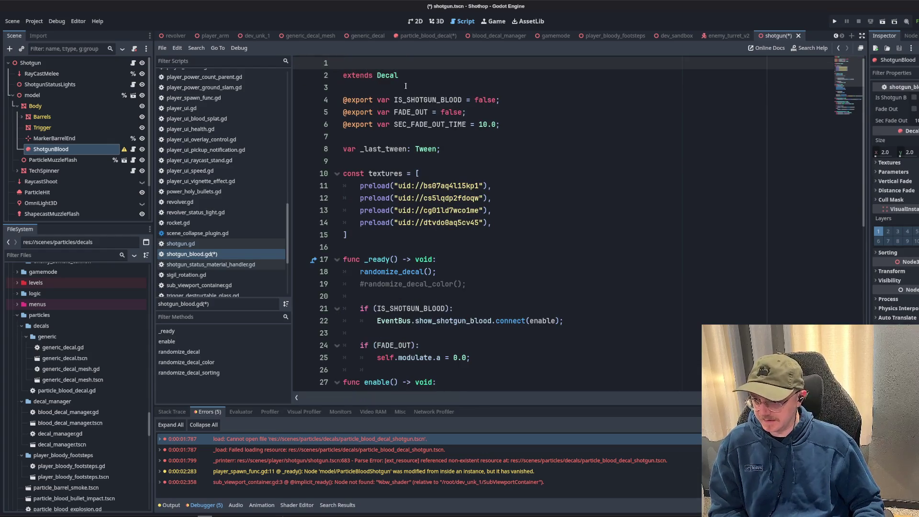
pyautogui.hotkey('ctrl', 'z')
pyautogui.hotkey('ctrl', 'shift', 'z')
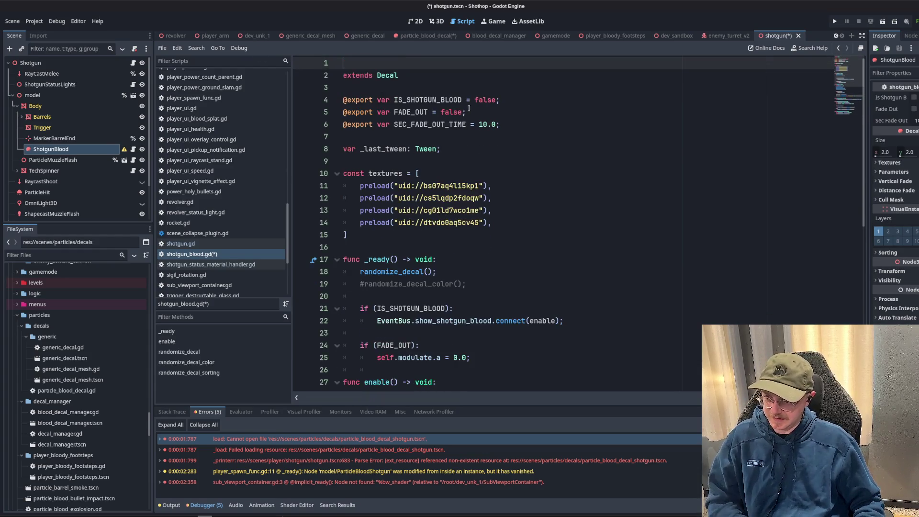
pyautogui.press('Down')
pyautogui.press('BackSpace')
pyautogui.click(508, 136)
# - Replace the IS_SHOTGUN_BLOOD check in _ready with the EventBus show_shotgun_blood connect line
pyautogui.click(426, 89)
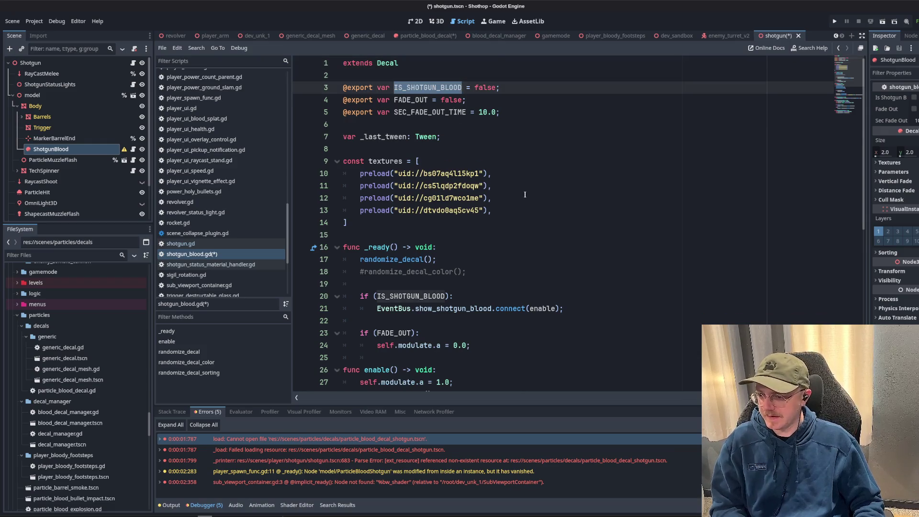
pyautogui.scroll(-4, 508, 187)
pyautogui.click(488, 173)
pyautogui.press('Up')
pyautogui.scroll(4, 479, 216)
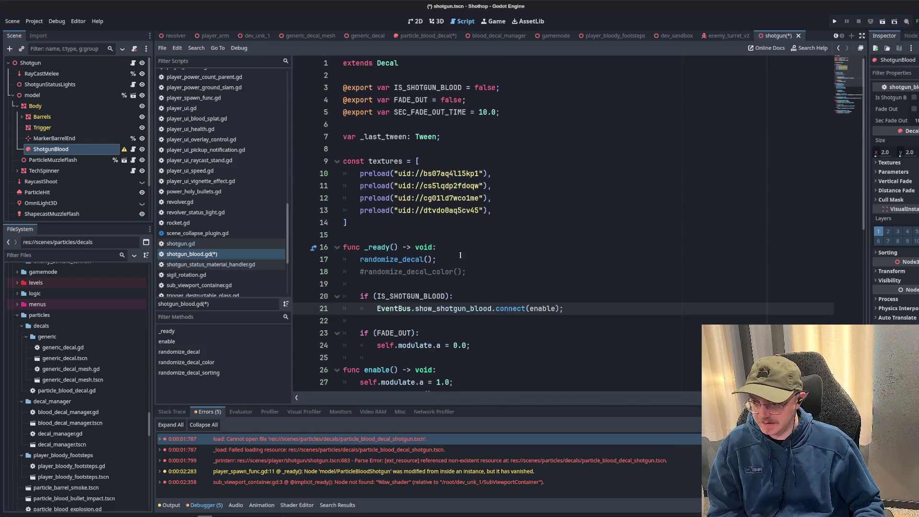
pyautogui.hotkey('shift', 'End')
pyautogui.hotkey('ctrl', 'x')
pyautogui.moveTo(361, 259)
pyautogui.mouseDown()
pyautogui.moveTo(503, 346)
pyautogui.moveTo(533, 293)
pyautogui.mouseUp()
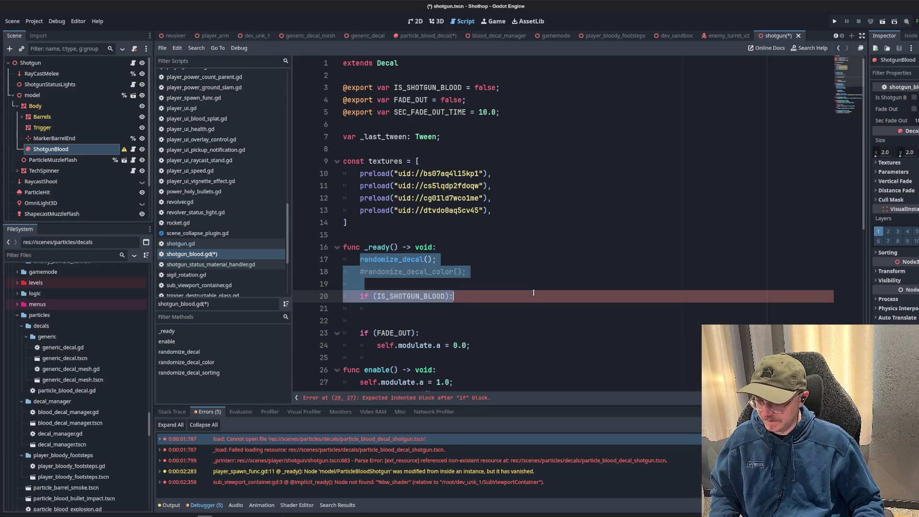
pyautogui.hotkey('ctrl', 'v')
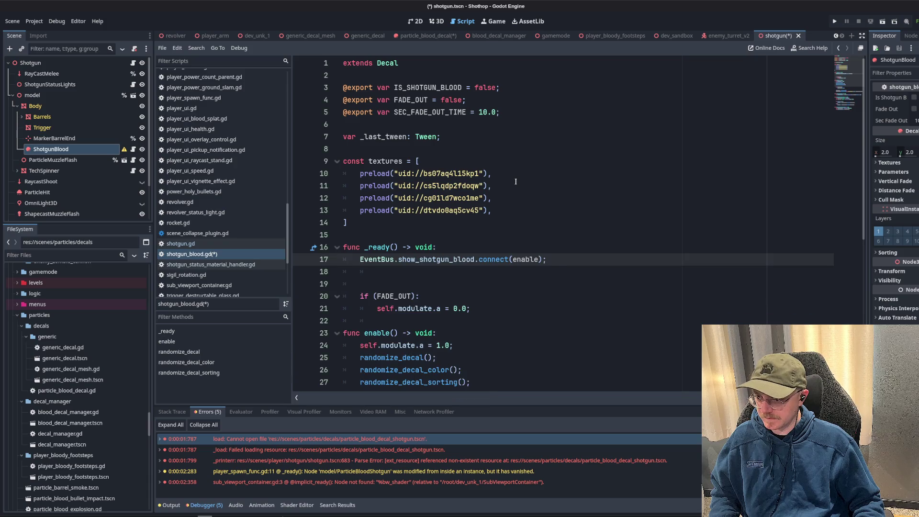
# - Delete the FADE_OUT check block from the script
pyautogui.scroll(-1, 514, 241)
pyautogui.press('Down')
pyautogui.press('Down')
pyautogui.press('Down')
pyautogui.hotkey('shift', 'Up')
pyautogui.hotkey('shift', 'Up')
pyautogui.hotkey('shift', 'Up')
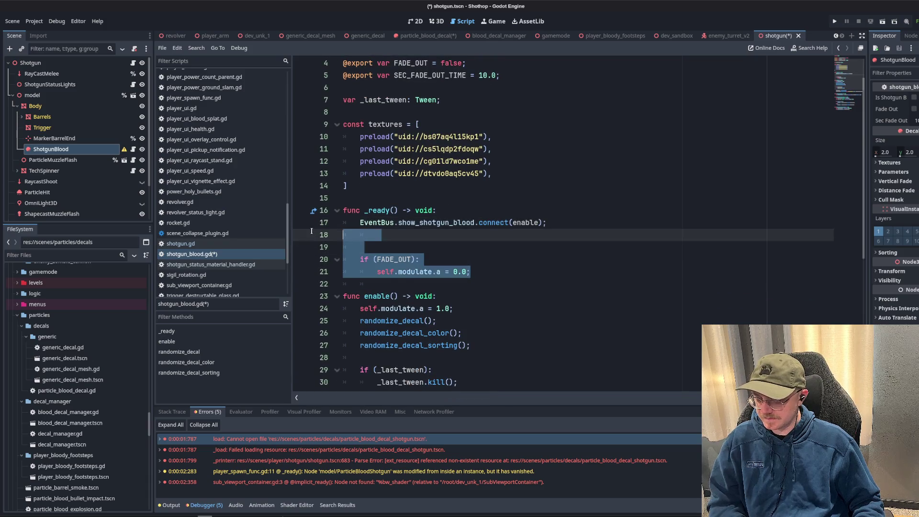
pyautogui.press('BackSpace')
pyautogui.scroll(1, 506, 194)
pyautogui.doubleClick(419, 112)
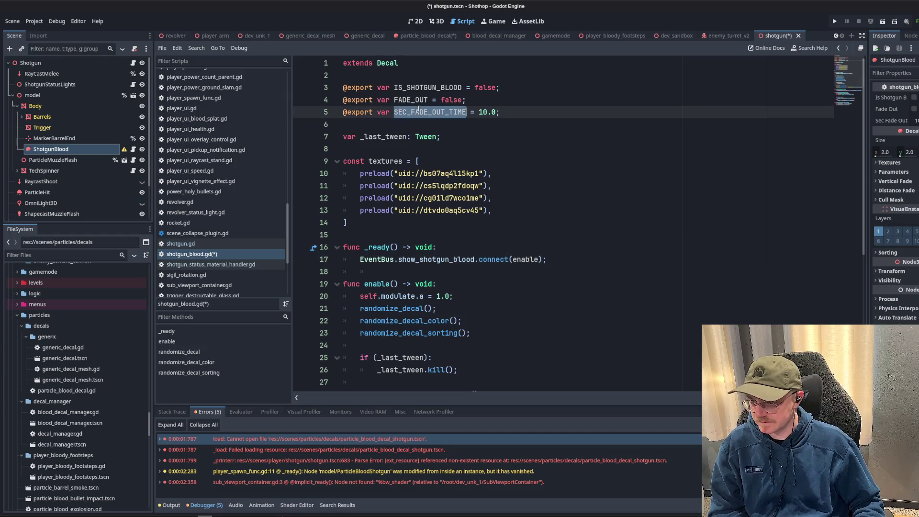
pyautogui.click(446, 181)
pyautogui.click(508, 100)
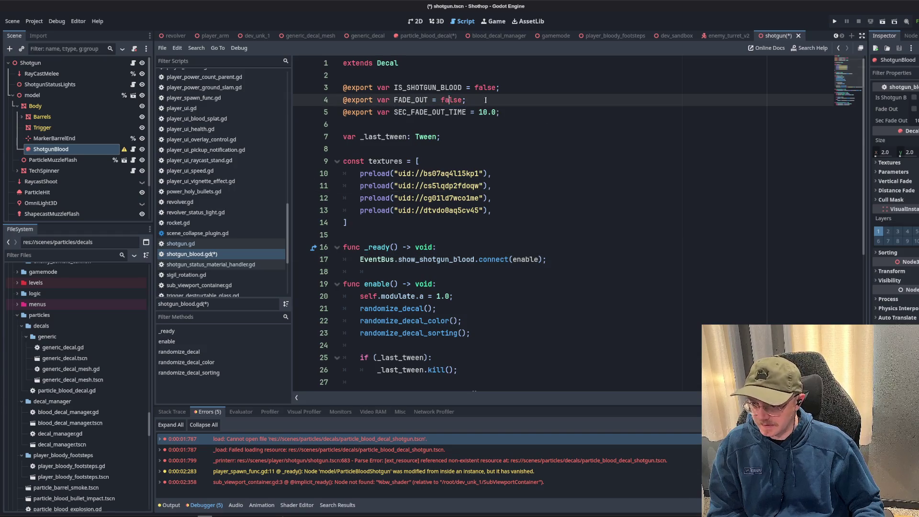
pyautogui.click(516, 86)
pyautogui.click(525, 102)
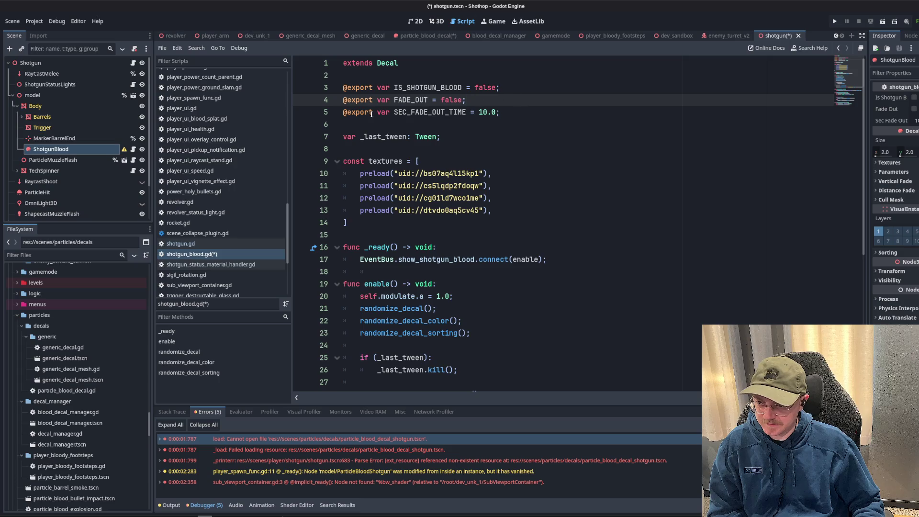
pyautogui.press('Up')
pyautogui.press('Home')
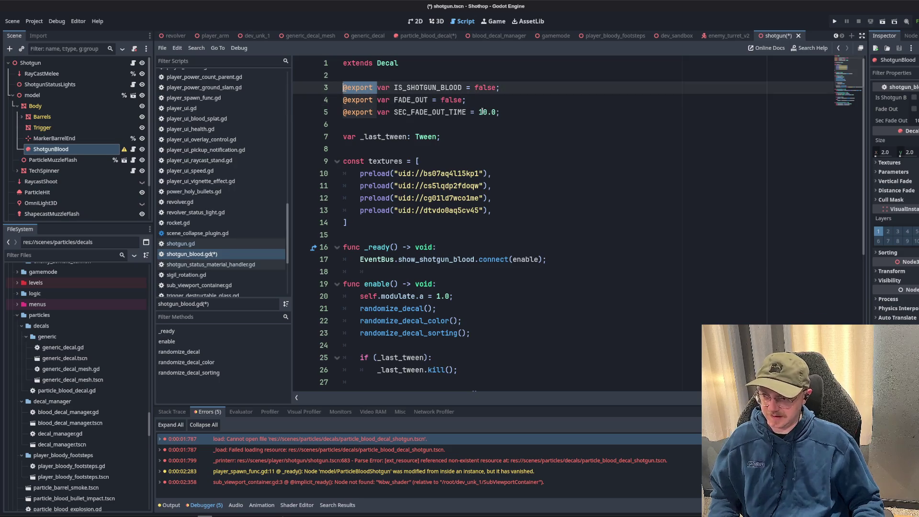
pyautogui.hotkey('ctrl', 'd')
pyautogui.hotkey('ctrl', 'd')
pyautogui.press('Delete')
pyautogui.press('Delete')
pyautogui.press('Escape')
pyautogui.hotkey('shift', 'End')
pyautogui.press('Delete')
pyautogui.press('BackSpace')
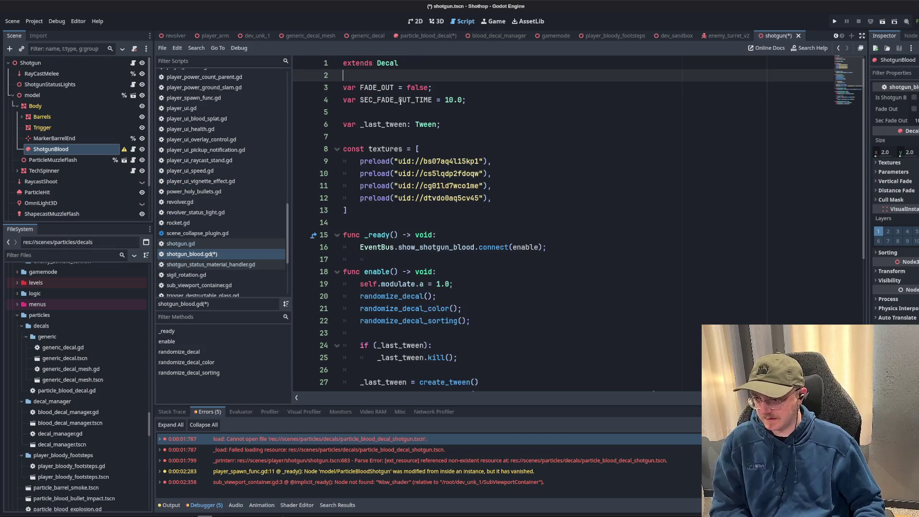
# - Turn the remaining declarations into constants, then delete FADE_OUT, leaving only SEC_FADE_OUT_TIME
pyautogui.press('Down')
pyautogui.hotkey('ctrl', 'd')
pyautogui.hotkey('ctrl', 'd')
pyautogui.write('c')
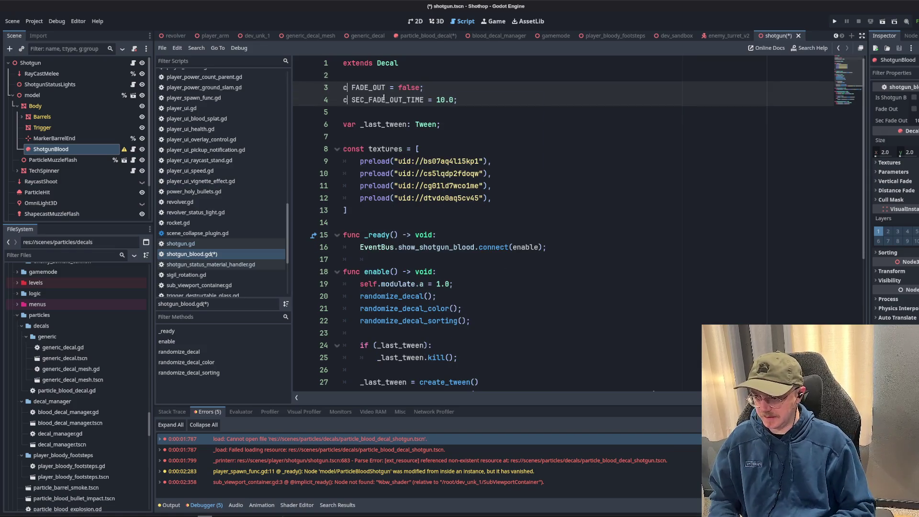
pyautogui.write('onst')
pyautogui.click(464, 120)
pyautogui.click(447, 84)
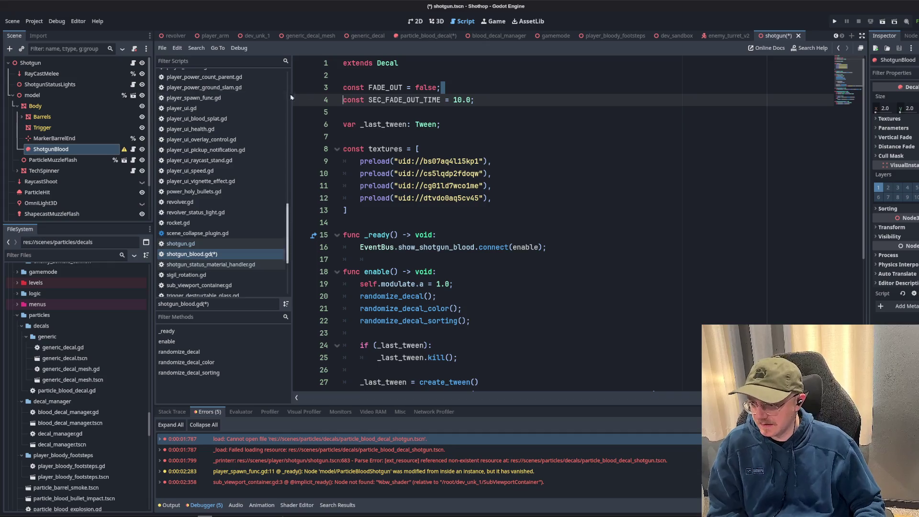
pyautogui.hotkey('shift', 'Home')
pyautogui.press('Delete')
pyautogui.press('BackSpace')
# - Add a new line in _ready below the show_shotgun_blood connect call
pyautogui.scroll(-6, 485, 161)
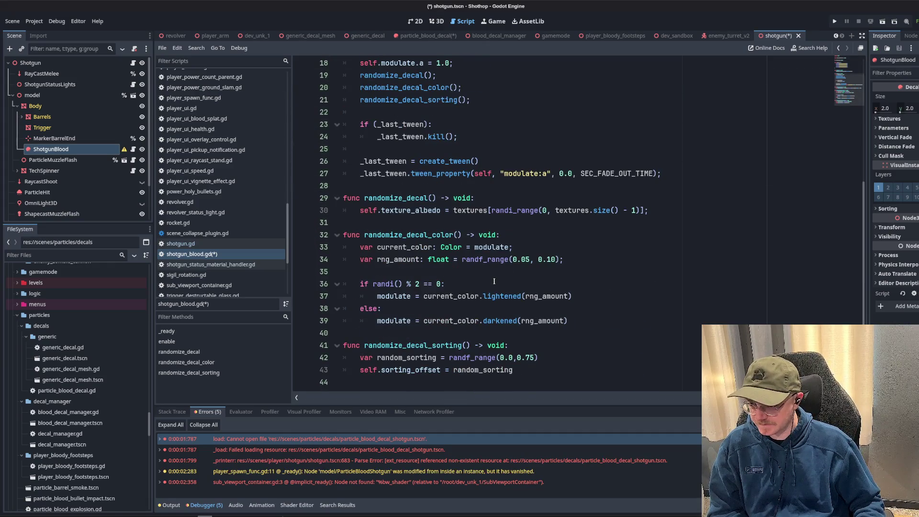
pyautogui.scroll(6, 495, 281)
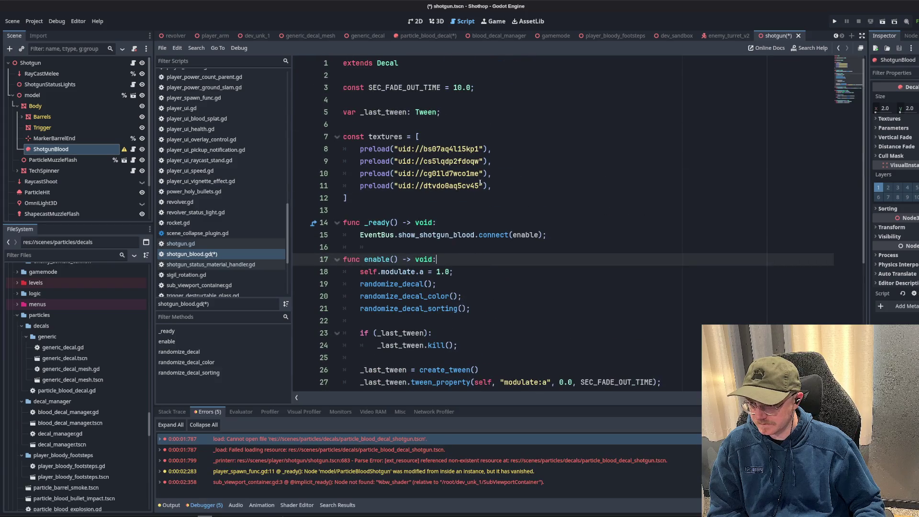
pyautogui.click(574, 237)
pyautogui.press('Return')
pyautogui.write('self.modulate.a = 0.0;l')
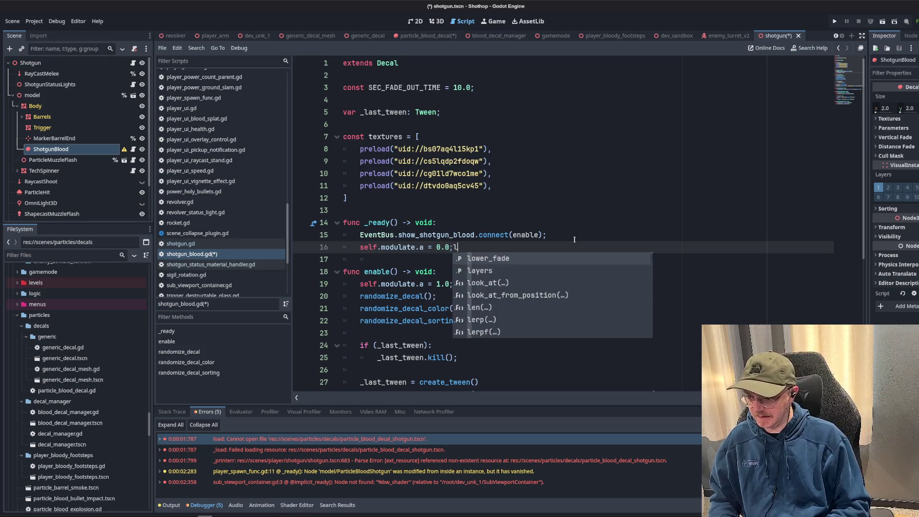
pyautogui.write(';')
pyautogui.click(448, 254)
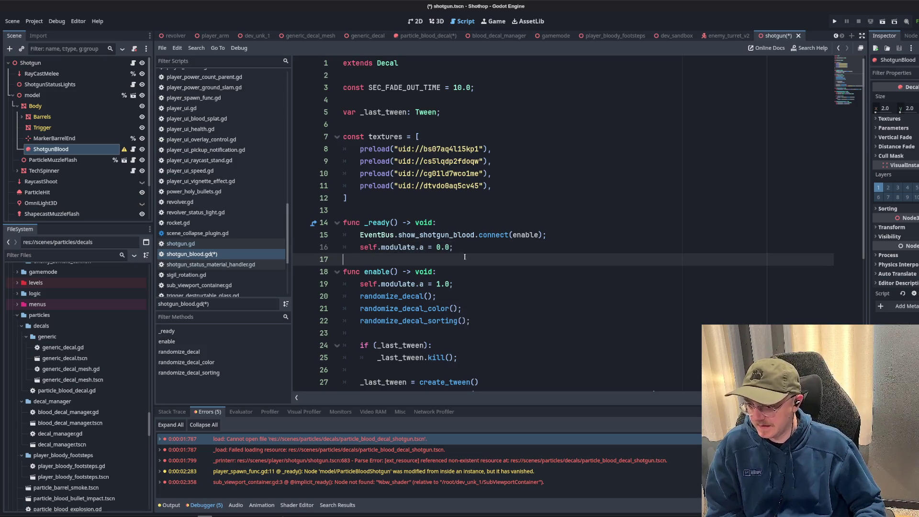
# - Review the calls inside the enable function and save shotgun_blood.gd
pyautogui.scroll(-4, 464, 257)
pyautogui.click(458, 173)
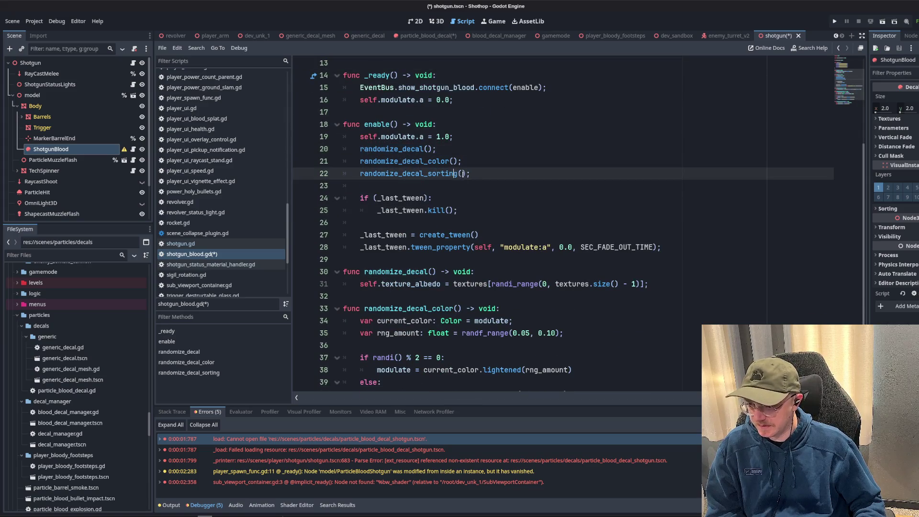
pyautogui.click(384, 116)
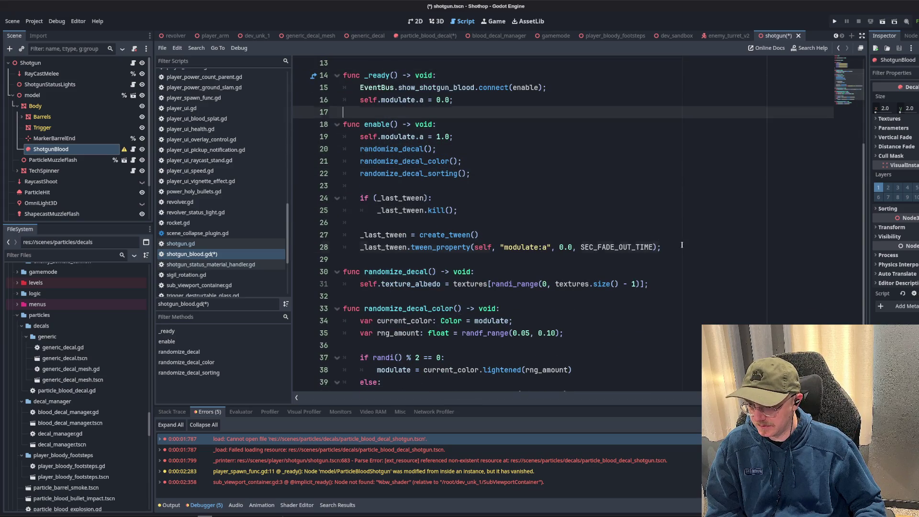
pyautogui.moveTo(682, 245); pyautogui.dragTo(623, 161)
pyautogui.press('Down')
pyautogui.press('Down')
pyautogui.press('Down')
pyautogui.scroll(1, 561, 228)
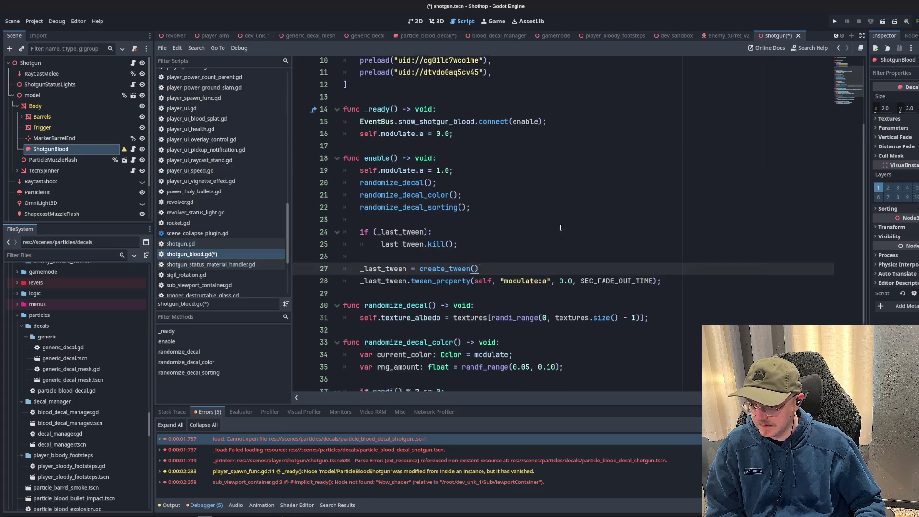
pyautogui.keyDown('ctrl'); pyautogui.click(526, 121); pyautogui.keyUp('ctrl')
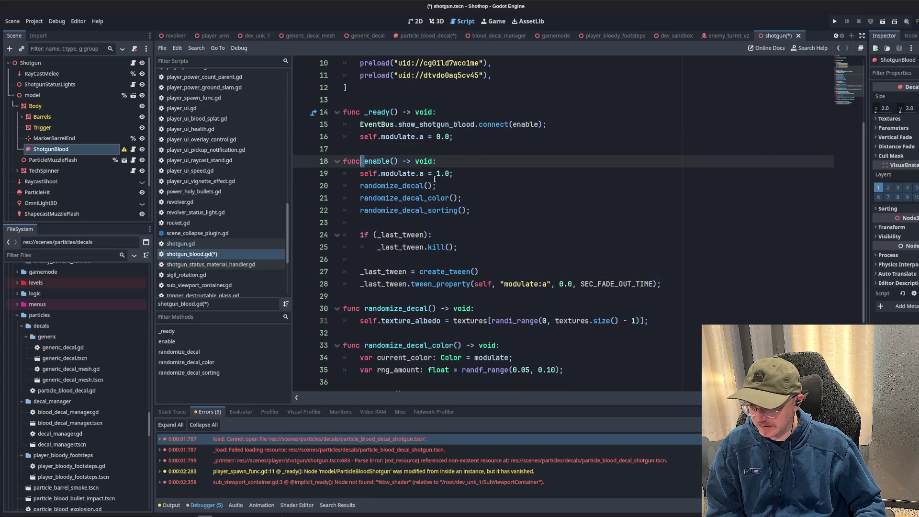
pyautogui.doubleClick(422, 186)
pyautogui.scroll(-2, 479, 168)
pyautogui.doubleClick(407, 124)
pyautogui.scroll(-1, 518, 161)
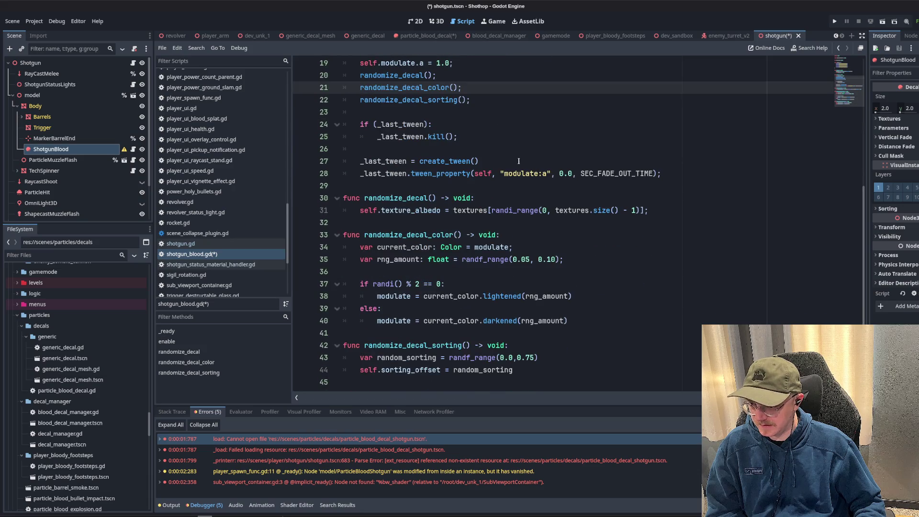
pyautogui.click(518, 161)
pyautogui.press('Up')
pyautogui.press('Up')
pyautogui.press('Up')
pyautogui.scroll(3, 503, 182)
pyautogui.press('Up')
pyautogui.press('Up')
pyautogui.press('Up')
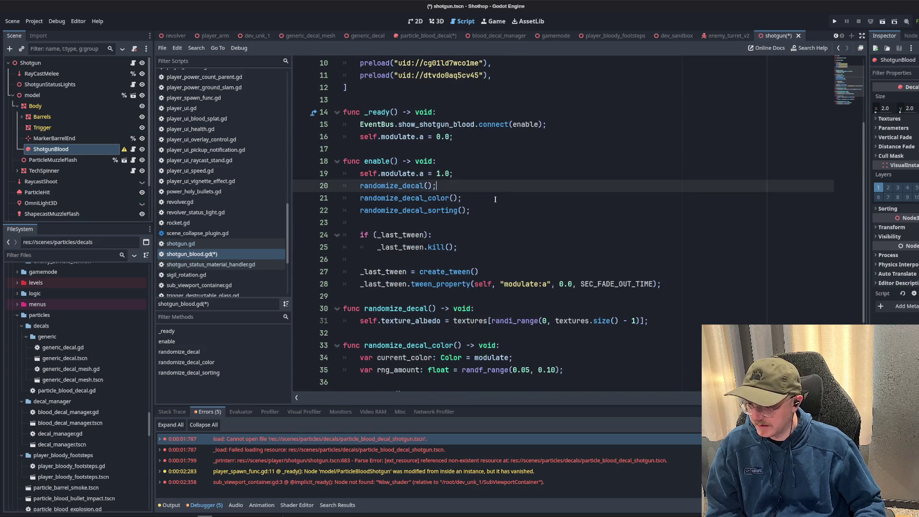
pyautogui.click(495, 199)
pyautogui.scroll(3, 495, 199)
pyautogui.click(437, 112)
pyautogui.hotkey('ctrl', 's')
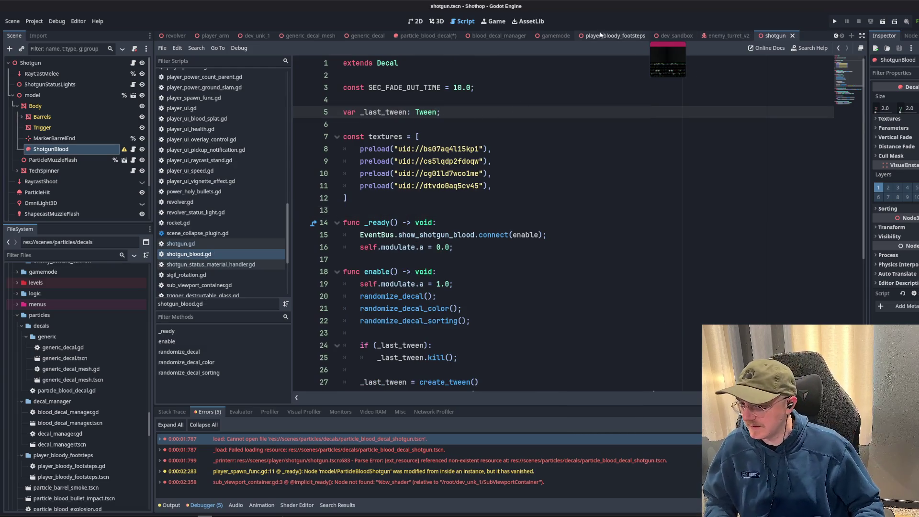
# - Assign the white blood splatter texture as the ShotgunBlood decal's Albedo
pyautogui.click(437, 21)
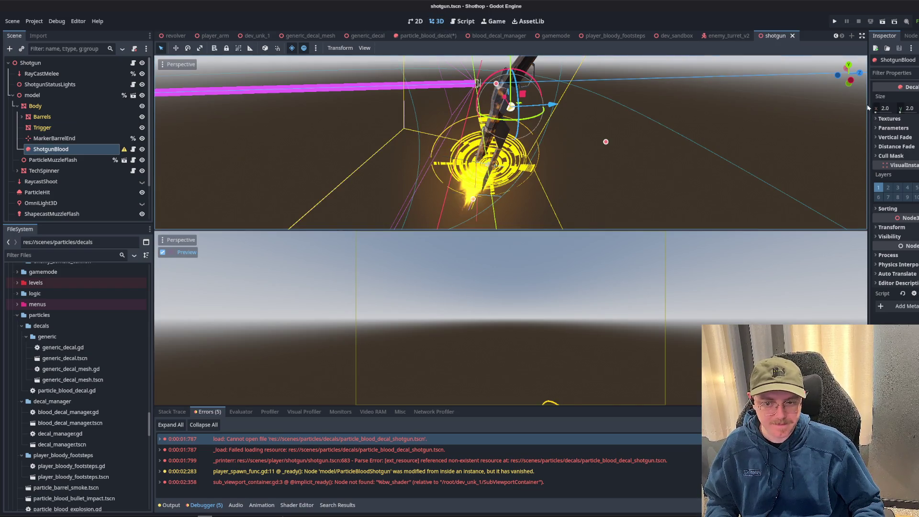
pyautogui.moveTo(868, 110); pyautogui.dragTo(758, 106)
pyautogui.click(777, 119)
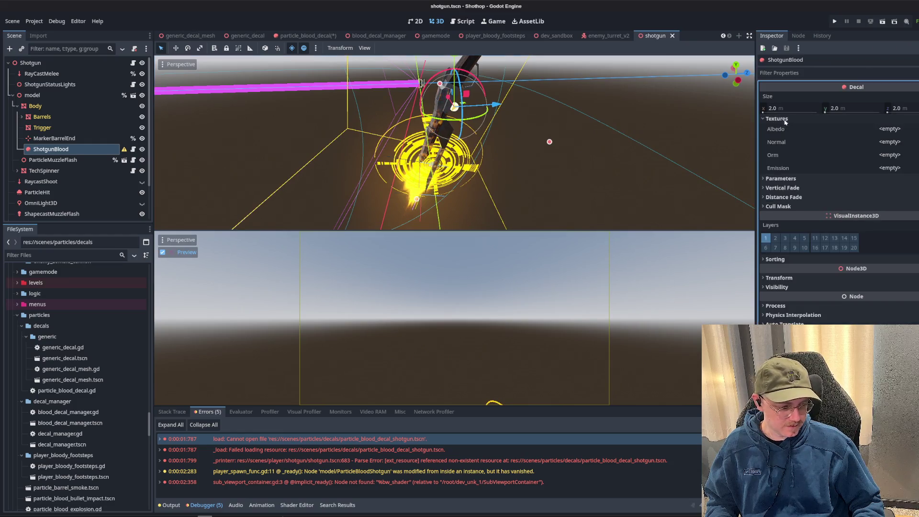
pyautogui.click(889, 129)
pyautogui.click(891, 271)
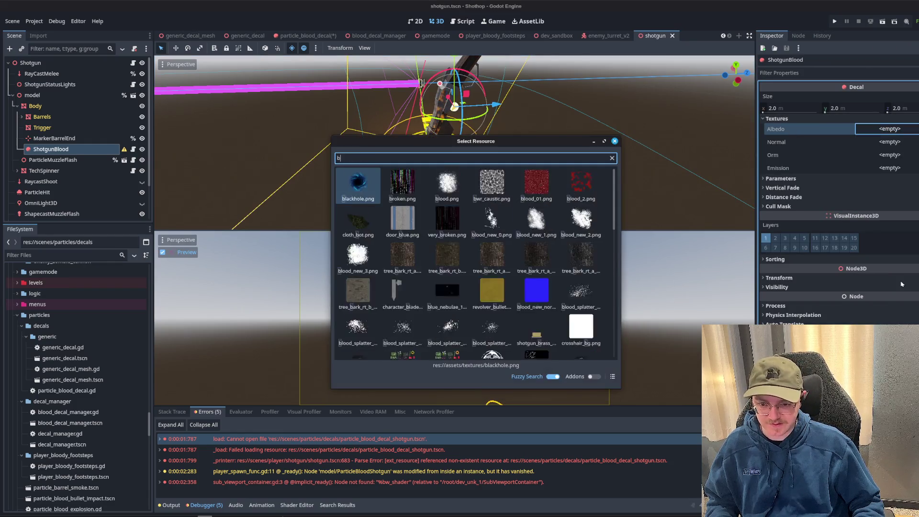
pyautogui.write('blood')
pyautogui.doubleClick(537, 184)
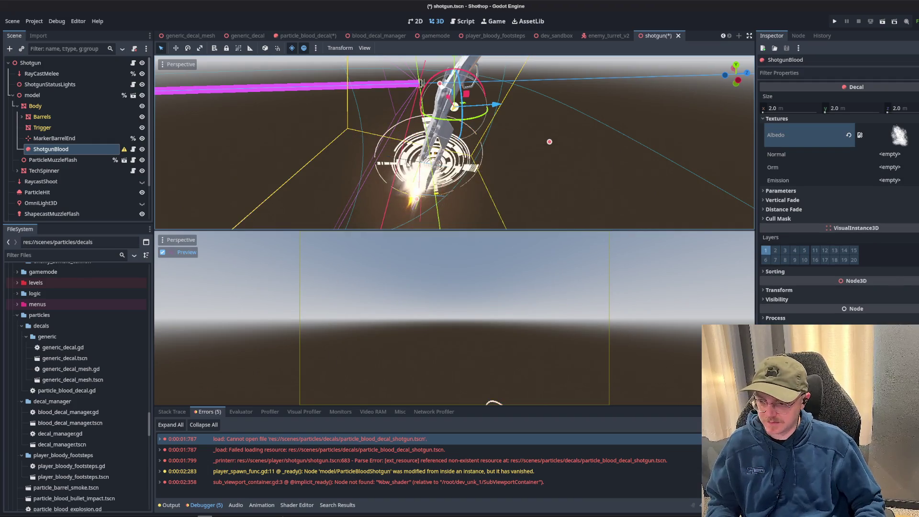
pyautogui.scroll(3, 454, 142)
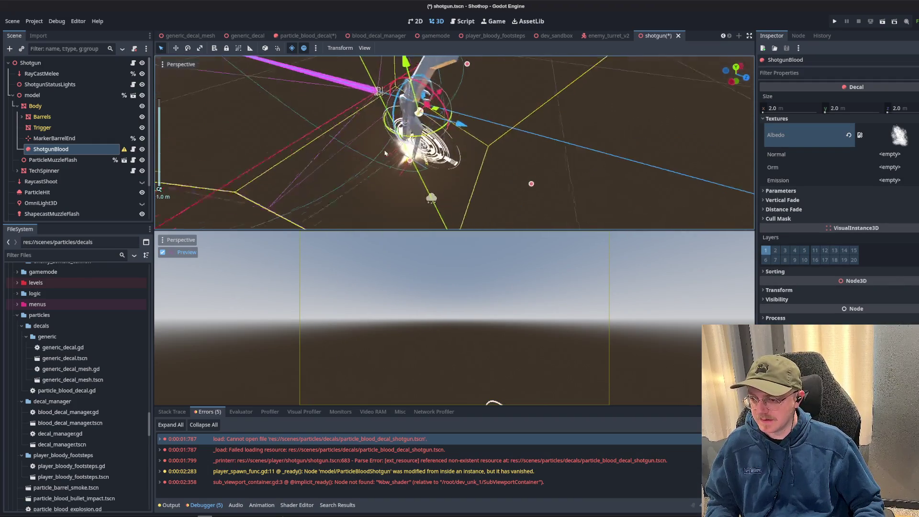
pyautogui.scroll(-5, 455, 142)
pyautogui.moveTo(501, 138)
pyautogui.mouseDown()
pyautogui.moveTo(470, 155)
pyautogui.moveTo(412, 129)
pyautogui.mouseUp()
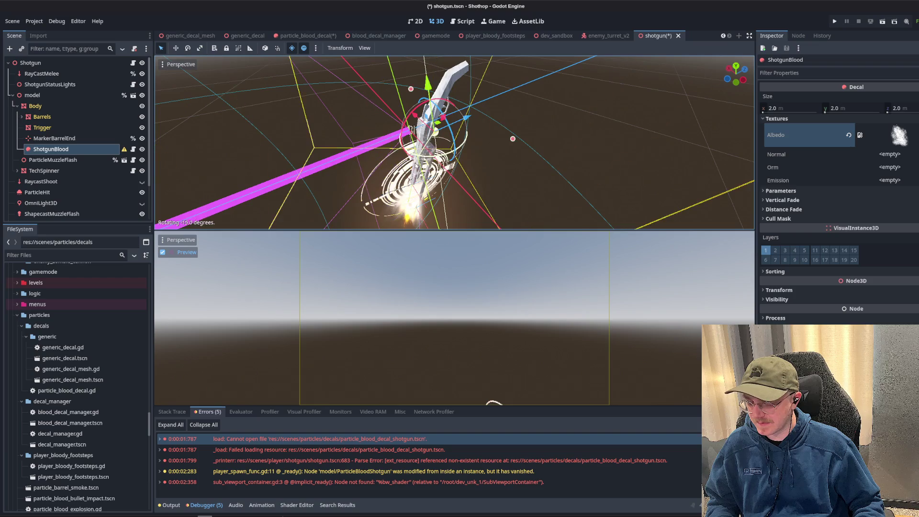
pyautogui.hotkey('ctrl', 'z')
pyautogui.hotkey('ctrl', 'z')
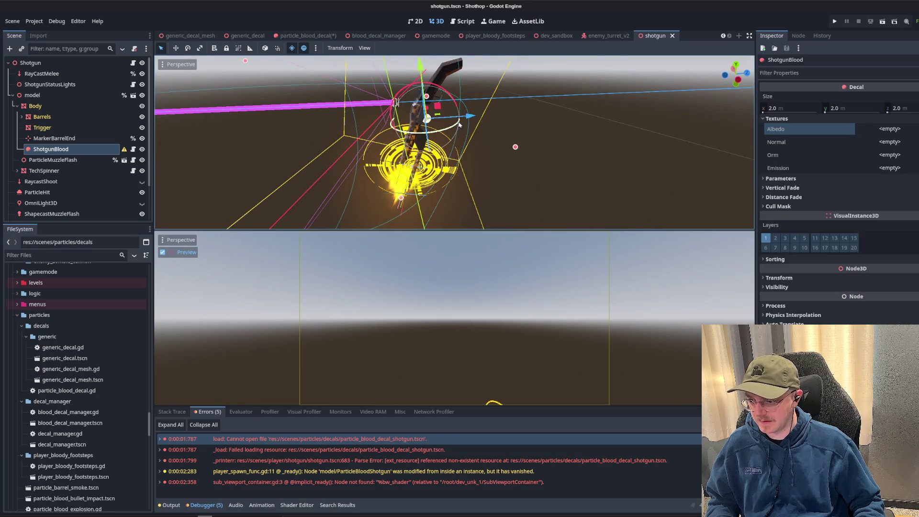
pyautogui.hotkey('ctrl', 'shift', 'z')
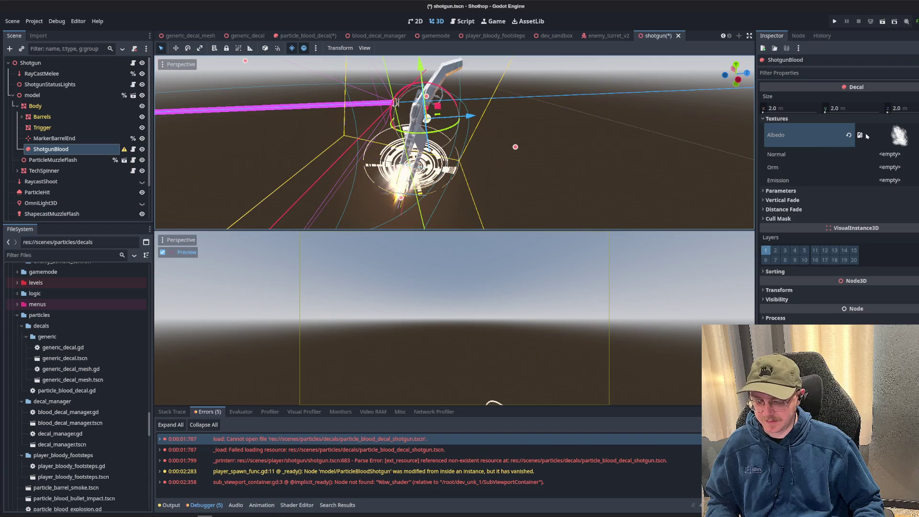
# - Rotate the blood decal about -56 degrees around the shotgun
pyautogui.click(838, 290)
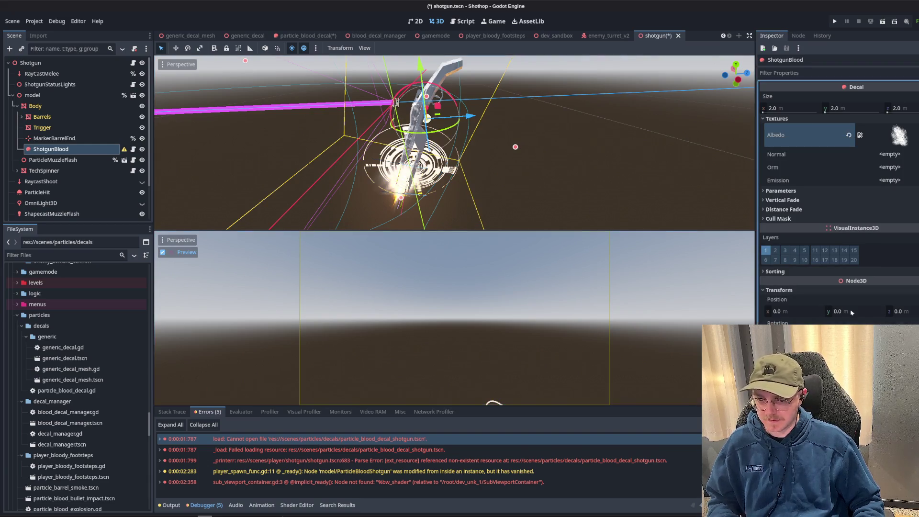
pyautogui.moveTo(396, 102)
pyautogui.mouseDown()
pyautogui.moveTo(496, 139)
pyautogui.moveTo(472, 153)
pyautogui.moveTo(467, 213)
pyautogui.mouseUp()
pyautogui.scroll(5, 467, 213)
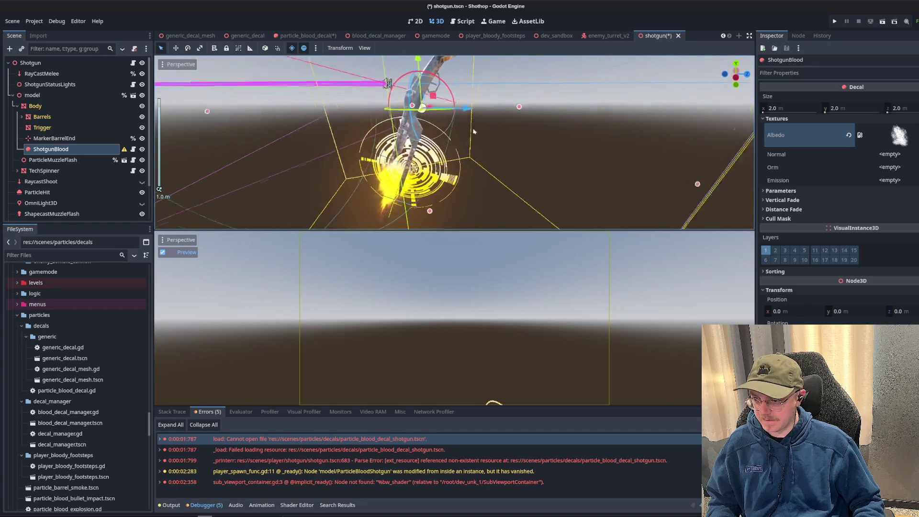
pyautogui.moveTo(436, 114); pyautogui.dragTo(416, 115)
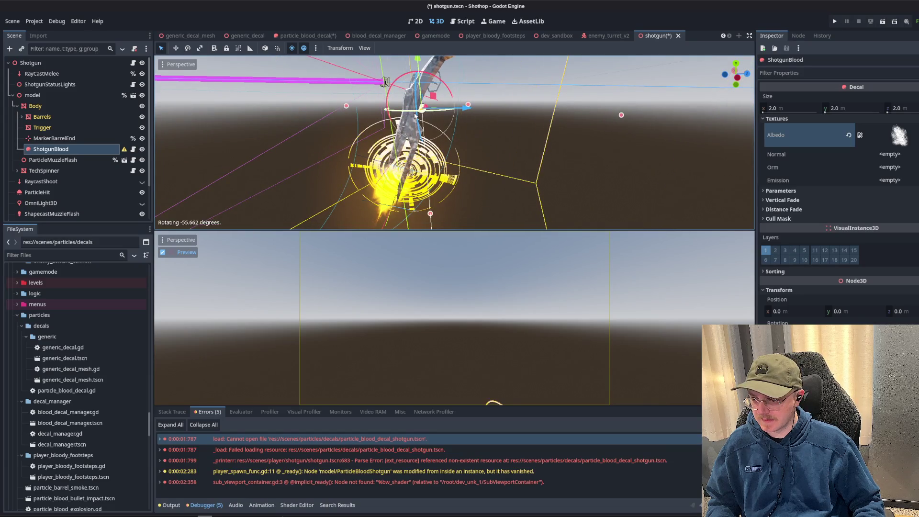
# - Try a decal size of 1.0 m on all three axes
pyautogui.click(809, 108)
pyautogui.write('1')
pyautogui.press('Tab')
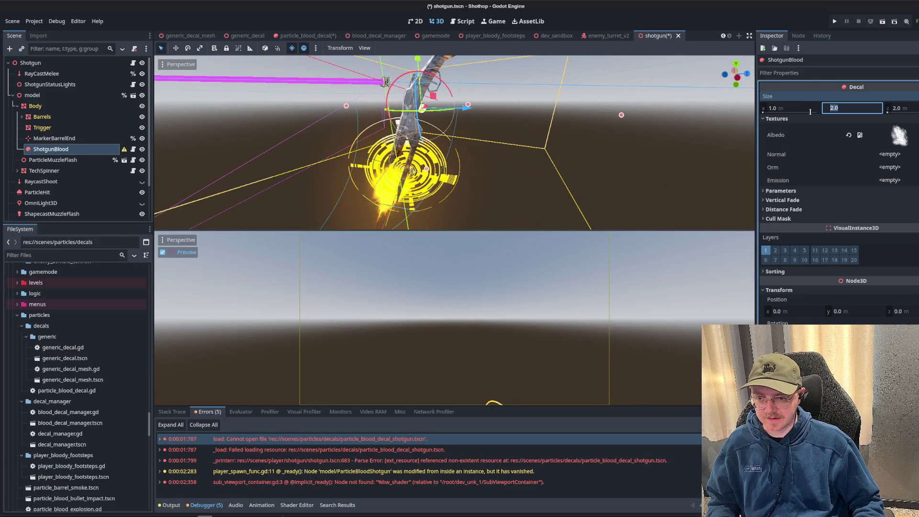
pyautogui.write('1')
pyautogui.press('Tab')
pyautogui.write('1')
pyautogui.press('Tab')
pyautogui.press('Return')
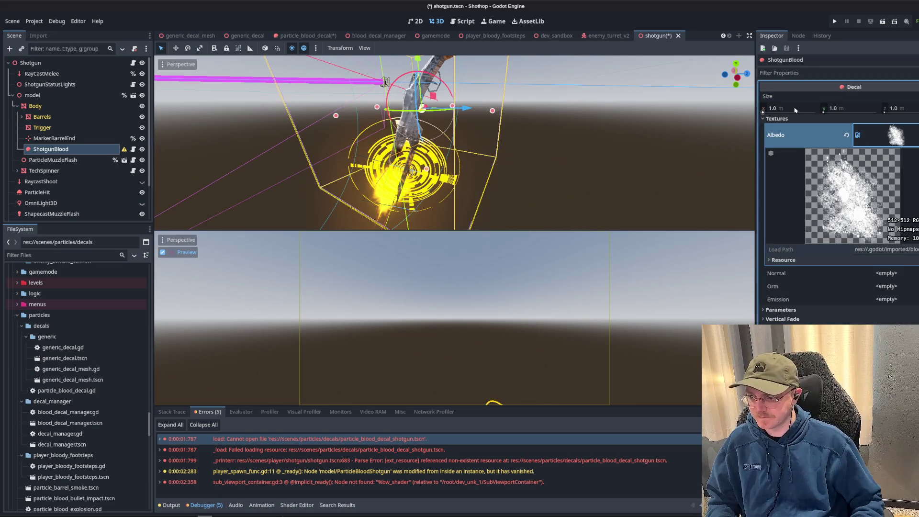
# - Try 0.5 m decal sizes, then undo a box-handle shrink along X
pyautogui.click(795, 110)
pyautogui.press('Tab')
pyautogui.write('0.5')
pyautogui.press('Tab')
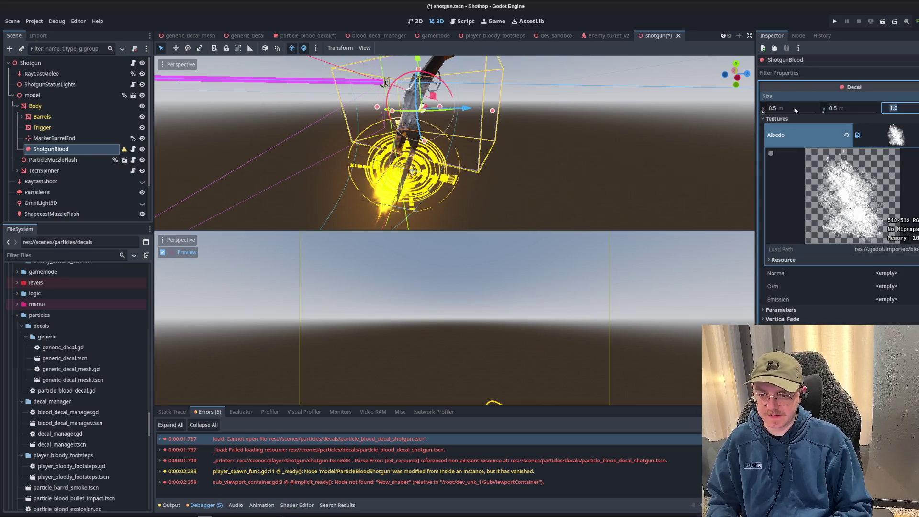
pyautogui.press('Return')
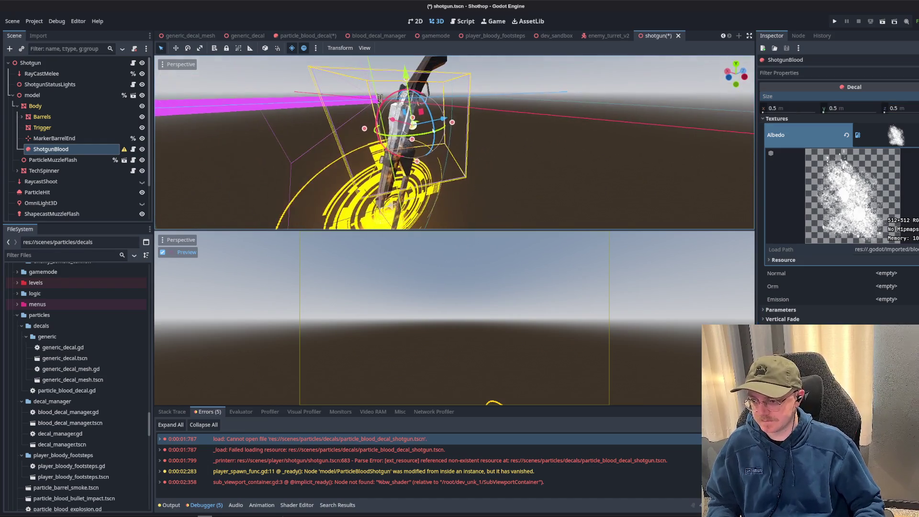
pyautogui.moveTo(406, 78); pyautogui.dragTo(411, 137)
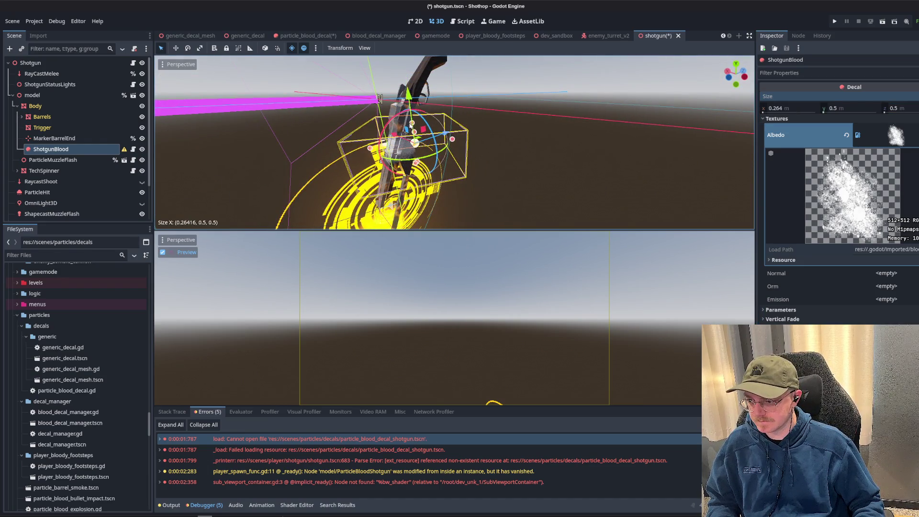
pyautogui.hotkey('ctrl', 'z')
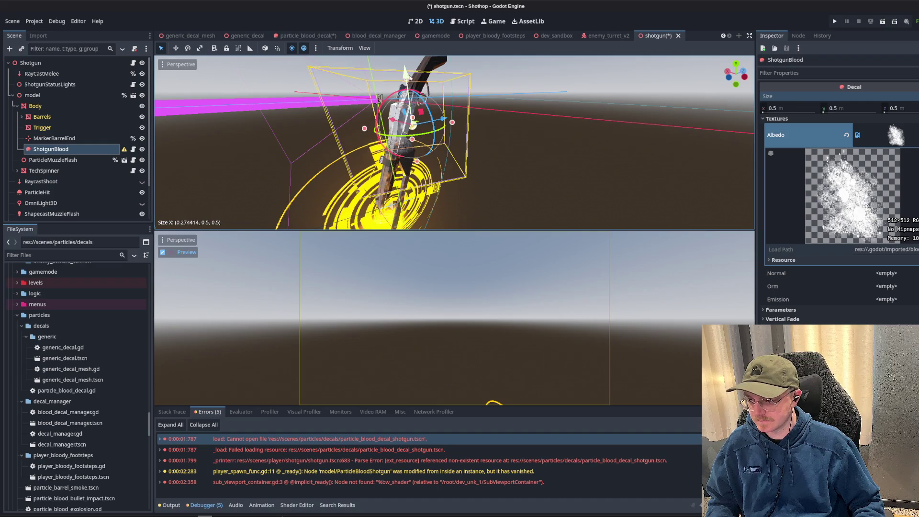
pyautogui.moveTo(380, 98); pyautogui.dragTo(369, 97)
pyautogui.scroll(5, 368, 96)
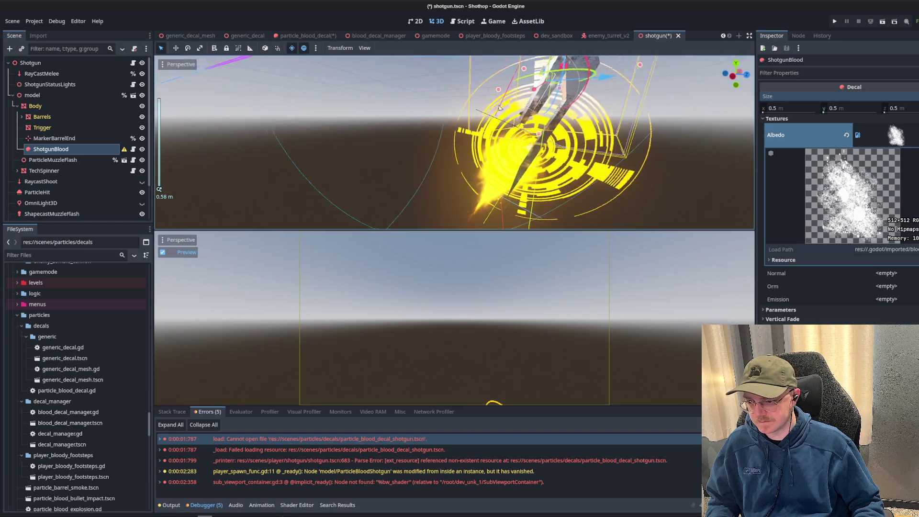
pyautogui.scroll(-5, 499, 107)
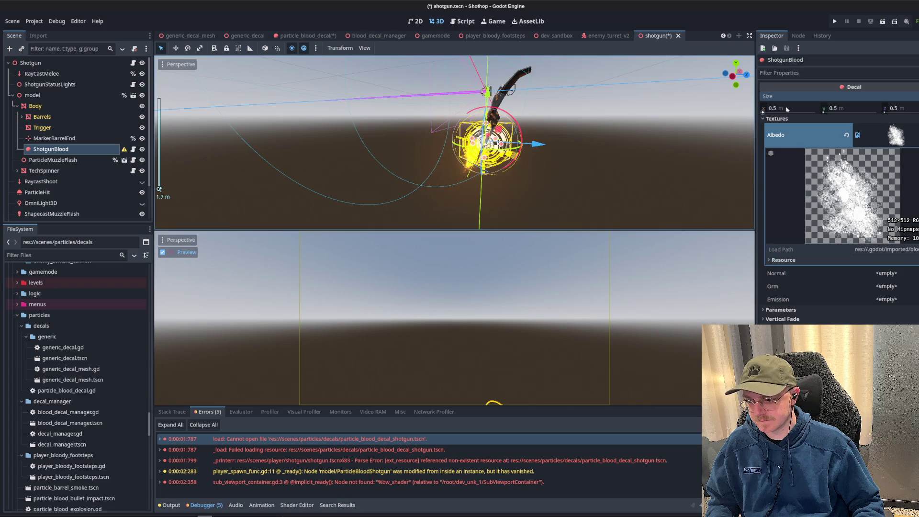
# - Settle the decal size at 1.0 m for X, Y and Z
pyautogui.click(798, 109)
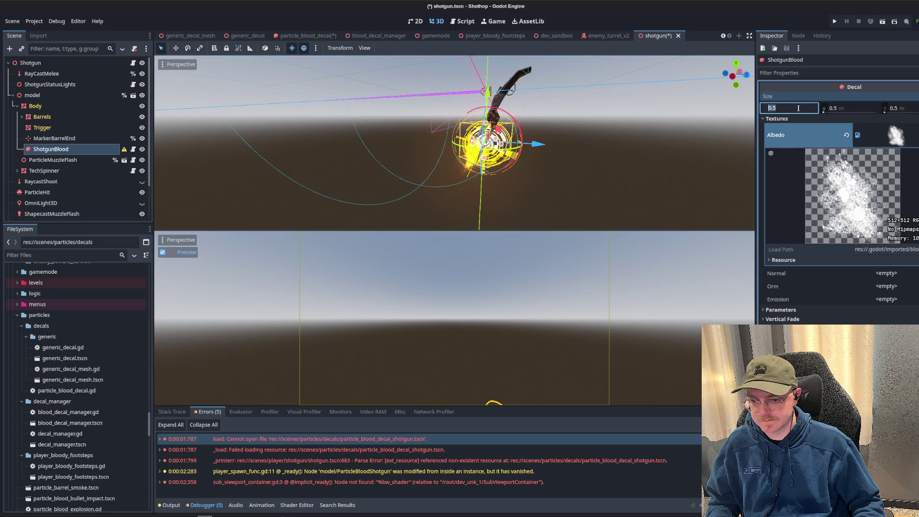
pyautogui.press('Tab')
pyautogui.write('1')
pyautogui.press('Tab')
pyautogui.write('1')
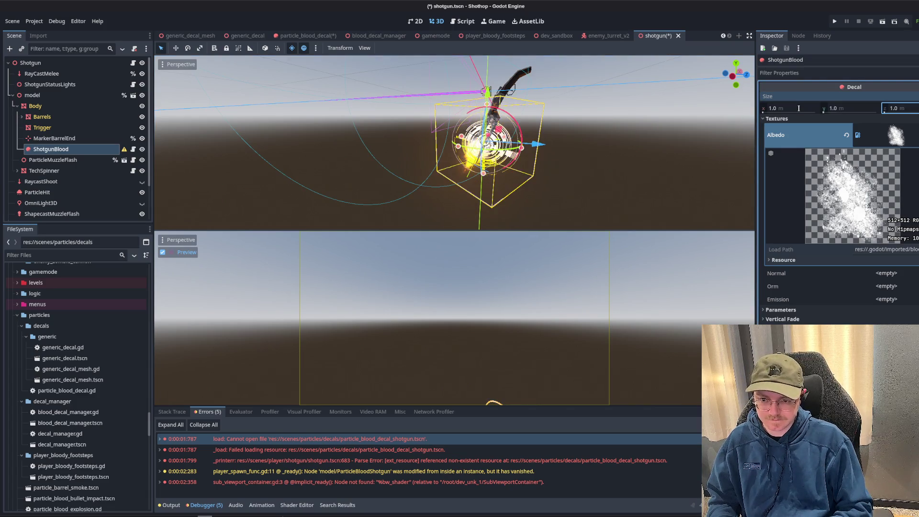
pyautogui.press('Return')
pyautogui.scroll(3, 507, 144)
pyautogui.scroll(4, 485, 146)
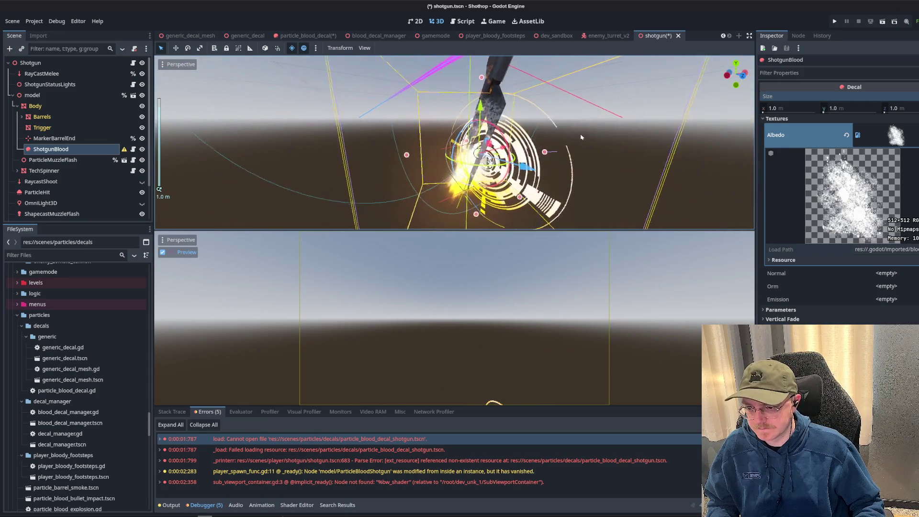
pyautogui.scroll(3, 588, 110)
pyautogui.moveTo(588, 109); pyautogui.dragTo(589, 142)
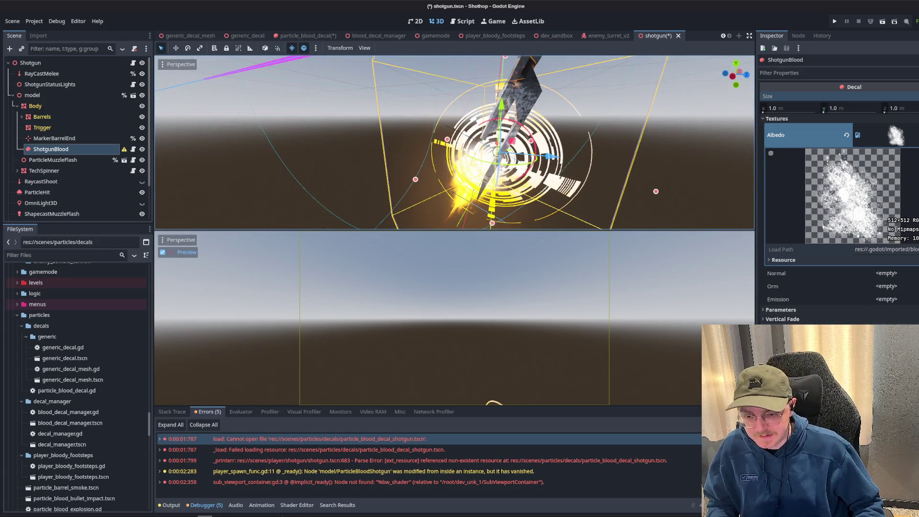
pyautogui.click(790, 309)
# - Set the decal's Modulate colour to dark blood red, hex c6001d
pyautogui.click(886, 333)
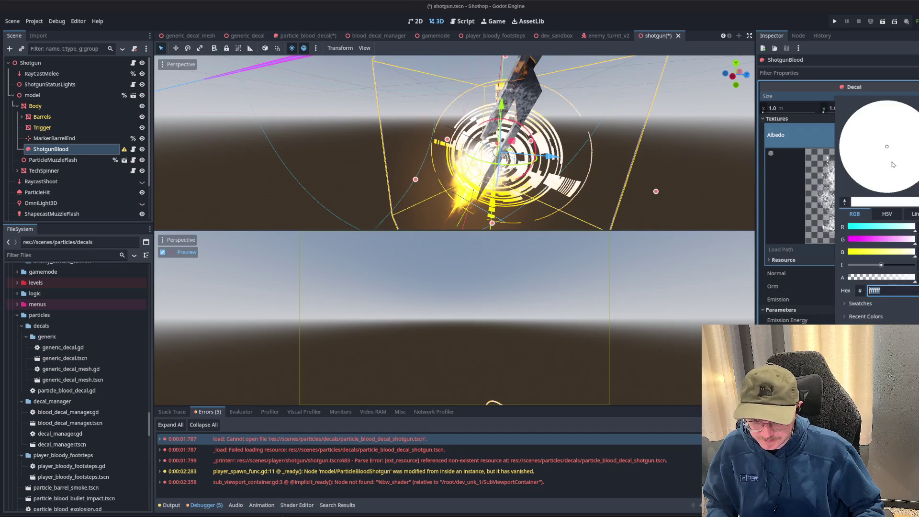
pyautogui.moveTo(885, 333)
pyautogui.mouseDown()
pyautogui.moveTo(900, 120)
pyautogui.moveTo(912, 158)
pyautogui.mouseUp()
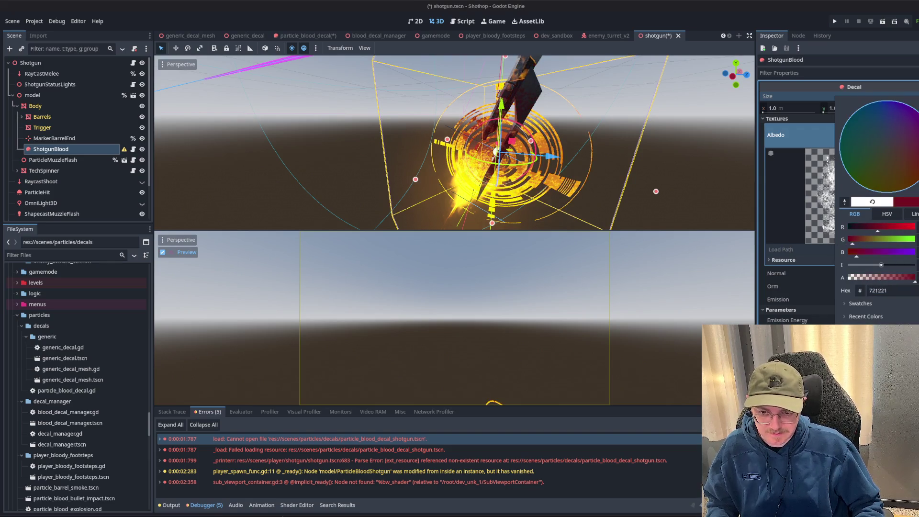
pyautogui.moveTo(885, 228); pyautogui.dragTo(899, 229)
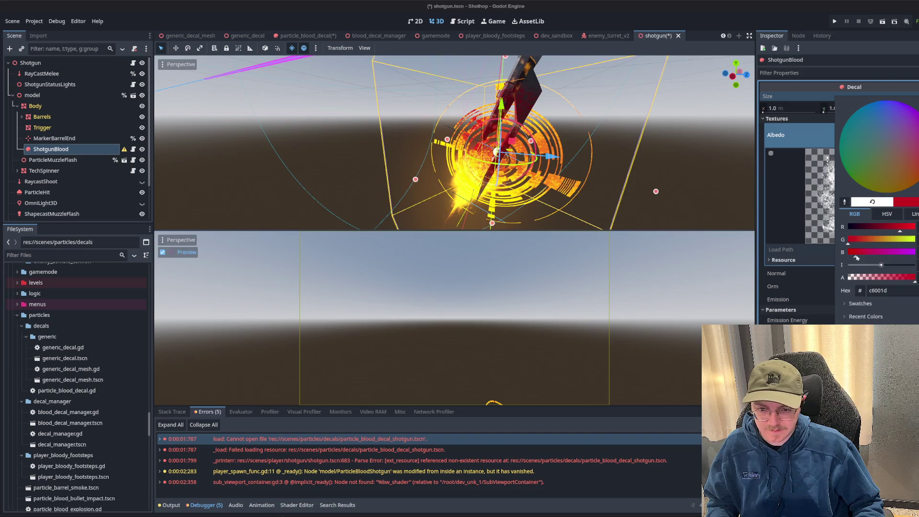
pyautogui.click(550, 201)
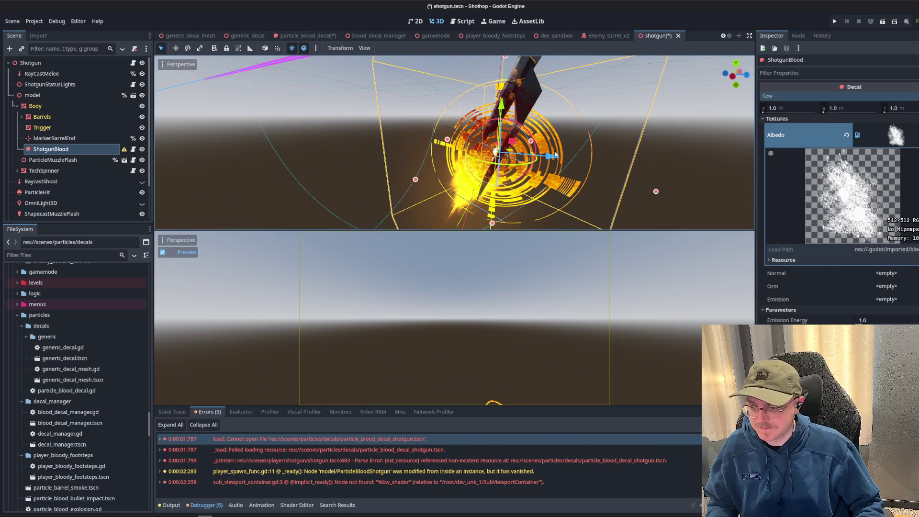
pyautogui.moveTo(550, 201); pyautogui.dragTo(565, 204)
pyautogui.scroll(5, 565, 205)
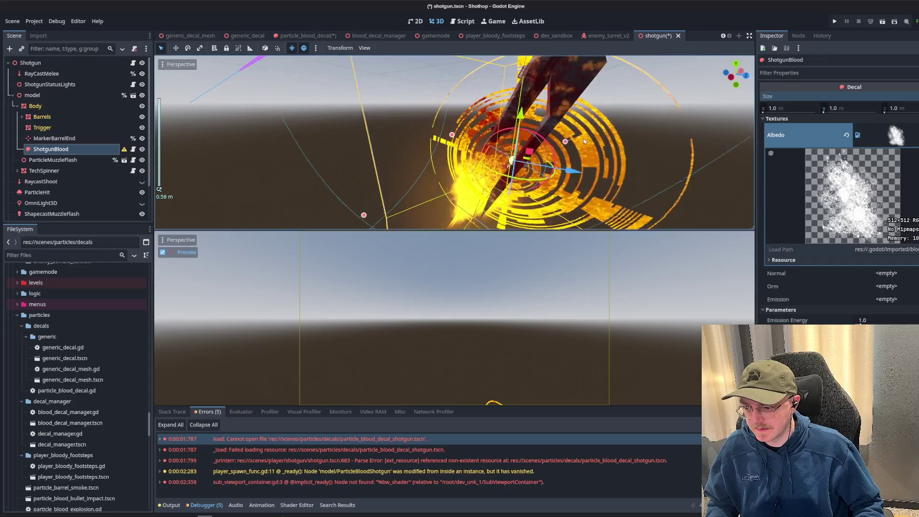
# - Resize the ShotgunBlood decal to 1.25 m on X, Y and Z
pyautogui.scroll(-5, 569, 140)
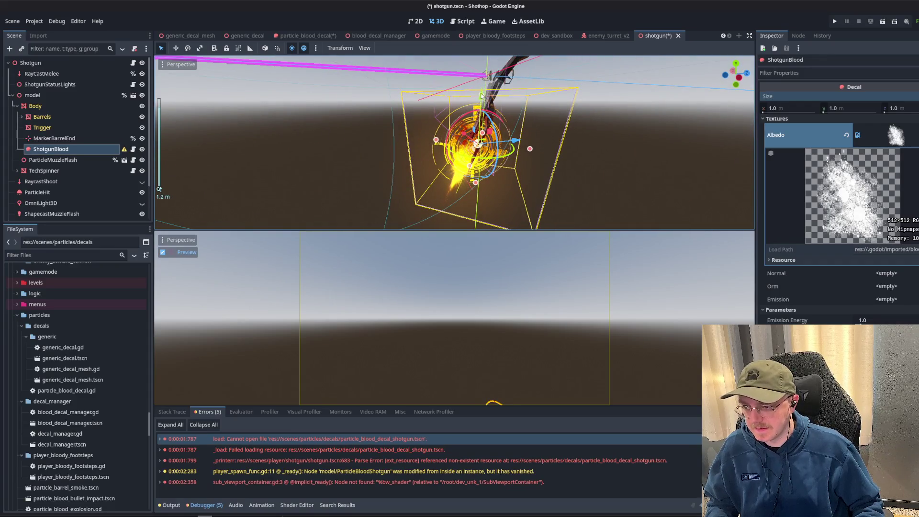
pyautogui.moveTo(482, 96); pyautogui.dragTo(485, 71)
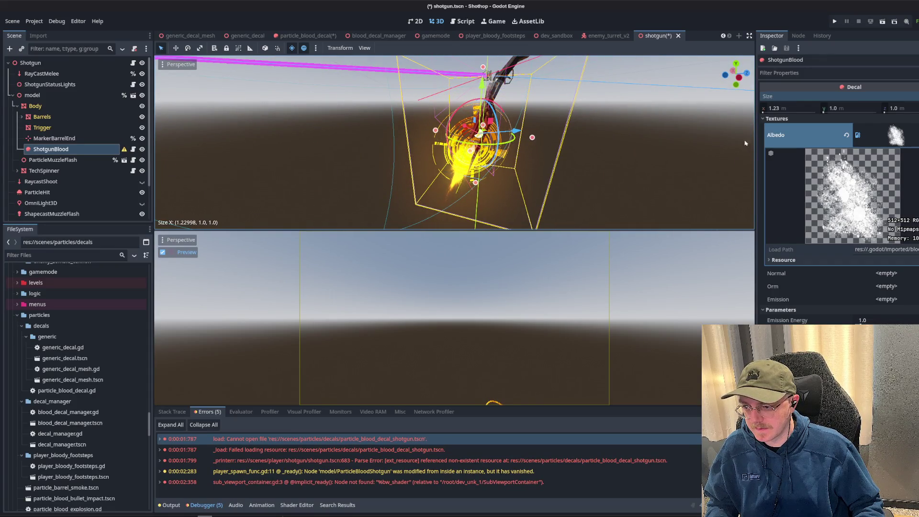
pyautogui.click(804, 110)
pyautogui.write('.25')
pyautogui.press('Tab')
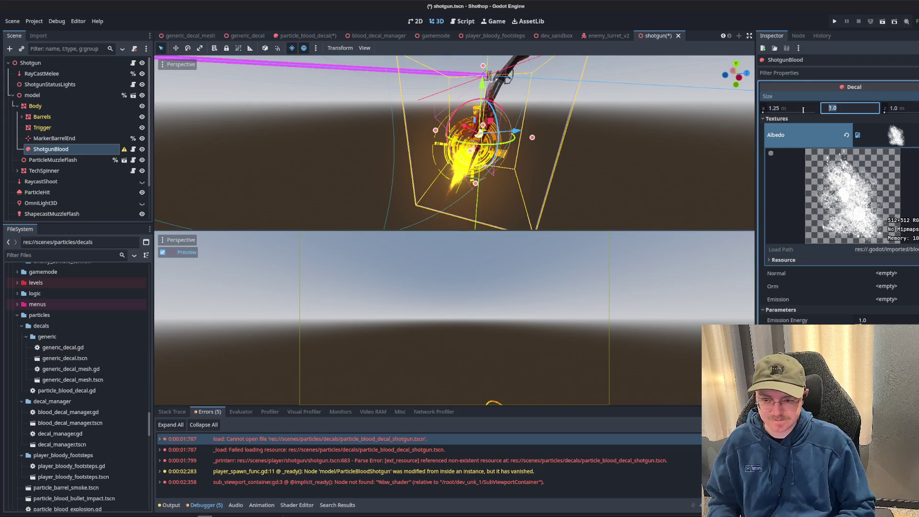
pyautogui.write('5')
pyautogui.press('Tab')
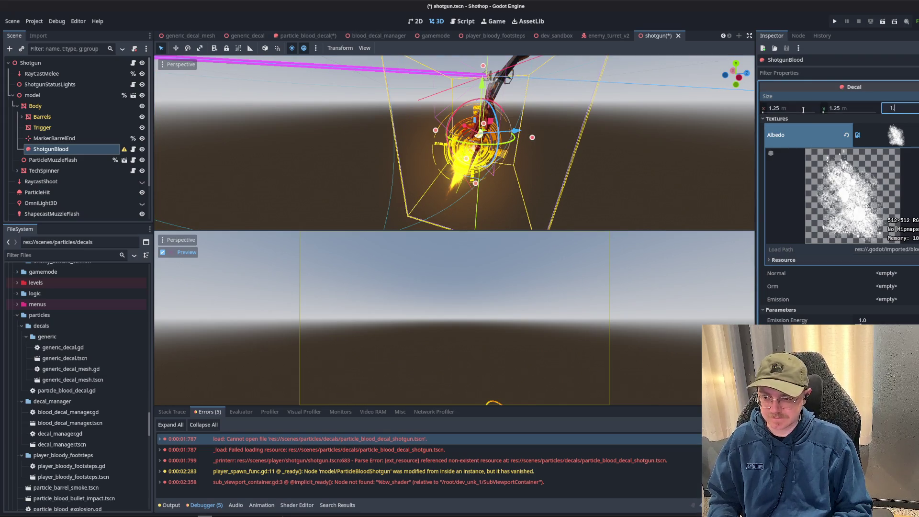
pyautogui.write('25')
pyautogui.press('Return')
# - Save the shotgun scene and reselect the ShotgunBlood node
pyautogui.hotkey('ctrl', 's')
pyautogui.click(698, 209)
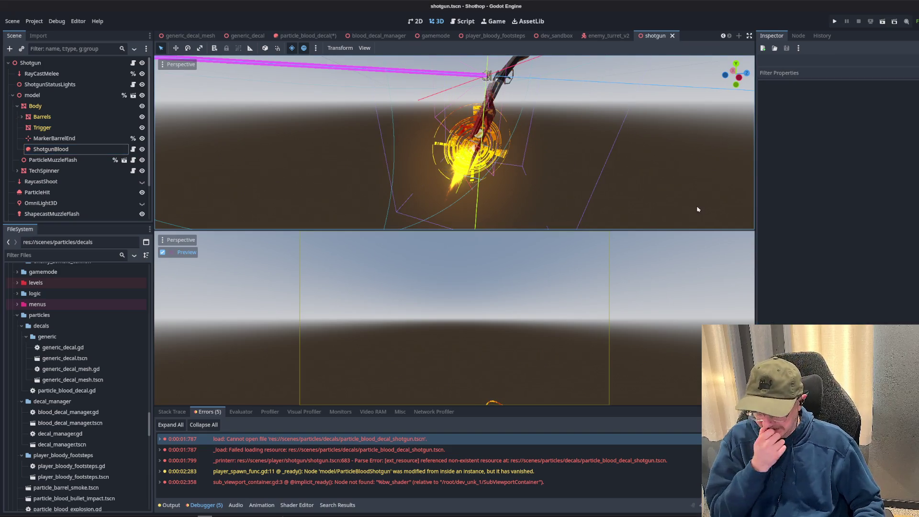
pyautogui.click(118, 151)
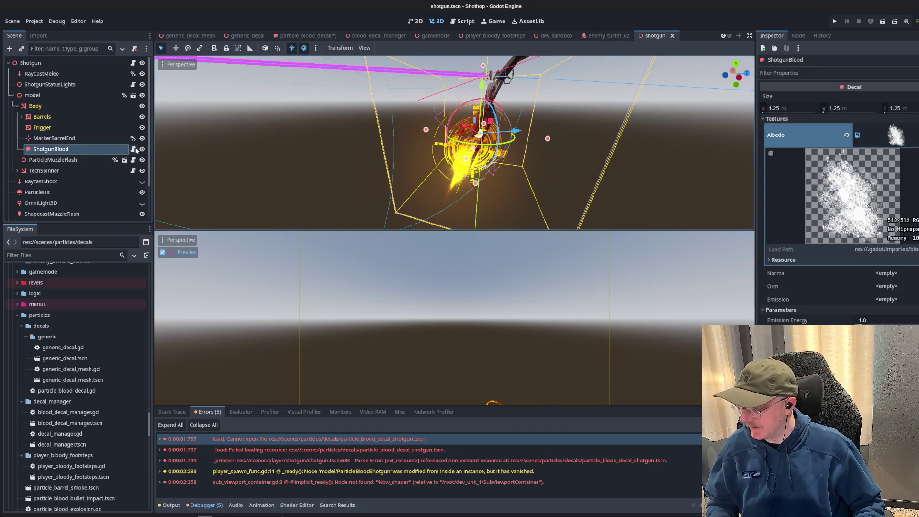
# - Close the particle_blood_decal scene through its save prompt and run the dev_unk_1 level
pyautogui.click(135, 150)
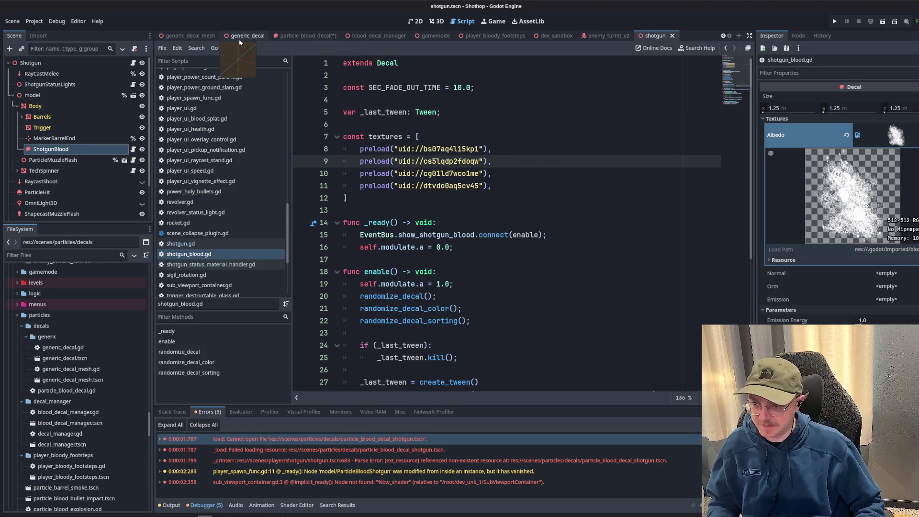
pyautogui.moveTo(240, 42); pyautogui.dragTo(311, 43)
pyautogui.click(343, 35)
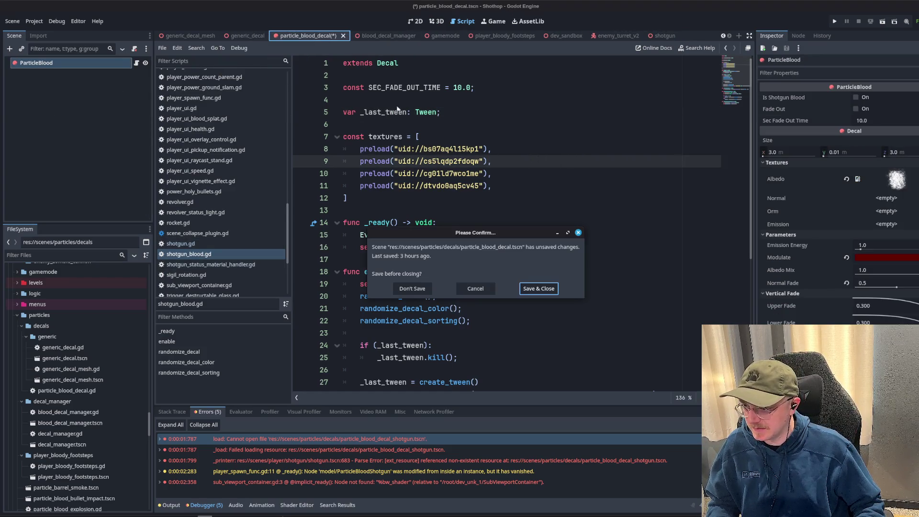
pyautogui.click(414, 289)
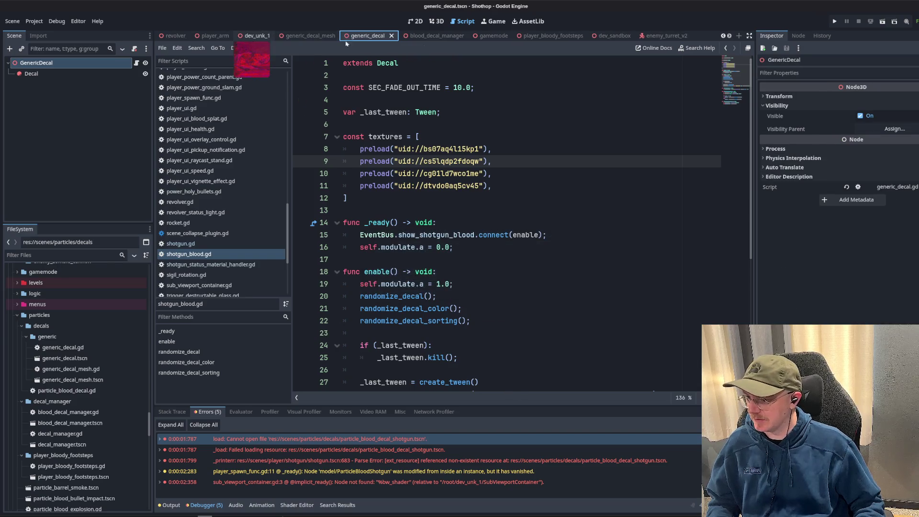
pyautogui.click(881, 24)
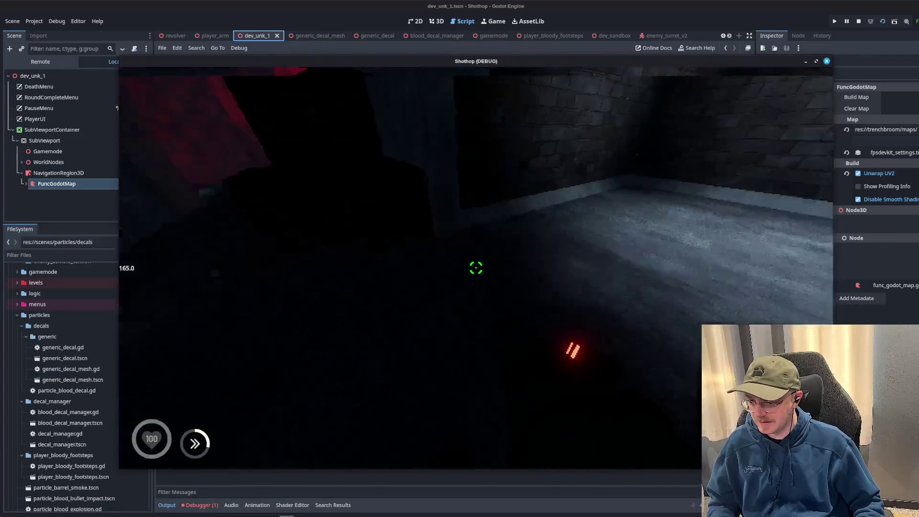
# - Walk through the level and shoot a zombie to test the blood splatter, then stop the game
pyautogui.press('w')
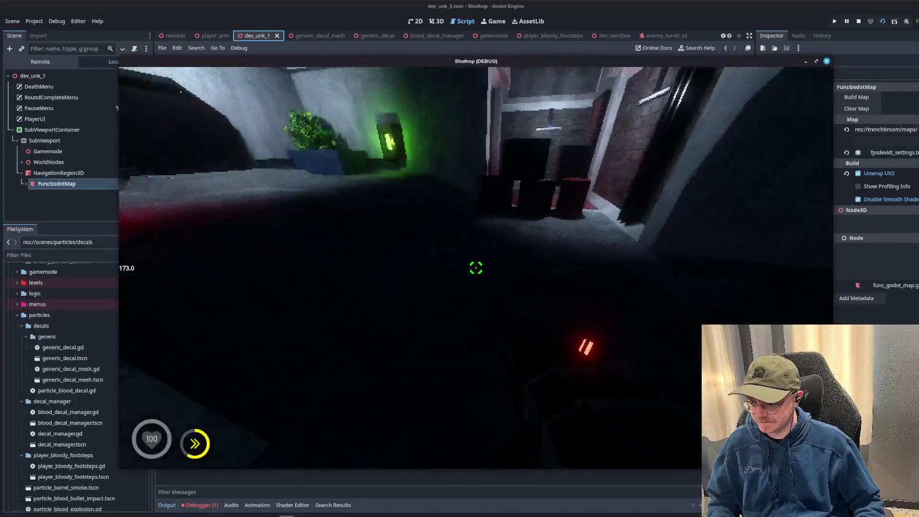
pyautogui.press('w')
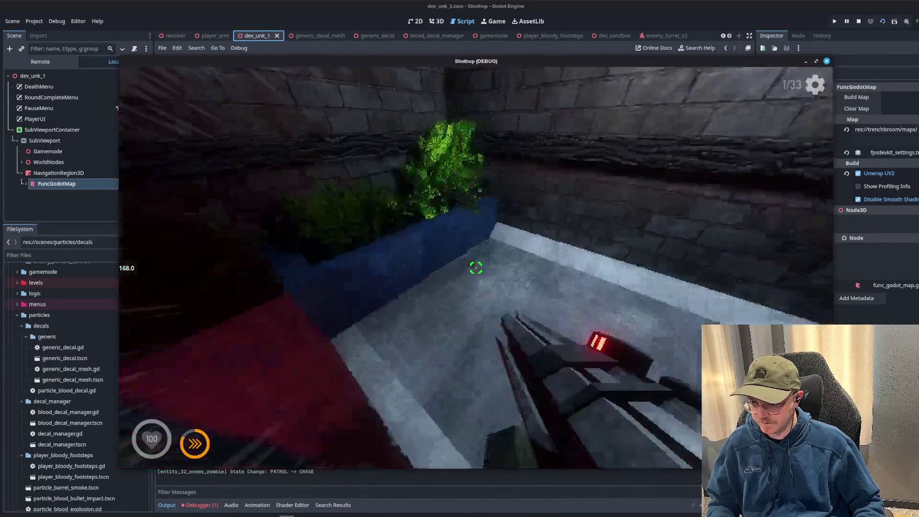
pyautogui.click(476, 268)
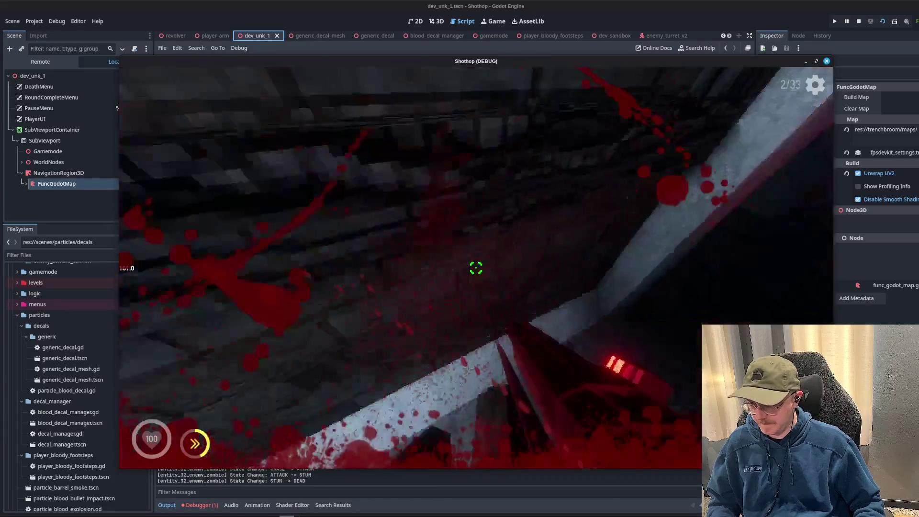
pyautogui.press('w')
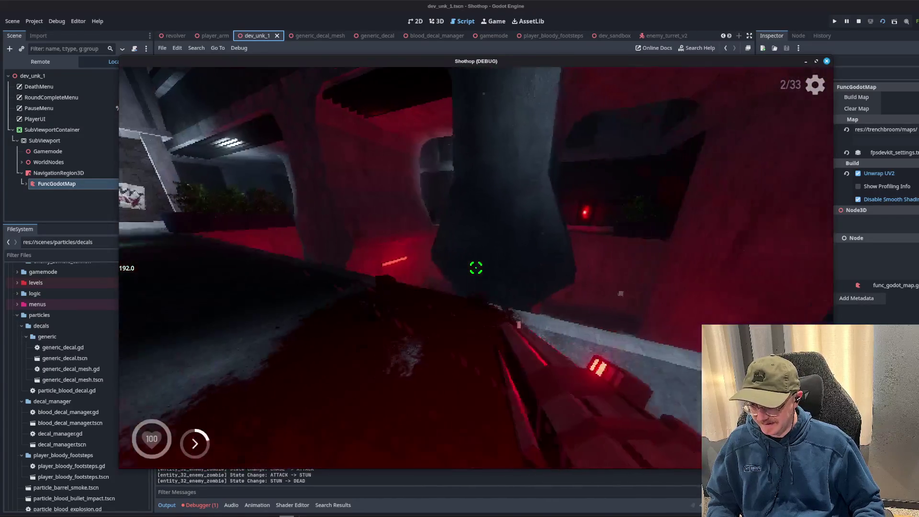
pyautogui.press('w')
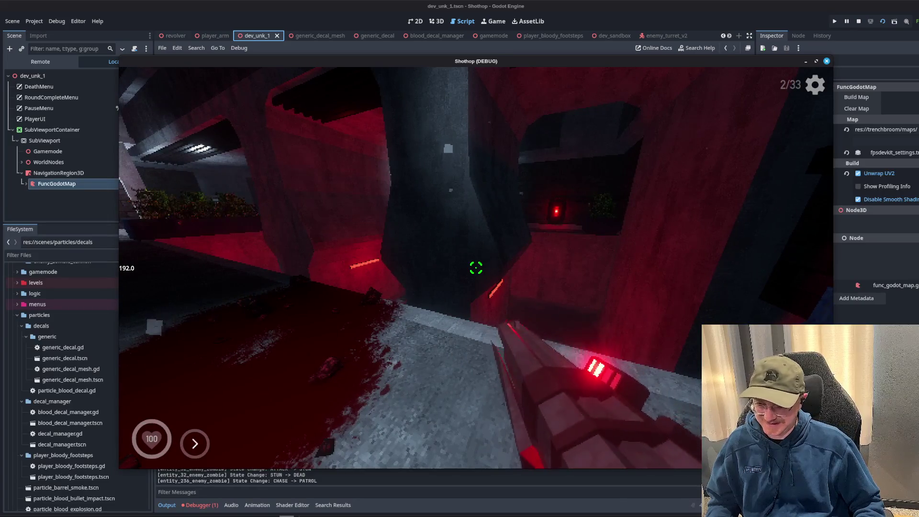
pyautogui.press('F8')
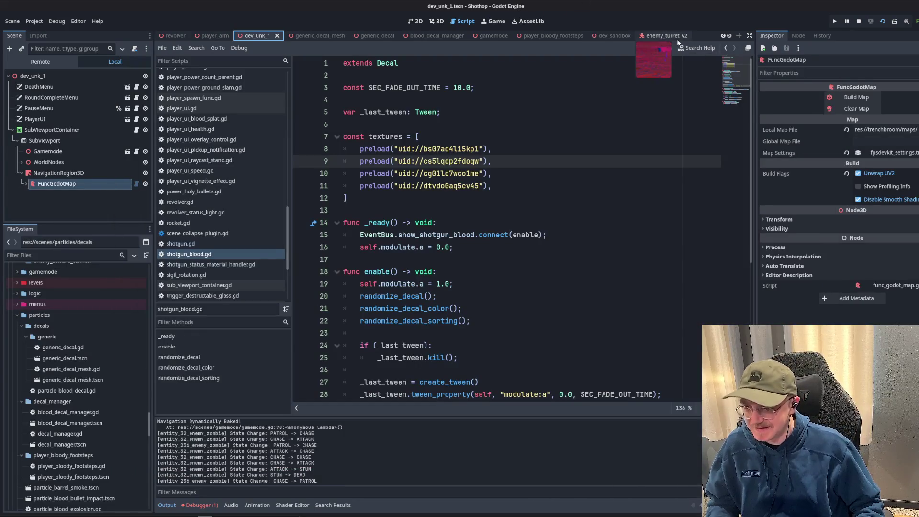
# - Bring up the shotgun scene in the 3D view
pyautogui.scroll(-4, 431, 216)
pyautogui.click(421, 149)
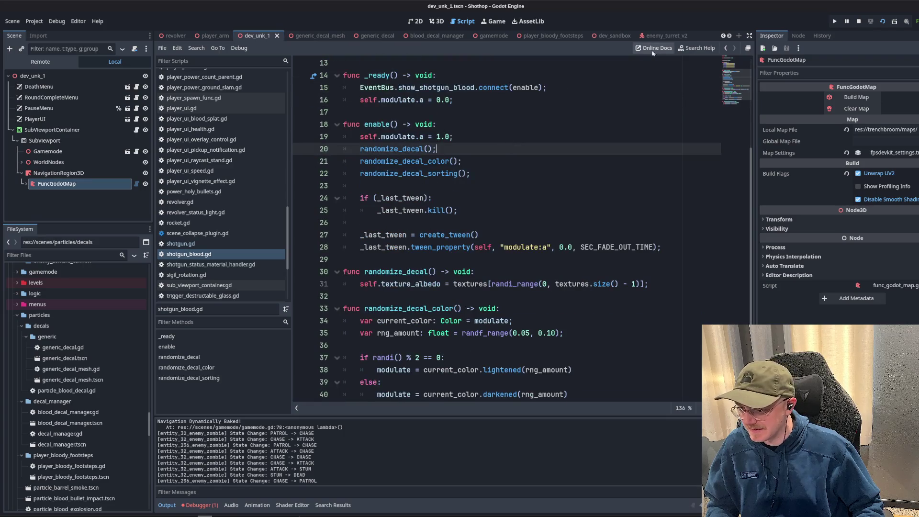
pyautogui.scroll(-1, 651, 36)
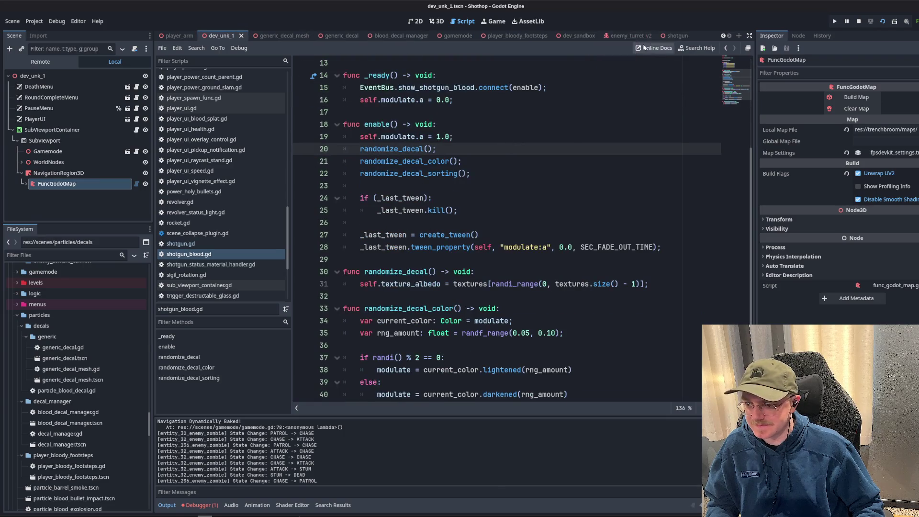
pyautogui.click(669, 35)
pyautogui.click(436, 22)
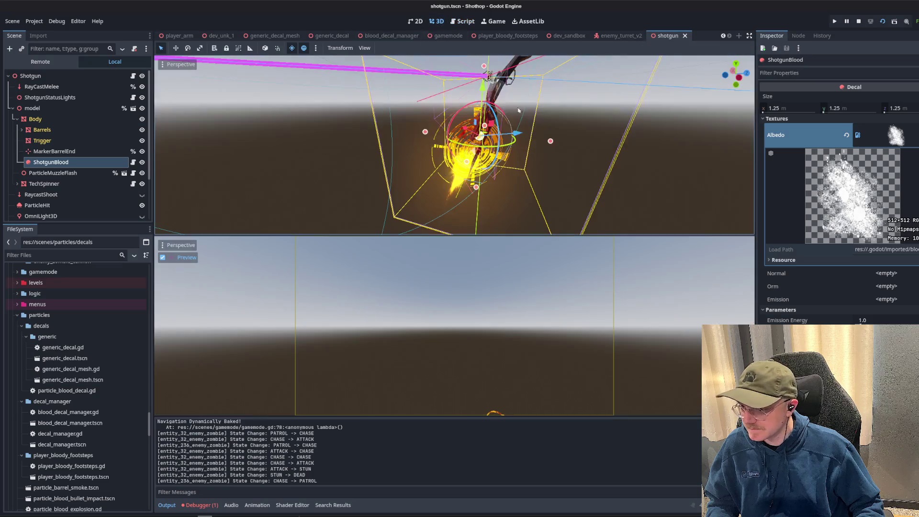
# - Set the ShotgunBlood decal size to 0.75 on x, y and z
pyautogui.click(793, 113)
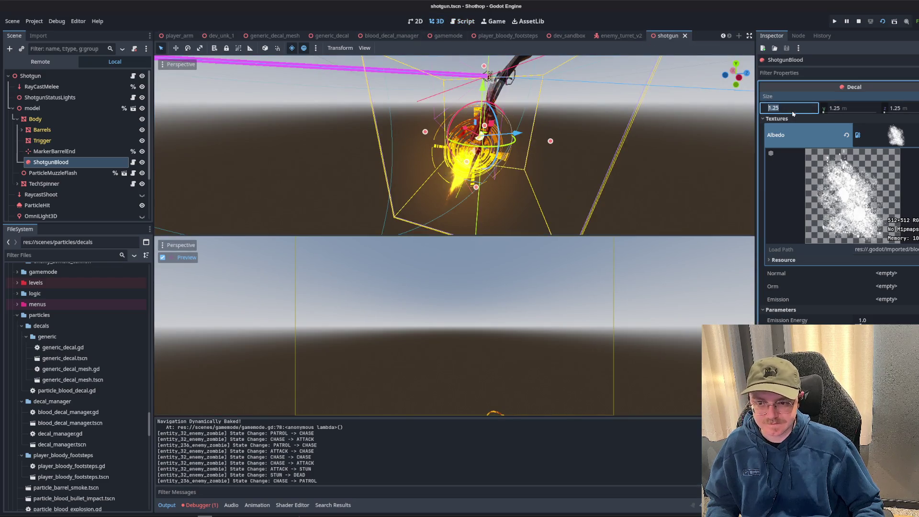
pyautogui.press('Tab')
pyautogui.write('0.75')
pyautogui.press('Tab')
pyautogui.write('0')
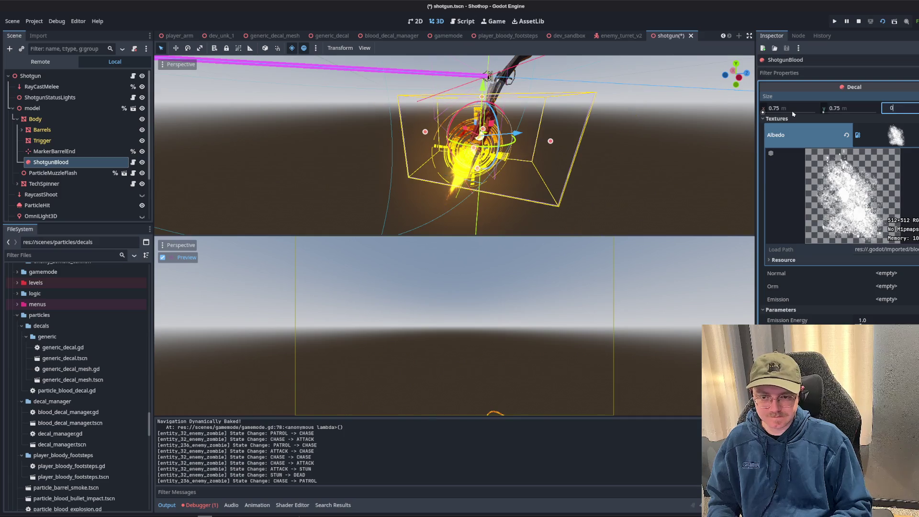
pyautogui.press('Return')
pyautogui.scroll(5, 482, 162)
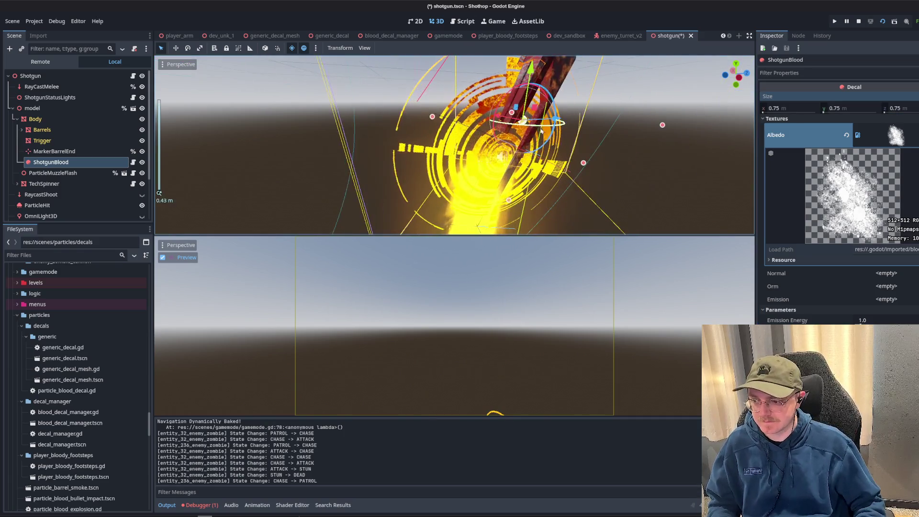
# - Save and run the game with F5, then pause and stop it
pyautogui.press('F5')
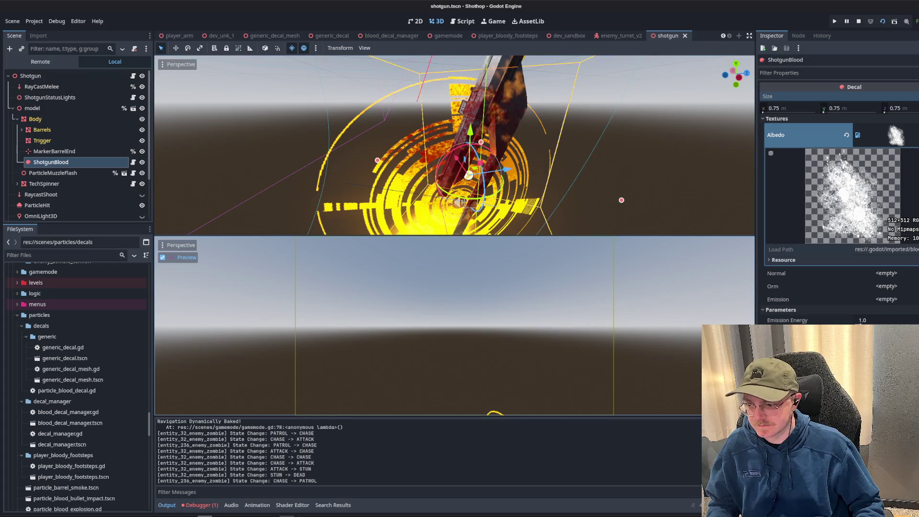
pyautogui.press('Escape')
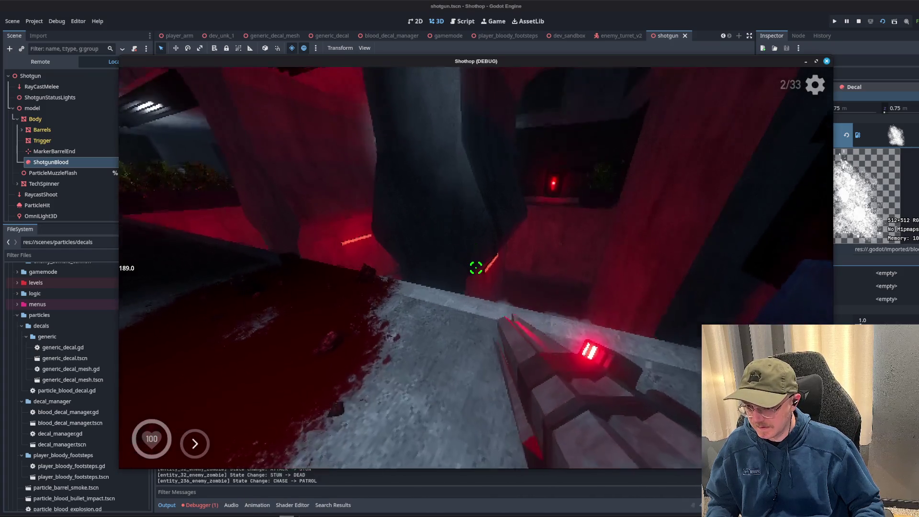
pyautogui.press('Escape')
pyautogui.press('F8')
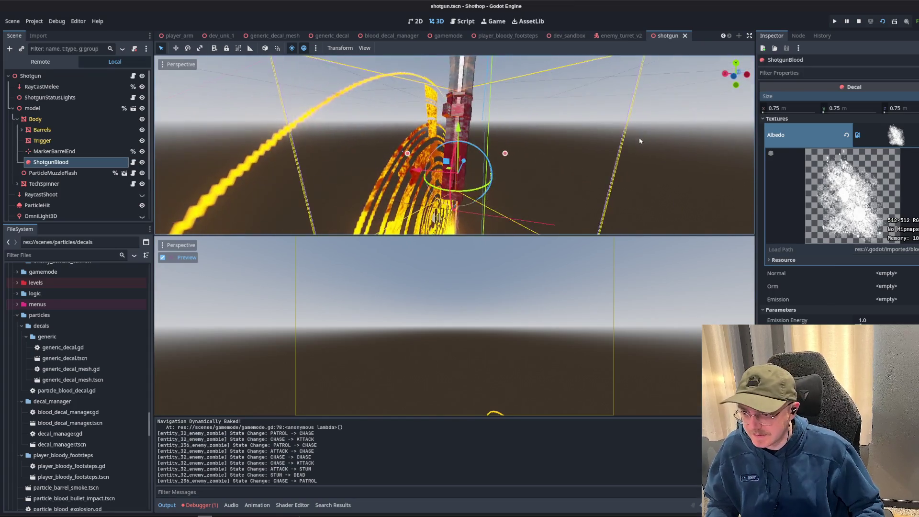
# - Reparent ShotgunBlood under the Barrels node in the Scene dock
pyautogui.scroll(3, 495, 144)
pyautogui.scroll(-3, 495, 144)
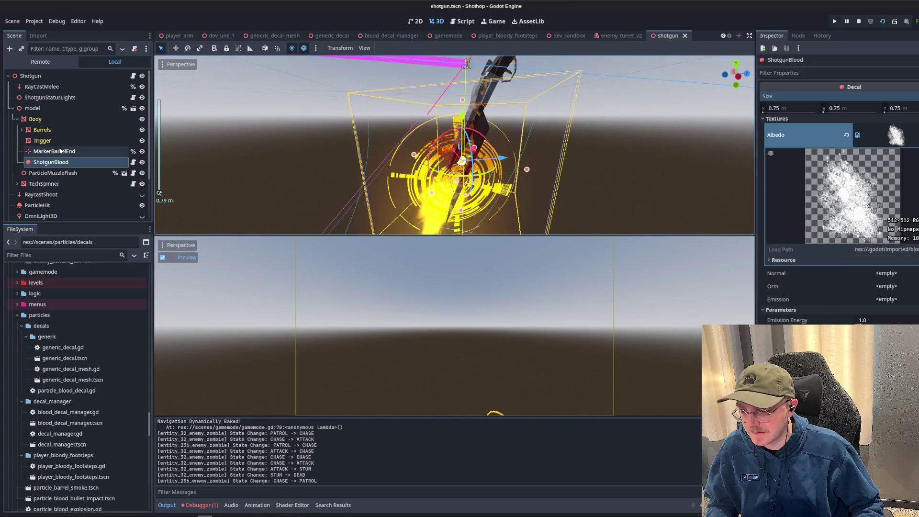
pyautogui.click(21, 130)
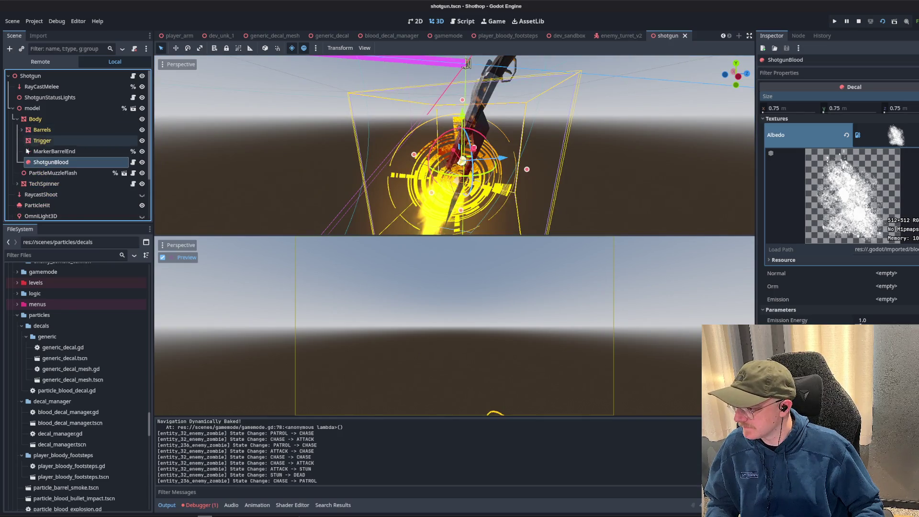
pyautogui.click(22, 130)
pyautogui.moveTo(49, 139); pyautogui.dragTo(42, 131)
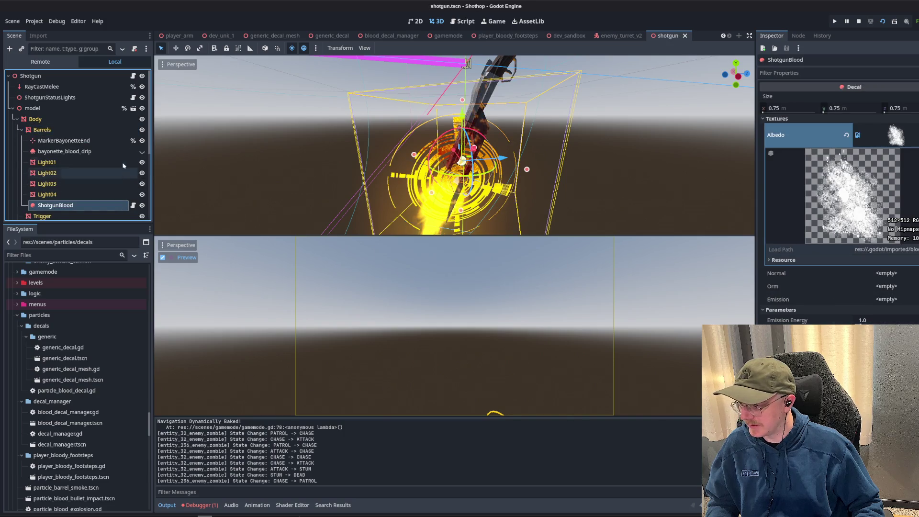
# - Save the shotgun scene, then run the dev_unk_1 level again
pyautogui.hotkey('ctrl', 's')
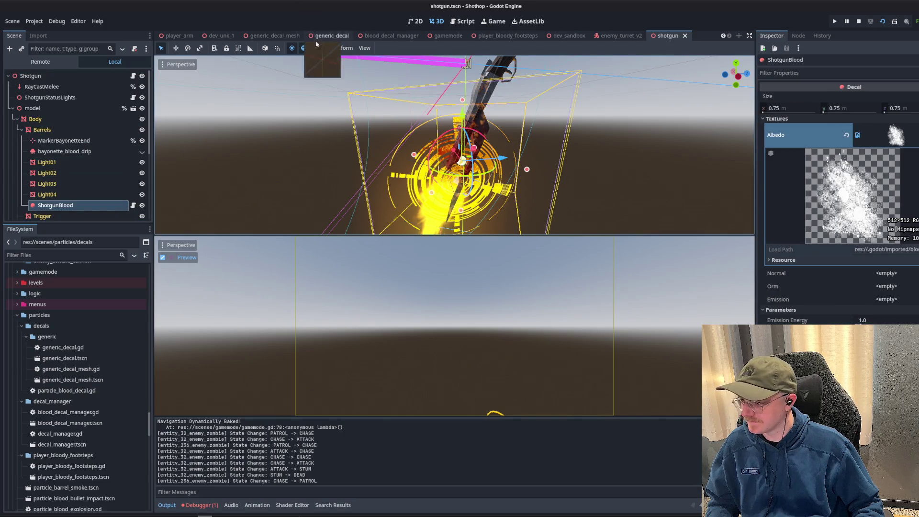
pyautogui.click(219, 36)
pyautogui.click(884, 22)
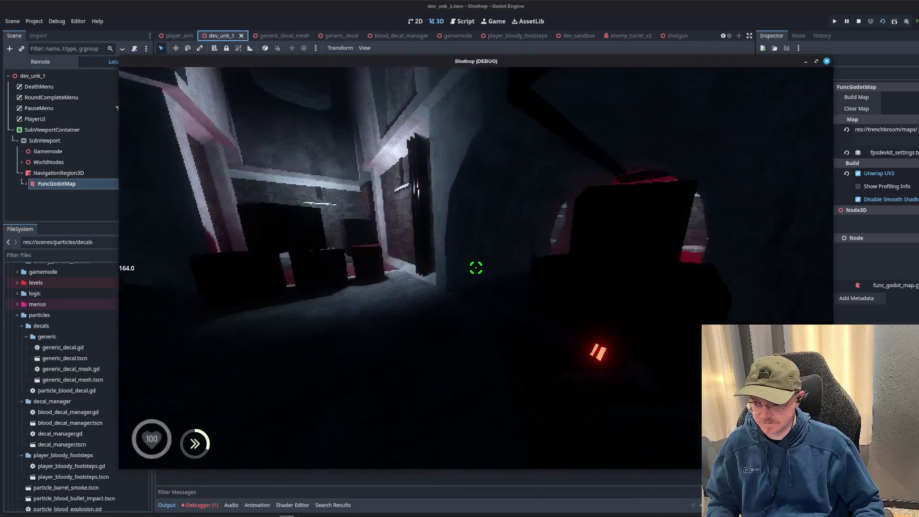
pyautogui.click(476, 267)
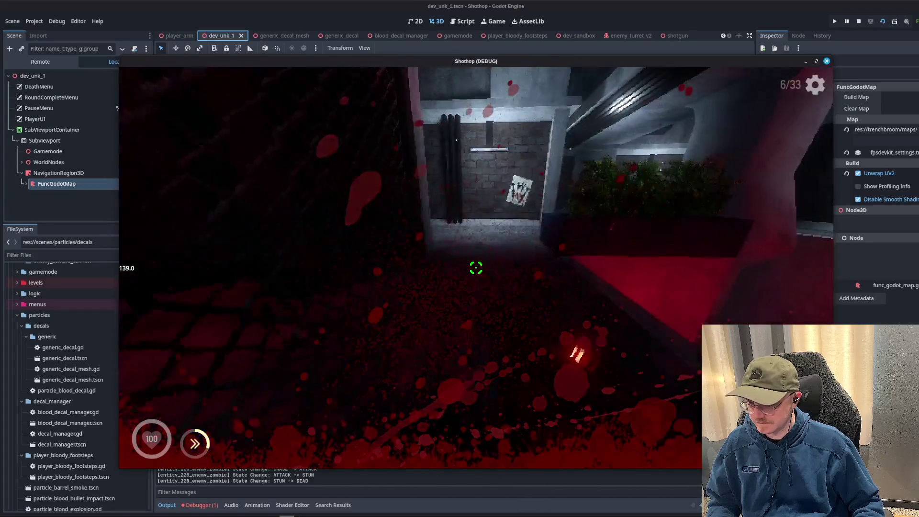
pyautogui.press('w')
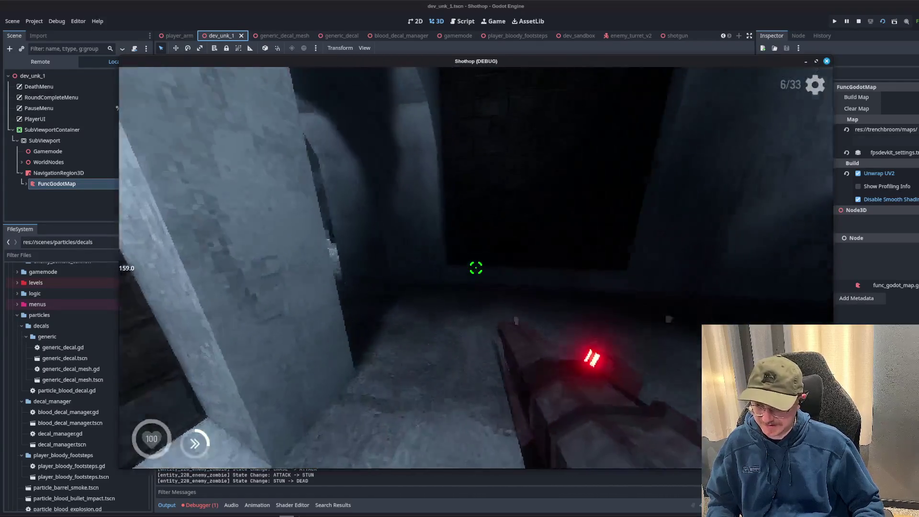
pyautogui.press('F8')
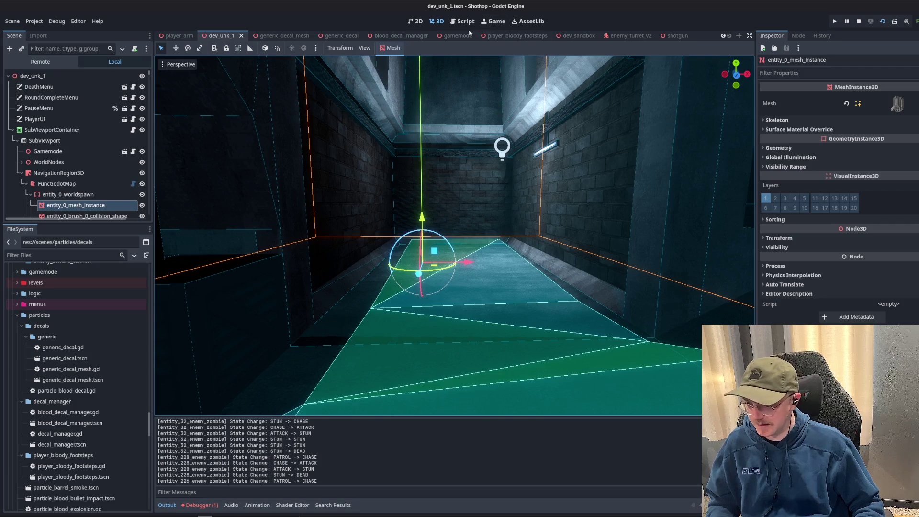
# - Return to shotgun_blood.gd and review the modulate lines in the enable function
pyautogui.click(463, 22)
pyautogui.scroll(3, 479, 239)
pyautogui.doubleClick(398, 210)
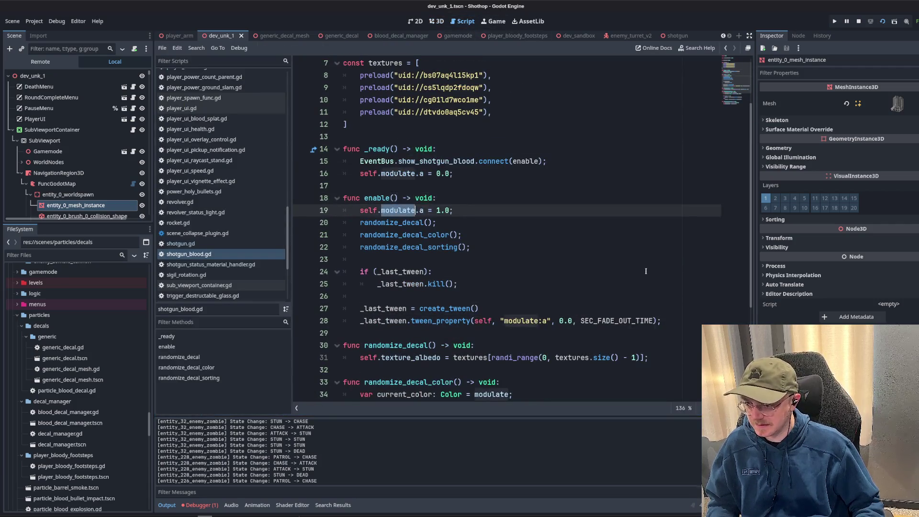
pyautogui.click(585, 173)
pyautogui.scroll(-4, 550, 144)
pyautogui.click(523, 103)
pyautogui.click(530, 143)
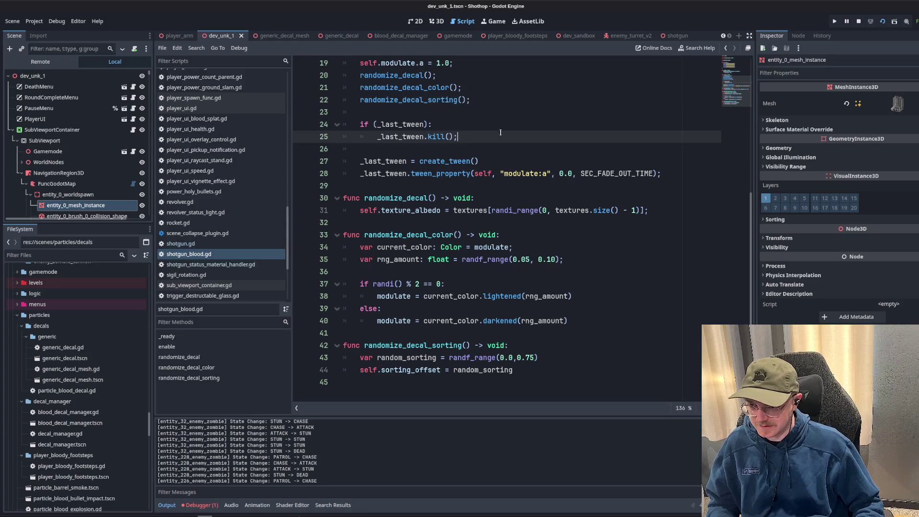
pyautogui.press('Up')
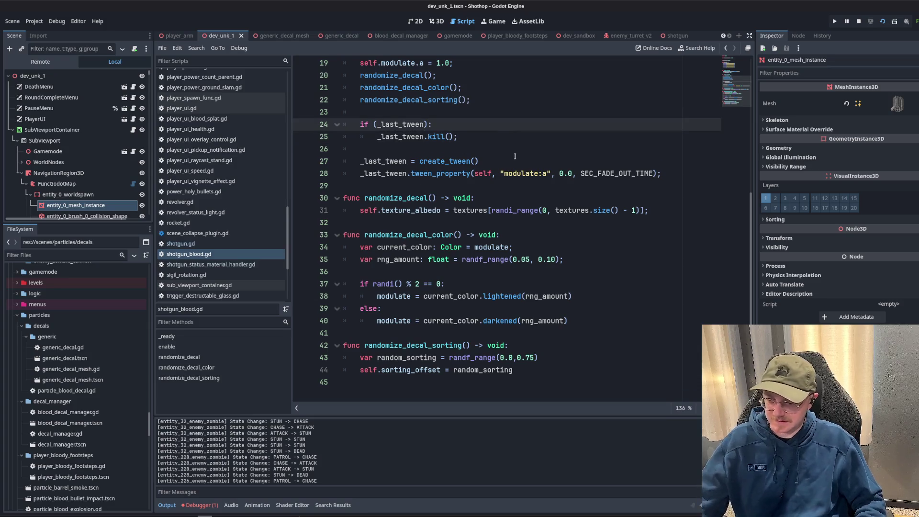
# - Inspect the randomize_decal_color function and its else branch
pyautogui.doubleClick(412, 234)
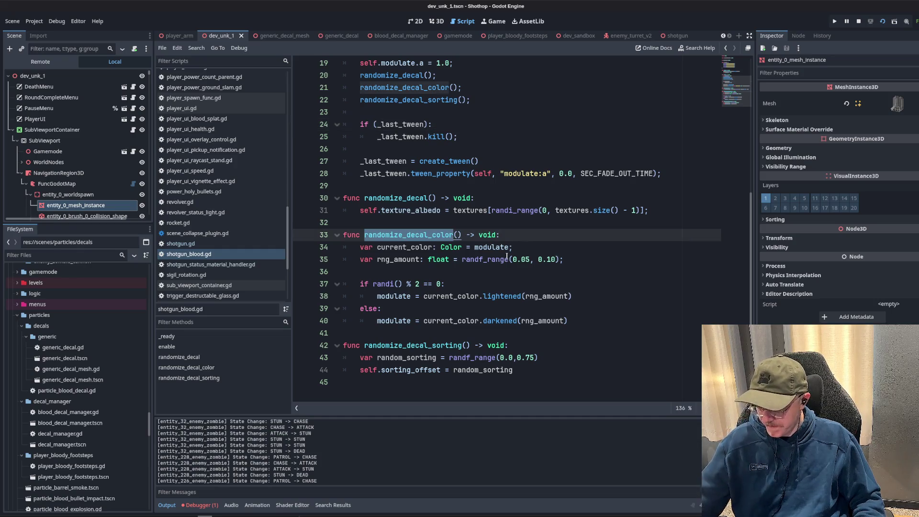
pyautogui.click(490, 275)
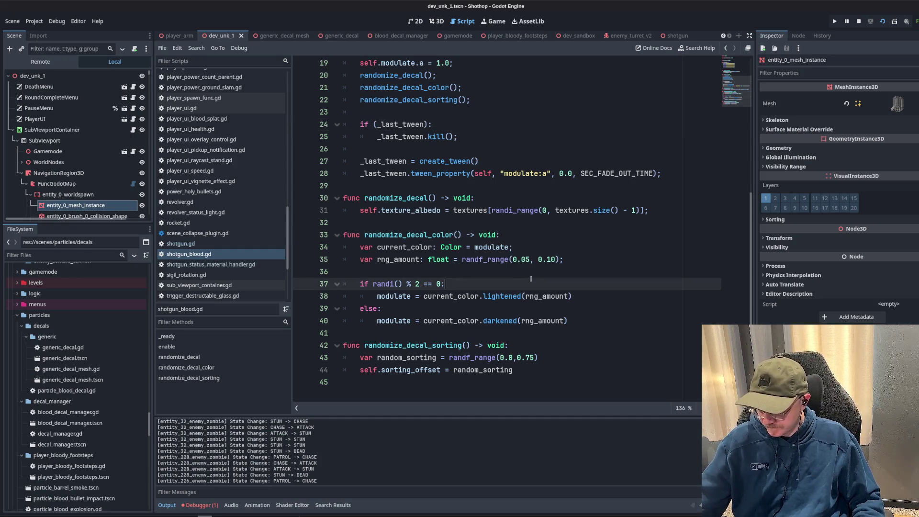
pyautogui.click(515, 247)
pyautogui.press('Down')
pyautogui.press('Down')
pyautogui.press('Down')
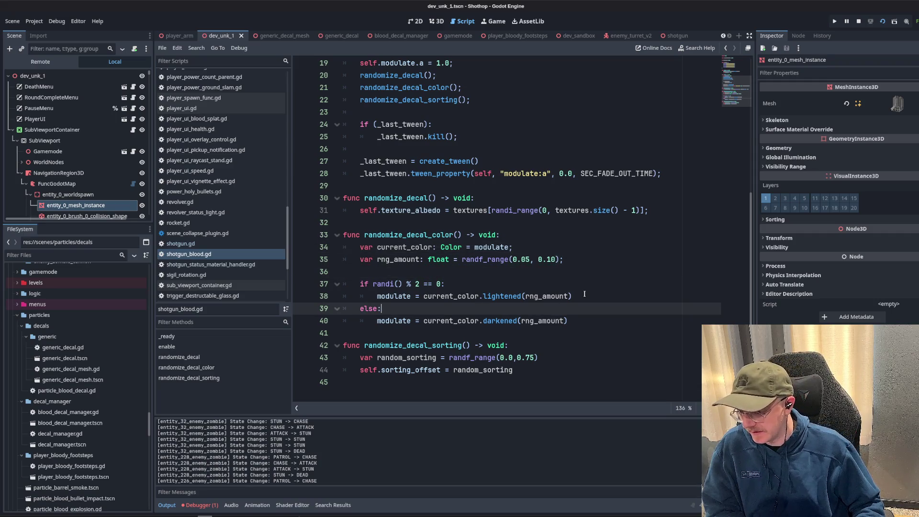
pyautogui.moveTo(571, 319); pyautogui.dragTo(355, 246)
pyautogui.moveTo(571, 320); pyautogui.dragTo(343, 235)
pyautogui.click(567, 259)
# - Comment out the randomize_decal_color() call with Ctrl+K and switch to enemy_turret_v2
pyautogui.click(482, 99)
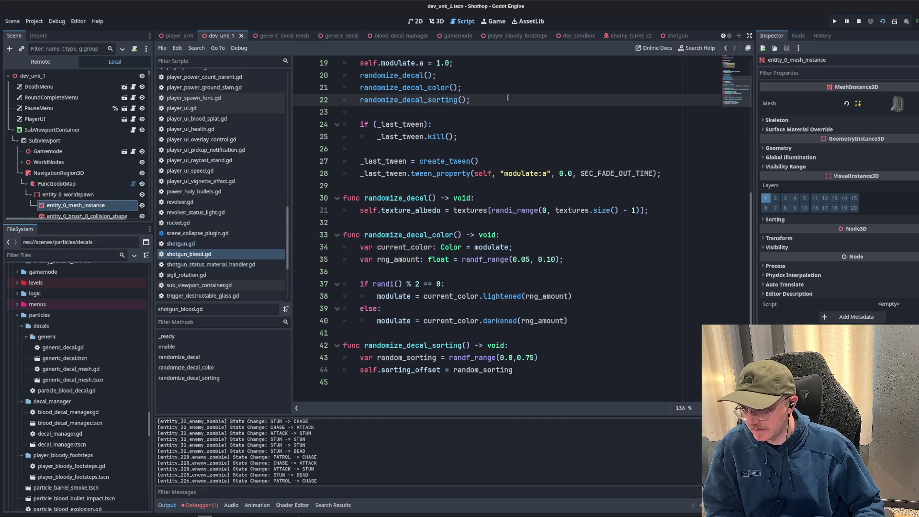
pyautogui.press('Up')
pyautogui.hotkey('ctrl', 'k')
pyautogui.press('Down')
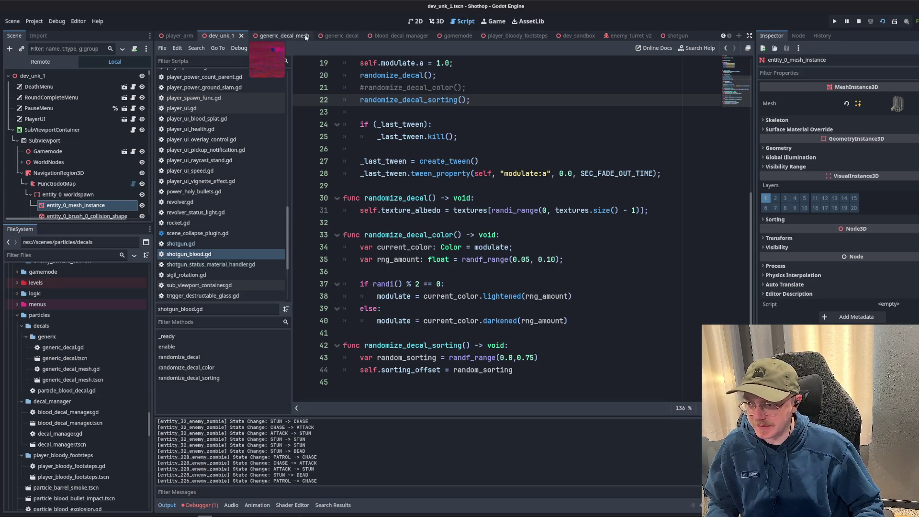
pyautogui.click(628, 37)
pyautogui.scroll(4, 571, 37)
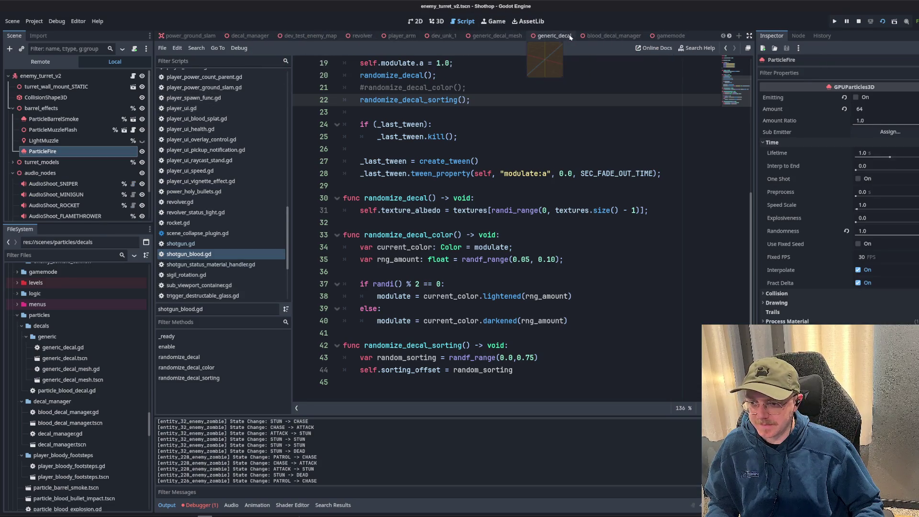
# - Run dev_test_enemy_map, shoot the nearby enemy and a group, then pause the game
pyautogui.click(307, 36)
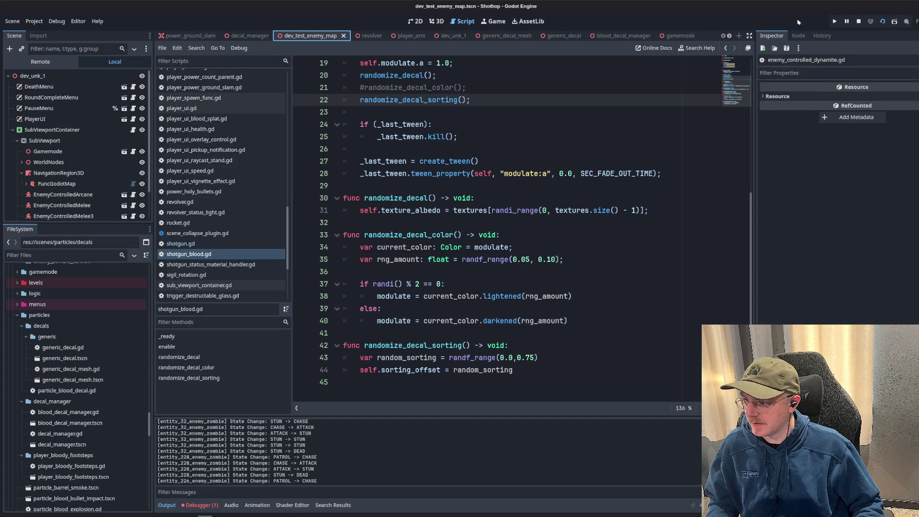
pyautogui.click(883, 22)
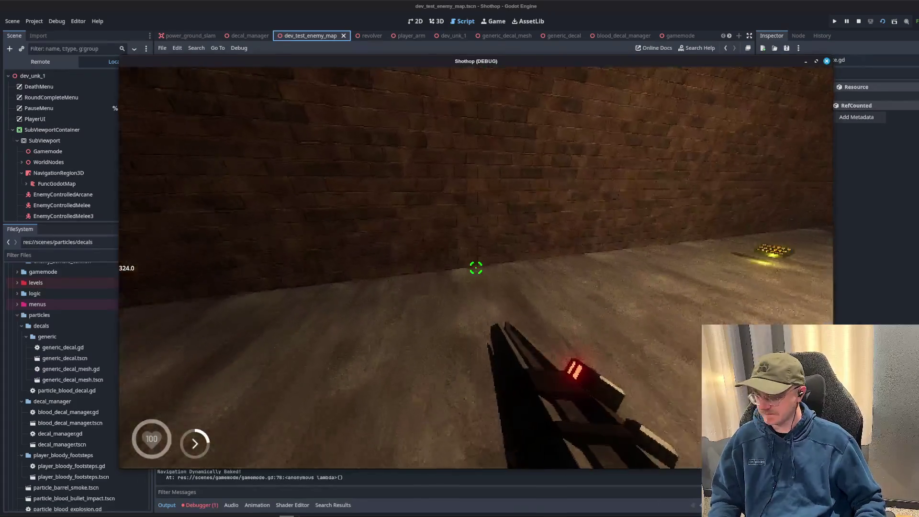
pyautogui.press('w')
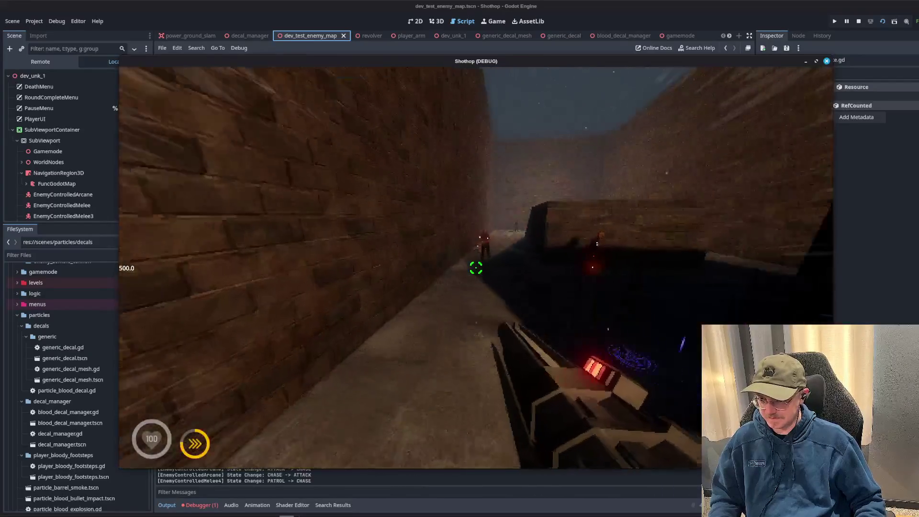
pyautogui.click(476, 268)
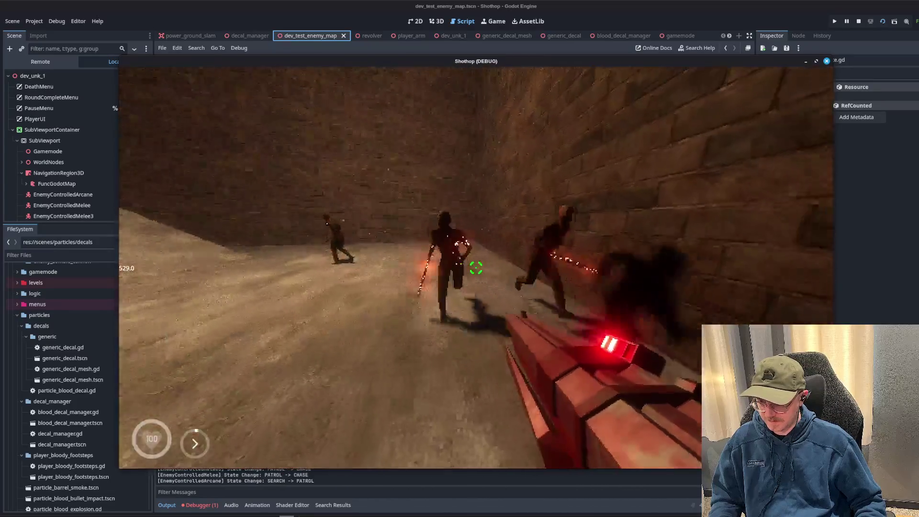
pyautogui.click(476, 268)
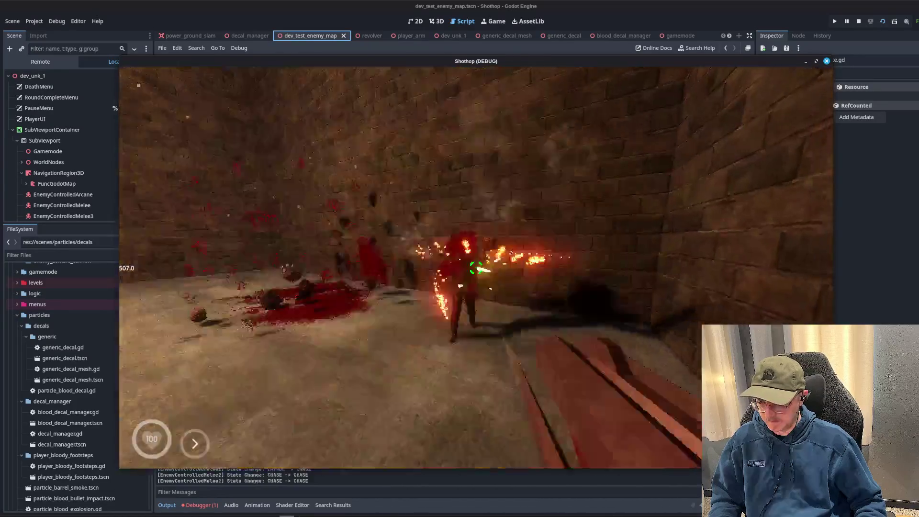
pyautogui.press('Escape')
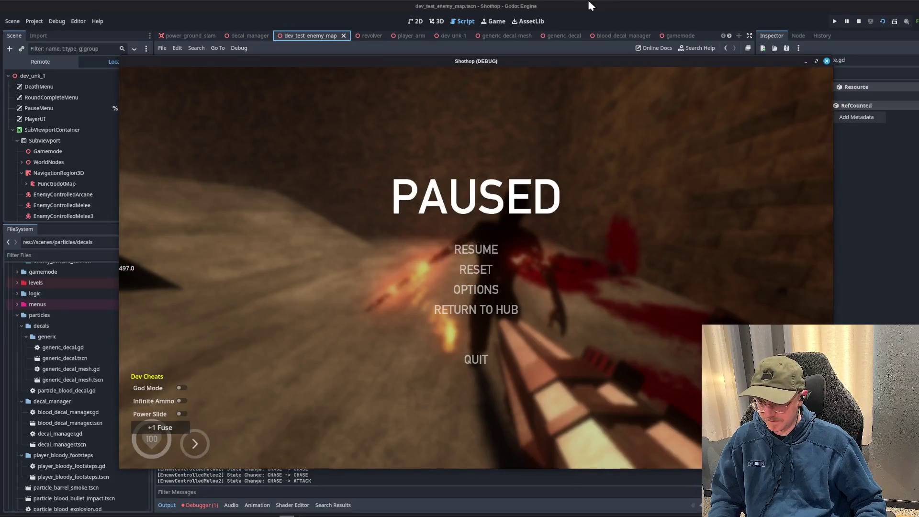
pyautogui.click(589, 6)
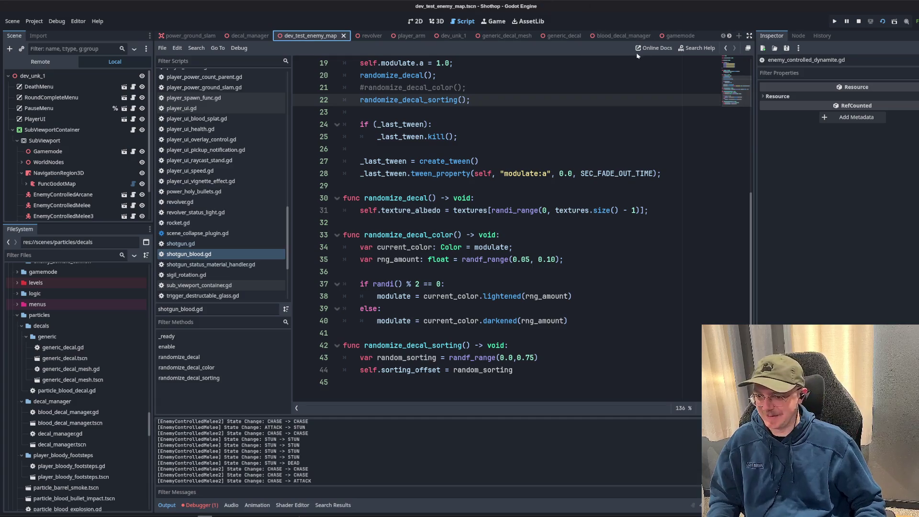
# - Switch to enemy_turret_v2 and review lines 25–27 of the script
pyautogui.scroll(-3, 622, 38)
pyautogui.click(699, 36)
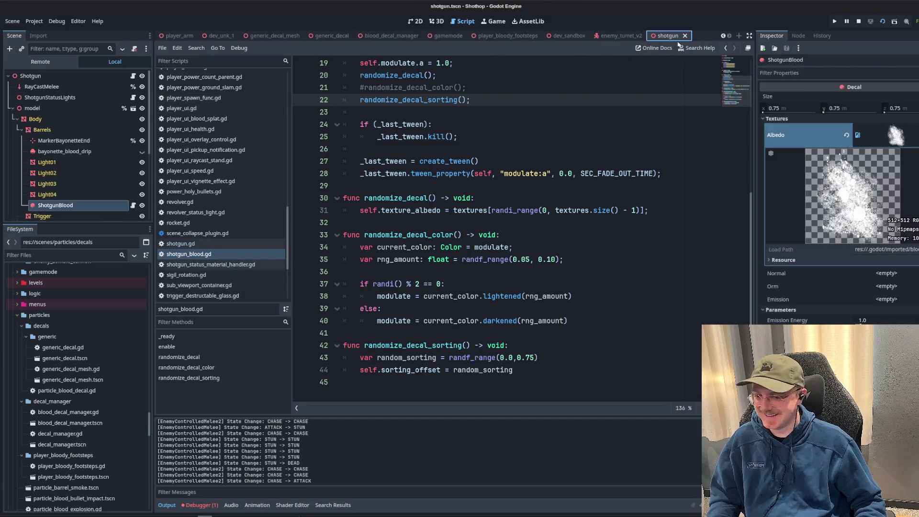
pyautogui.click(626, 37)
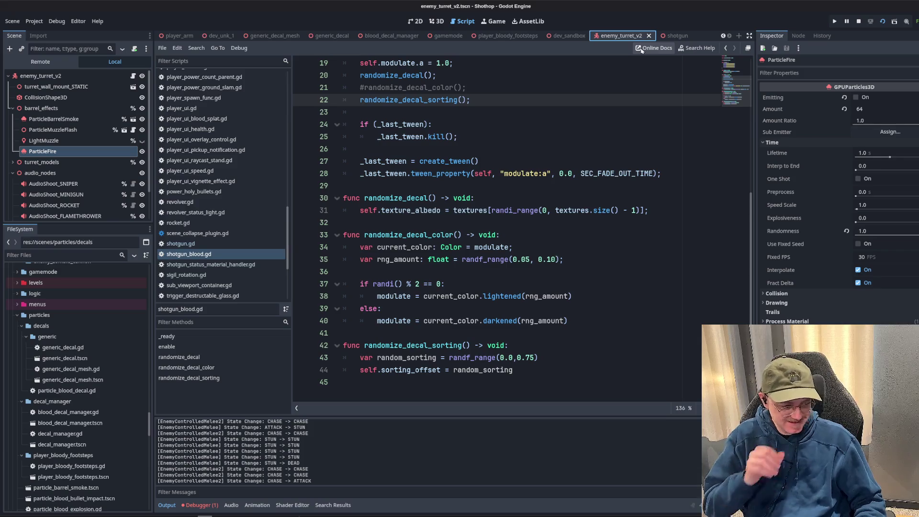
pyautogui.click(420, 162)
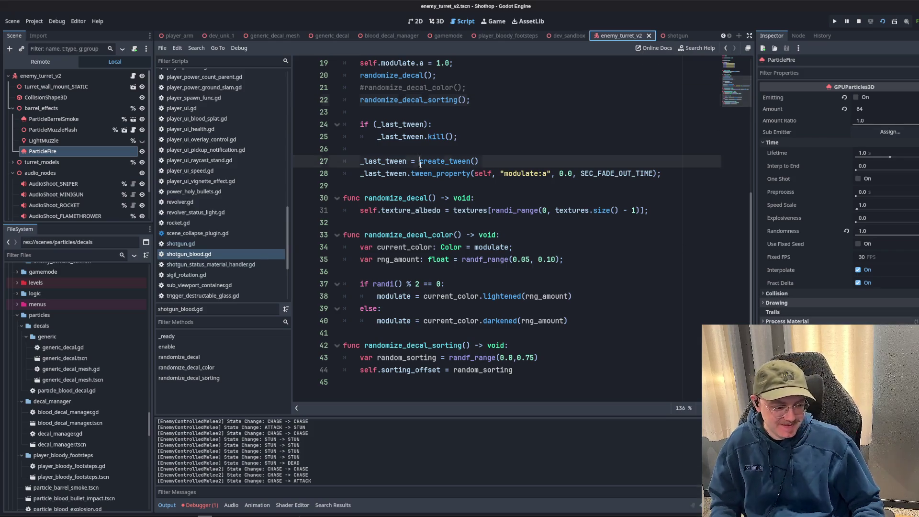
pyautogui.click(474, 133)
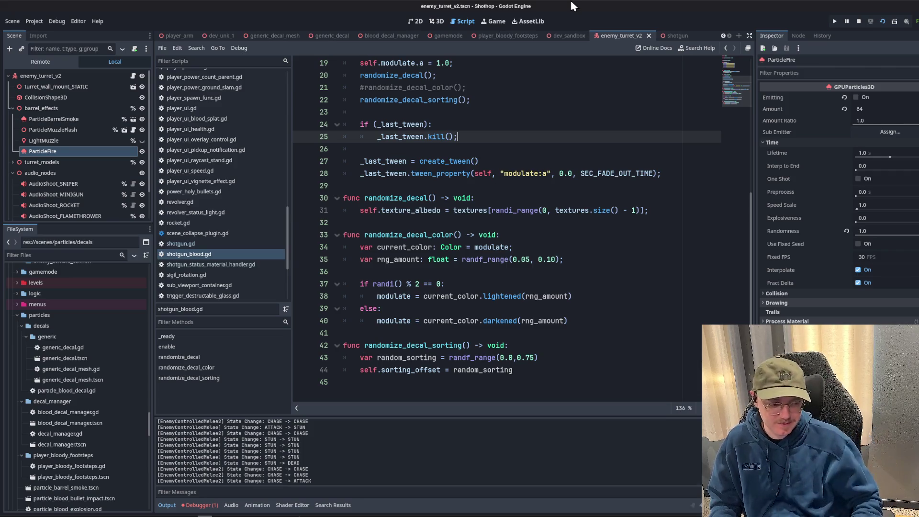
pyautogui.press('Down')
pyautogui.press('Down')
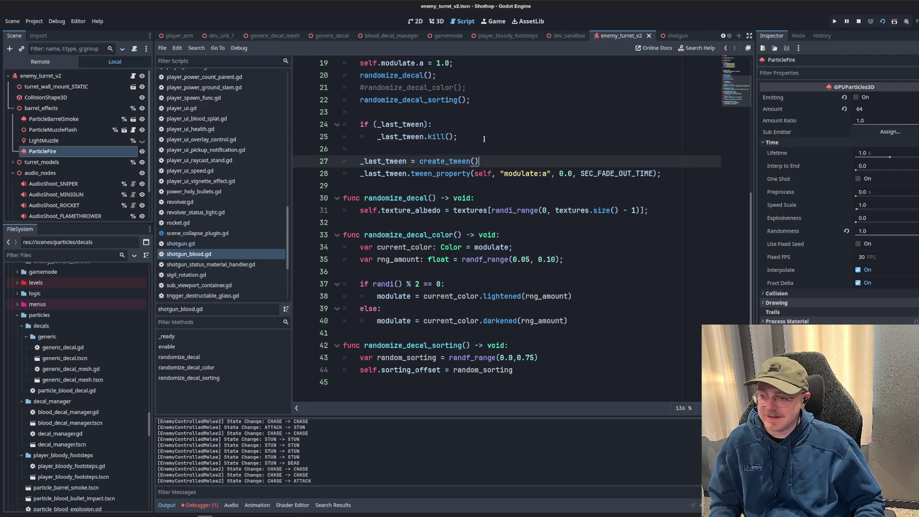
pyautogui.press('Up')
pyautogui.press('Up')
# - Look through dev_sandbox and player_bloody_footsteps, check lines 28–29, then reopen the shotgun scene
pyautogui.moveTo(668, 38)
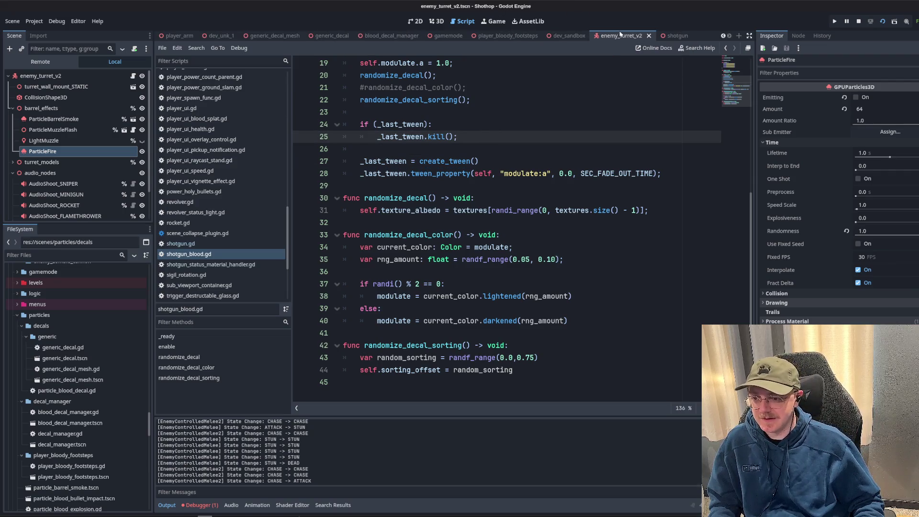
pyautogui.click(568, 36)
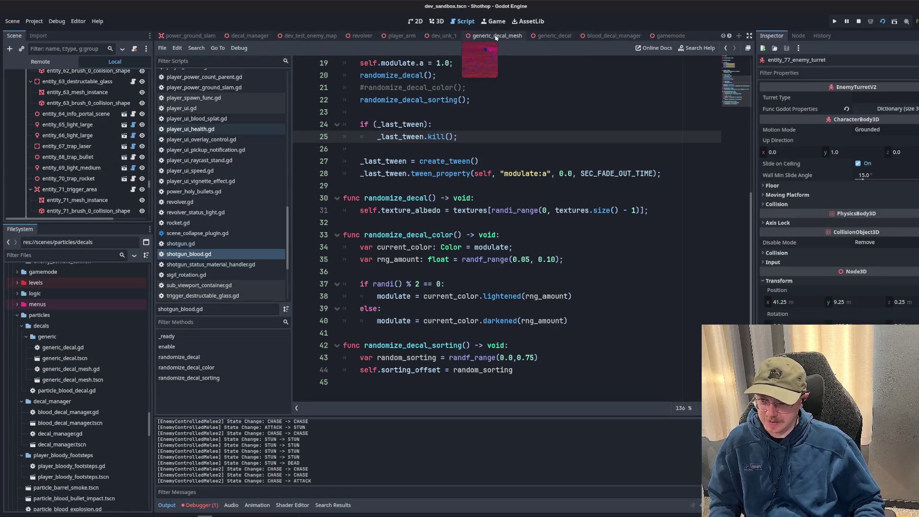
pyautogui.click(668, 36)
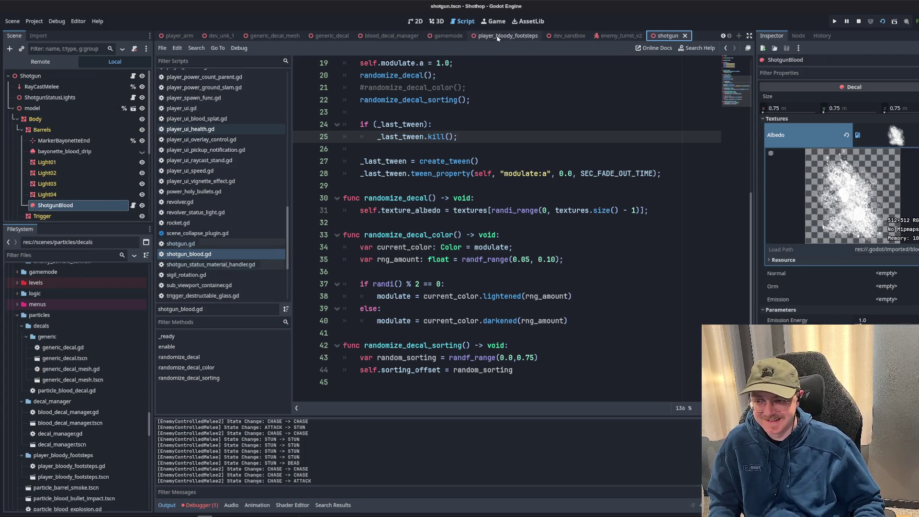
pyautogui.click(507, 36)
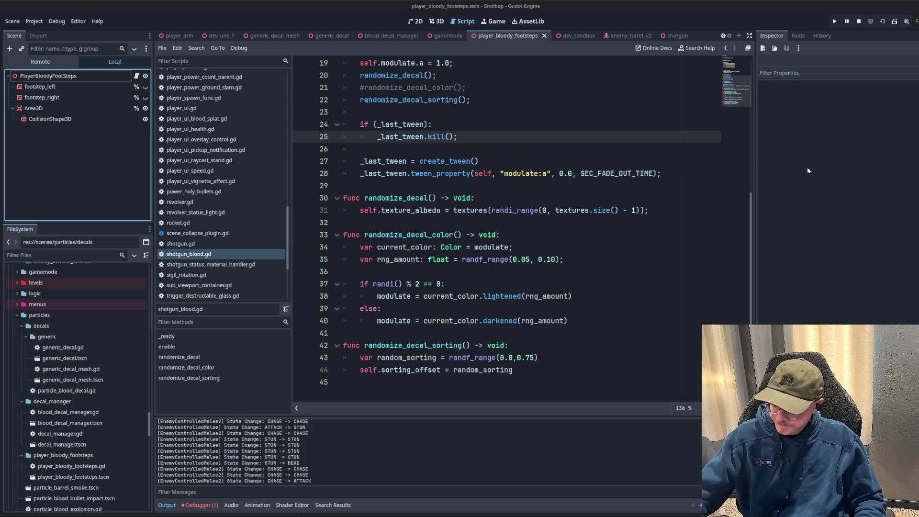
pyautogui.click(656, 173)
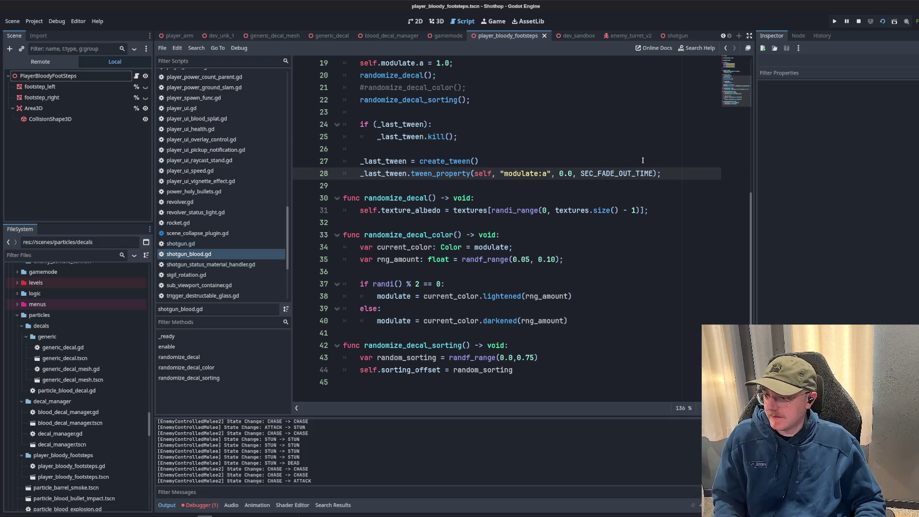
pyautogui.click(593, 190)
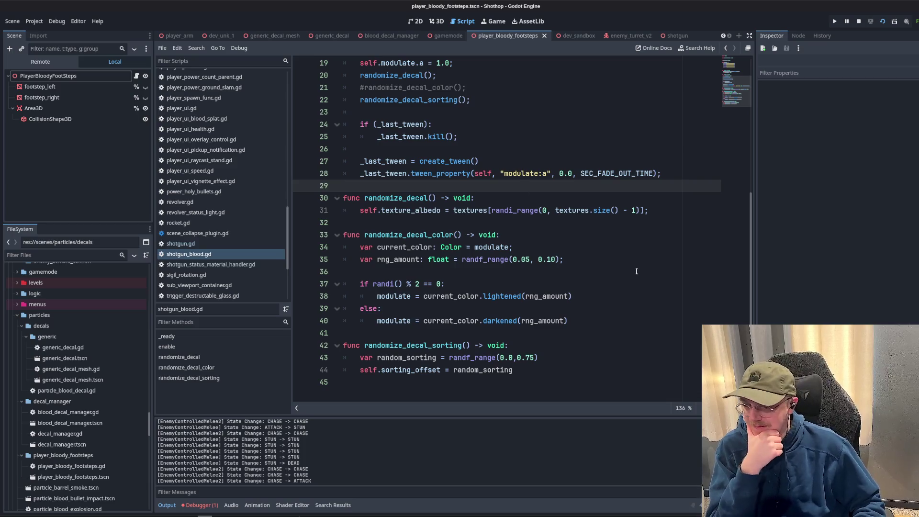
pyautogui.click(676, 34)
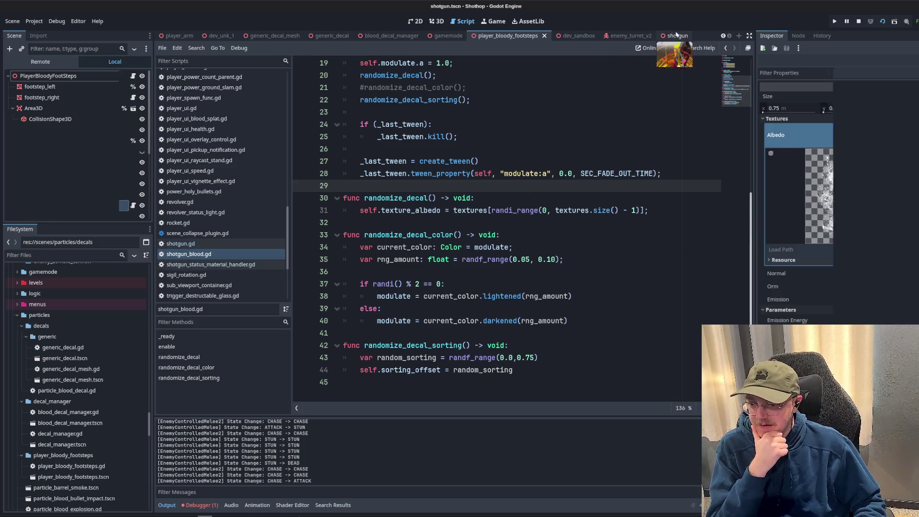
# - Set the ShotgunBlood decal's Emission Energy to 0 and save the shotgun scene
pyautogui.click(436, 21)
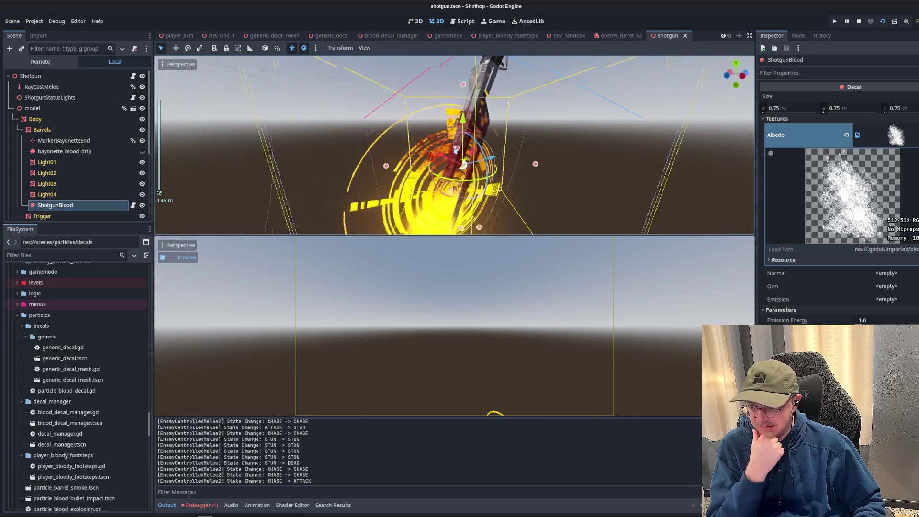
pyautogui.scroll(3, 455, 149)
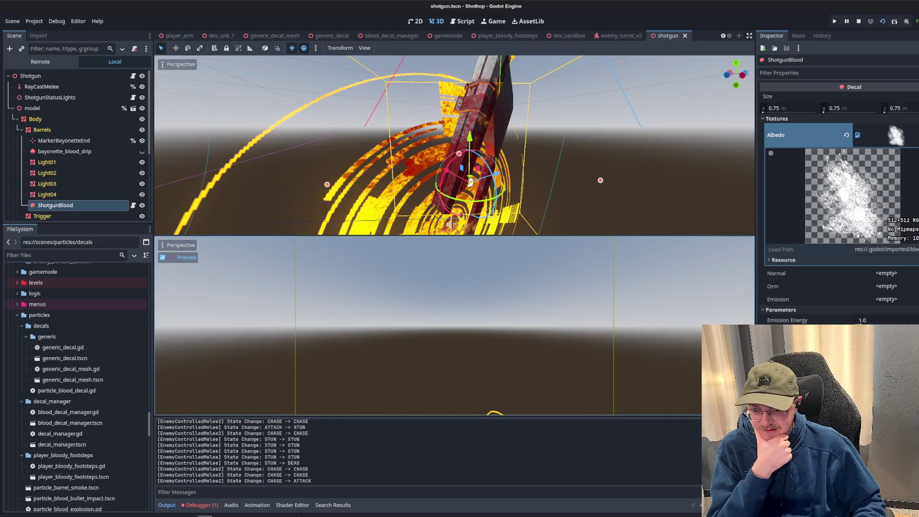
pyautogui.click(876, 132)
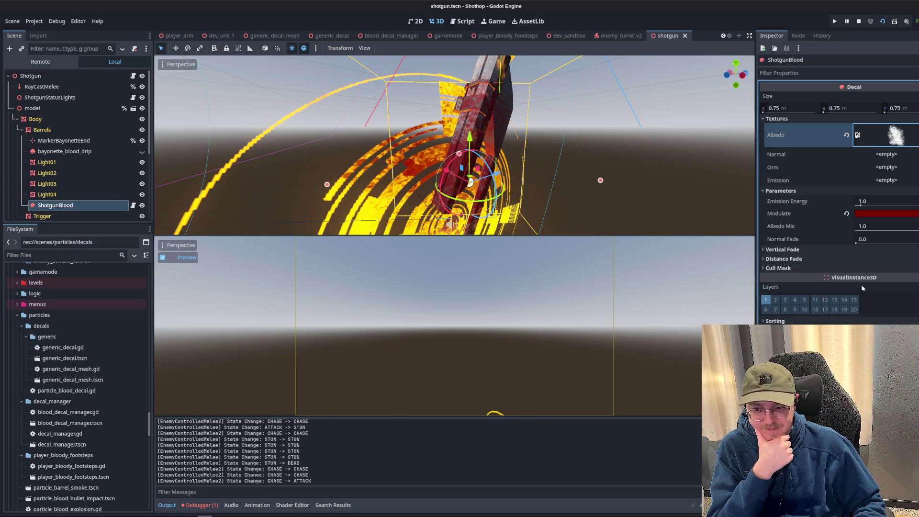
pyautogui.click(874, 201)
pyautogui.write('0')
pyautogui.press('Return')
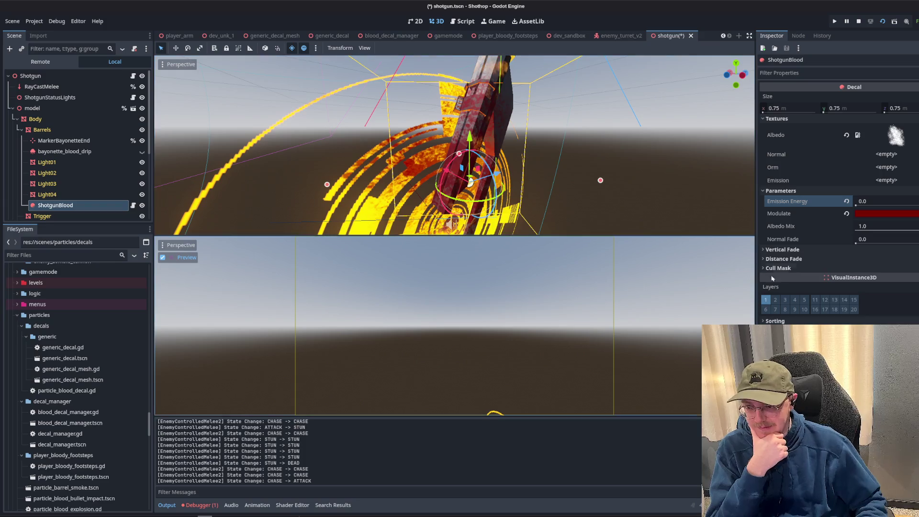
pyautogui.click(793, 252)
pyautogui.click(792, 250)
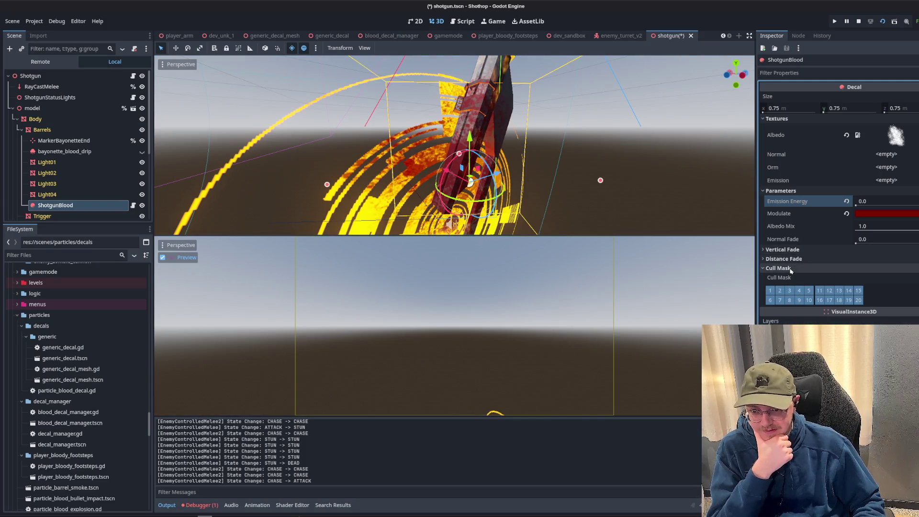
pyautogui.hotkey('ctrl', 's')
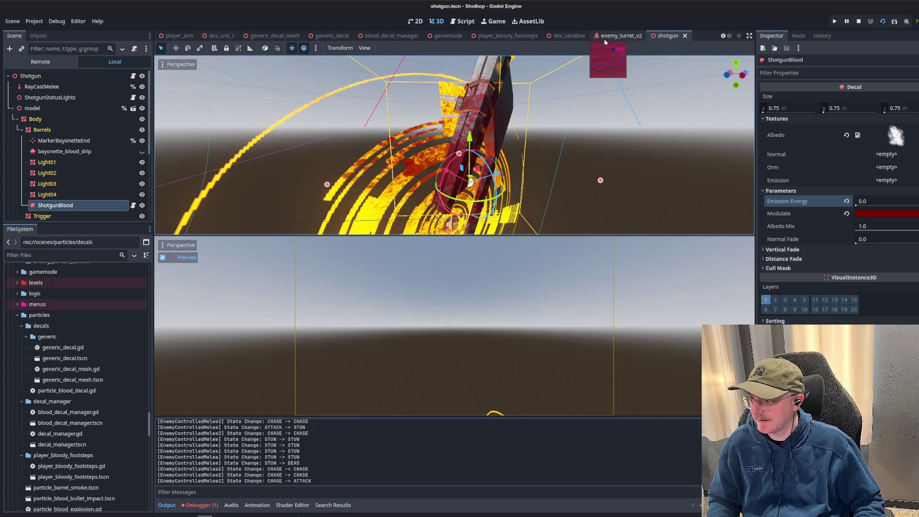
# - Switch to dev_sandbox and run the game to test the decal
pyautogui.click(619, 35)
pyautogui.click(567, 35)
pyautogui.click(870, 22)
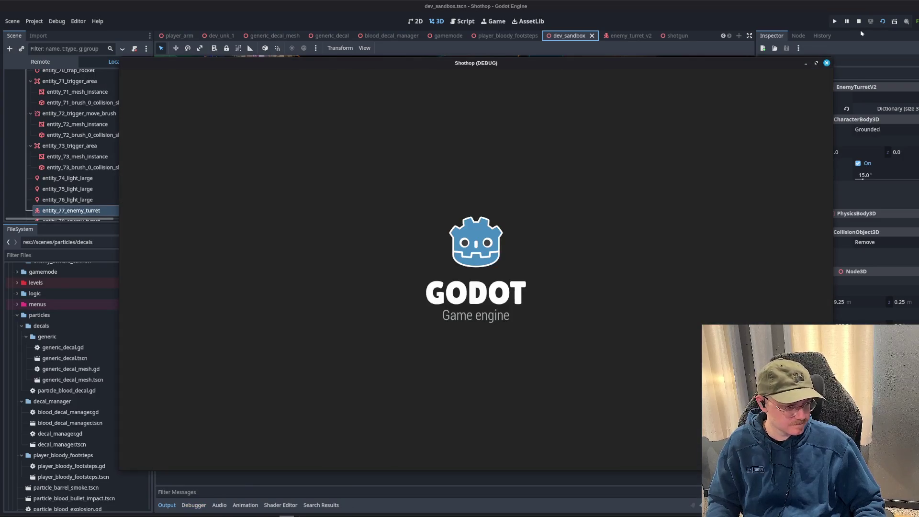
# - Pause and quit the sandbox game, then glance at the generic_decal_mesh scene
pyautogui.press('Escape')
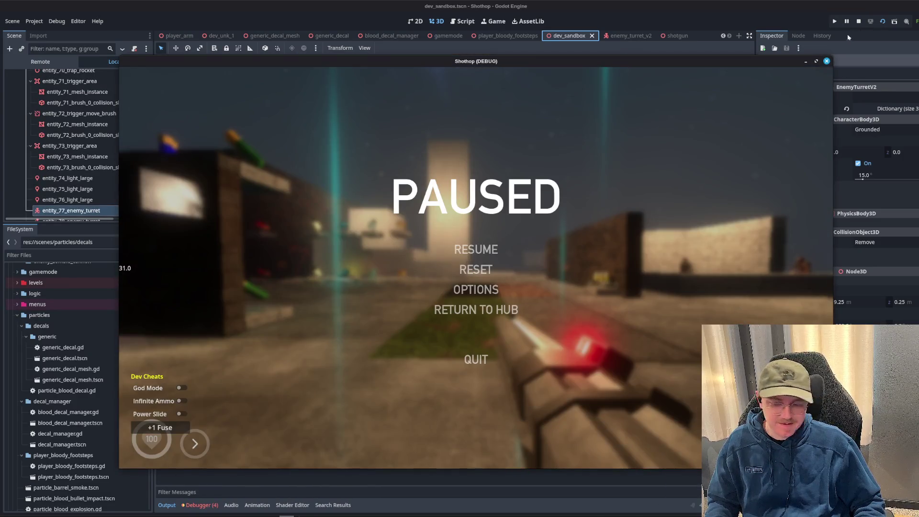
pyautogui.click(859, 21)
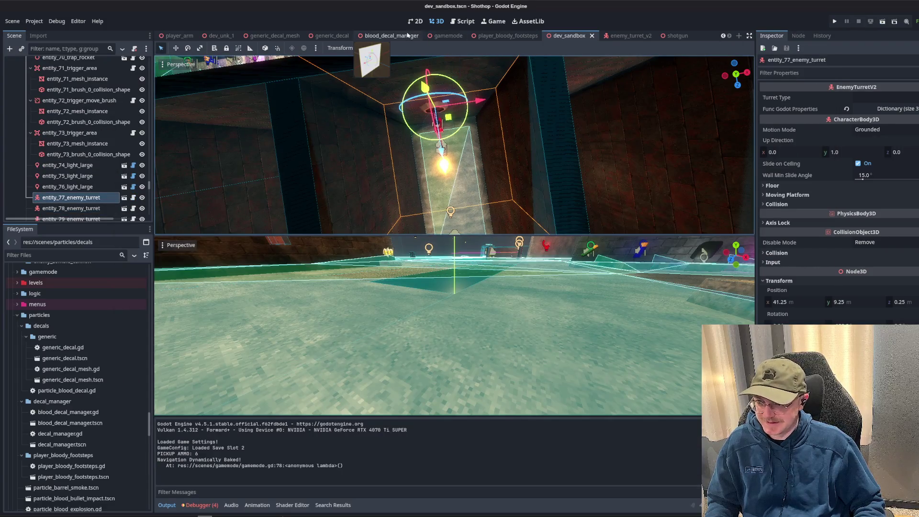
pyautogui.click(275, 36)
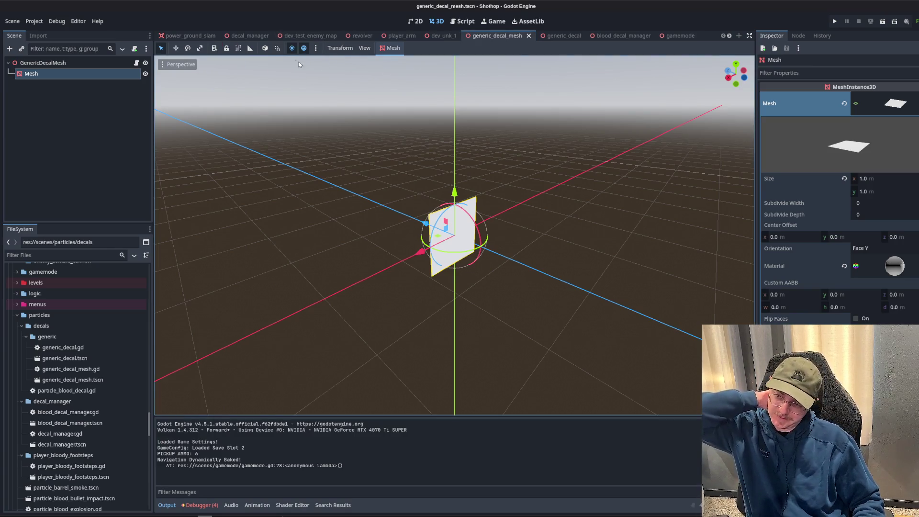
# - Run dev_test_enemy_map, move through the level testing blood decals, then stop it
pyautogui.click(296, 37)
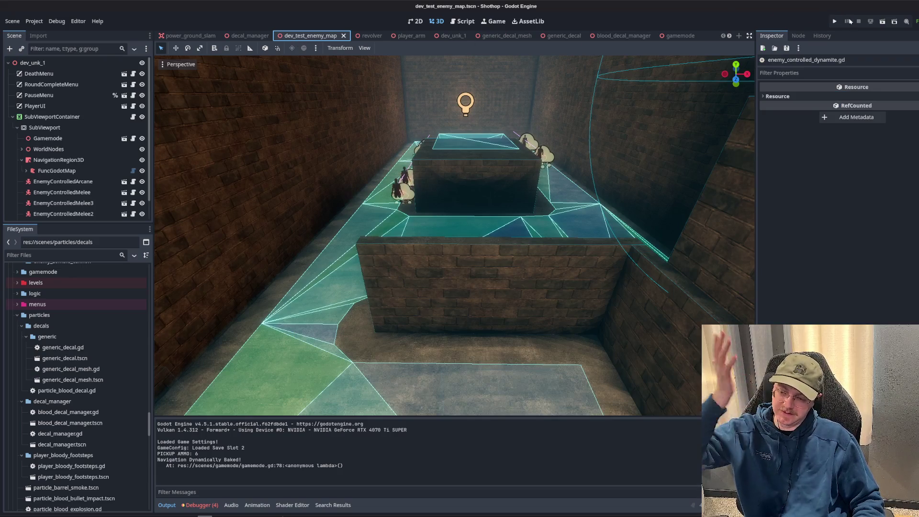
pyautogui.click(878, 22)
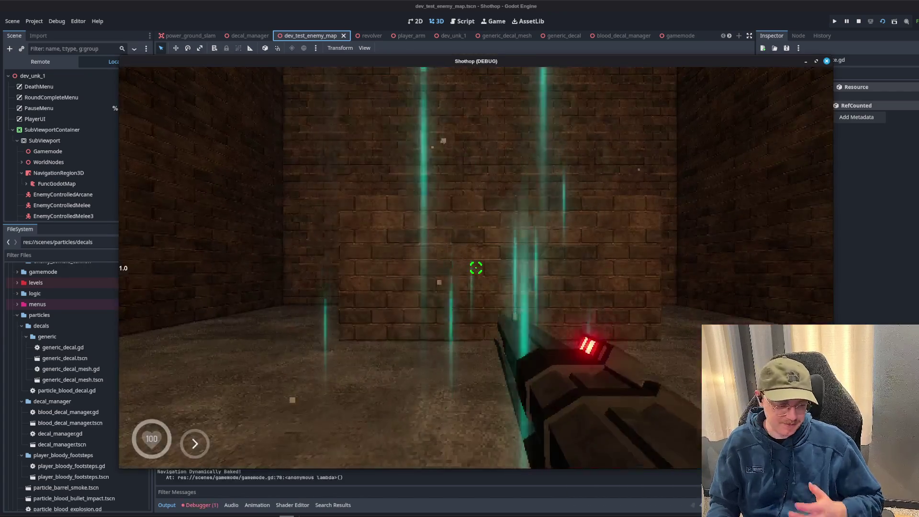
pyautogui.press('w')
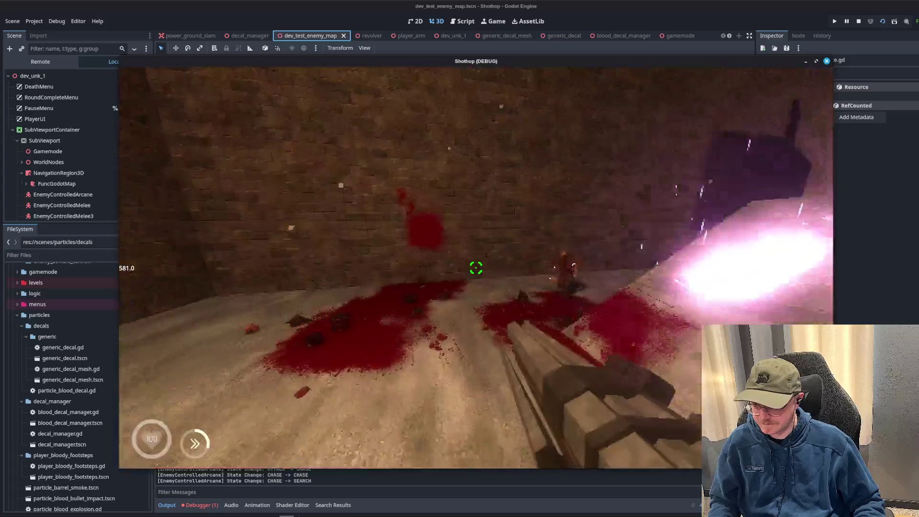
pyautogui.press('F8')
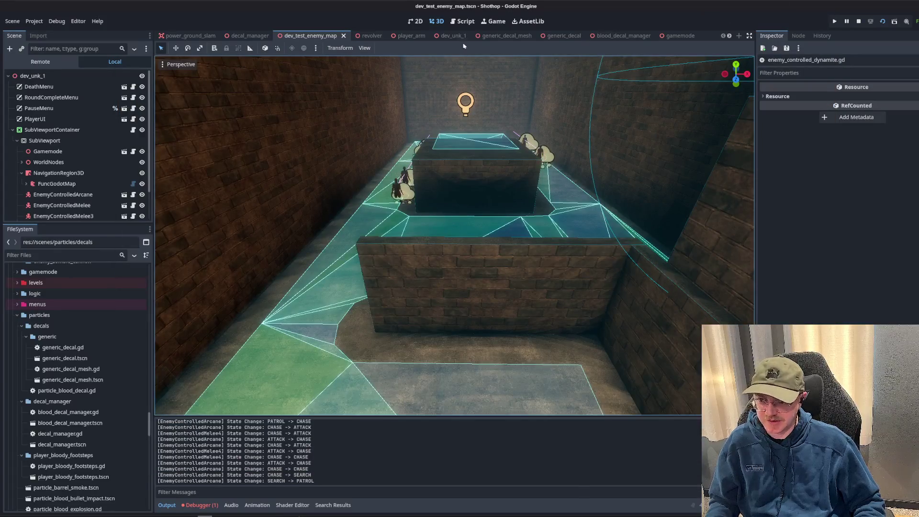
# - After briefly opening the player_hand model, filter FileSystem for 'arm' and open player_arm.tscn
pyautogui.click(30, 256)
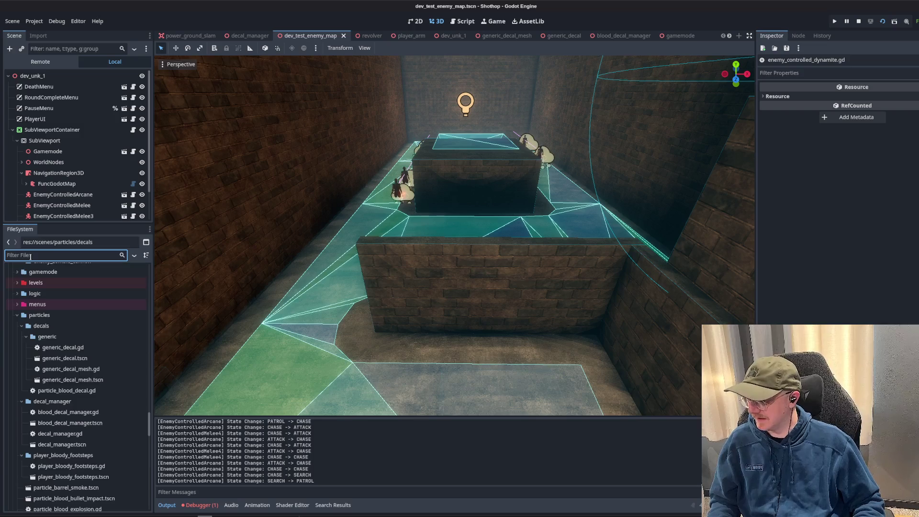
pyautogui.write('hand')
pyautogui.doubleClick(60, 323)
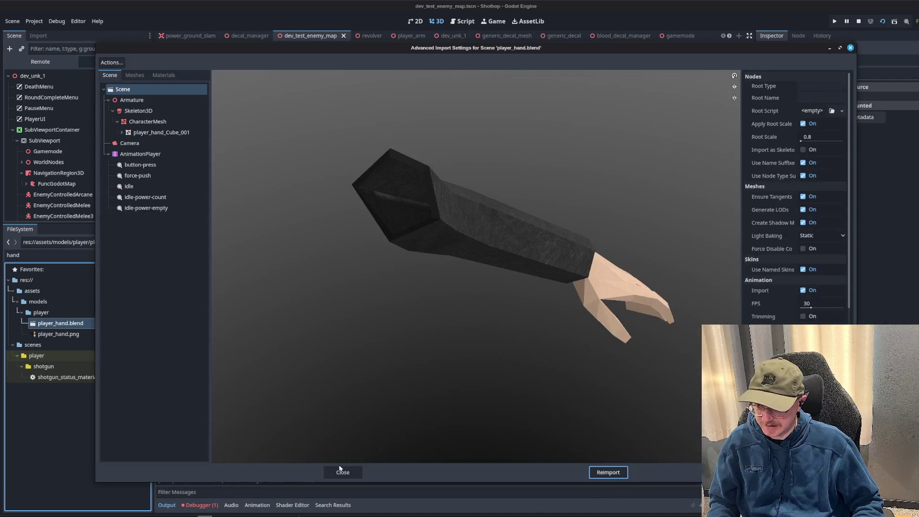
pyautogui.click(343, 473)
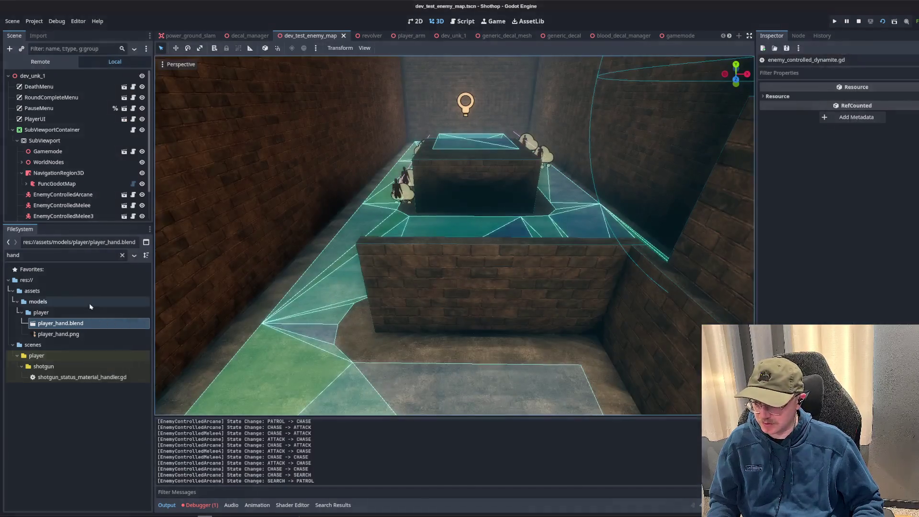
pyautogui.doubleClick(52, 256)
pyautogui.write('arm')
pyautogui.doubleClick(52, 394)
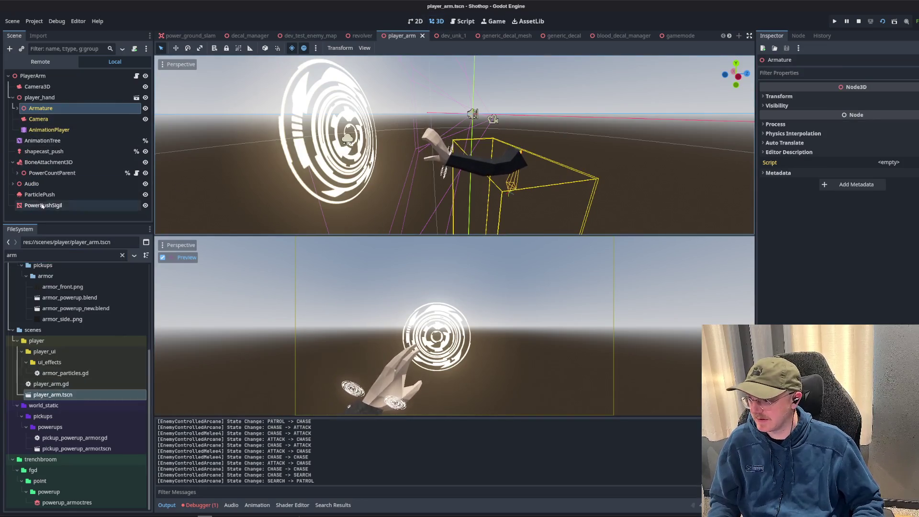
# - Select shapecast_push, frame it, and expand its SphereShape3D settings (radius 8.0)
pyautogui.click(44, 151)
pyautogui.press('f')
pyautogui.moveTo(495, 154)
pyautogui.mouseDown()
pyautogui.moveTo(527, 149)
pyautogui.moveTo(458, 155)
pyautogui.mouseUp()
pyautogui.scroll(3, 445, 163)
pyautogui.scroll(2, 445, 163)
pyautogui.click(898, 109)
pyautogui.scroll(-10, 459, 155)
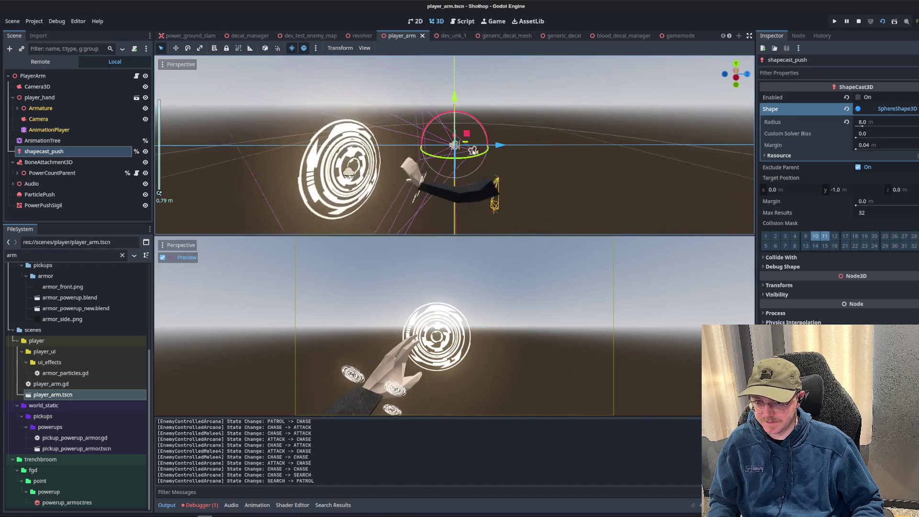
pyautogui.scroll(3, 472, 152)
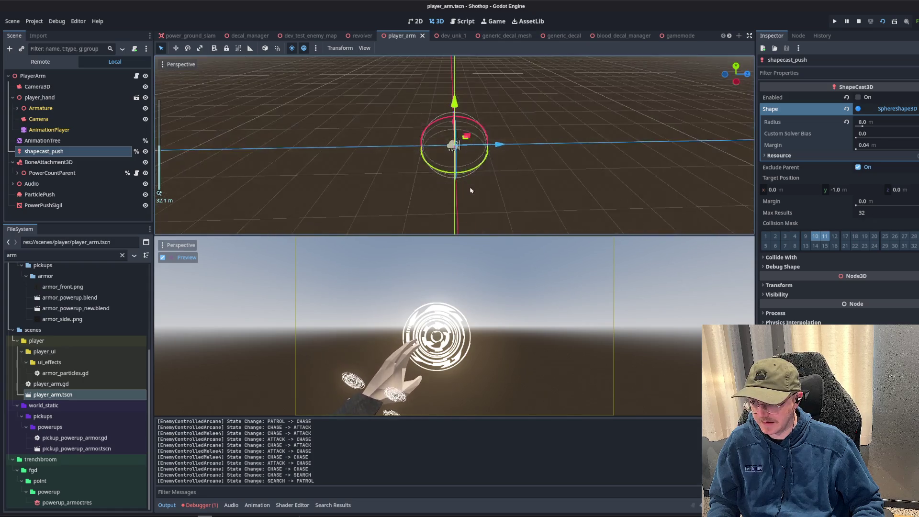
# - Examine the shapecast from a side angle and hide the output panel with Ctrl+J
pyautogui.moveTo(498, 145)
pyautogui.mouseDown()
pyautogui.moveTo(268, 146)
pyautogui.moveTo(606, 152)
pyautogui.moveTo(476, 154)
pyautogui.moveTo(532, 151)
pyautogui.mouseUp()
pyautogui.scroll(3, 531, 151)
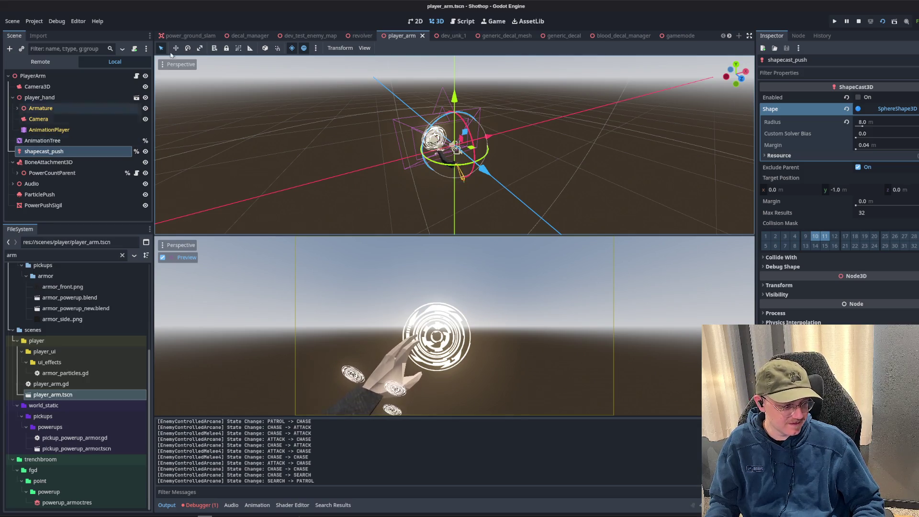
pyautogui.moveTo(308, 127); pyautogui.dragTo(287, 139)
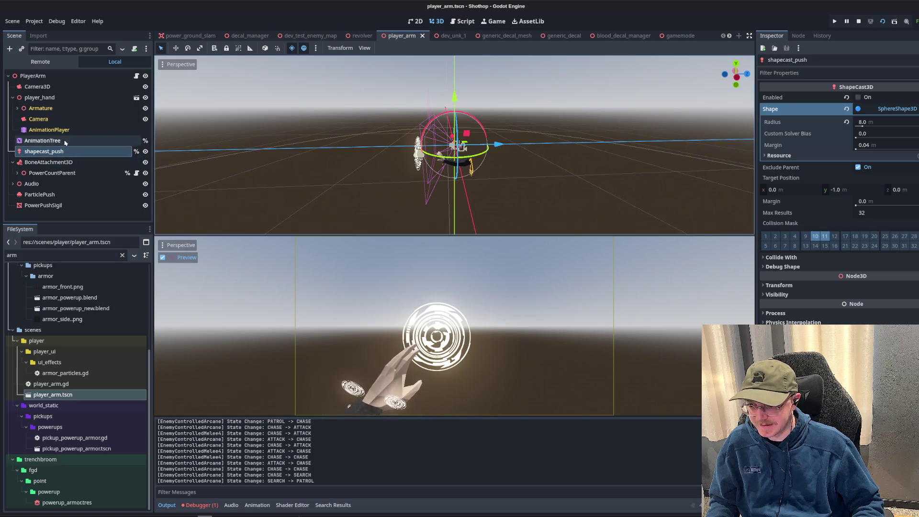
pyautogui.hotkey('ctrl', 'j')
pyautogui.moveTo(496, 171)
pyautogui.mouseDown()
pyautogui.moveTo(307, 167)
pyautogui.moveTo(439, 165)
pyautogui.mouseUp()
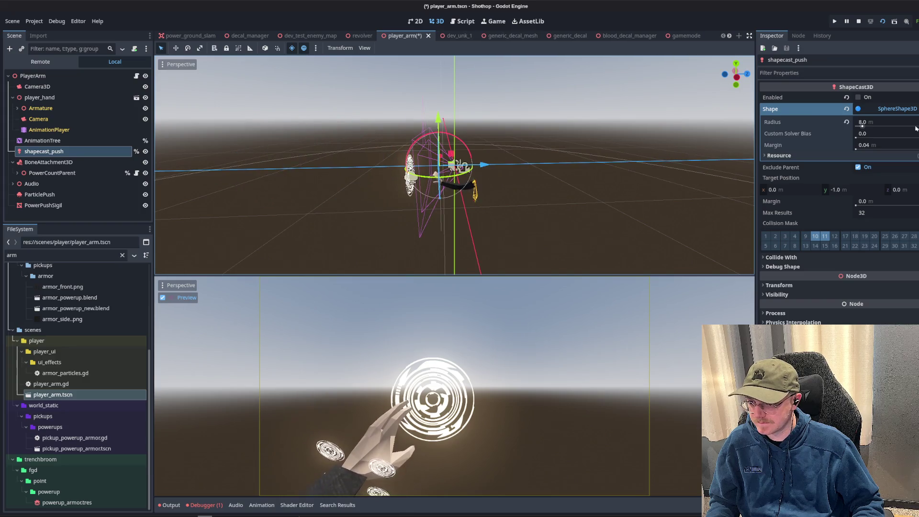
# - Replace shapecast_push's SphereShape3D with a new CylinderShape3D and save player_arm.tscn
pyautogui.click(884, 123)
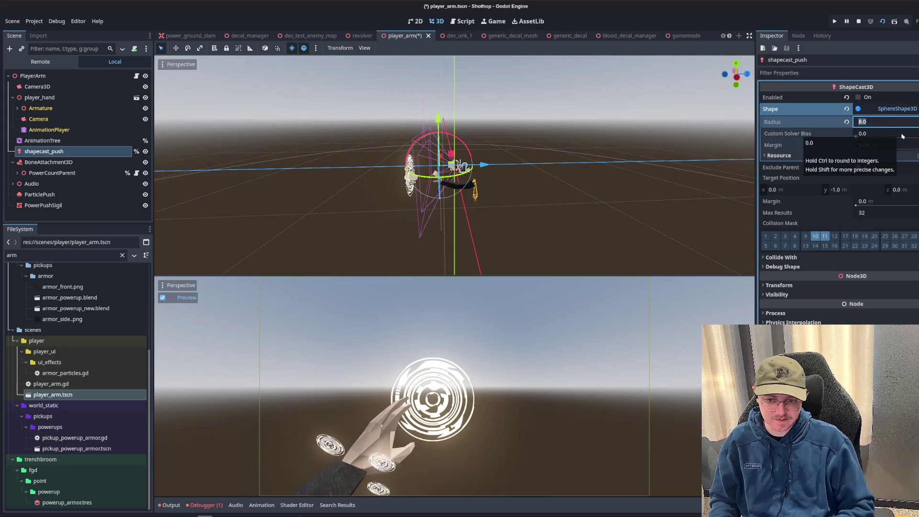
pyautogui.click(862, 109)
pyautogui.click(886, 110)
pyautogui.click(891, 260)
pyautogui.click(889, 109)
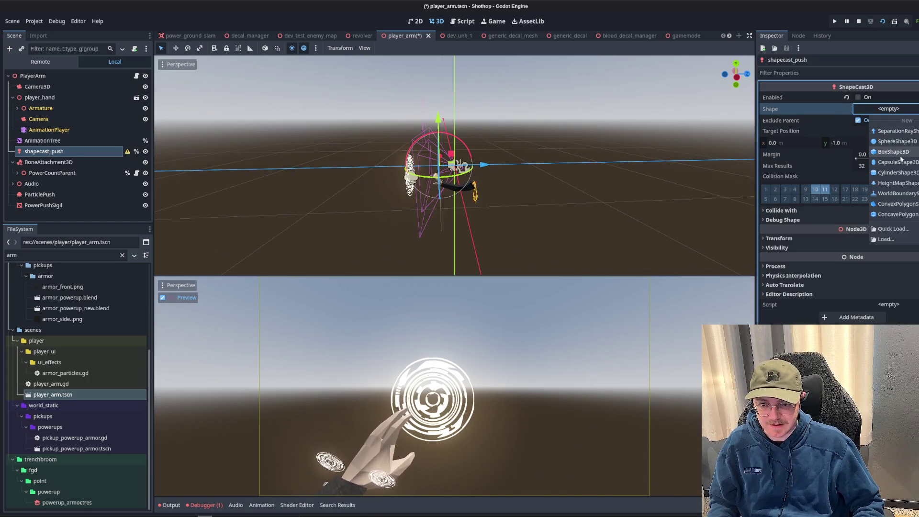
pyautogui.click(903, 173)
pyautogui.scroll(-5, 493, 127)
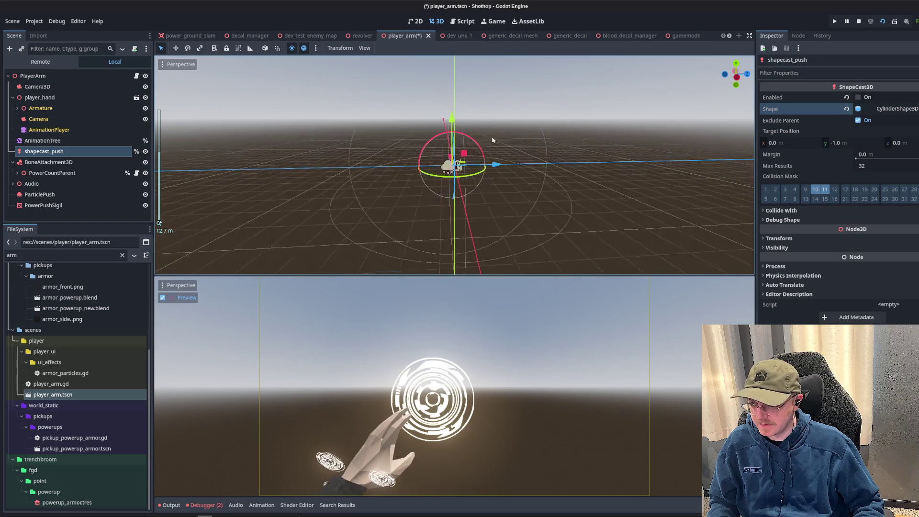
pyautogui.hotkey('ctrl', 's')
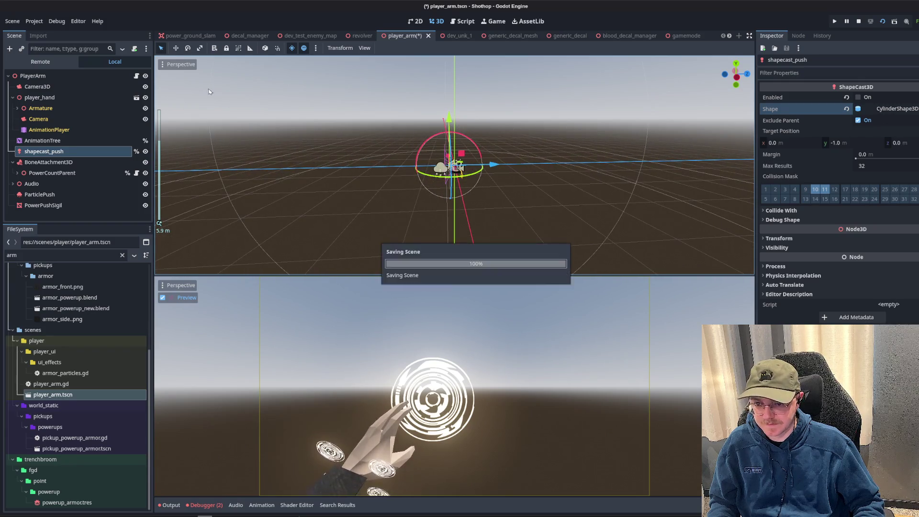
# - Reload the current project from the Project menu, choosing Stop & Reload
pyautogui.click(162, 64)
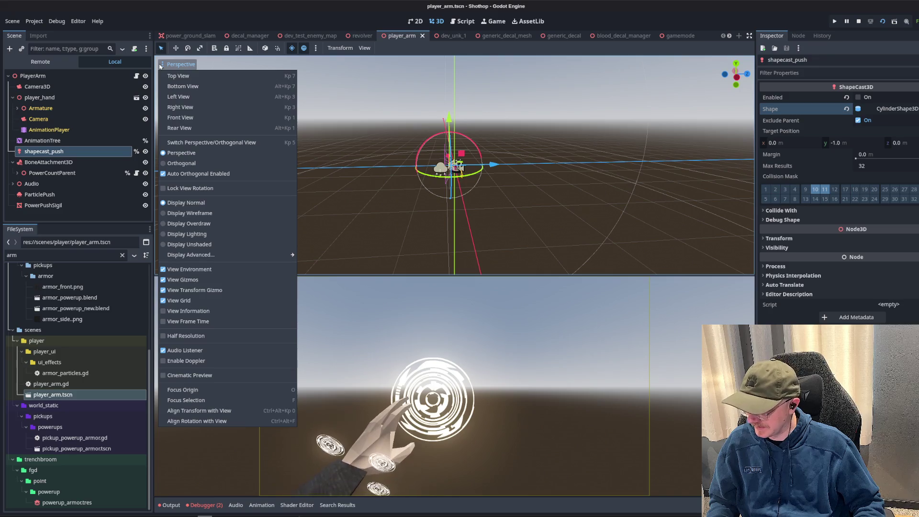
pyautogui.click(34, 21)
pyautogui.click(53, 133)
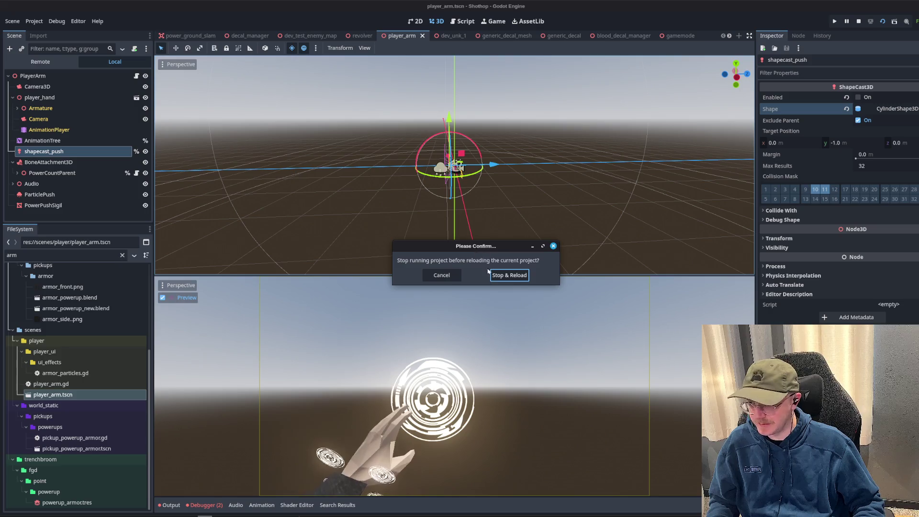
pyautogui.click(494, 274)
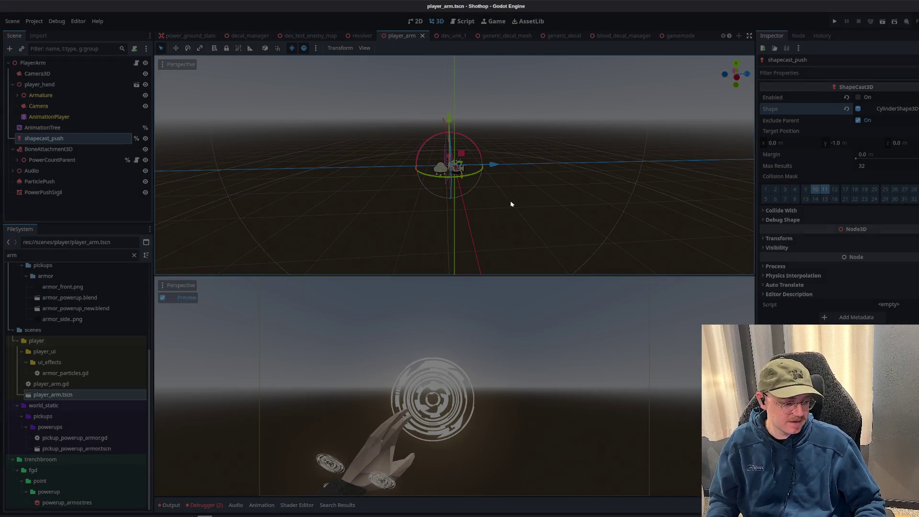
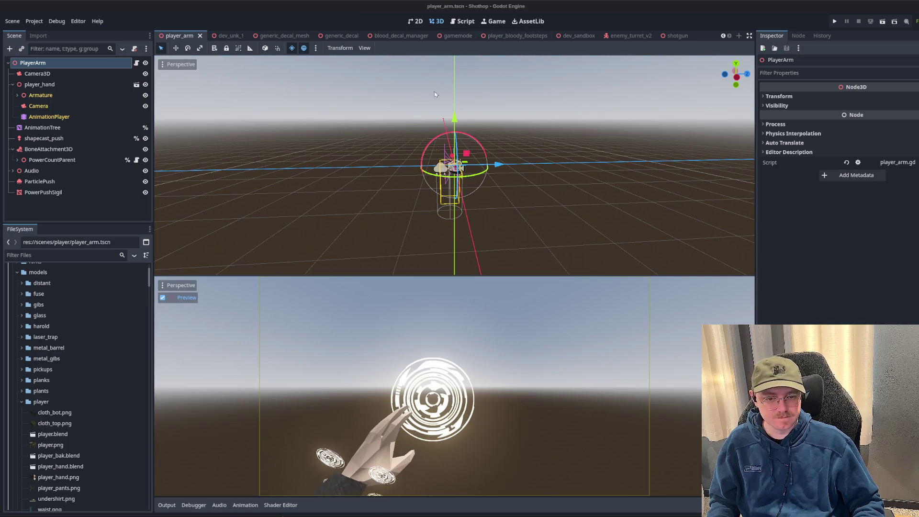
# - Rotate the shapecast_push cylinder about X so it lies sideways, then shift it along Z
pyautogui.scroll(3, 210, 169)
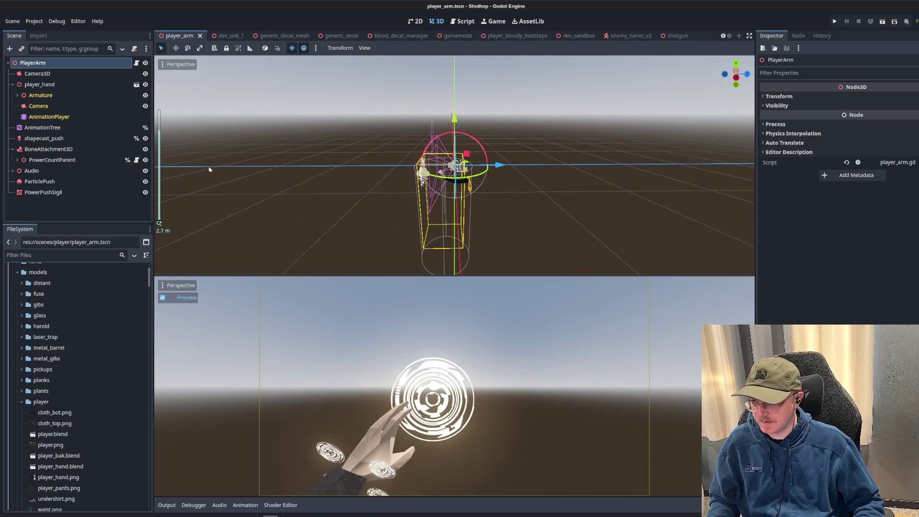
pyautogui.click(81, 138)
pyautogui.moveTo(455, 145)
pyautogui.mouseDown()
pyautogui.moveTo(467, 143)
pyautogui.moveTo(530, 191)
pyautogui.moveTo(531, 240)
pyautogui.mouseUp()
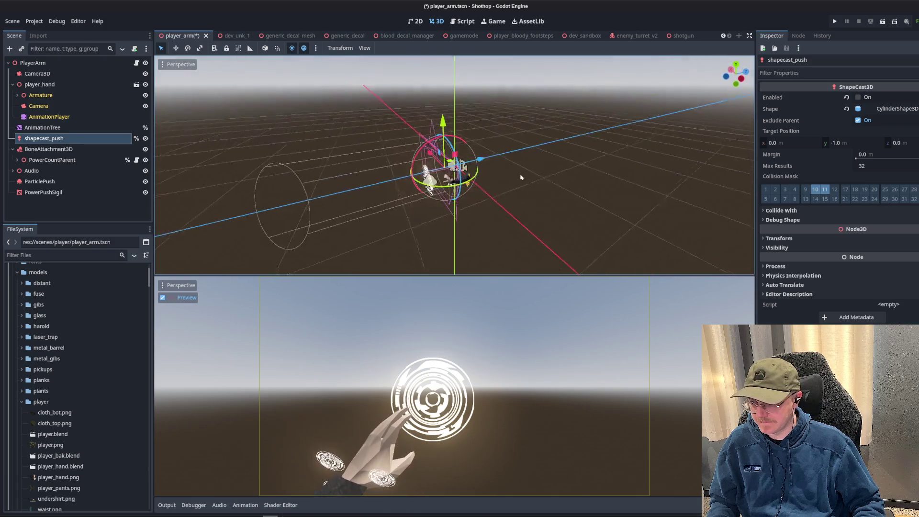
pyautogui.moveTo(485, 162)
pyautogui.mouseDown()
pyautogui.moveTo(434, 170)
pyautogui.moveTo(491, 177)
pyautogui.mouseUp()
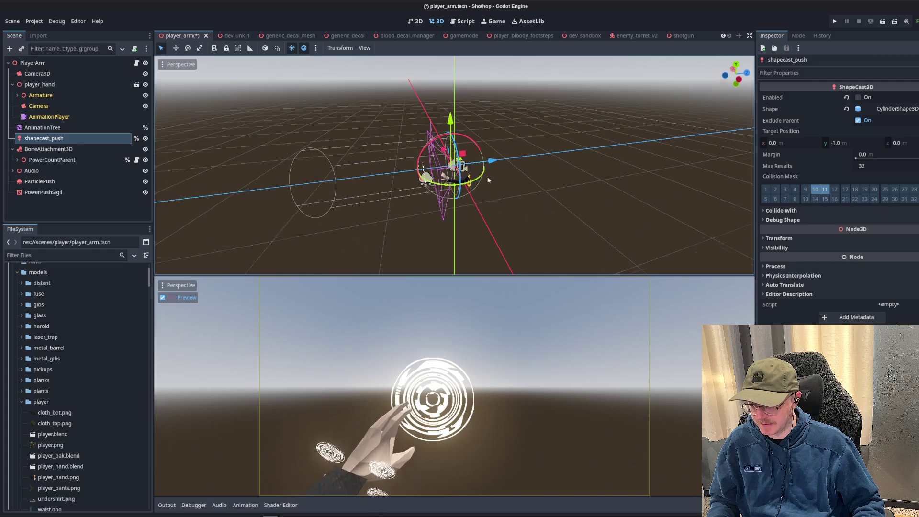
pyautogui.scroll(6, 498, 173)
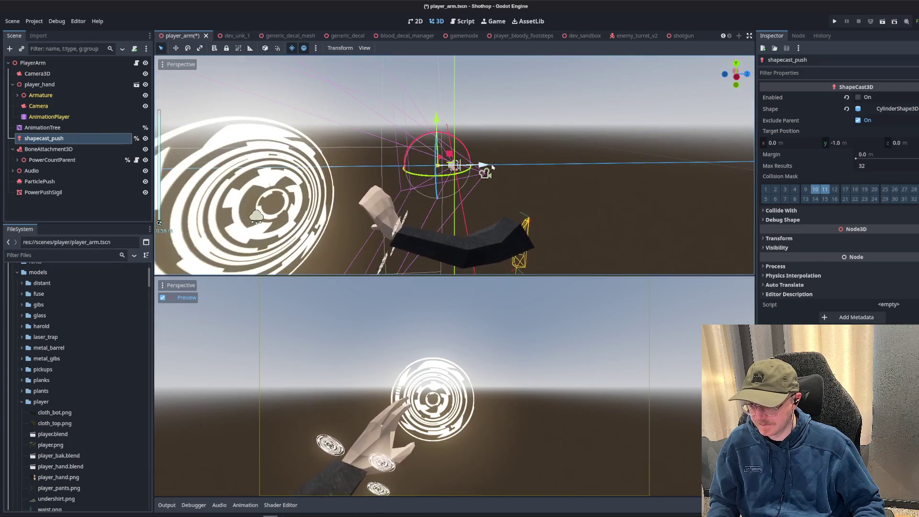
pyautogui.scroll(-5, 506, 165)
# - Stretch the shapecast cylinder height to 6.0 m and save the player_arm scene
pyautogui.click(878, 111)
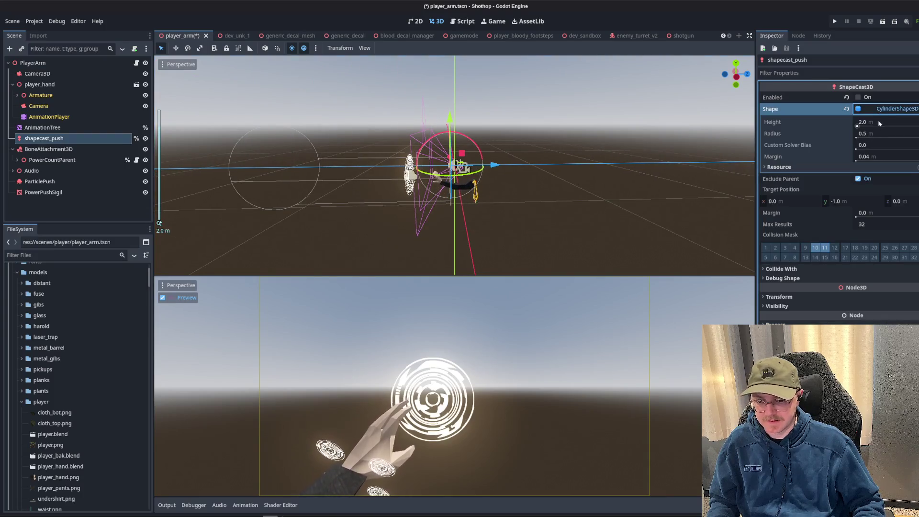
pyautogui.moveTo(881, 123); pyautogui.dragTo(918, 126)
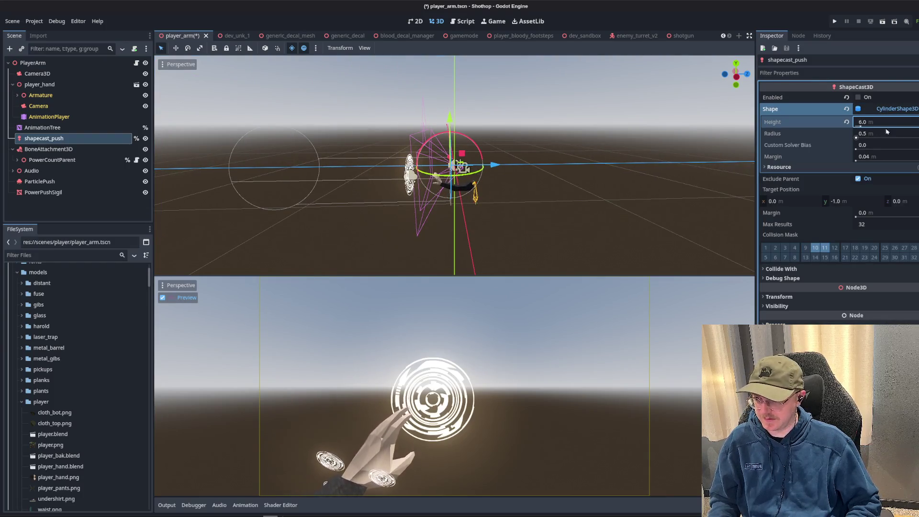
pyautogui.moveTo(736, 72); pyautogui.dragTo(499, 158)
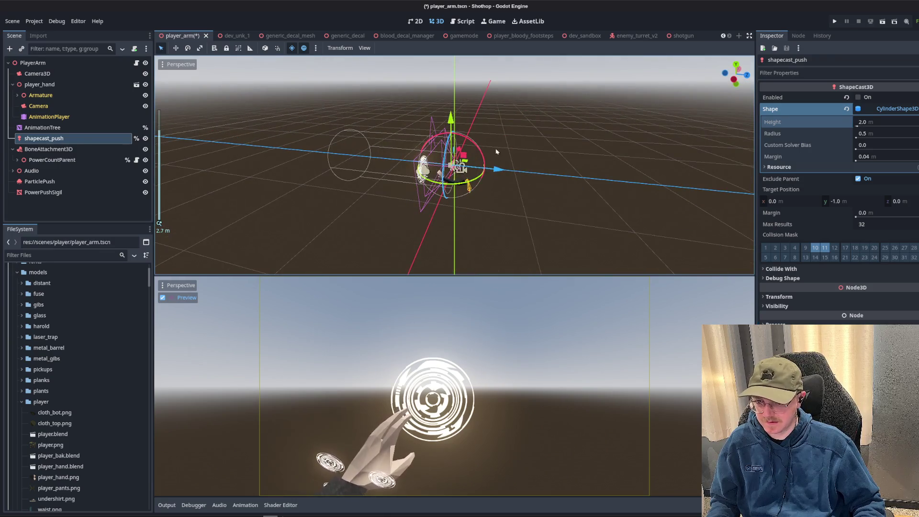
pyautogui.hotkey('ctrl', 'shift', 'z')
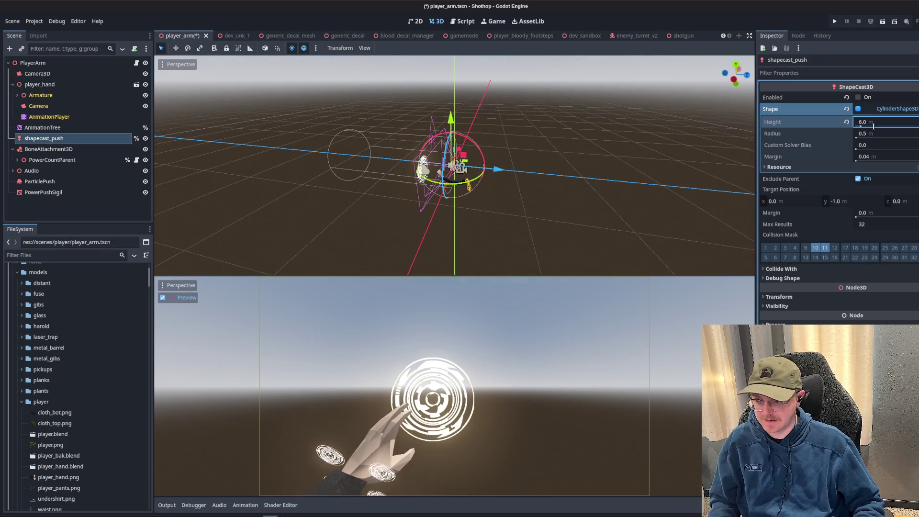
pyautogui.hotkey('ctrl', 's')
# - Set the shapecast's Target Position y to 0.0
pyautogui.click(878, 109)
pyautogui.click(878, 109)
pyautogui.click(878, 110)
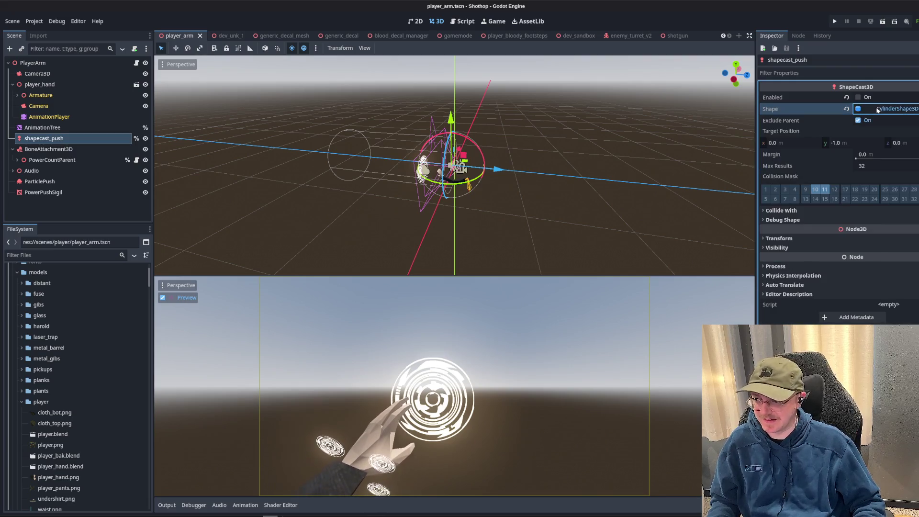
pyautogui.click(878, 109)
pyautogui.click(878, 110)
pyautogui.click(857, 142)
pyautogui.write('0')
pyautogui.press('Return')
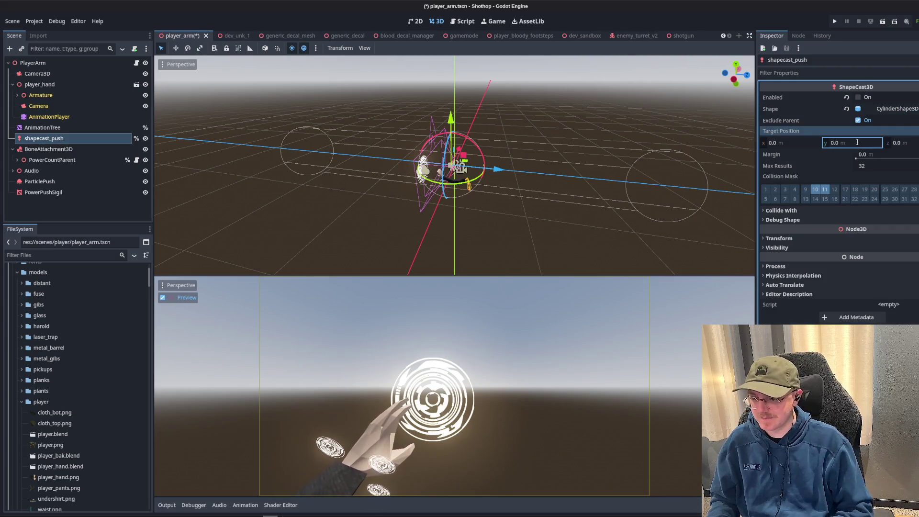
# - Push shapecast_push further along Z and set the cylinder height to 3.0 m
pyautogui.click(878, 109)
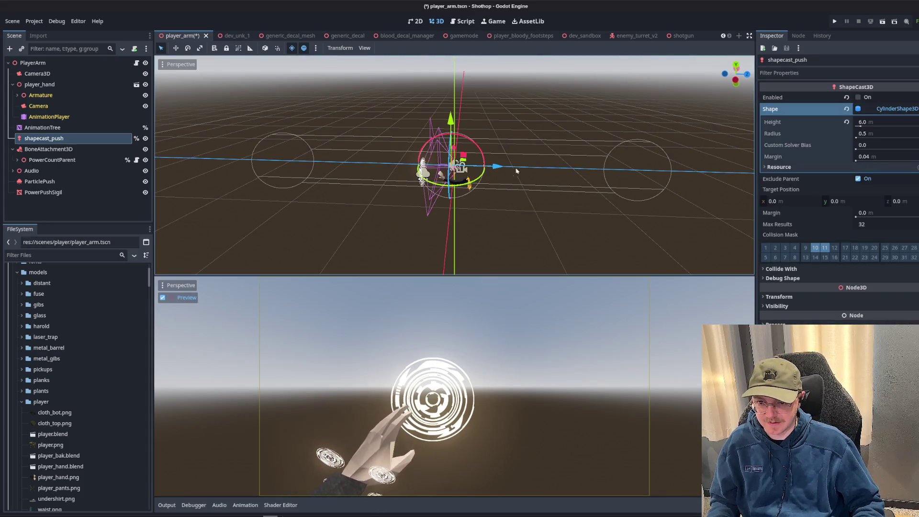
pyautogui.moveTo(488, 164); pyautogui.dragTo(300, 165)
pyautogui.moveTo(317, 163); pyautogui.dragTo(330, 163)
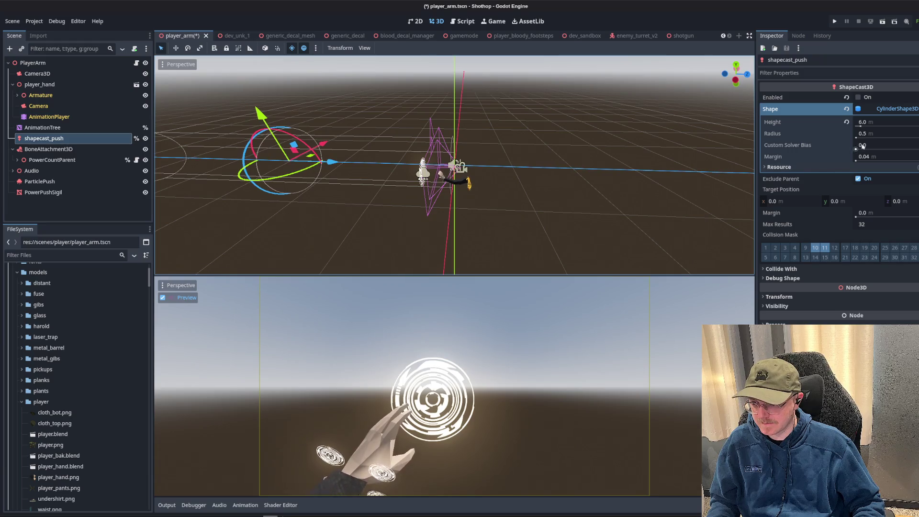
pyautogui.click(893, 125)
pyautogui.write('3')
pyautogui.press('Return')
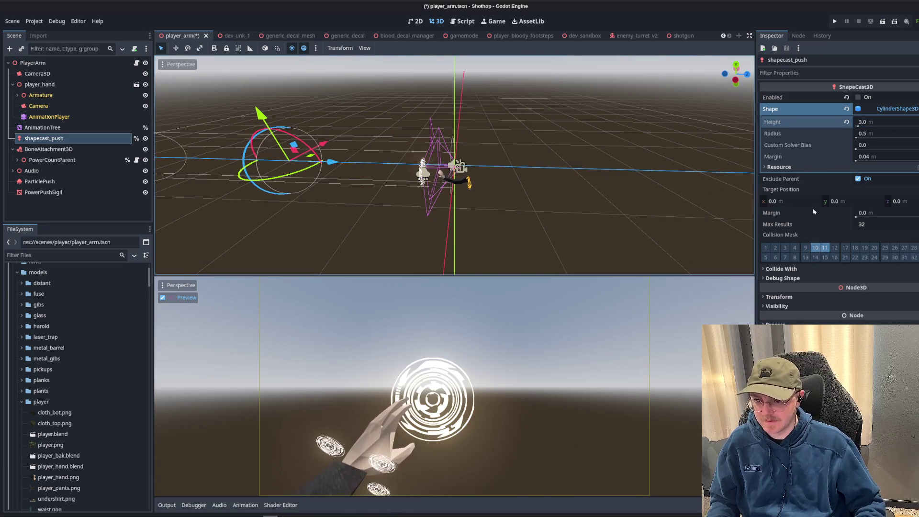
# - Replace the 1.0 Target Position y value with 0.0 and save player_arm
pyautogui.click(848, 201)
pyautogui.write('1')
pyautogui.press('Return')
pyautogui.write('0')
pyautogui.press('Return')
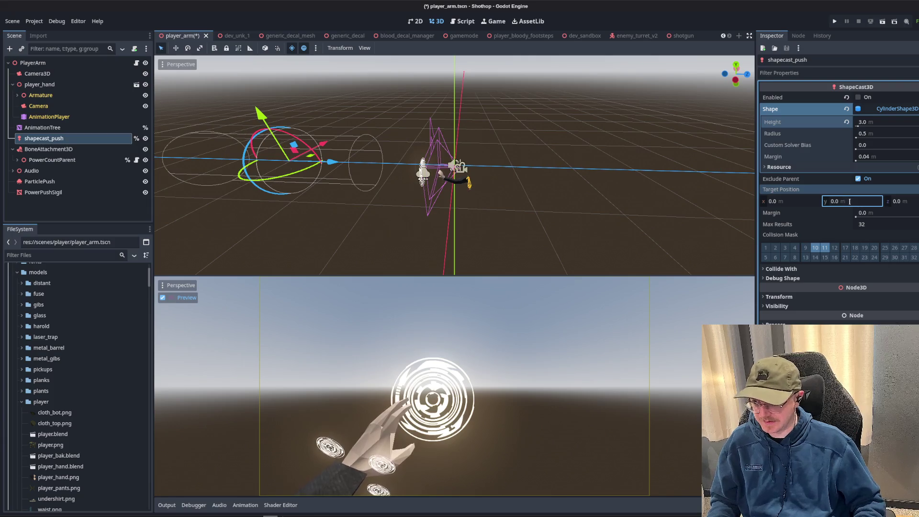
pyautogui.moveTo(413, 173)
pyautogui.mouseDown()
pyautogui.moveTo(422, 215)
pyautogui.moveTo(407, 180)
pyautogui.moveTo(417, 165)
pyautogui.mouseUp()
pyautogui.hotkey('ctrl', 's')
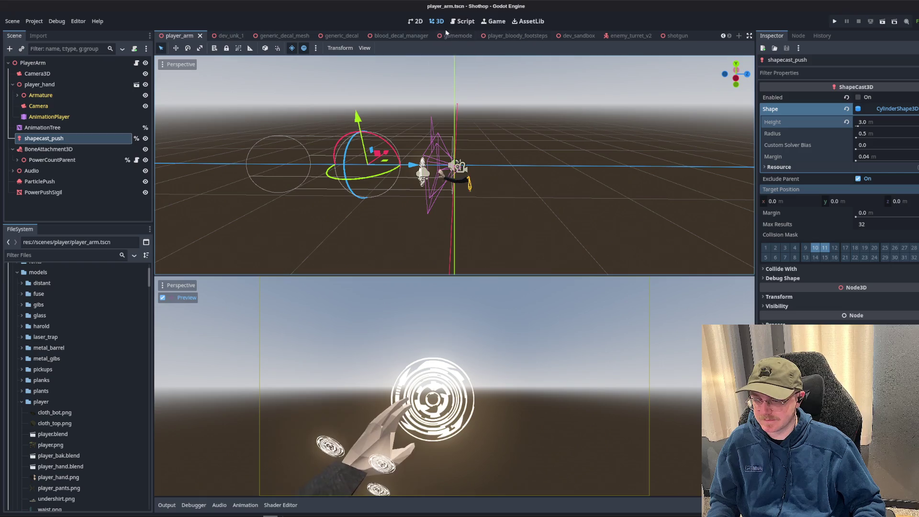
pyautogui.scroll(4, 412, 38)
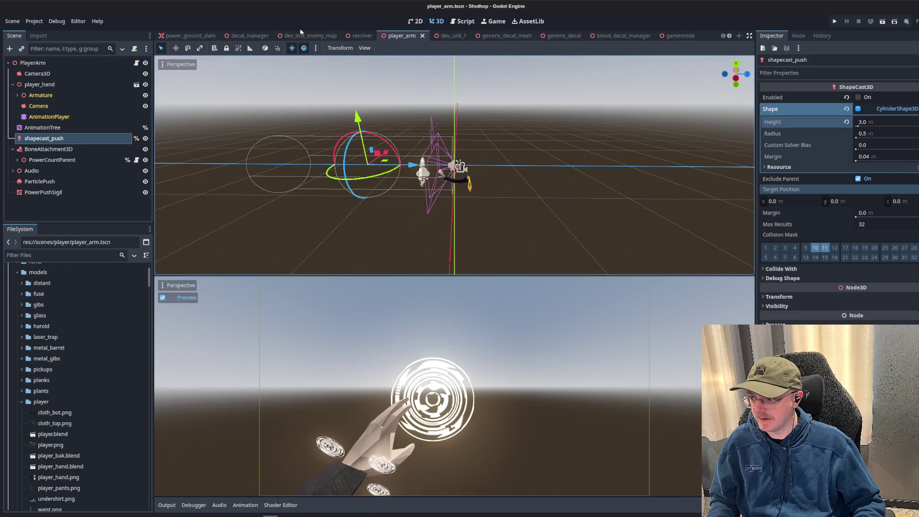
# - Play-test the dev_test_enemy_map scene with Run Current Scene, then stop it with F8
pyautogui.click(311, 36)
pyautogui.click(882, 21)
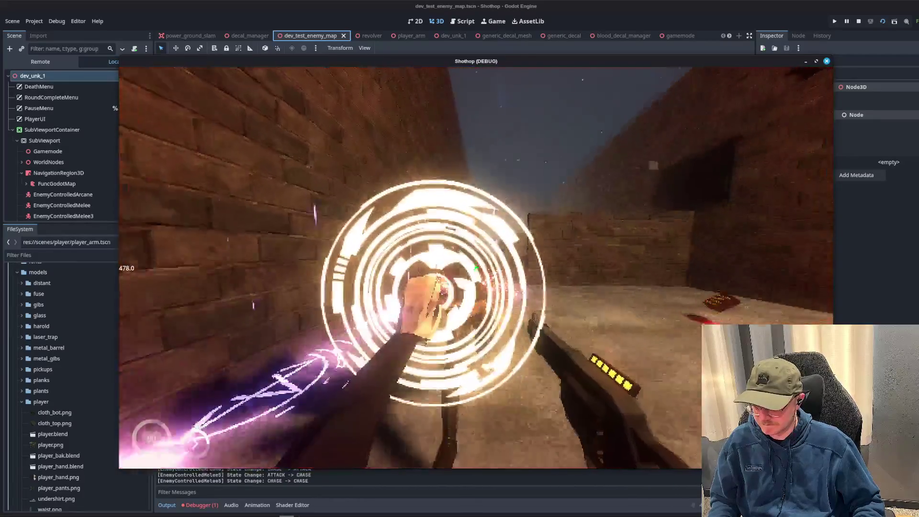
pyautogui.press('F8')
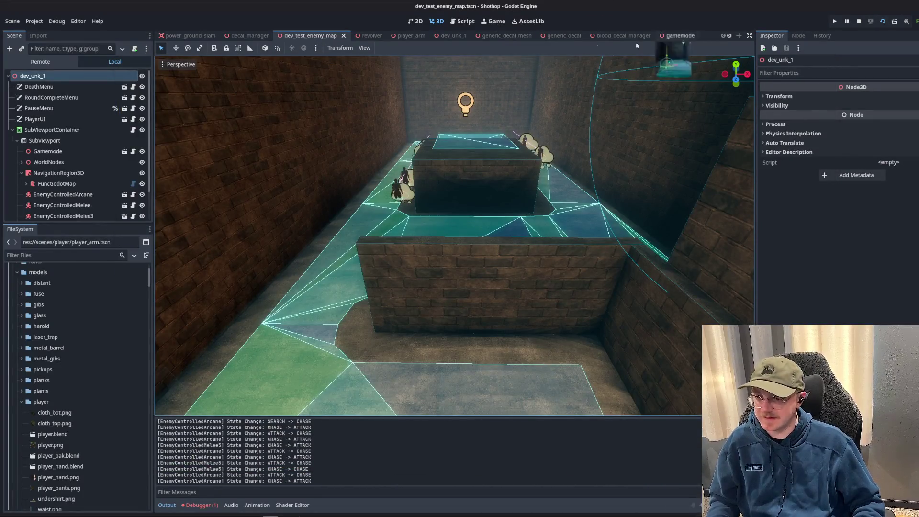
pyautogui.scroll(-3, 581, 36)
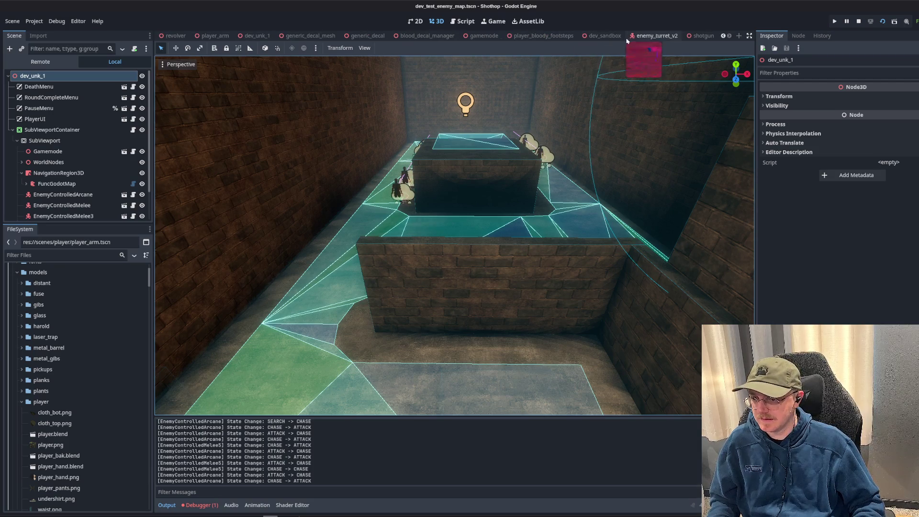
pyautogui.click(465, 22)
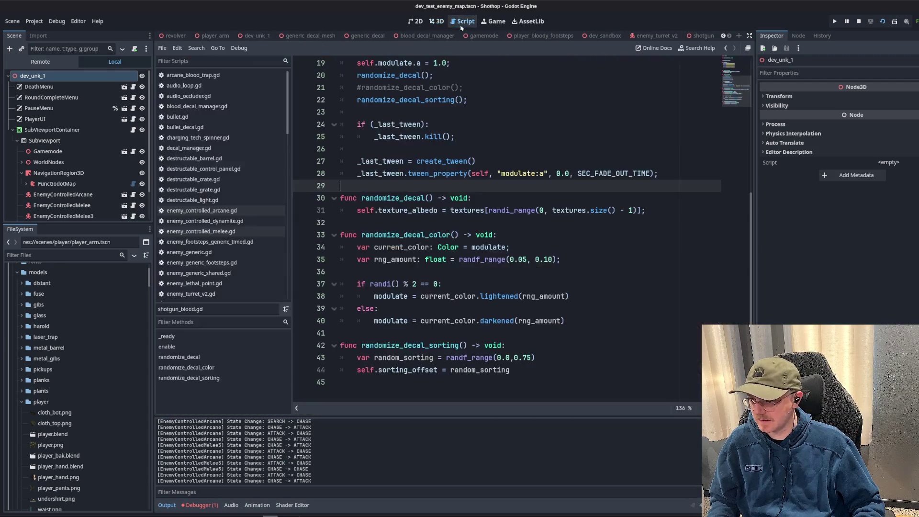
# - Open player_arm.gd from the filtered script list and browse to the force-push collision loop
pyautogui.click(224, 62)
pyautogui.write('player_')
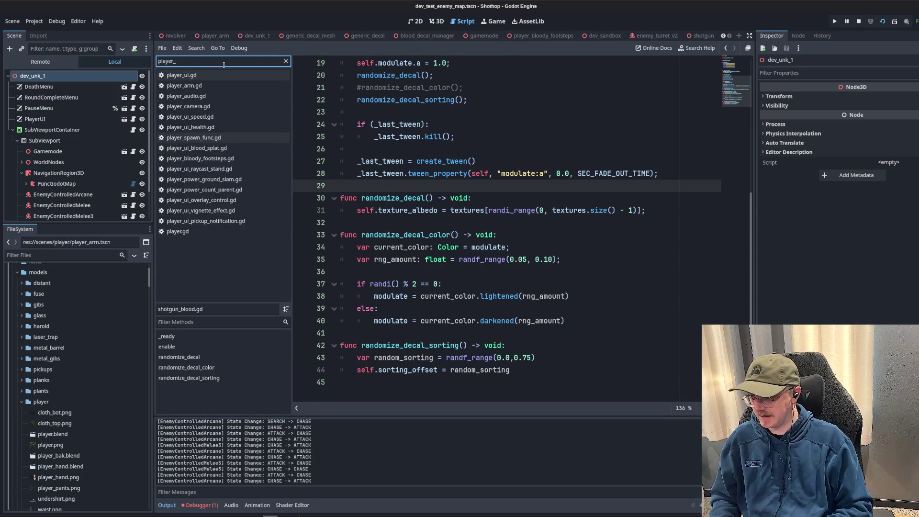
pyautogui.write('arm')
pyautogui.press('Return')
pyautogui.scroll(-2, 605, 207)
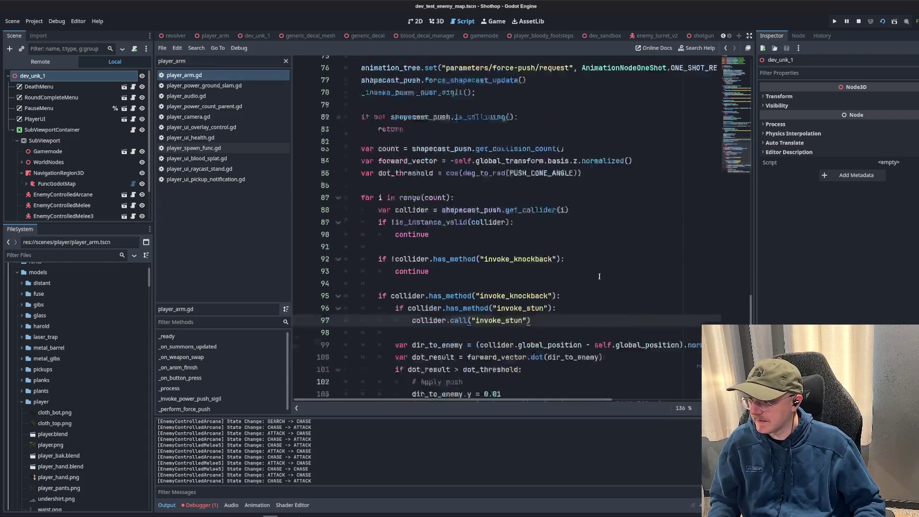
pyautogui.scroll(3, 605, 207)
pyautogui.click(604, 206)
pyautogui.scroll(1, 604, 207)
pyautogui.press('Down')
pyautogui.press('Down')
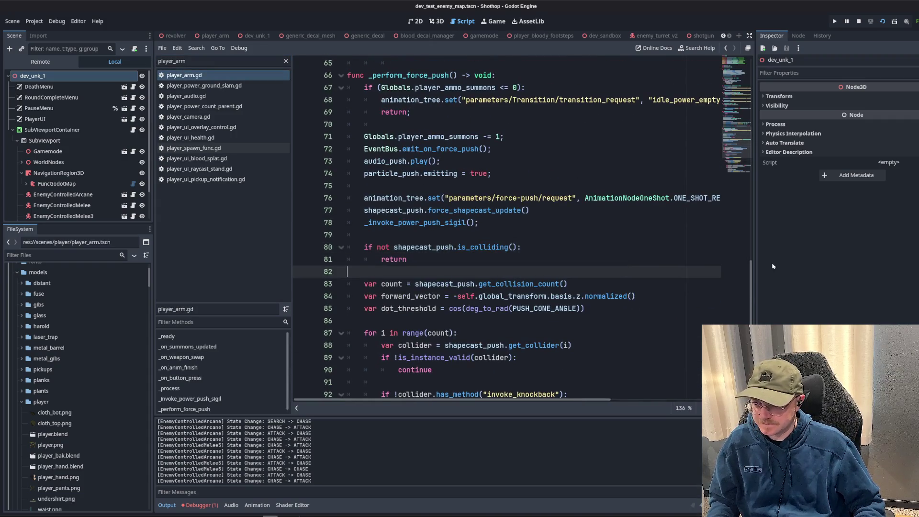
pyautogui.moveTo(755, 262); pyautogui.dragTo(843, 262)
pyautogui.press('Up')
pyautogui.press('Up')
pyautogui.press('Up')
pyautogui.scroll(1, 539, 234)
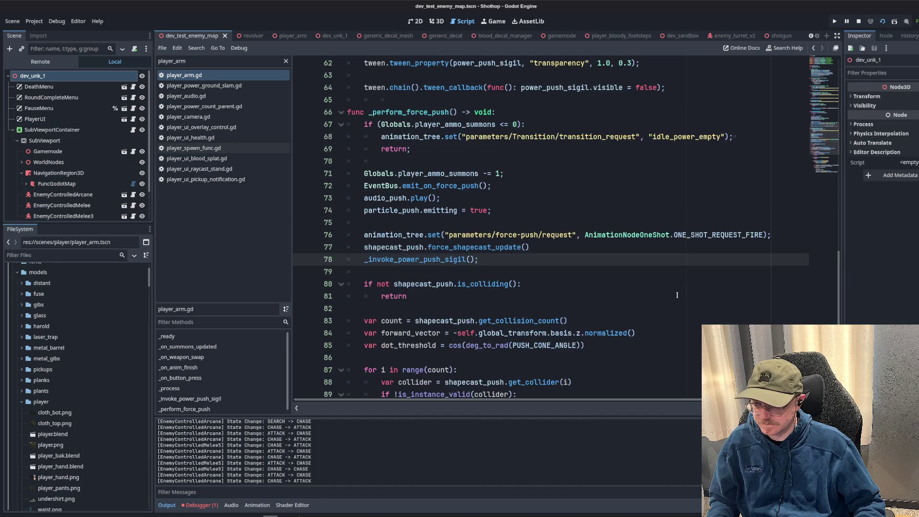
pyautogui.press('Down')
pyautogui.press('Down')
pyautogui.press('Down')
pyautogui.scroll(-4, 539, 234)
# - Take the get_collision_count() call out of the count assignment on line 83
pyautogui.click(539, 235)
pyautogui.scroll(2, 519, 196)
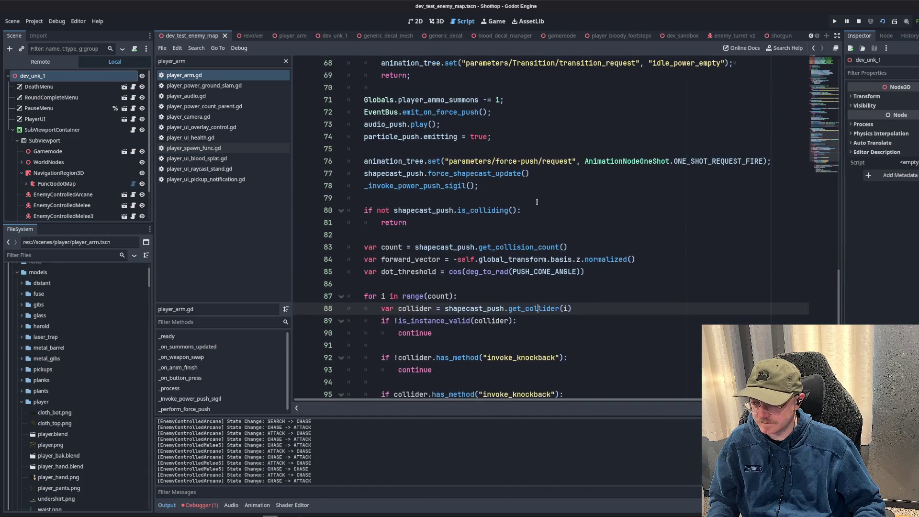
pyautogui.click(519, 196)
pyautogui.click(413, 296)
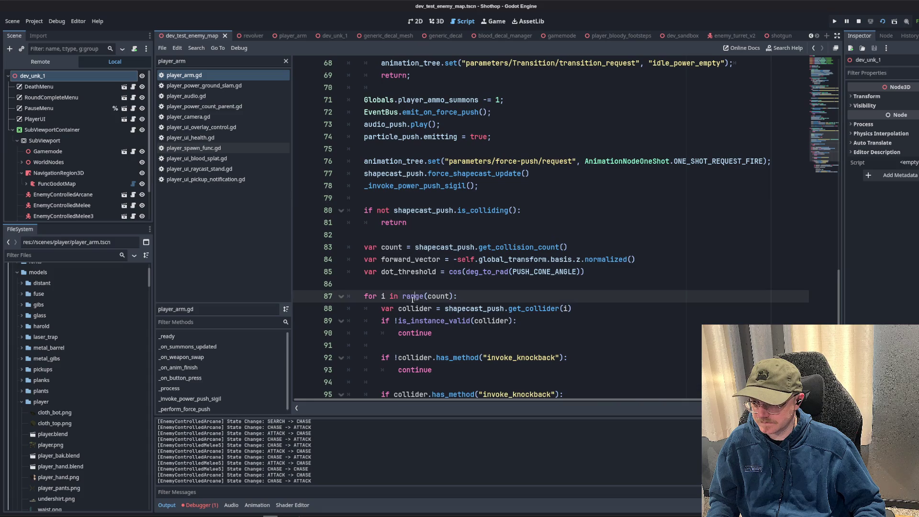
pyautogui.press('Up')
pyautogui.press('Up')
pyautogui.press('Up')
pyautogui.press('End')
pyautogui.click(400, 298)
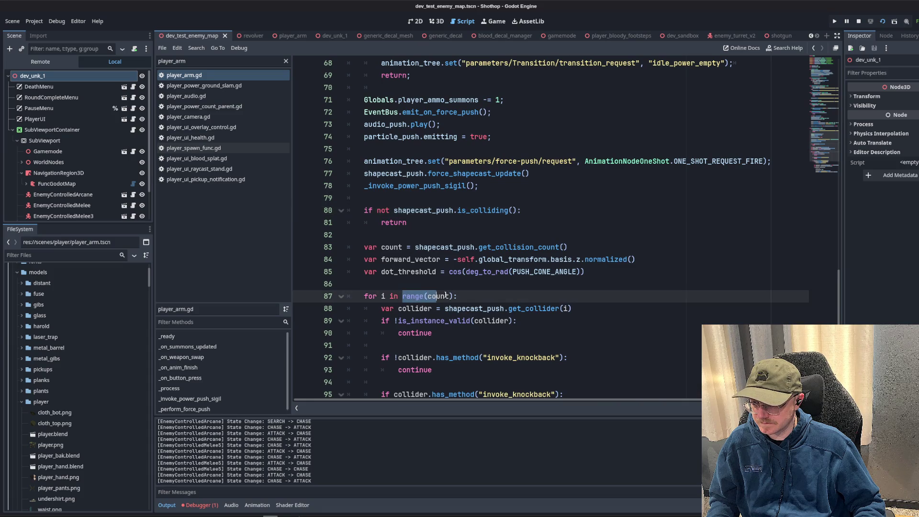
pyautogui.click(449, 272)
pyautogui.press('Down')
pyautogui.doubleClick(438, 296)
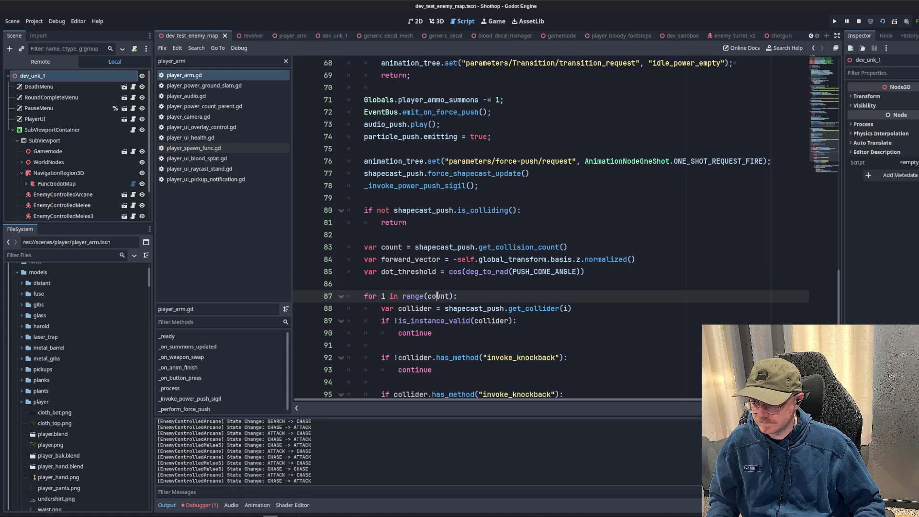
pyautogui.scroll(-2, 498, 230)
pyautogui.press('Up')
pyautogui.press('Up')
pyautogui.press('Up')
pyautogui.hotkey('ctrl', 'Left')
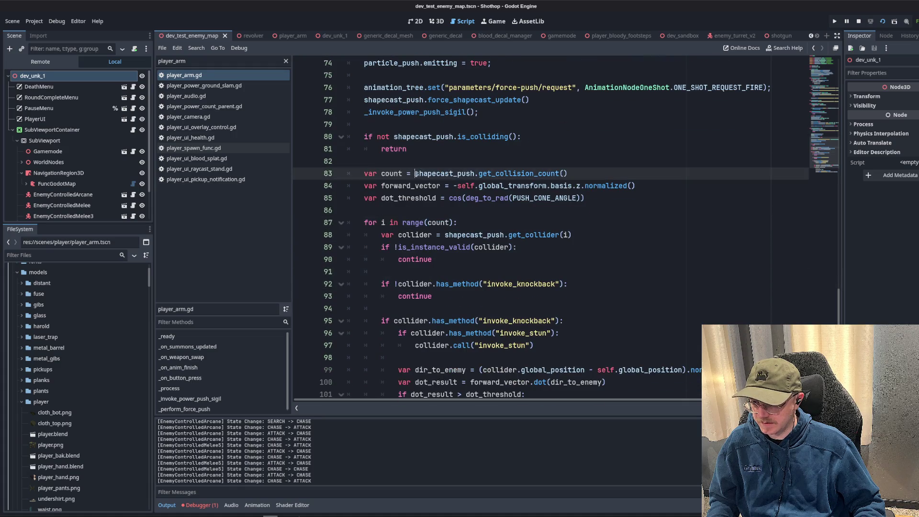
pyautogui.hotkey('shift', 'End')
pyautogui.hotkey('ctrl', 'c')
pyautogui.press('BackSpace')
# - Replace range(count) with shapecast_push.get_collision_count() and delete the leftover count line
pyautogui.moveTo(402, 222); pyautogui.dragTo(456, 222)
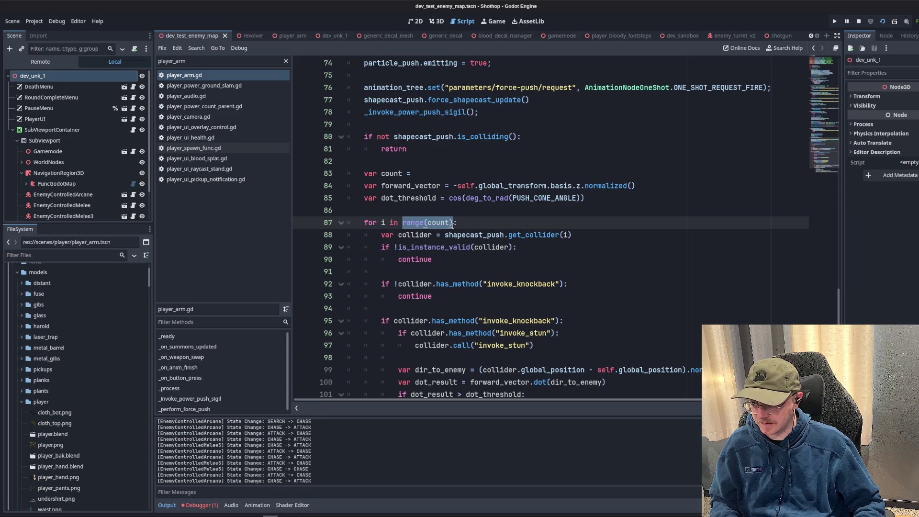
pyautogui.hotkey('ctrl', 'v')
pyautogui.press('Up')
pyautogui.press('Up')
pyautogui.press('Up')
pyautogui.hotkey('shift', 'Home')
pyautogui.press('BackSpace')
pyautogui.press('BackSpace')
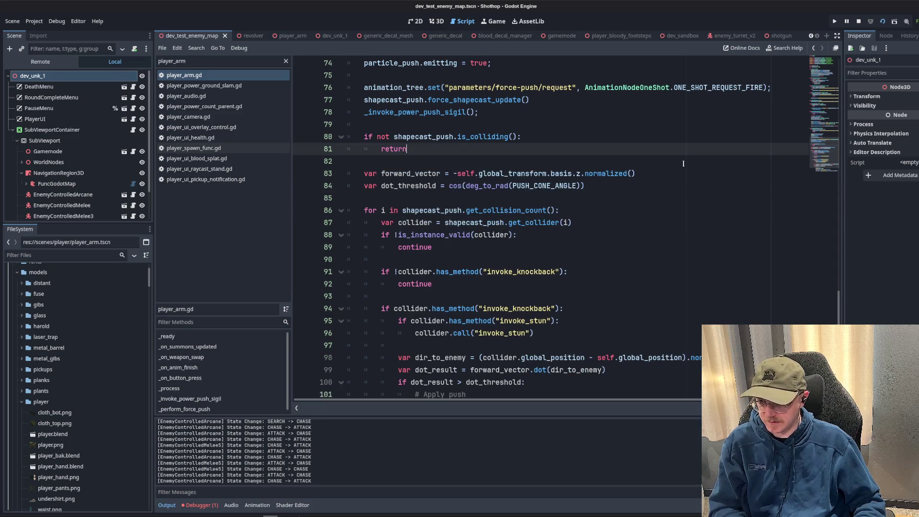
pyautogui.press('Up')
pyautogui.press('Up')
pyautogui.press('End')
# - Replace the computed forward vector on line 83 with Globals.player_fwd_vector
pyautogui.moveTo(453, 174); pyautogui.dragTo(689, 170)
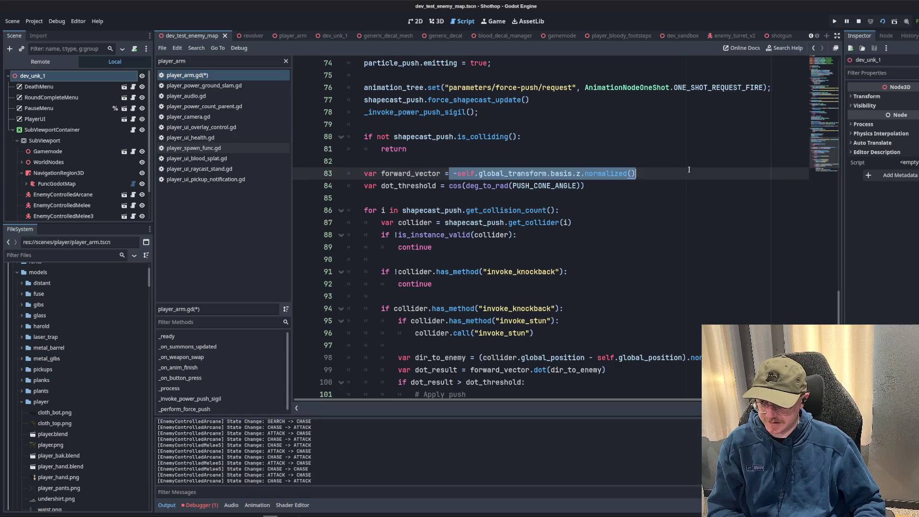
pyautogui.write('Globals.')
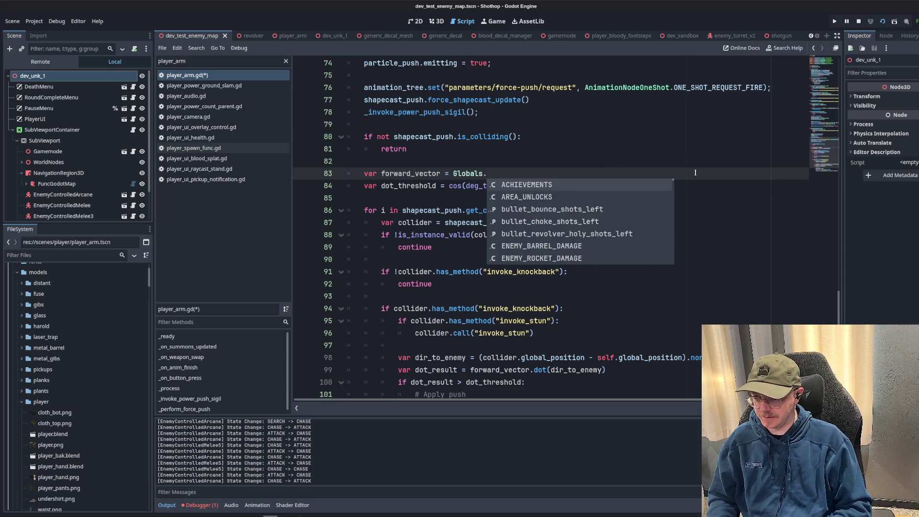
pyautogui.write('came')
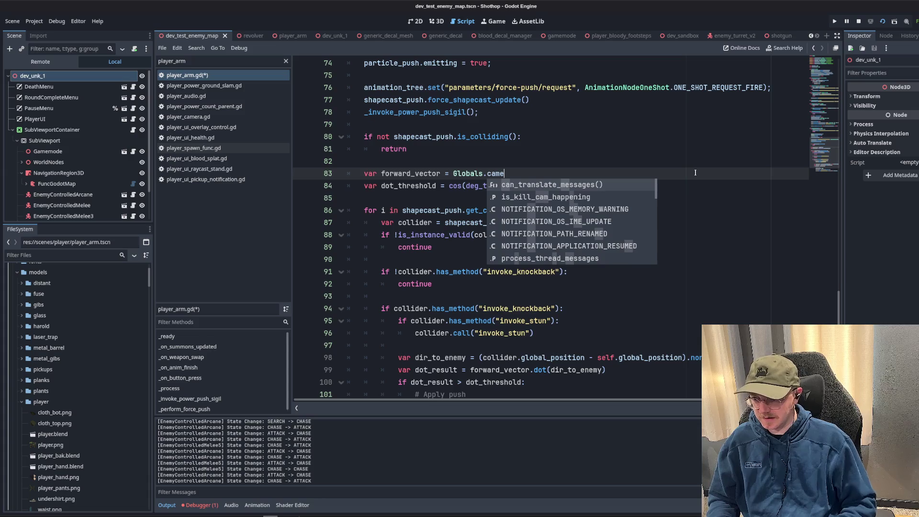
pyautogui.press('BackSpace')
pyautogui.press('Return')
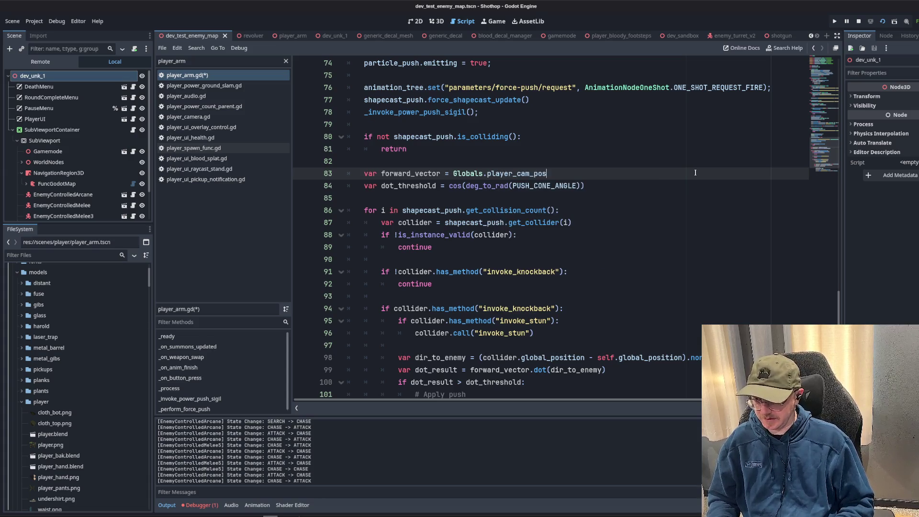
pyautogui.write('cam')
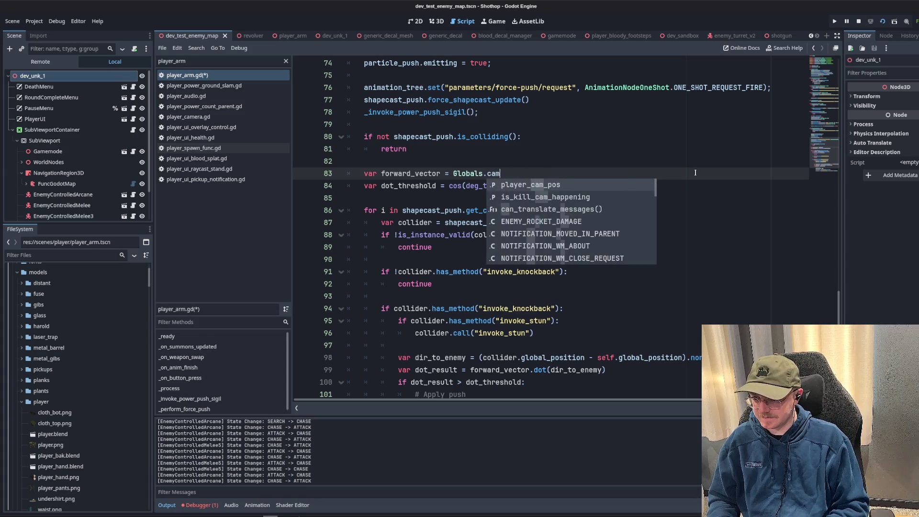
pyautogui.write('_fw.fwd')
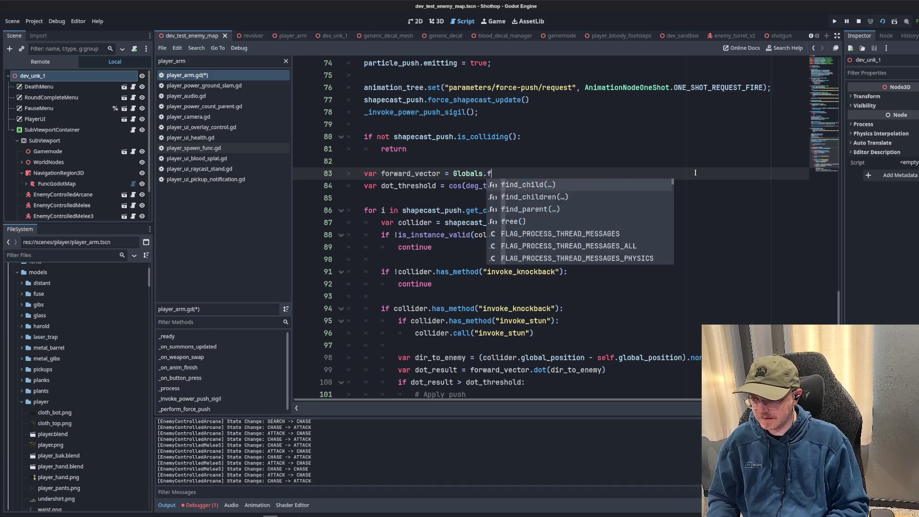
pyautogui.press('Return')
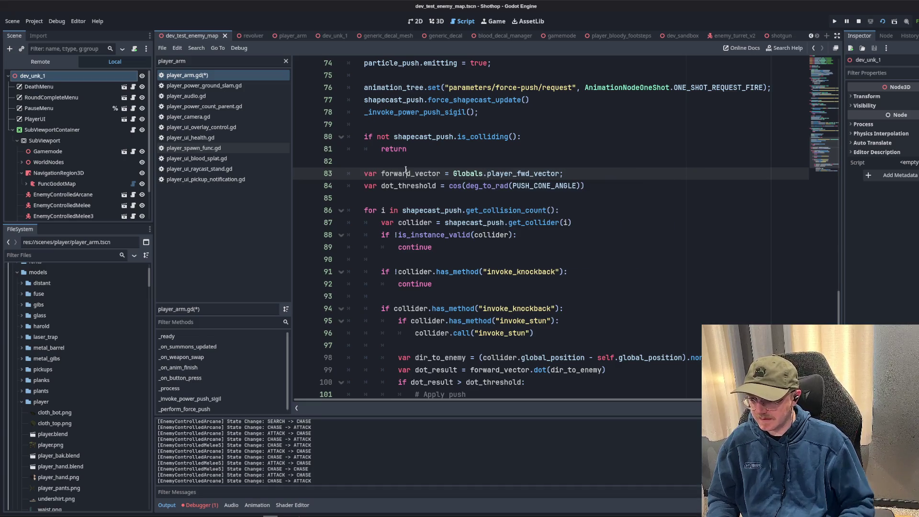
# - Check where forward_vector and dot_result are used in the push code
pyautogui.doubleClick(408, 173)
pyautogui.scroll(-2, 457, 175)
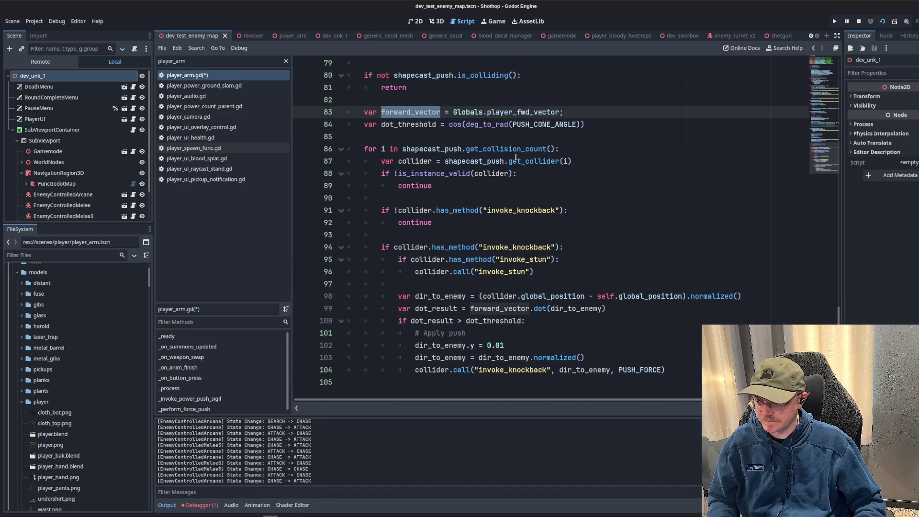
pyautogui.click(460, 222)
pyautogui.doubleClick(434, 309)
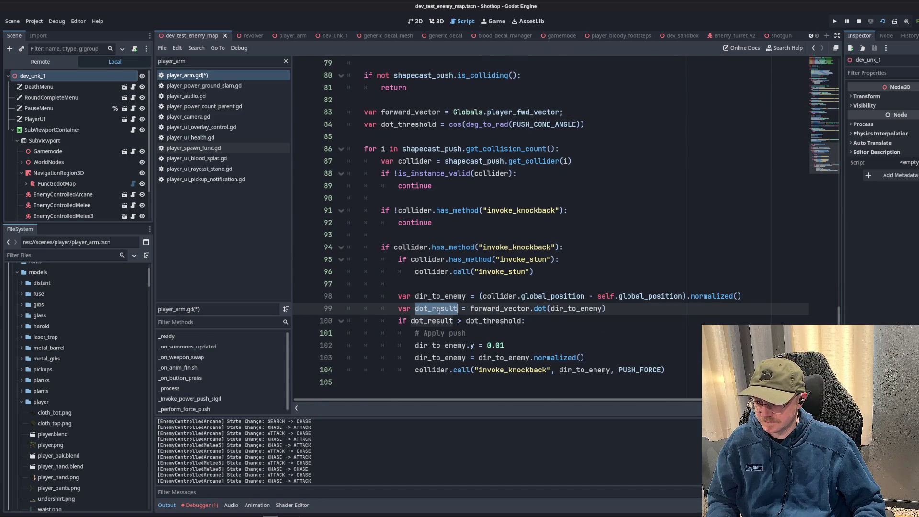
pyautogui.click(560, 272)
pyautogui.click(504, 332)
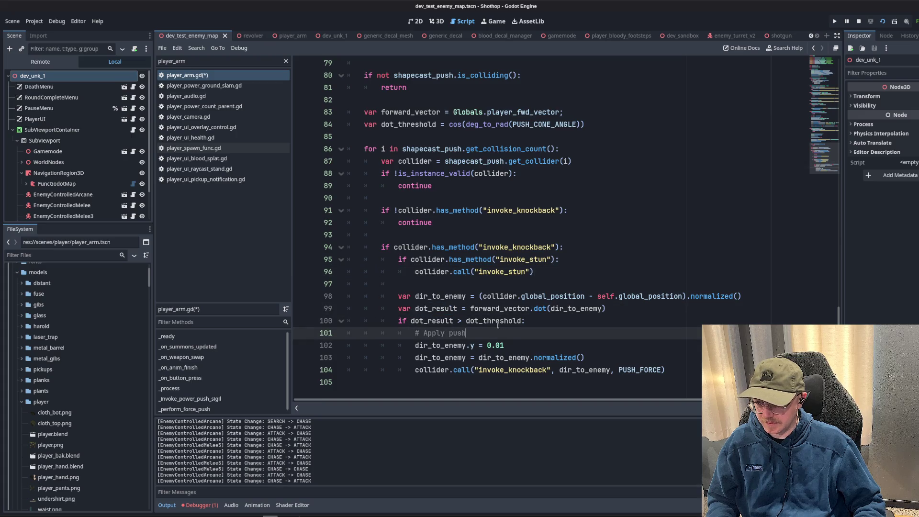
pyautogui.click(546, 263)
pyautogui.scroll(3, 527, 254)
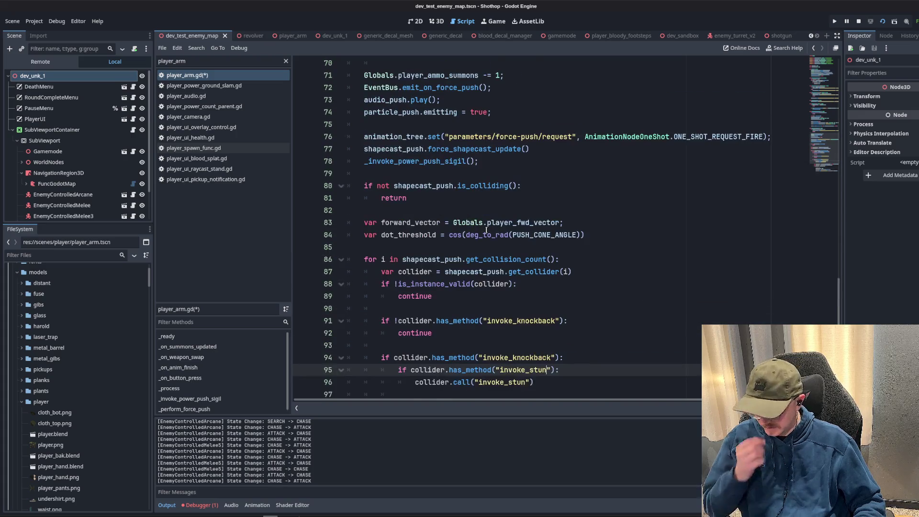
pyautogui.scroll(-3, 488, 232)
pyautogui.click(458, 198)
pyautogui.scroll(3, 458, 173)
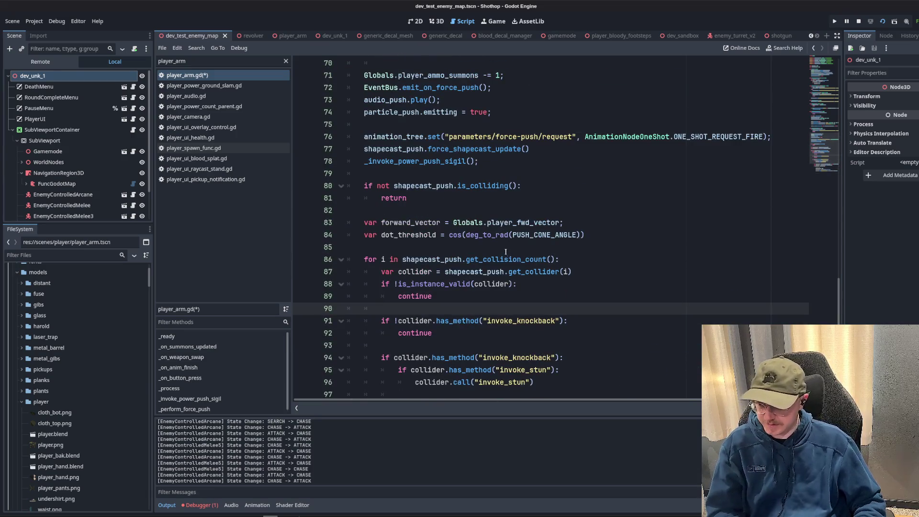
pyautogui.scroll(-3, 505, 253)
# - Move the dot_threshold line up among the script's constants
pyautogui.moveTo(585, 125); pyautogui.dragTo(347, 125)
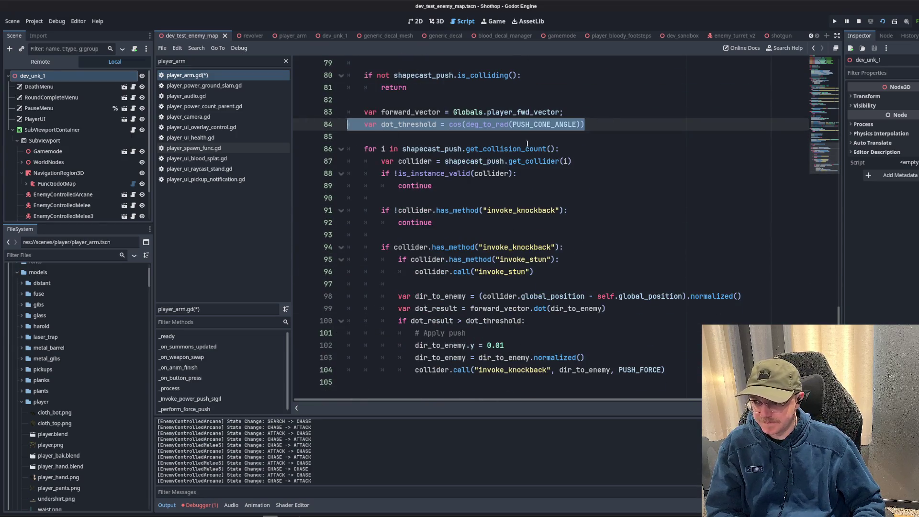
pyautogui.hotkey('ctrl', 'x')
pyautogui.scroll(20, 528, 143)
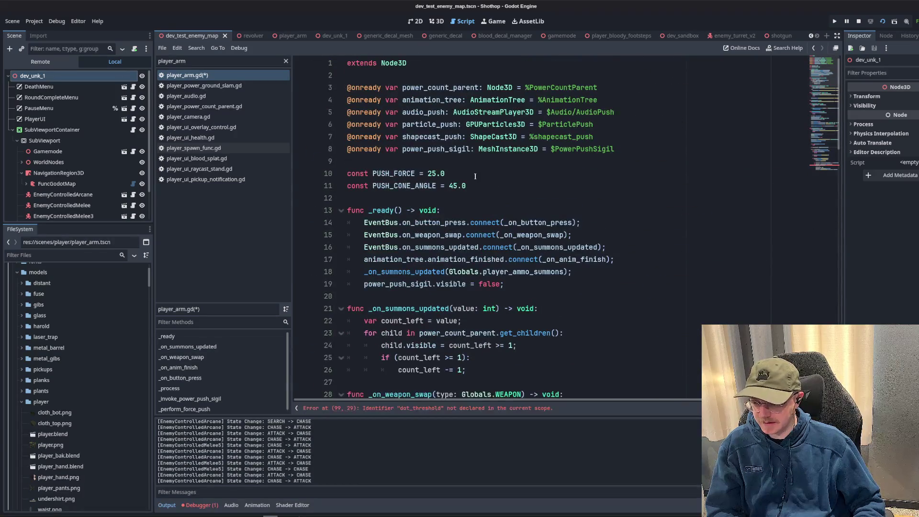
pyautogui.click(475, 176)
pyautogui.hotkey('ctrl', 'v')
# - Remove the dot_threshold condition and dot_result line, dedent the push lines, and save
pyautogui.scroll(-20, 559, 247)
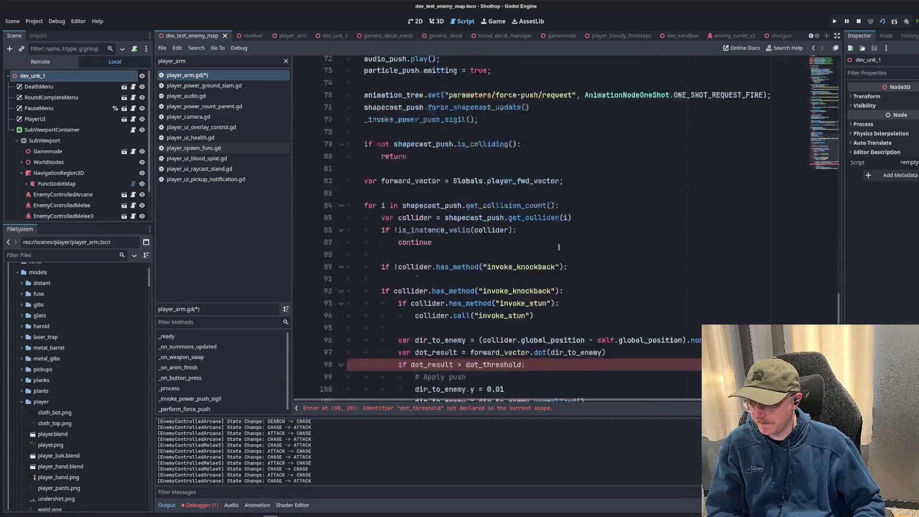
pyautogui.scroll(-2, 558, 247)
pyautogui.click(574, 321)
pyautogui.hotkey('shift', 'Home')
pyautogui.press('BackSpace')
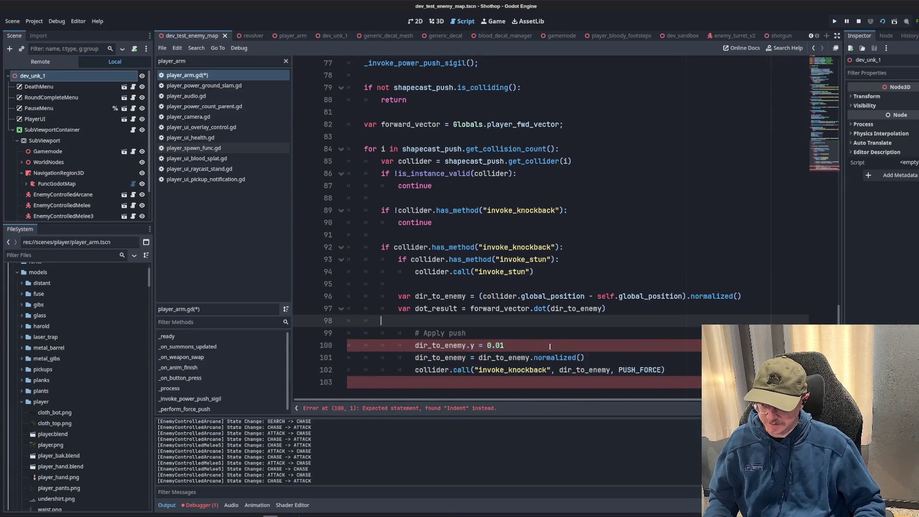
pyautogui.moveTo(667, 370); pyautogui.dragTo(417, 349)
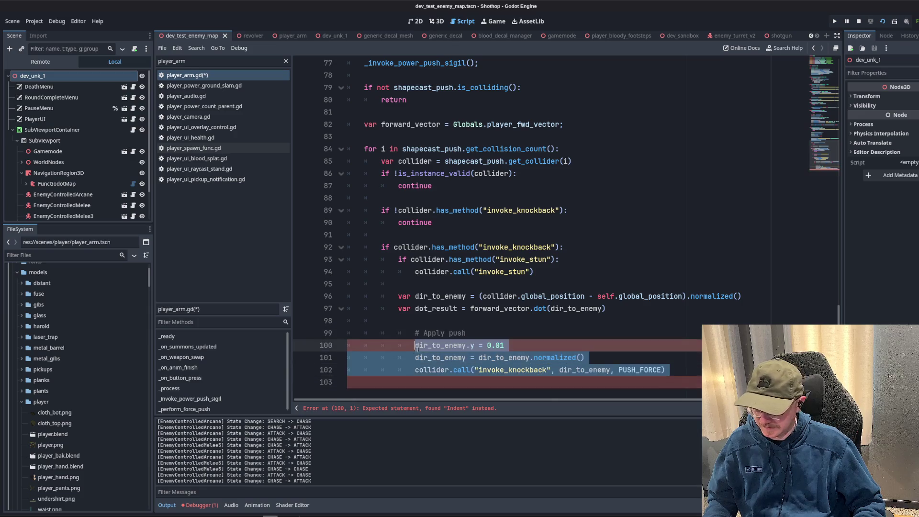
pyautogui.hotkey('shift', 'Tab')
pyautogui.moveTo(606, 309); pyautogui.dragTo(354, 308)
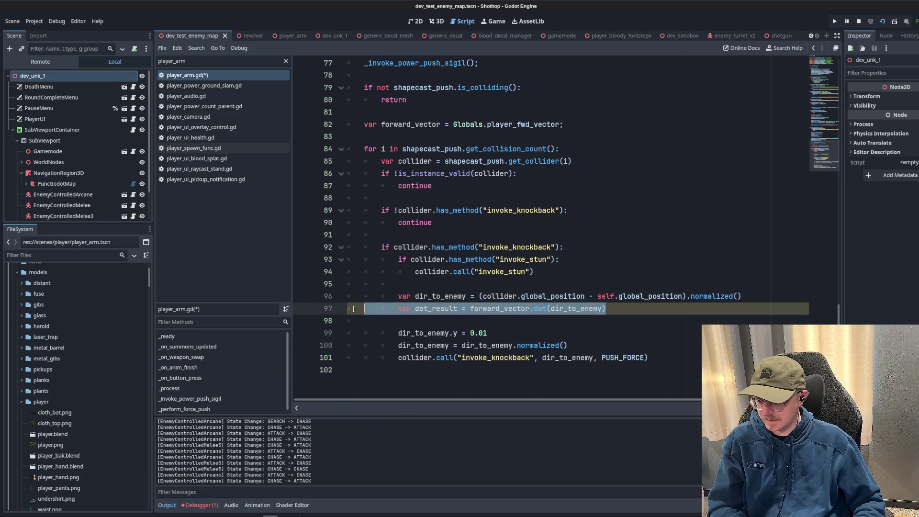
pyautogui.press('BackSpace')
pyautogui.press('BackSpace')
pyautogui.press('BackSpace')
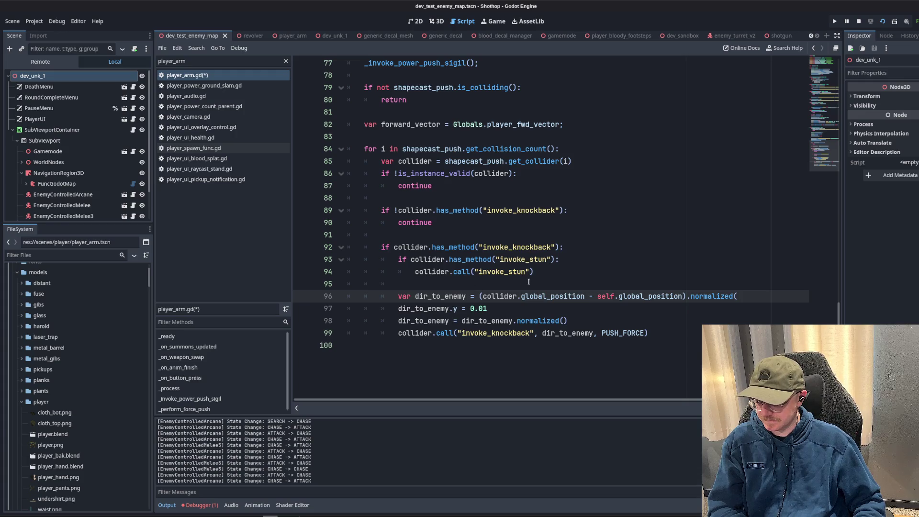
pyautogui.write(')')
pyautogui.hotkey('ctrl', 's')
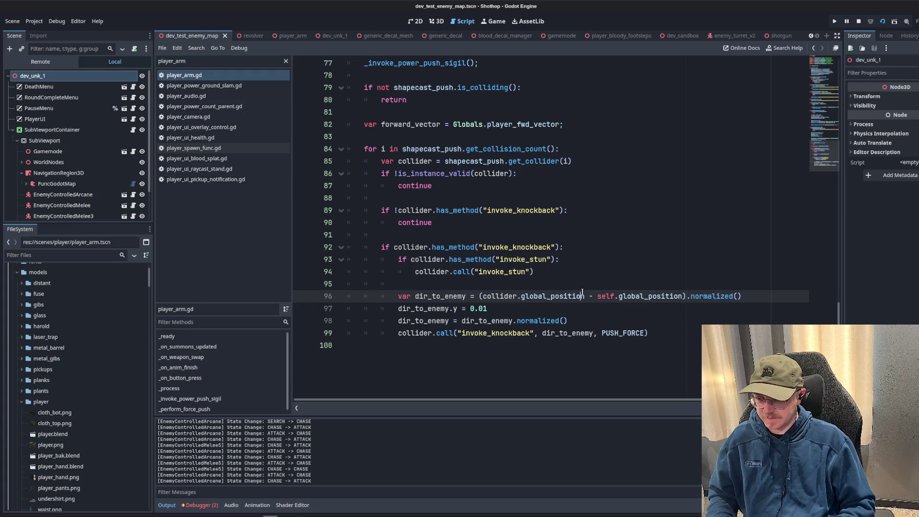
# - Use Globals.player_fwd_vector in the knockback call instead of dir_to_enemy and delete the forward_vector line
pyautogui.scroll(2, 529, 283)
pyautogui.click(630, 210)
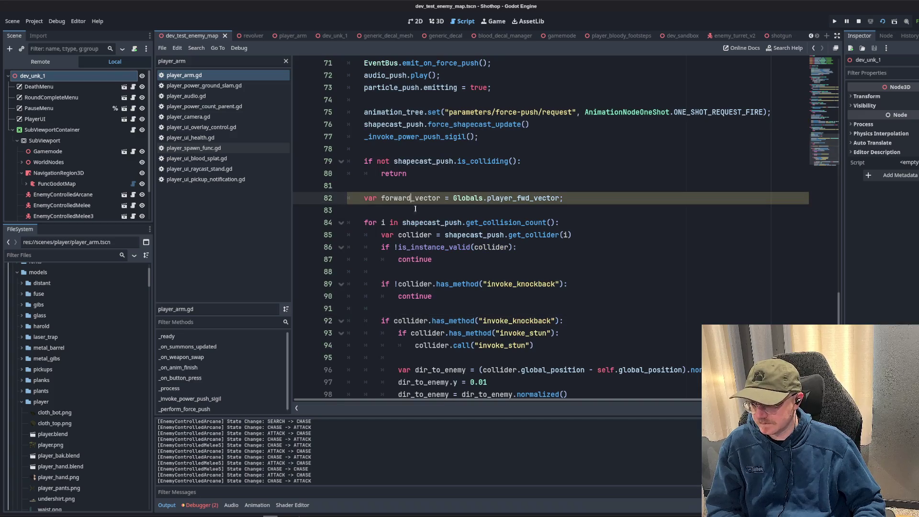
pyautogui.scroll(-1, 631, 206)
pyautogui.click(543, 161)
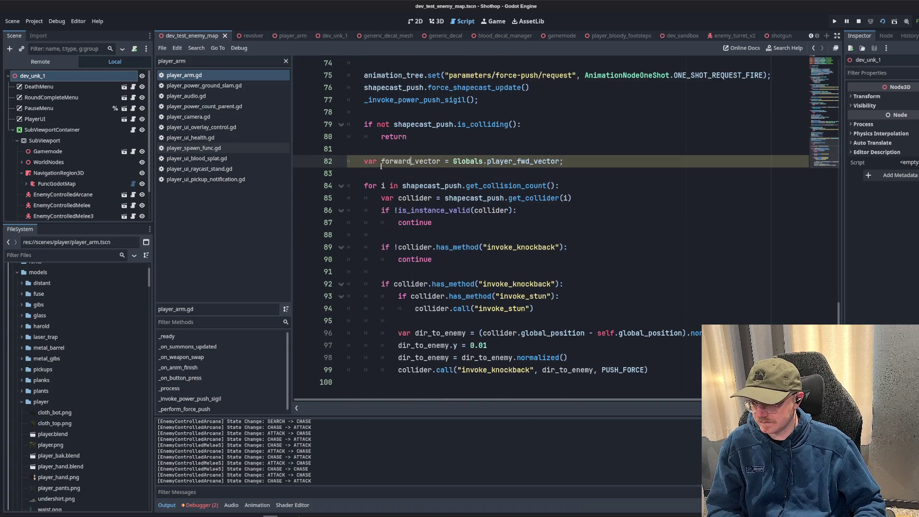
pyautogui.doubleClick(416, 164)
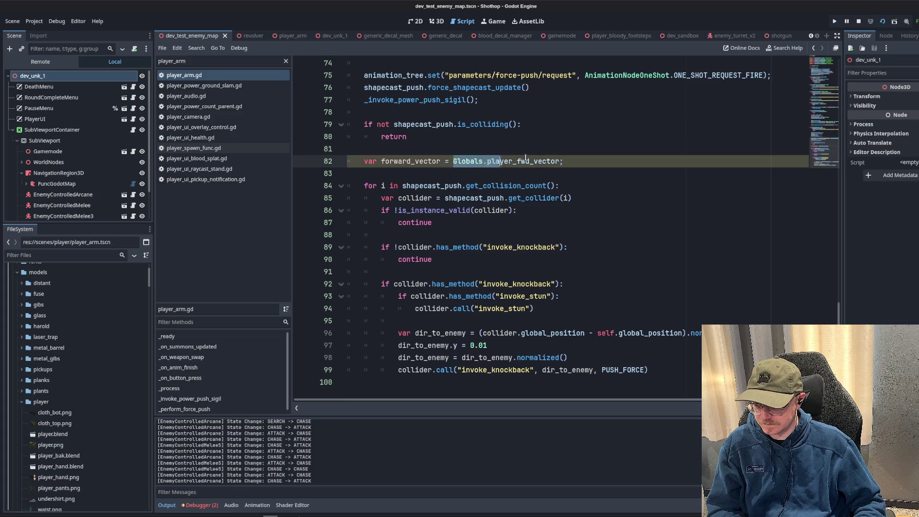
pyautogui.moveTo(454, 161); pyautogui.dragTo(560, 161)
pyautogui.hotkey('ctrl', 'x')
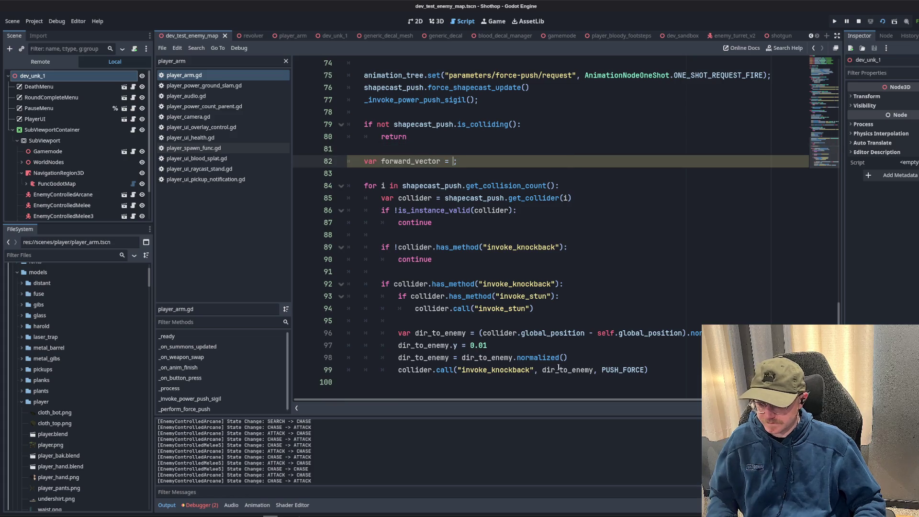
pyautogui.doubleClick(558, 370)
pyautogui.hotkey('ctrl', 'v')
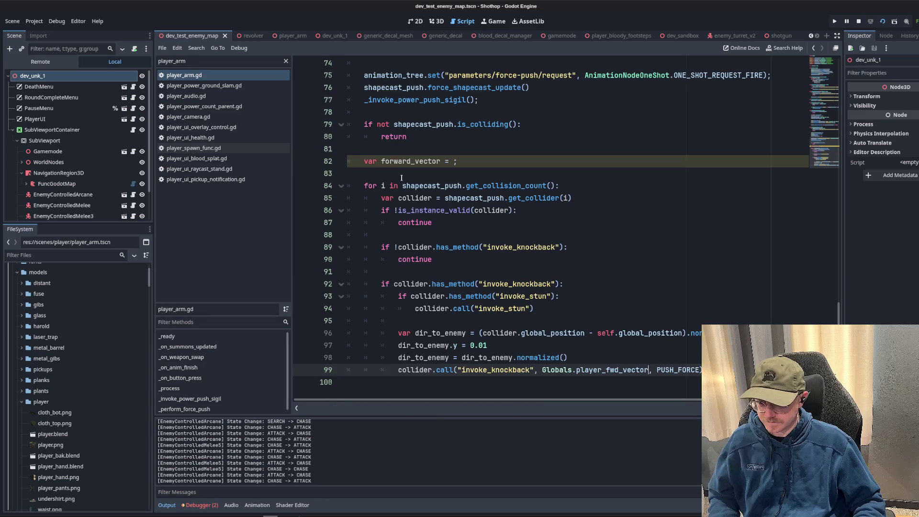
pyautogui.click(401, 173)
pyautogui.hotkey('ctrl', 'shift', 'k')
pyautogui.hotkey('ctrl', 'shift', 'k')
# - Save the script, run the game in debug, then pause it with Escape
pyautogui.click(496, 284)
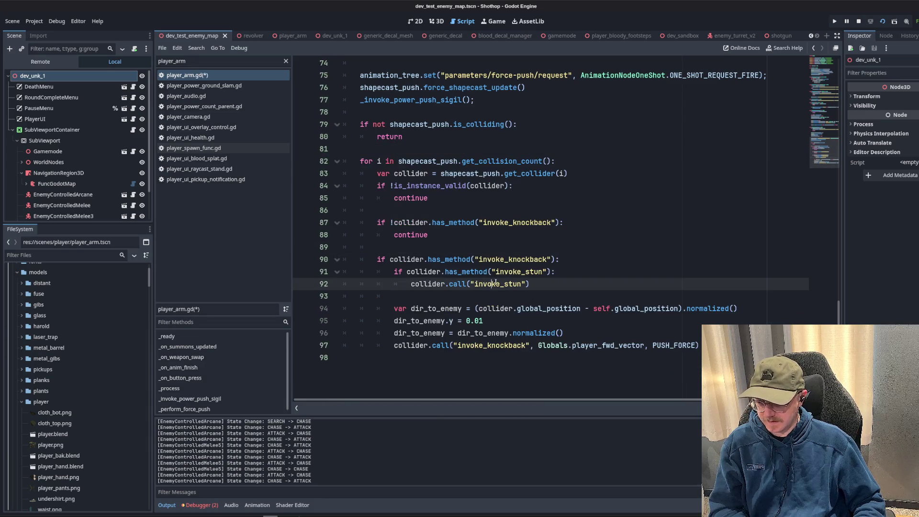
pyautogui.scroll(6, 496, 284)
pyautogui.click(582, 185)
pyautogui.hotkey('ctrl', 's')
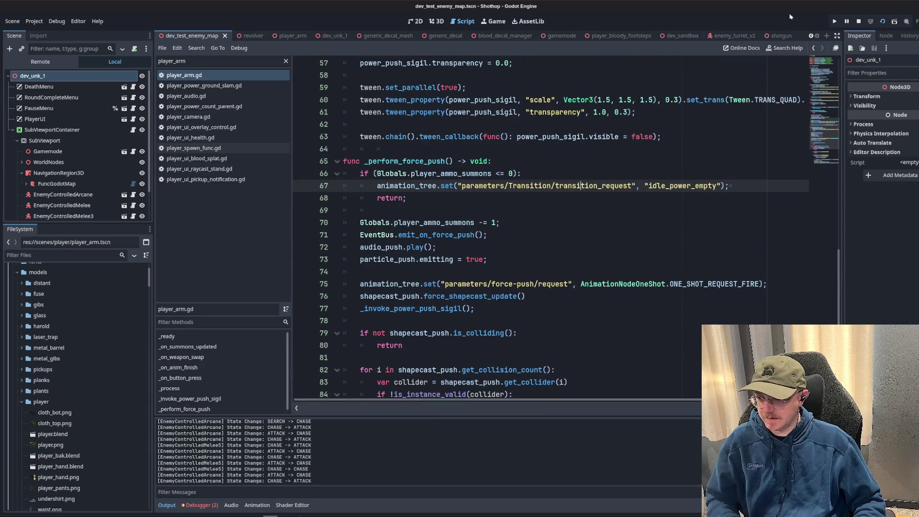
pyautogui.click(834, 21)
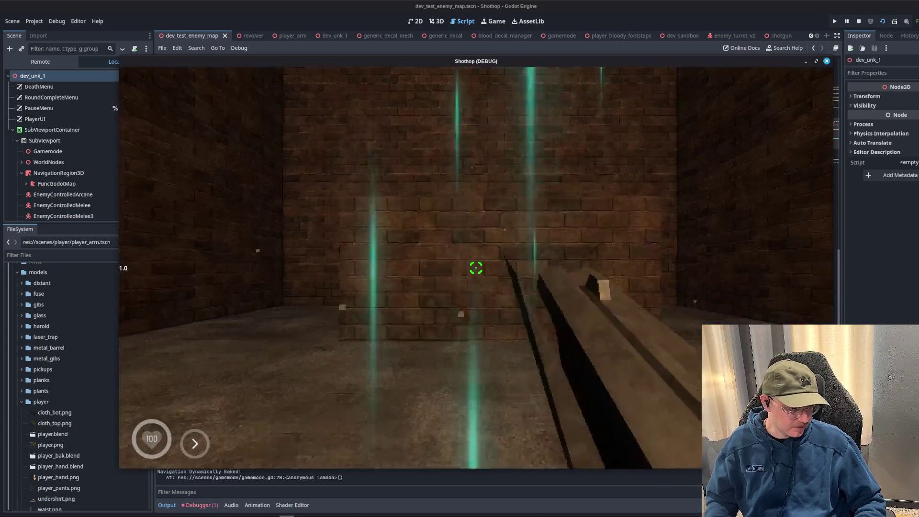
pyautogui.press('Escape')
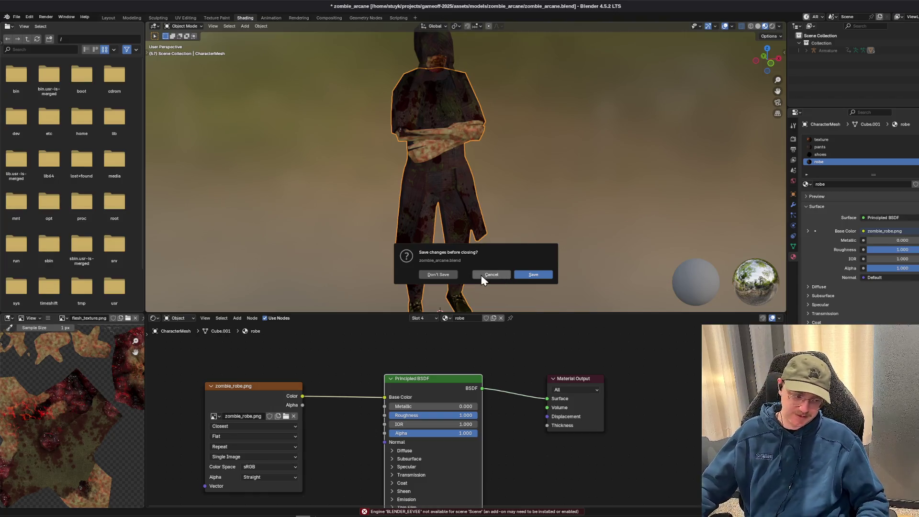
# - Discard zombie_arcane's unsaved changes and open human.blend from the models/zombie folder
pyautogui.click(481, 274)
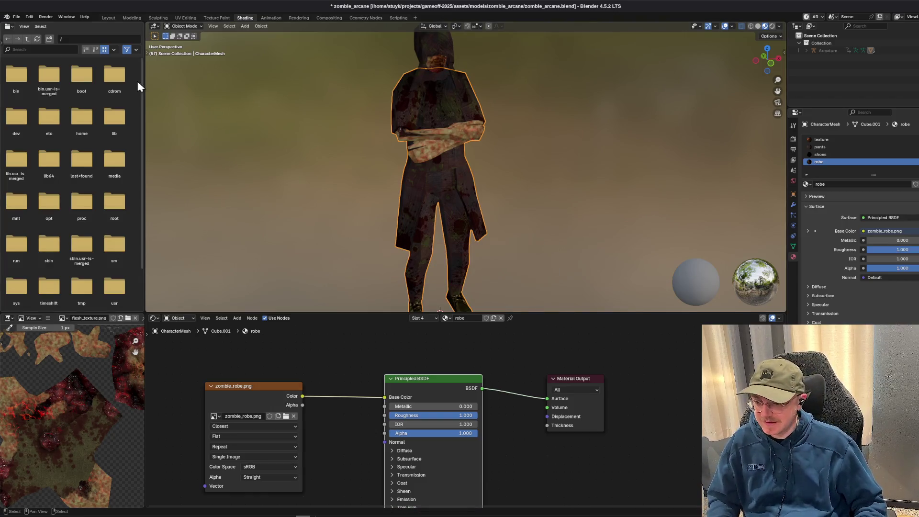
pyautogui.click(28, 18)
pyautogui.moveTo(17, 17)
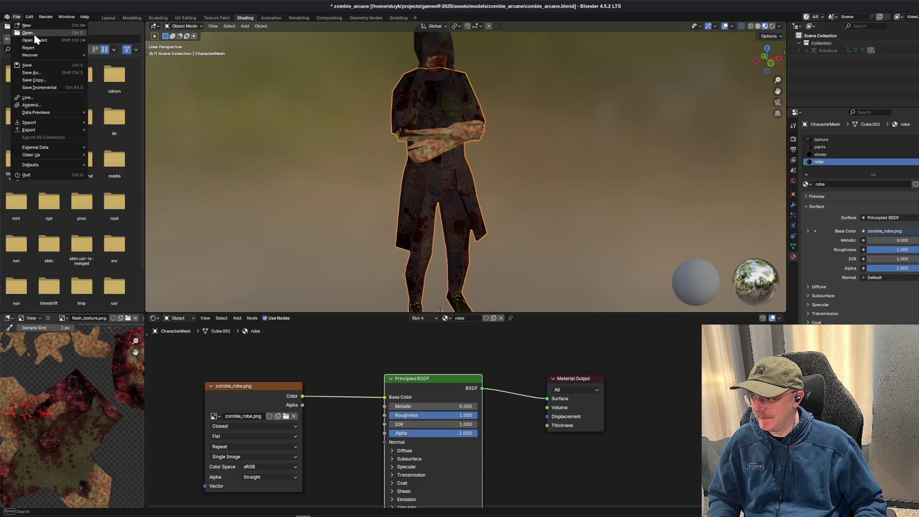
pyautogui.hotkey('ctrl', 'q')
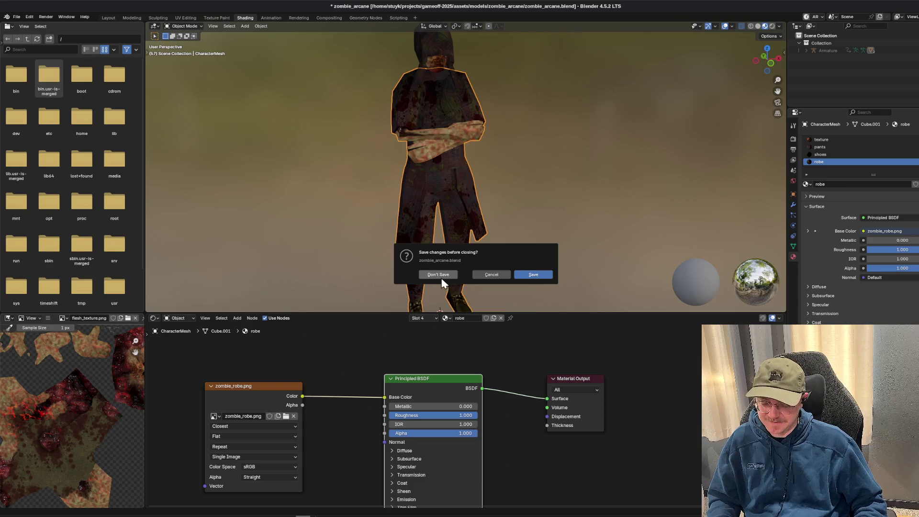
pyautogui.click(440, 277)
pyautogui.click(395, 19)
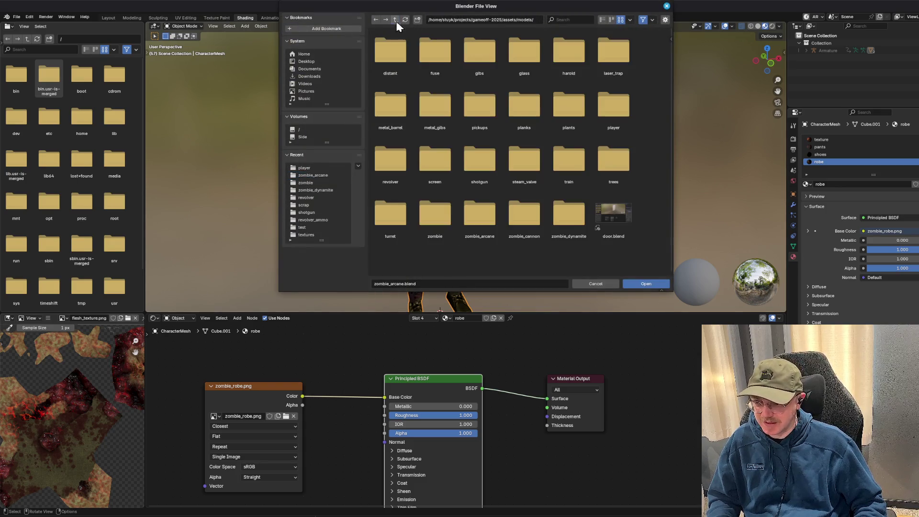
pyautogui.click(426, 214)
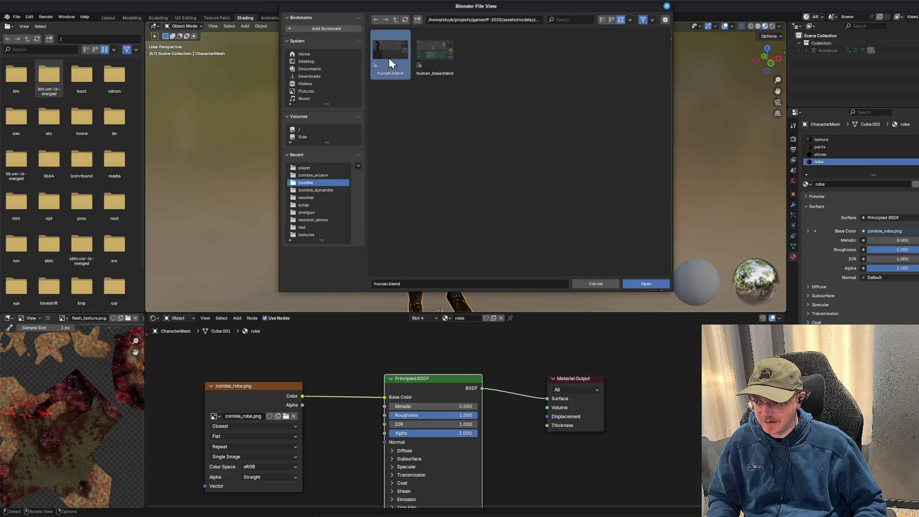
pyautogui.doubleClick(388, 57)
pyautogui.moveTo(395, 123); pyautogui.dragTo(441, 144)
pyautogui.scroll(5, 466, 159)
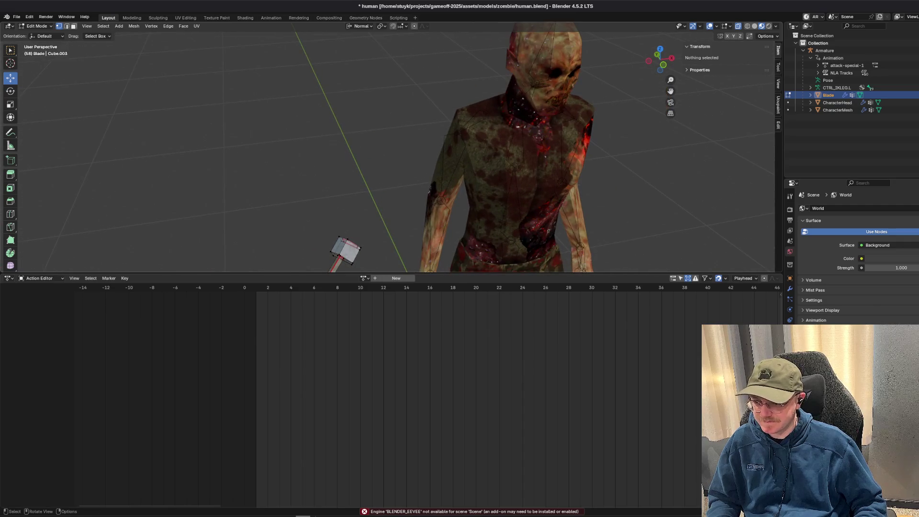
# - Select the CharacterHead object, frame it, and enter Edit Mode
pyautogui.click(36, 26)
pyautogui.click(36, 37)
pyautogui.click(463, 124)
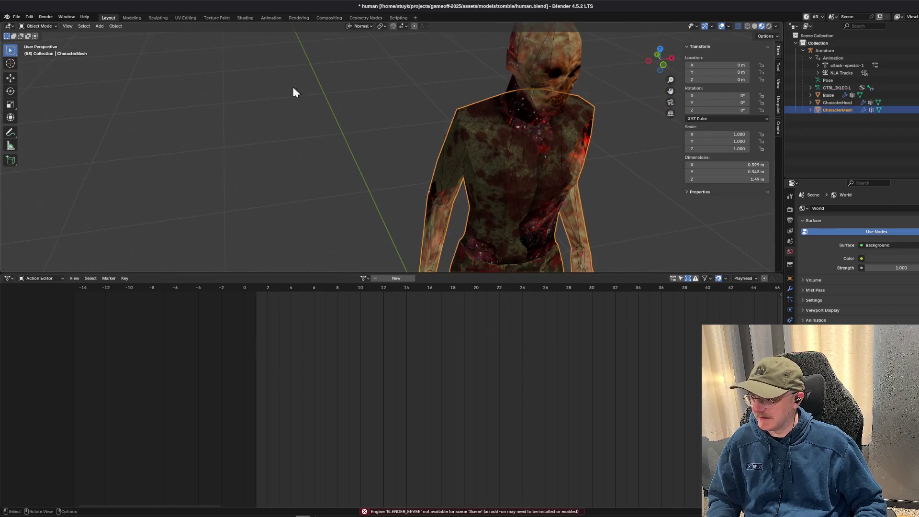
pyautogui.click(334, 115)
pyautogui.click(554, 154)
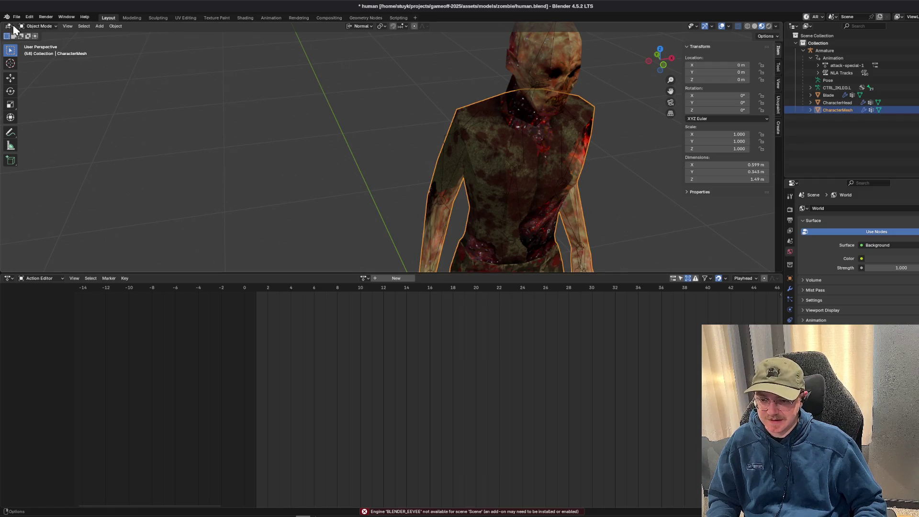
pyautogui.click(842, 102)
pyautogui.press('KP_Decimal')
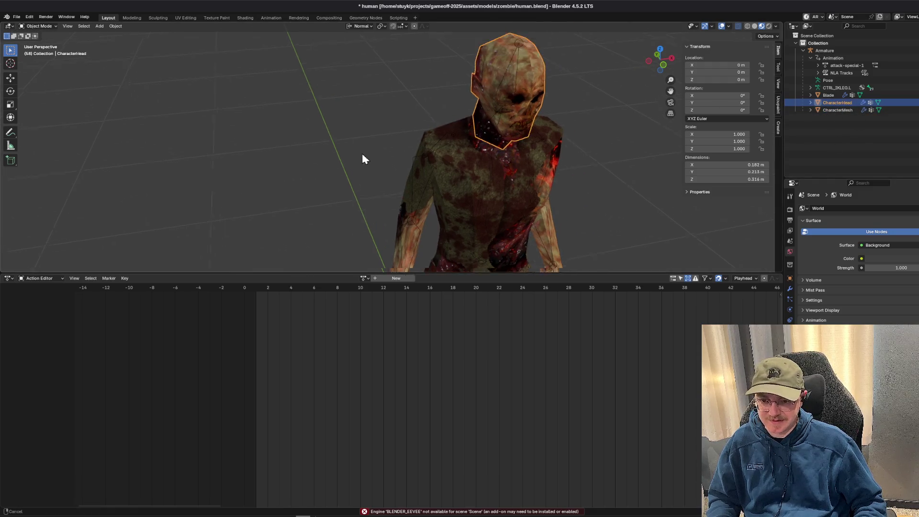
pyautogui.click(38, 26)
pyautogui.click(39, 43)
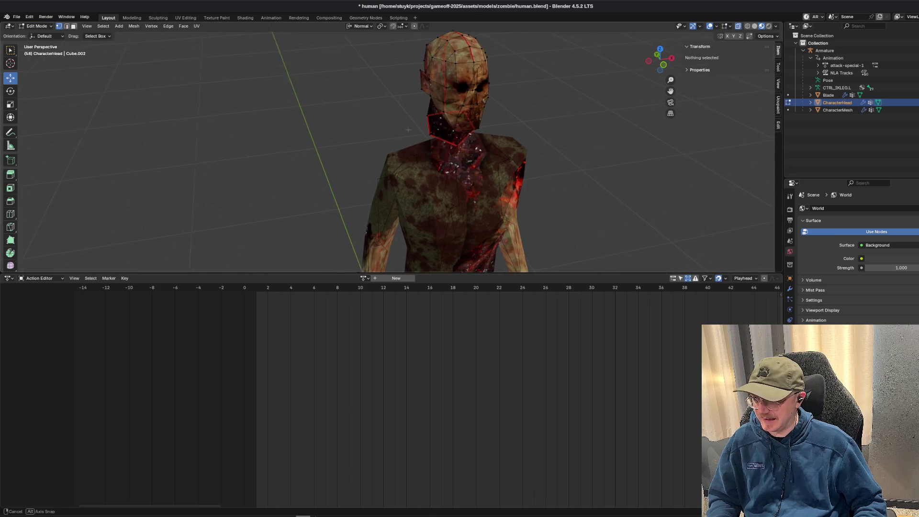
# - Select a horizontal ring of faces around the upper head
pyautogui.scroll(3, 423, 166)
pyautogui.moveTo(407, 153); pyautogui.dragTo(355, 153)
pyautogui.keyDown('alt'); pyautogui.click(335, 148); pyautogui.keyUp('alt')
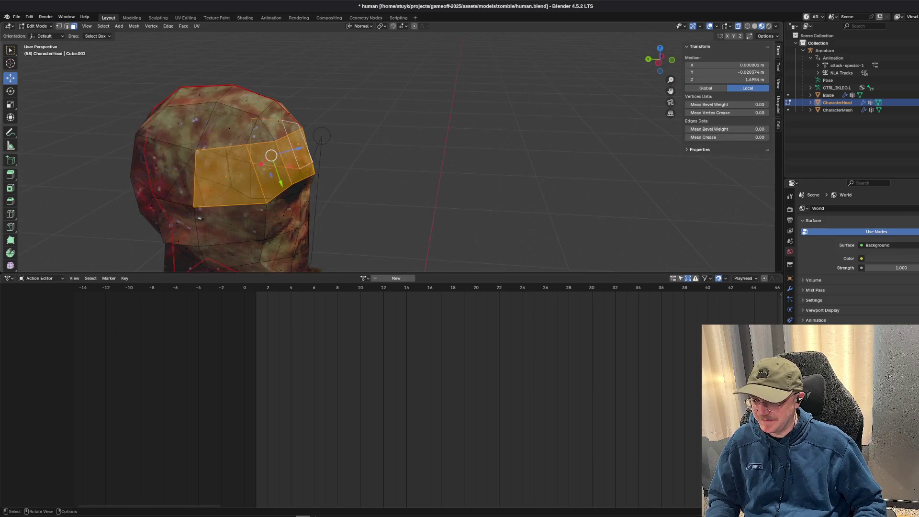
pyautogui.keyDown('shift'); pyautogui.click(155, 165); pyautogui.keyUp('shift')
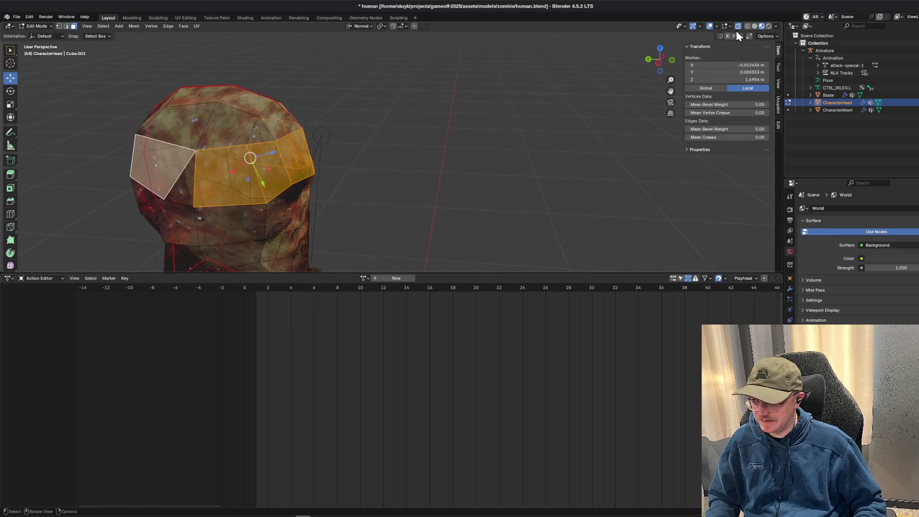
pyautogui.moveTo(336, 158)
pyautogui.mouseDown()
pyautogui.moveTo(517, 139)
pyautogui.moveTo(335, 144)
pyautogui.moveTo(455, 144)
pyautogui.moveTo(358, 250)
pyautogui.moveTo(367, 191)
pyautogui.moveTo(383, 201)
pyautogui.moveTo(478, 167)
pyautogui.moveTo(508, 171)
pyautogui.moveTo(253, 70)
pyautogui.mouseUp()
pyautogui.keyDown('alt'); pyautogui.keyDown('shift'); pyautogui.click(359, 250); pyautogui.keyUp('shift'); pyautogui.keyUp('alt')
pyautogui.scroll(-3, 358, 250)
# - Extrude the face ring along its normals by 0.00706 m, then deselect all
pyautogui.click(182, 26)
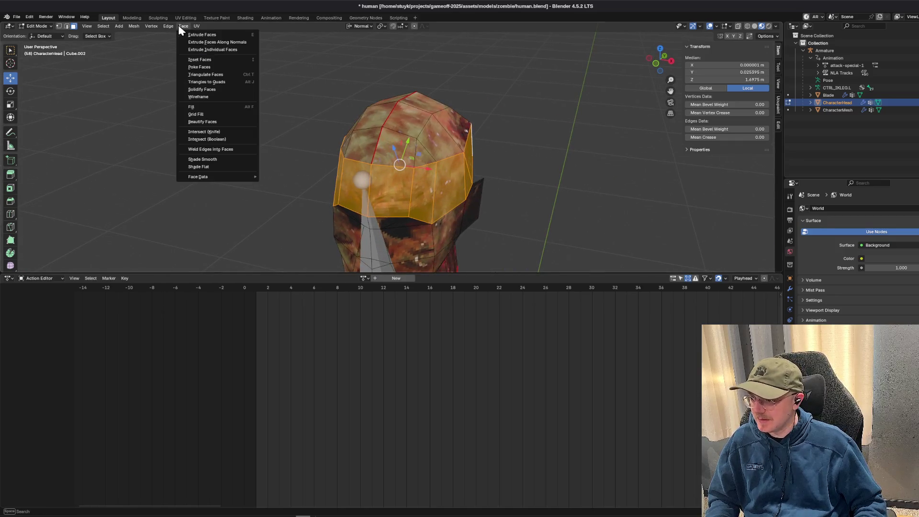
pyautogui.click(212, 43)
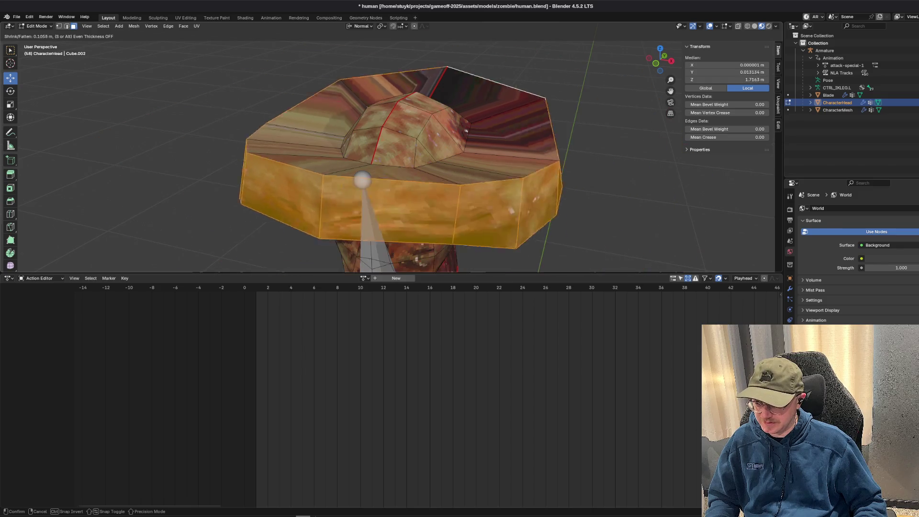
pyautogui.click(460, 62)
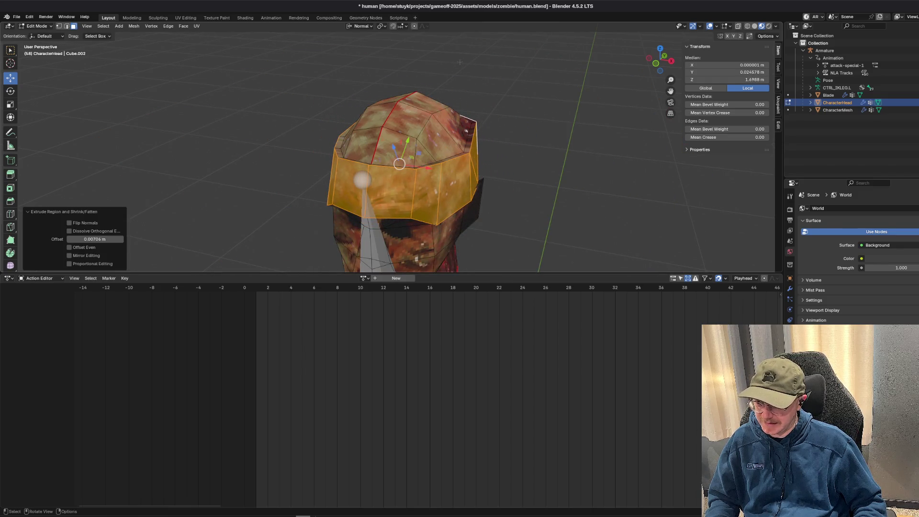
pyautogui.hotkey('alt', 'a')
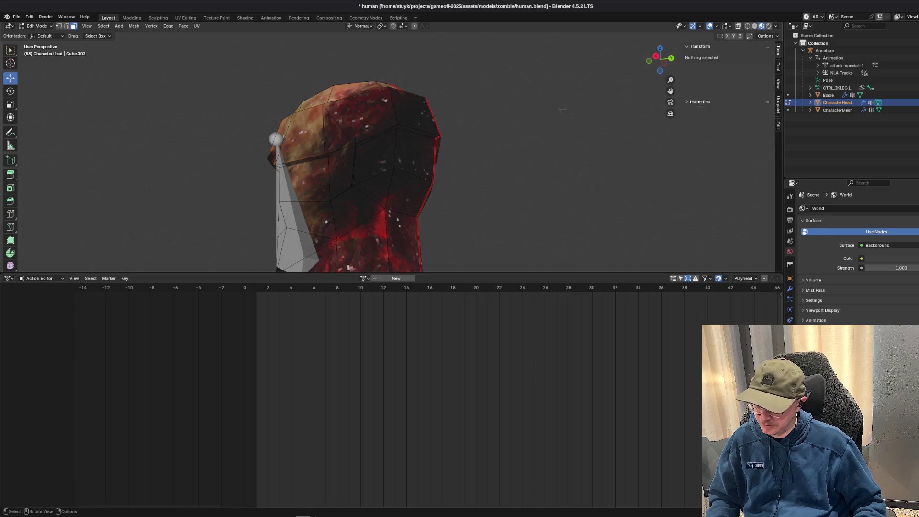
pyautogui.moveTo(399, 158); pyautogui.dragTo(528, 169)
pyautogui.hotkey('ctrl', 'z')
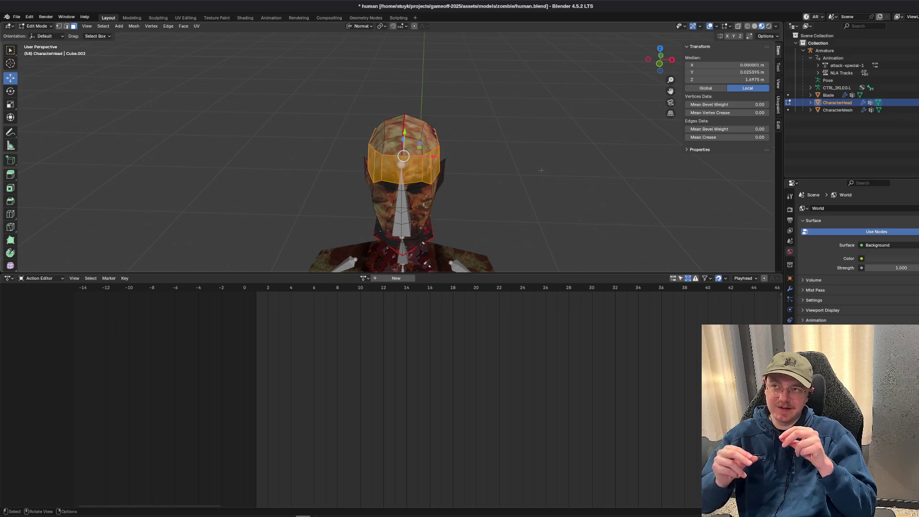
pyautogui.hotkey('alt', 'a')
# - Save human.blend, return to Object Mode and deselect the head
pyautogui.scroll(5, 479, 119)
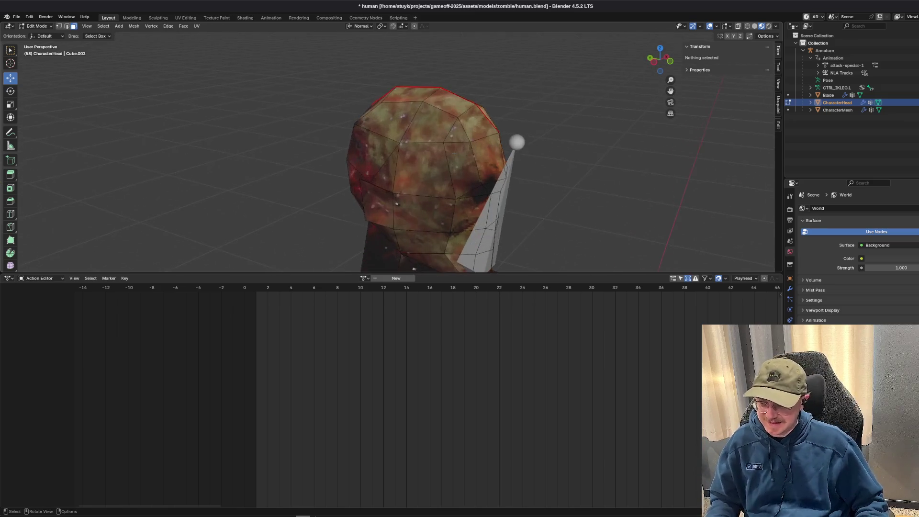
pyautogui.hotkey('ctrl', 's')
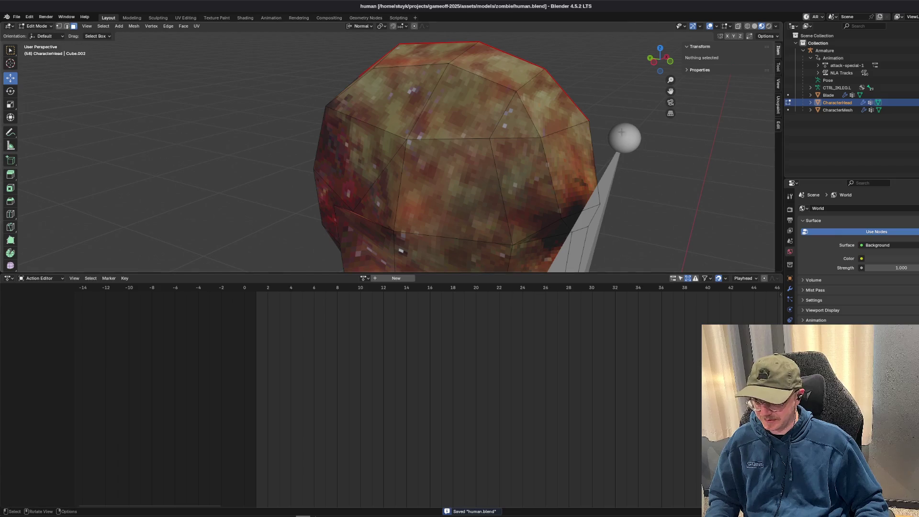
pyautogui.scroll(-5, 565, 156)
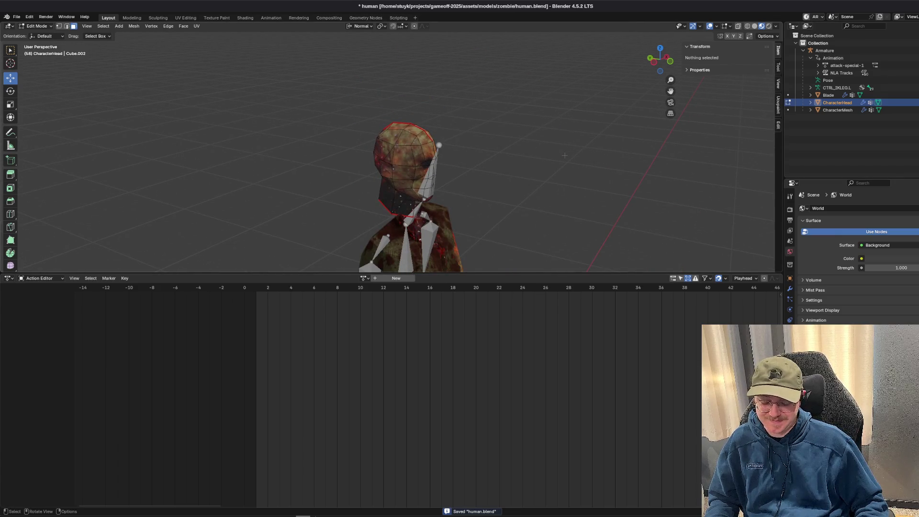
pyautogui.scroll(3, 480, 179)
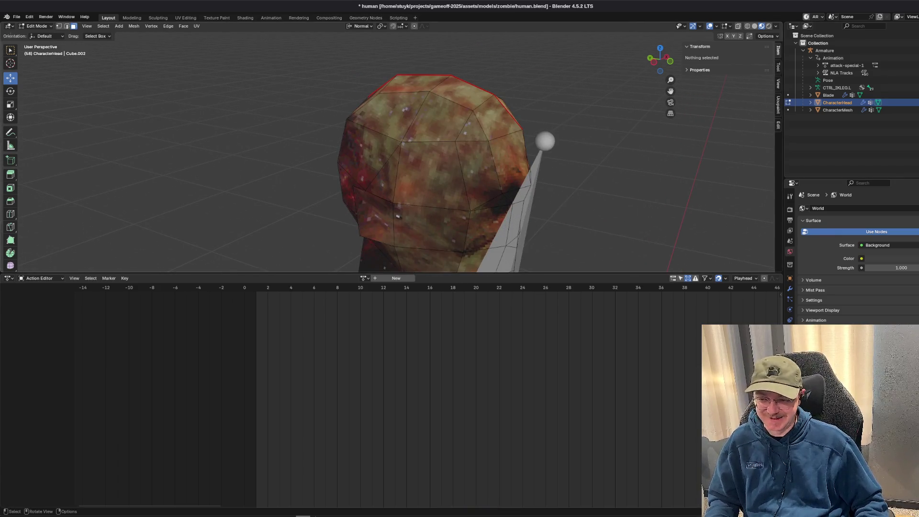
pyautogui.click(36, 26)
pyautogui.click(39, 42)
pyautogui.scroll(2, 409, 148)
pyautogui.scroll(-5, 410, 147)
pyautogui.click(535, 196)
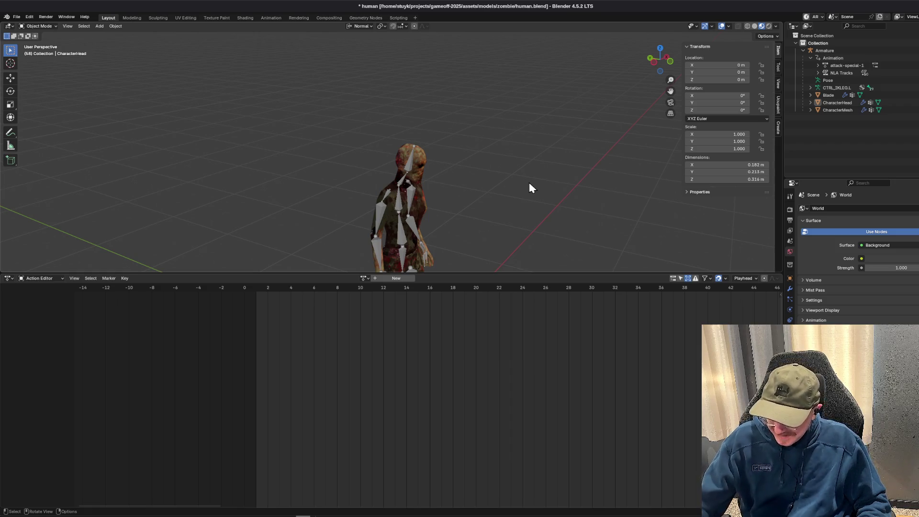
# - Drag the Action Editor border down to enlarge the 3D viewport, then switch to TrenchBroom
pyautogui.moveTo(530, 183)
pyautogui.mouseDown()
pyautogui.moveTo(421, 195)
pyautogui.moveTo(492, 105)
pyautogui.mouseUp()
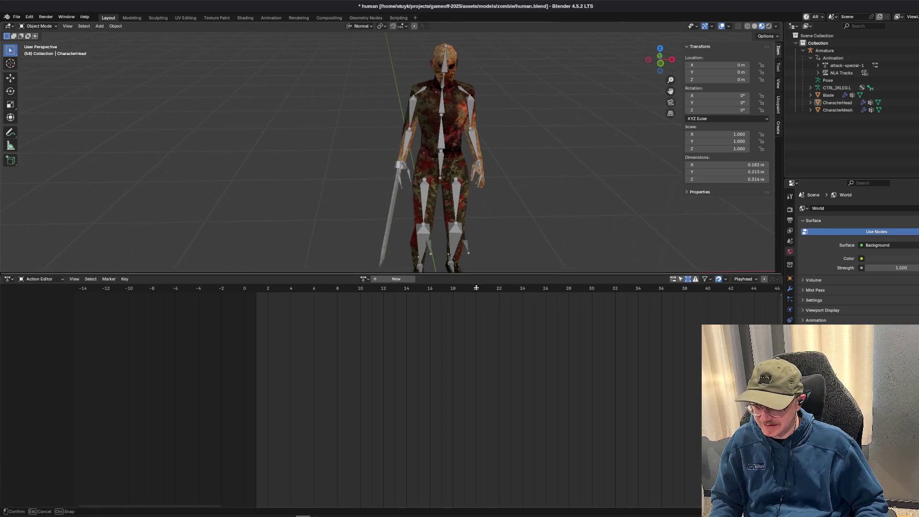
pyautogui.moveTo(480, 272); pyautogui.dragTo(480, 413)
pyautogui.moveTo(479, 330); pyautogui.dragTo(522, 331)
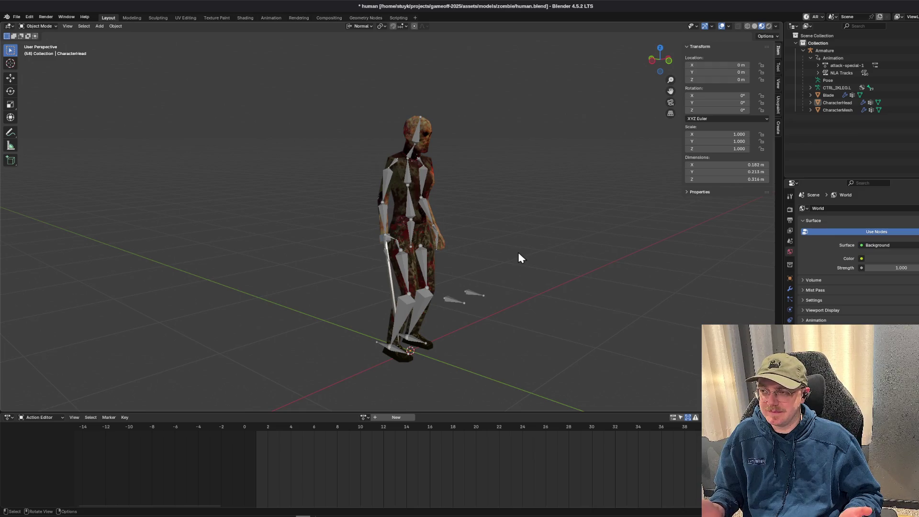
pyautogui.hotkey('alt', 'Tab')
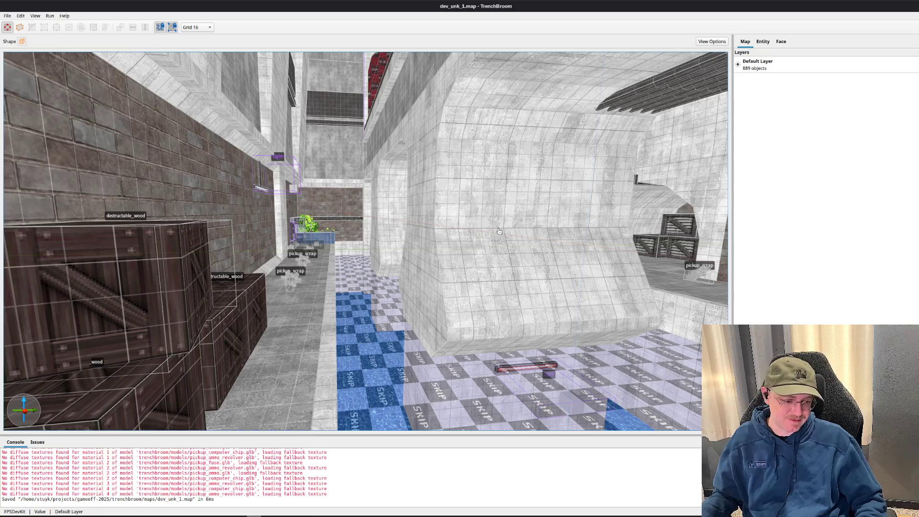
# - Draw a test box brush beside the crates, delete it, and save dev_unk_1.map
pyautogui.click(498, 276)
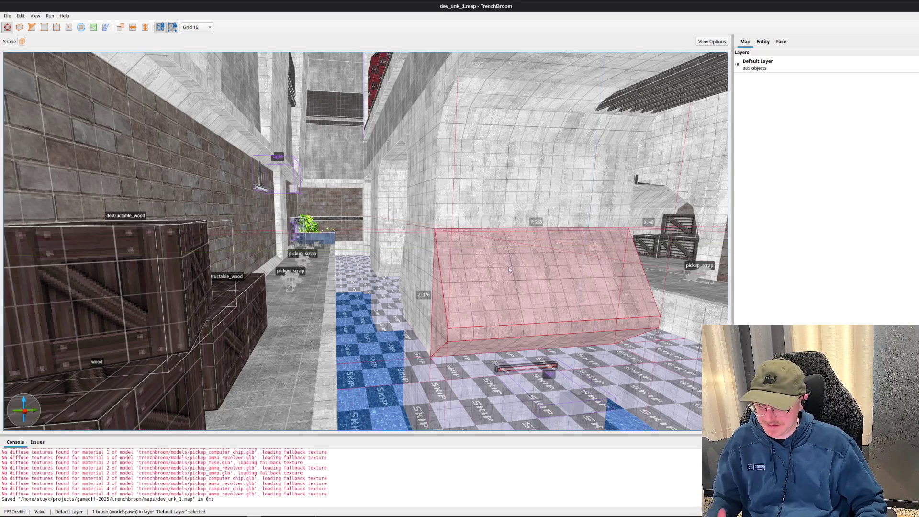
pyautogui.press('Escape')
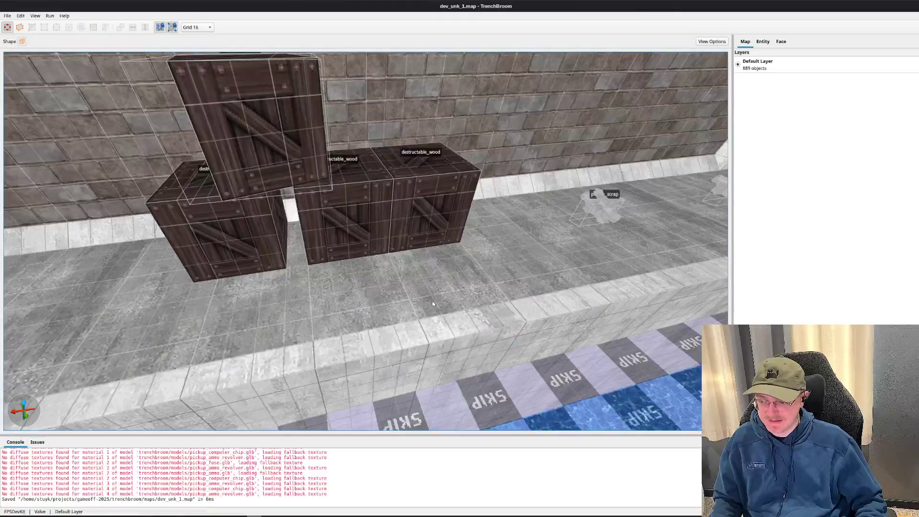
pyautogui.moveTo(450, 237)
pyautogui.mouseDown()
pyautogui.moveTo(532, 283)
pyautogui.moveTo(518, 212)
pyautogui.moveTo(516, 254)
pyautogui.mouseUp()
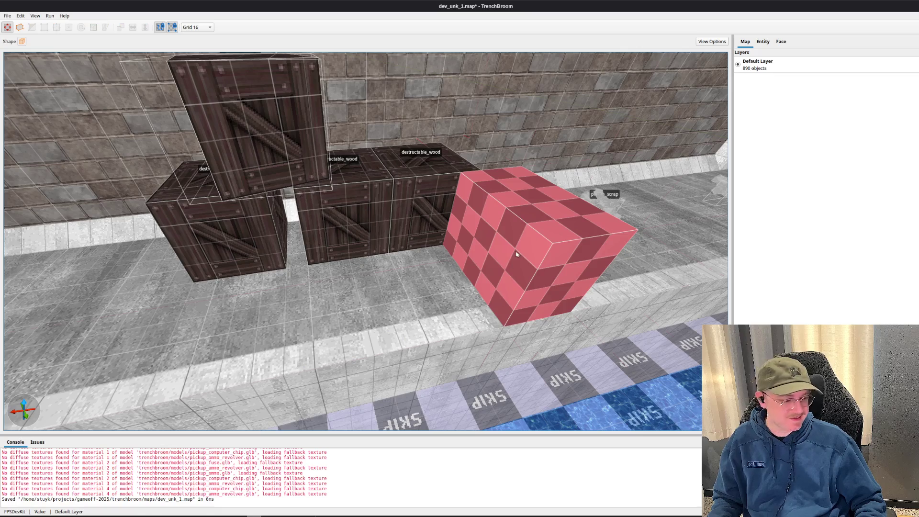
pyautogui.press('Delete')
pyautogui.hotkey('ctrl', 's')
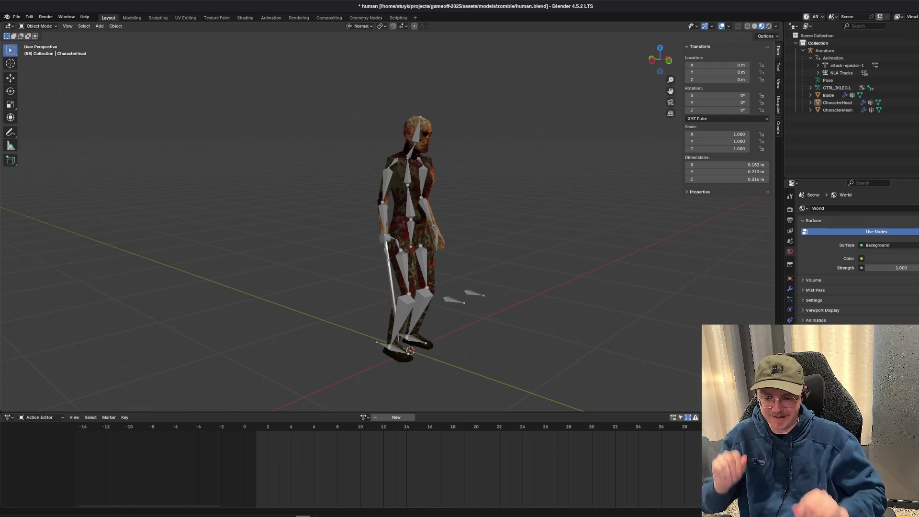
# - Save the blend file, then open the dev_sandbox scene tab in Godot before going to the browser
pyautogui.hotkey('ctrl', 's')
pyautogui.hotkey('alt', 'Tab')
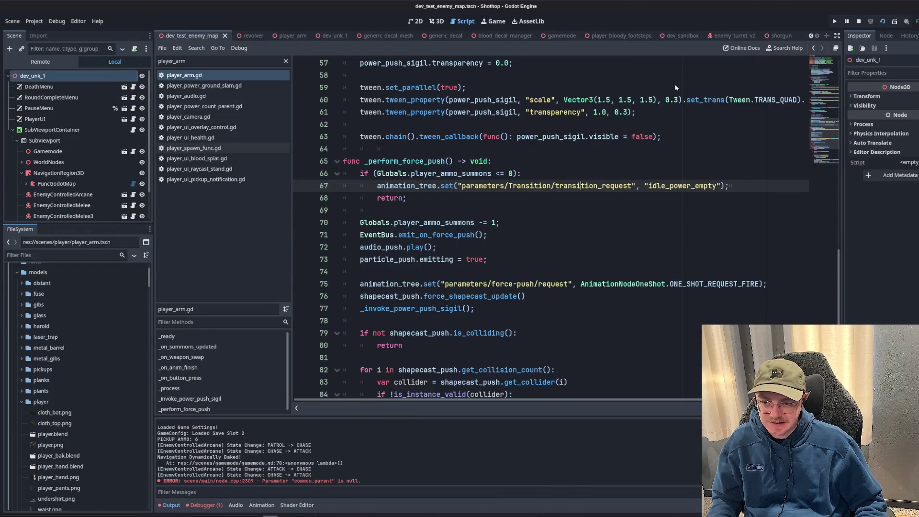
pyautogui.click(654, 100)
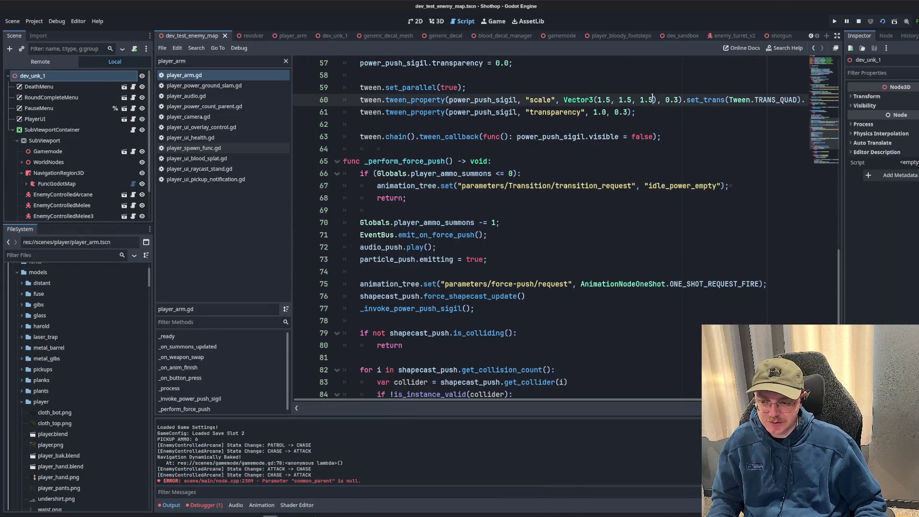
pyautogui.click(682, 37)
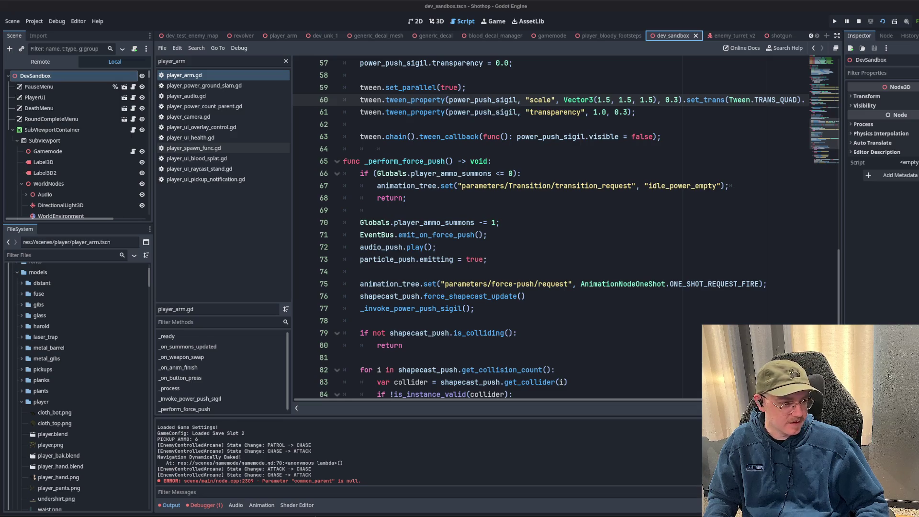
pyautogui.hotkey('alt', 'Tab')
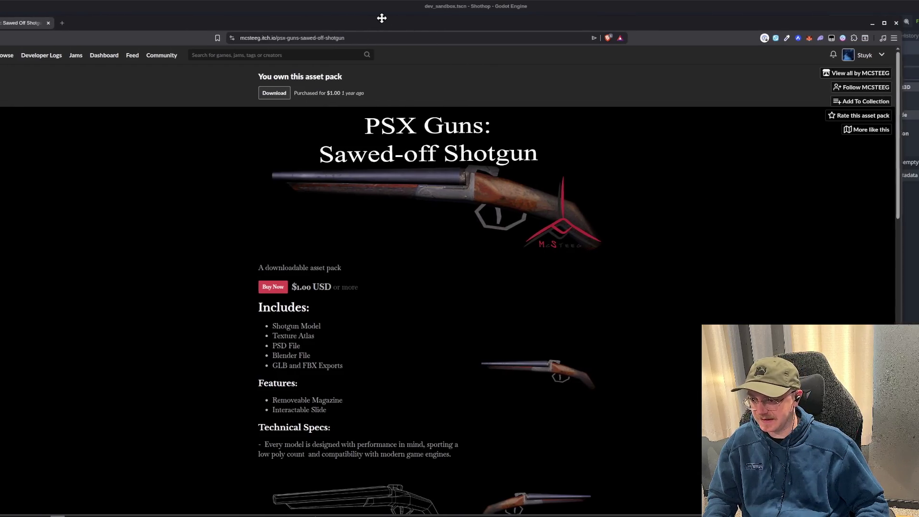
# - Scroll the Sawed-off Shotgun page to its License section, then return to Blender
pyautogui.scroll(-7, 464, 230)
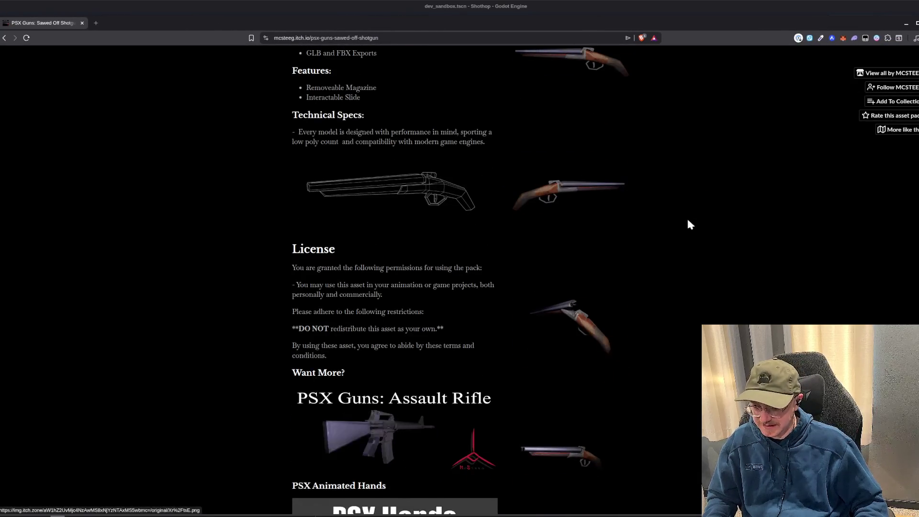
pyautogui.scroll(-3, 690, 226)
pyautogui.scroll(1, 862, 174)
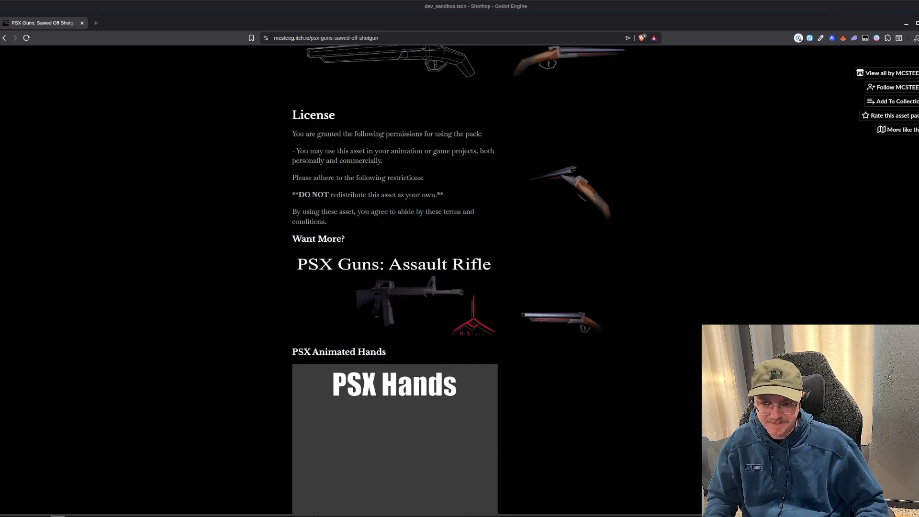
pyautogui.hotkey('alt', 'Tab')
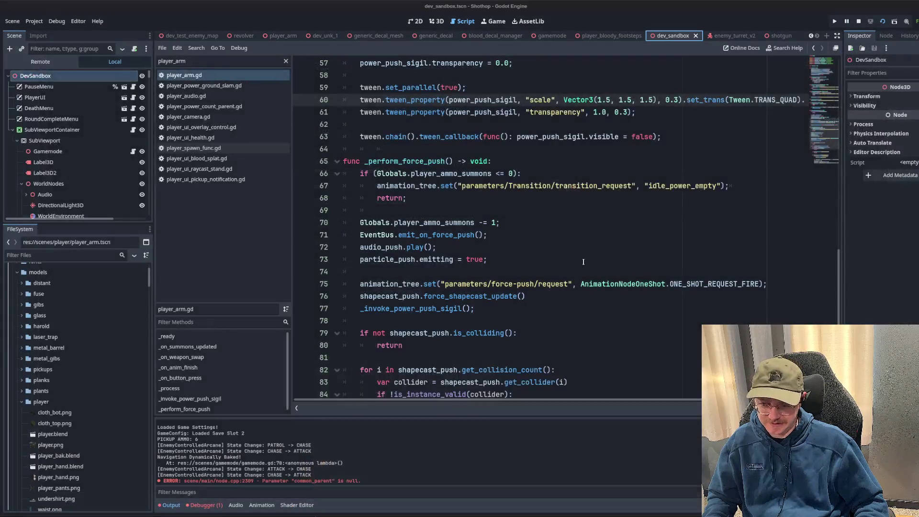
pyautogui.hotkey('alt', 'Tab')
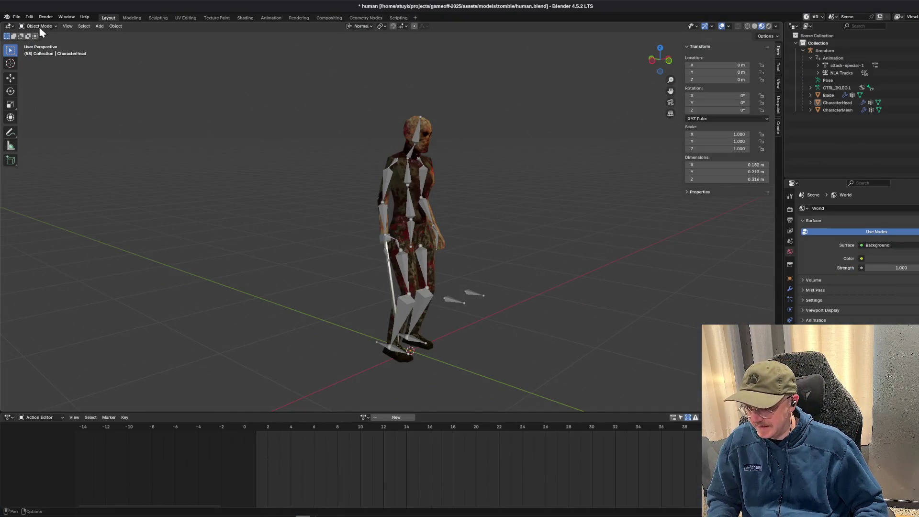
# - Open models/shotgun/shotgun.blend without saving human.blend and orbit around the shotgun
pyautogui.click(16, 16)
pyautogui.click(29, 32)
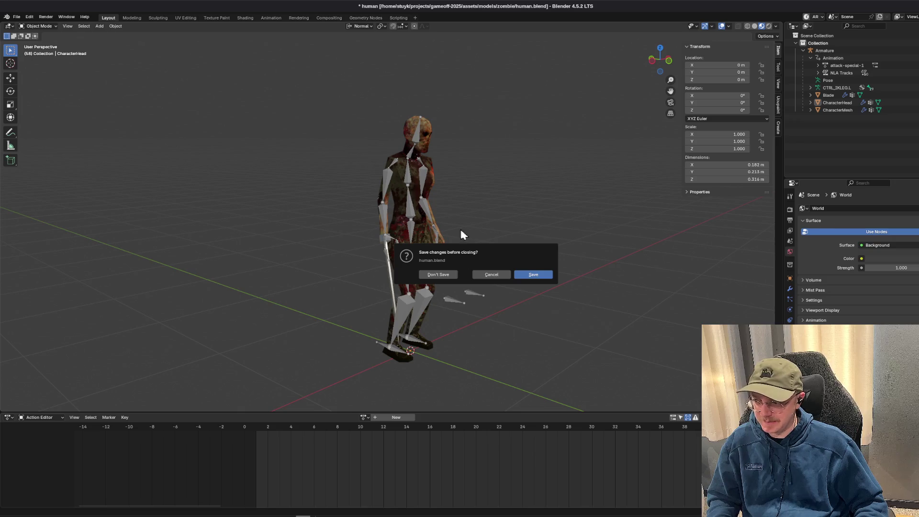
pyautogui.click(428, 274)
pyautogui.click(396, 20)
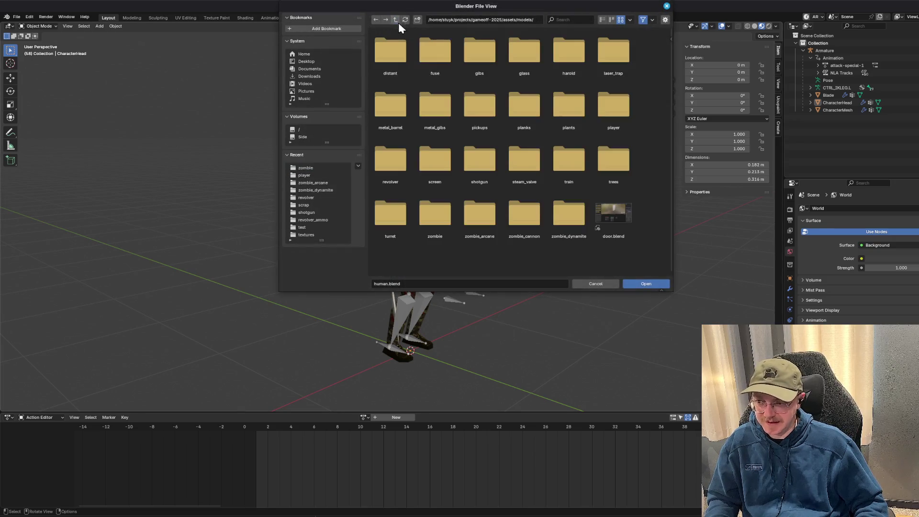
pyautogui.doubleClick(479, 161)
pyautogui.doubleClick(432, 67)
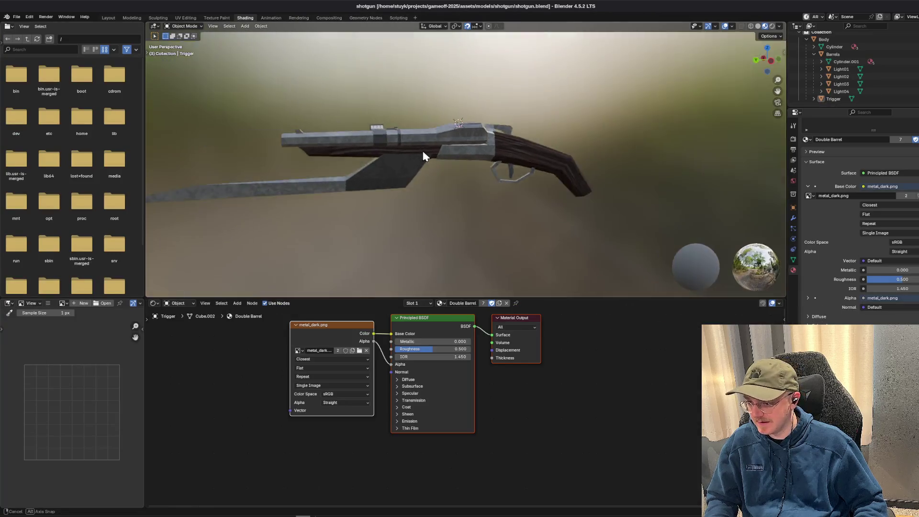
pyautogui.moveTo(424, 156)
pyautogui.mouseDown()
pyautogui.moveTo(508, 178)
pyautogui.moveTo(489, 197)
pyautogui.moveTo(423, 171)
pyautogui.moveTo(369, 189)
pyautogui.mouseUp()
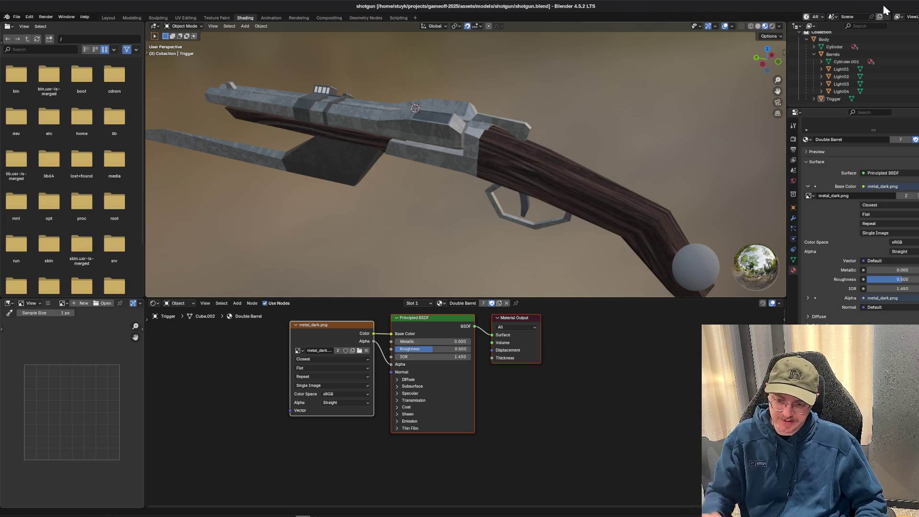
pyautogui.hotkey('alt', 'Tab')
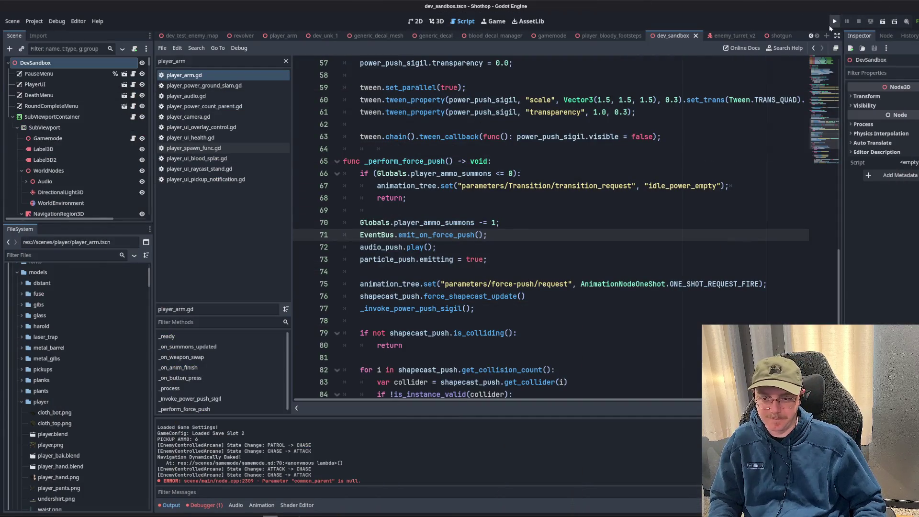
# - Run Shothop in debug and scroll the Extras > Credits page down to the 3D assets entries
pyautogui.press('F5')
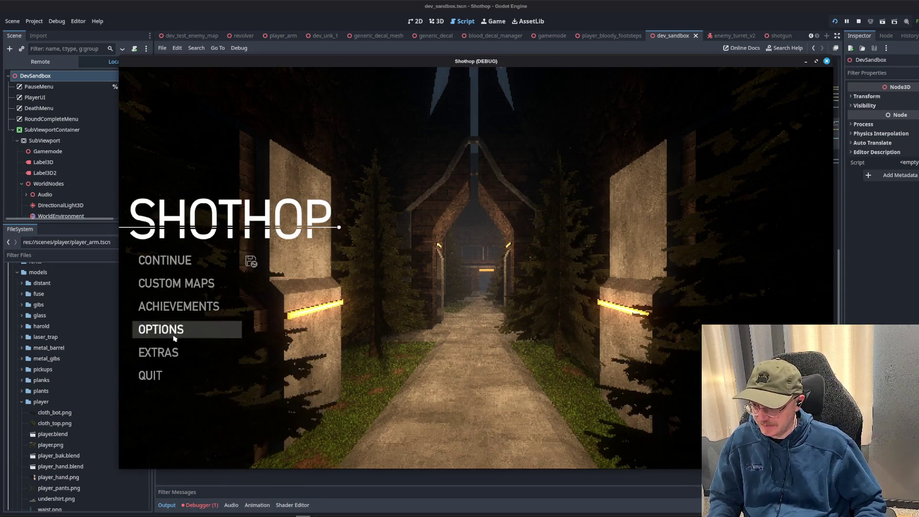
pyautogui.click(196, 334)
pyautogui.click(187, 275)
pyautogui.scroll(-3, 478, 239)
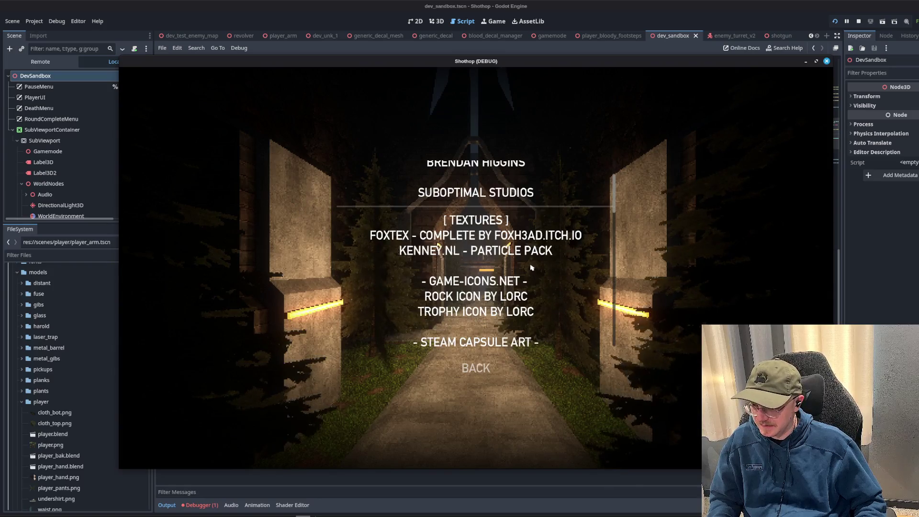
pyautogui.scroll(-1, 486, 206)
pyautogui.scroll(-1, 490, 220)
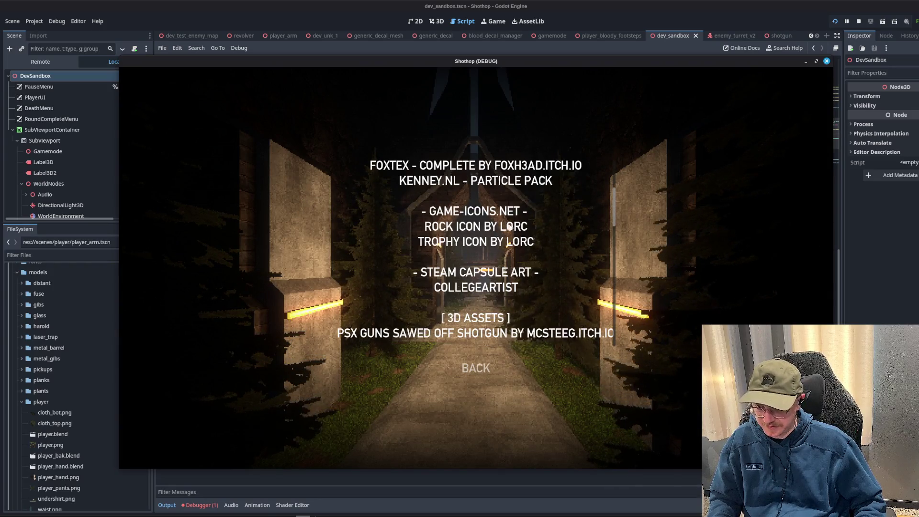
pyautogui.scroll(-3, 495, 227)
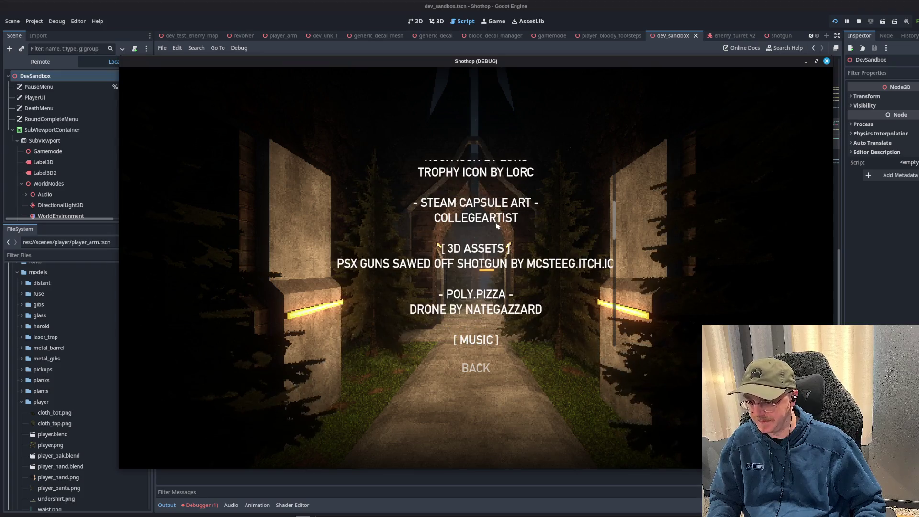
pyautogui.scroll(-1, 496, 214)
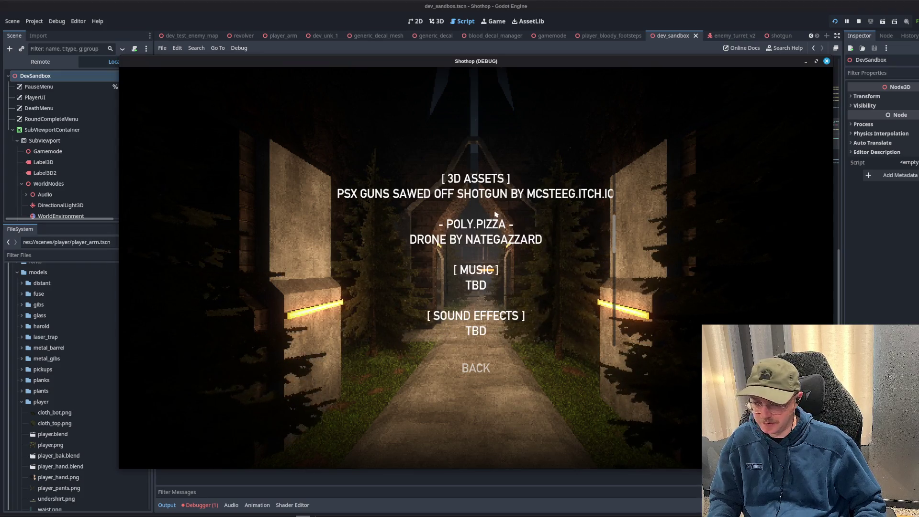
pyautogui.scroll(1, 493, 224)
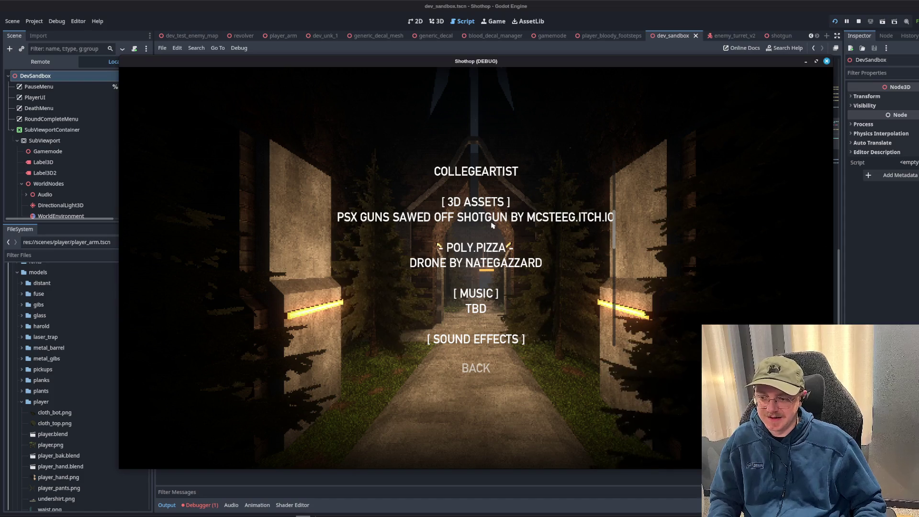
pyautogui.scroll(-10, 493, 225)
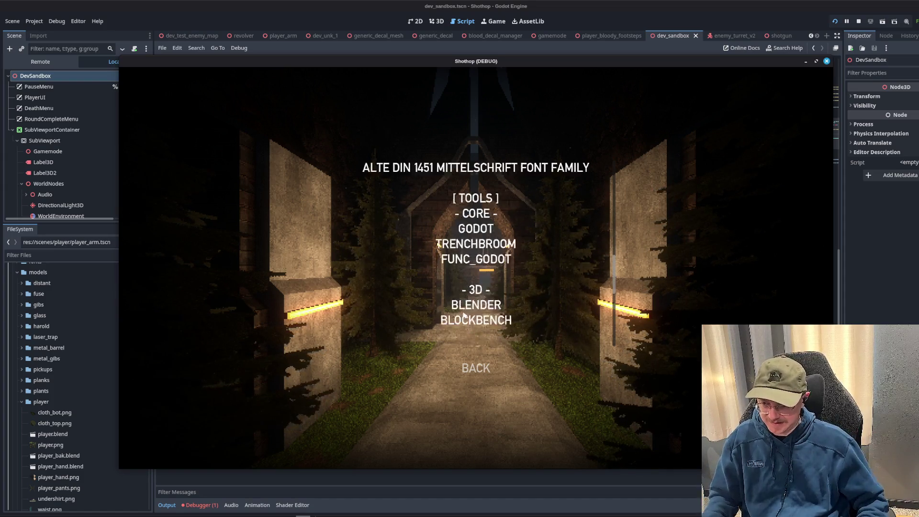
# - Leave the credits screen and quit the running game
pyautogui.click(483, 381)
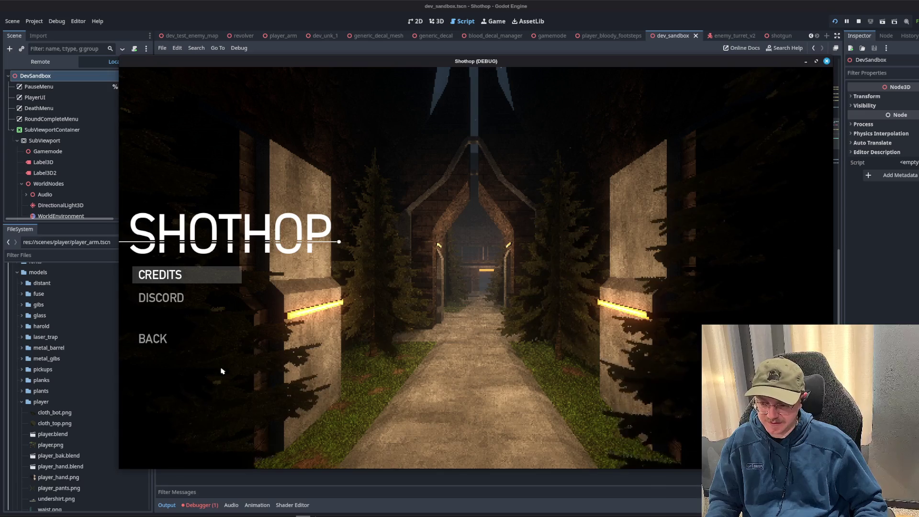
pyautogui.press('Escape')
pyautogui.click(172, 377)
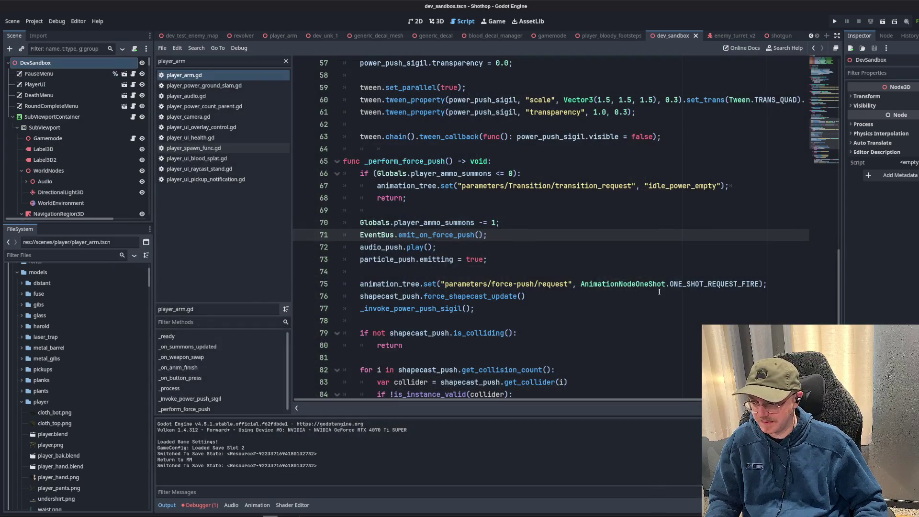
# - Review player_arm.gd's force-push loop around lines 70–90, then switch to the 3D workspace
pyautogui.click(623, 247)
pyautogui.click(595, 225)
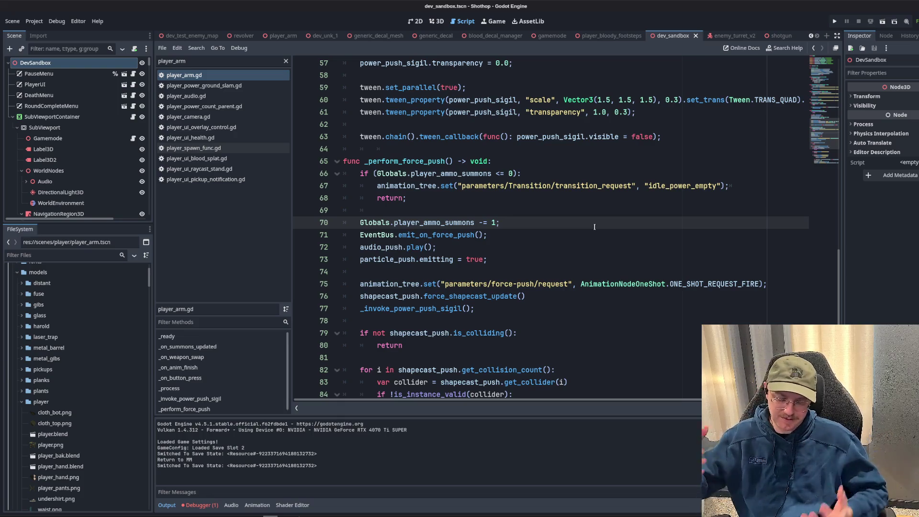
pyautogui.scroll(-5, 637, 251)
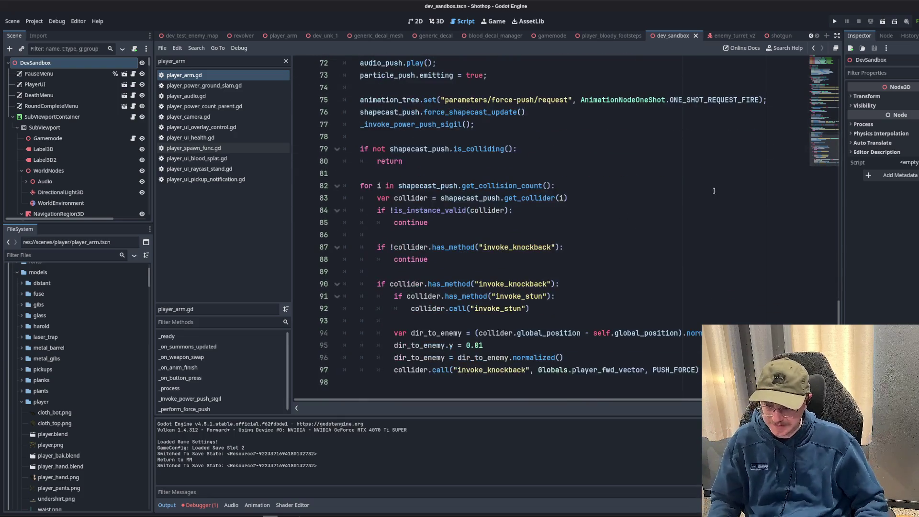
pyautogui.click(709, 210)
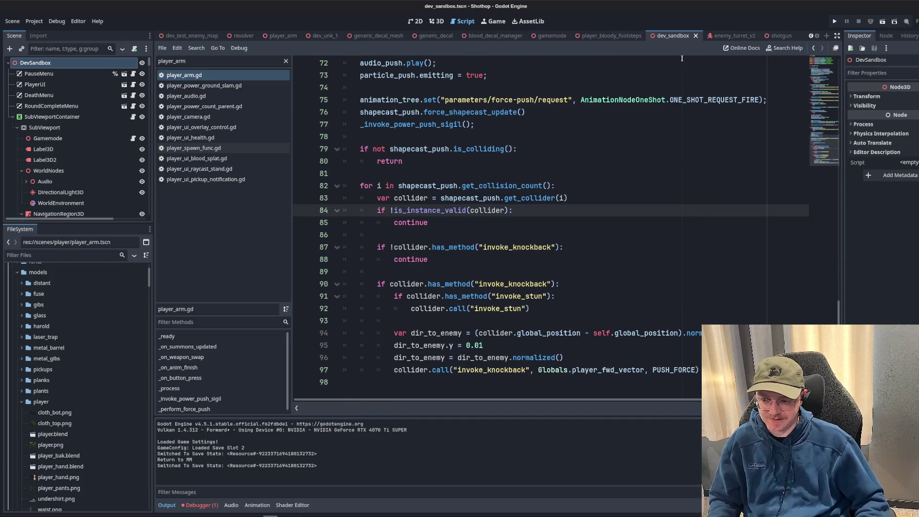
pyautogui.click(684, 75)
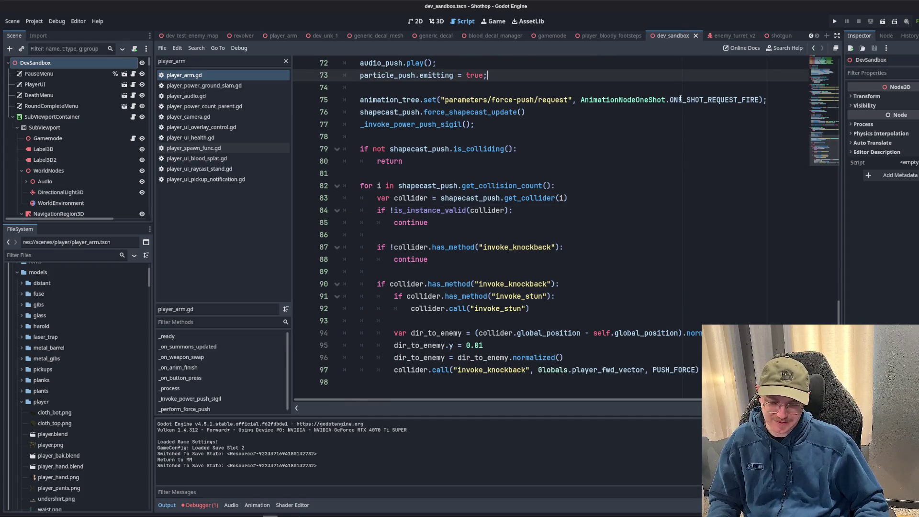
pyautogui.click(60, 257)
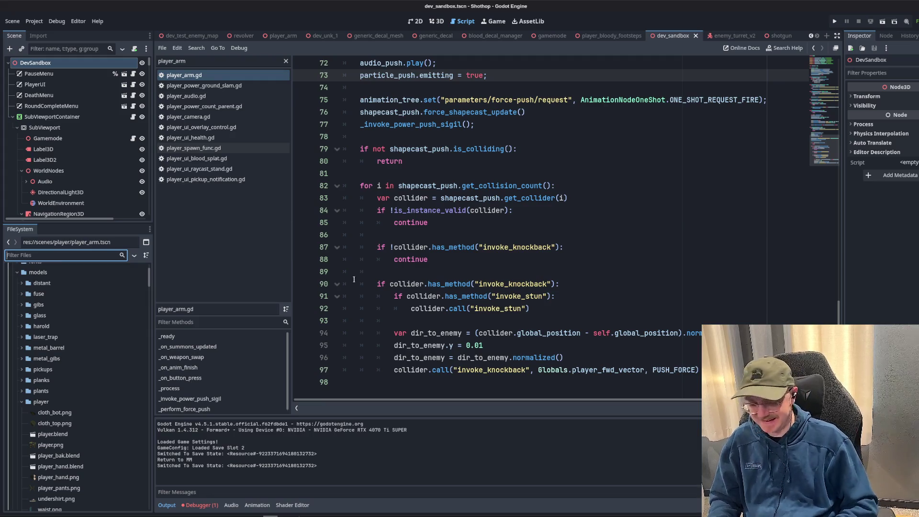
pyautogui.click(354, 279)
pyautogui.click(569, 198)
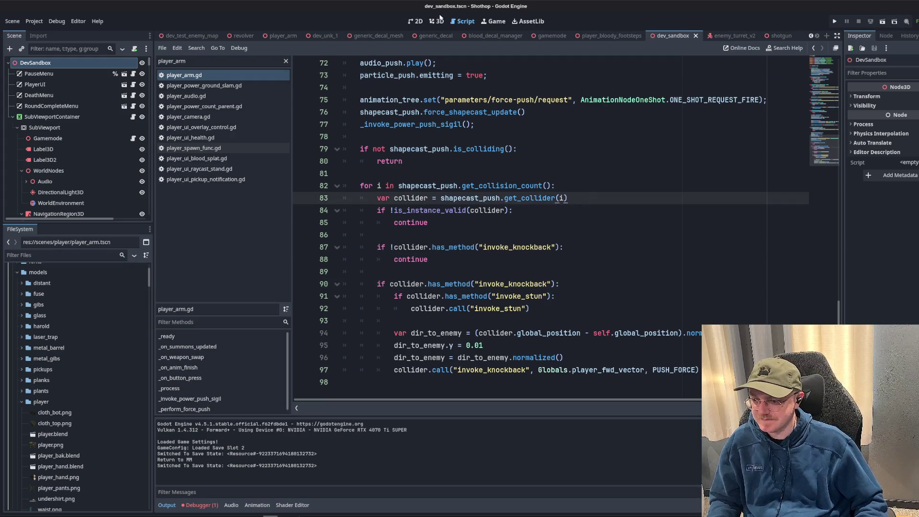
pyautogui.click(439, 20)
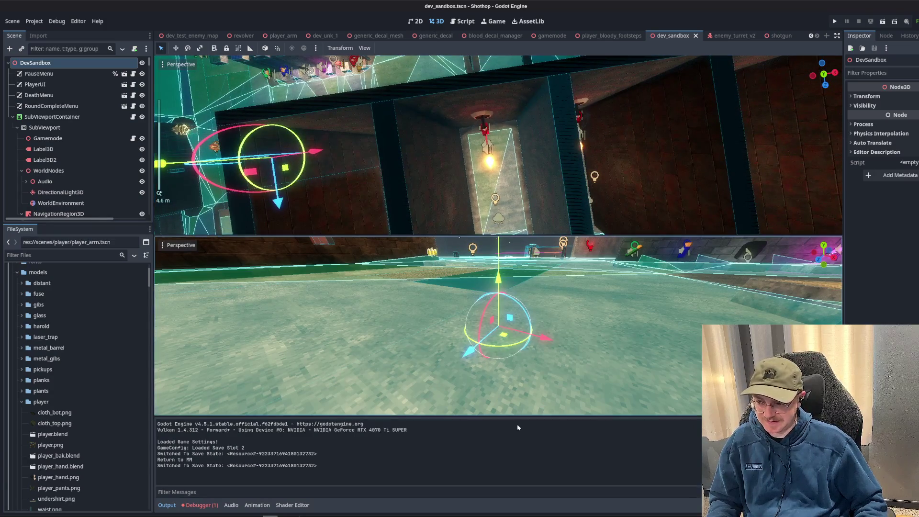
# - Fly around the level, then cycle scene tabs through blood_decal_manager to dev_test_enemy_map
pyautogui.scroll(-4, 431, 144)
pyautogui.moveTo(431, 144); pyautogui.dragTo(589, 86)
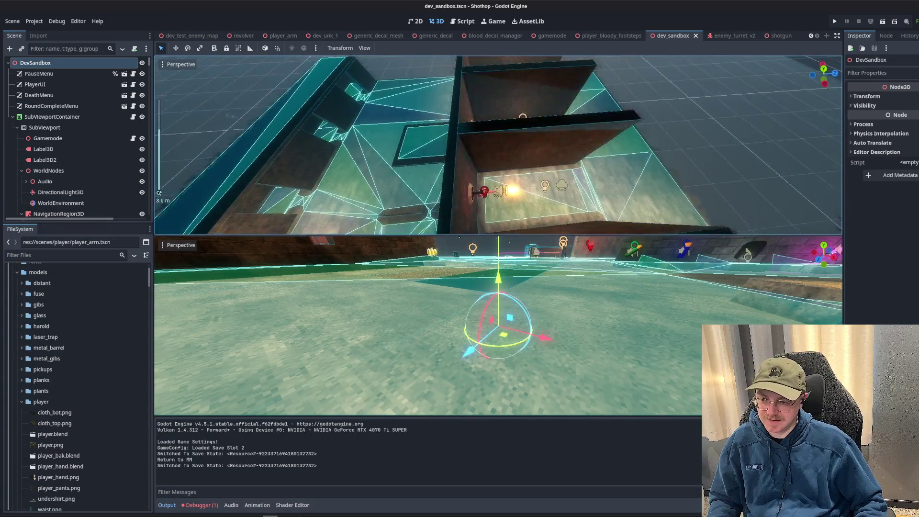
pyautogui.press('w')
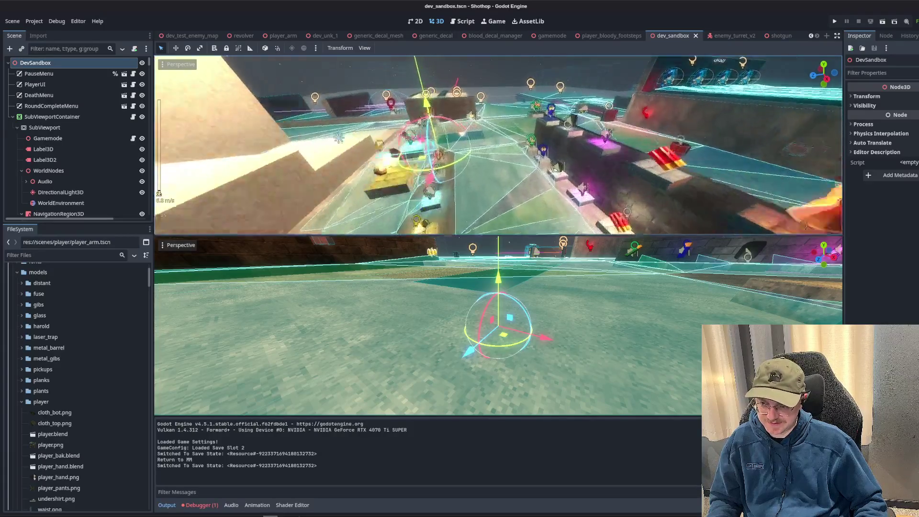
pyautogui.press('w')
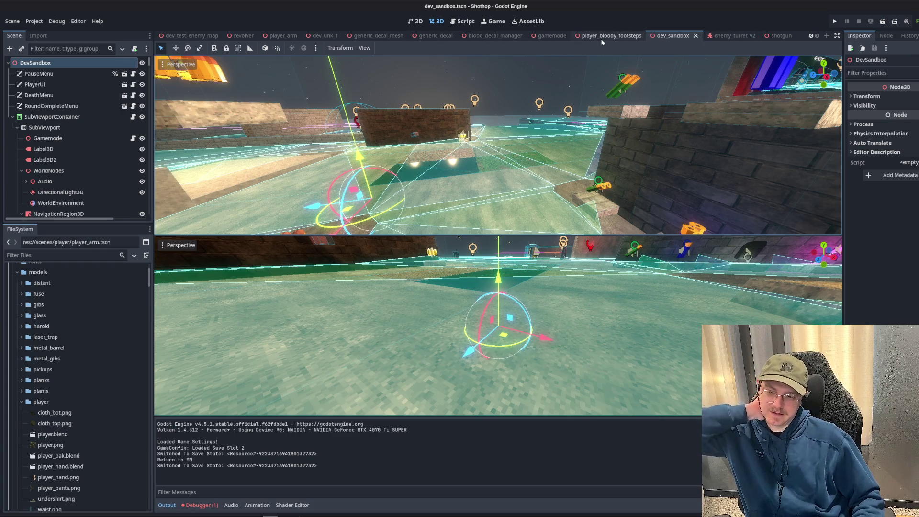
pyautogui.click(618, 36)
pyautogui.click(550, 36)
pyautogui.click(471, 36)
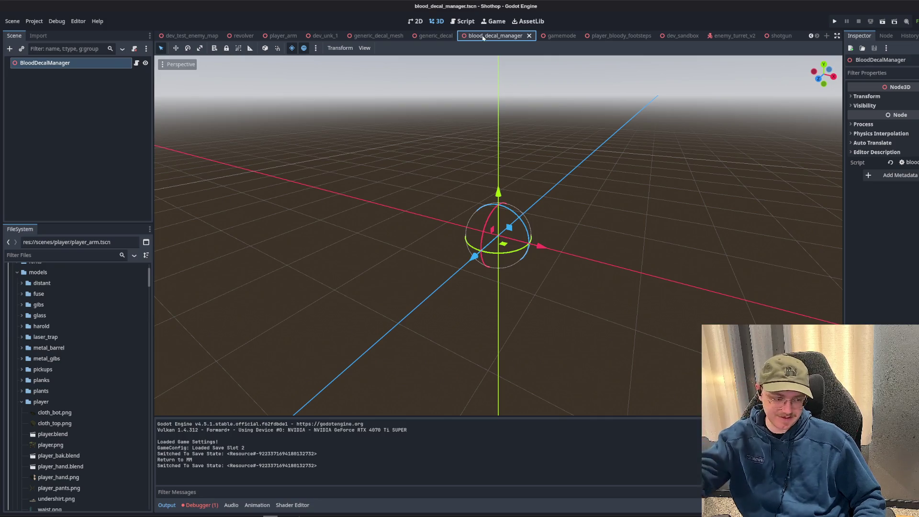
pyautogui.scroll(2, 277, 35)
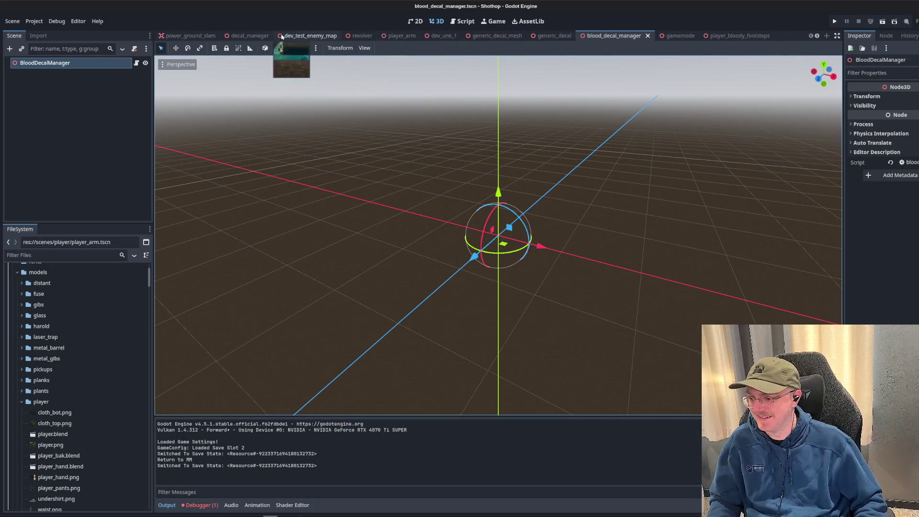
pyautogui.click(309, 36)
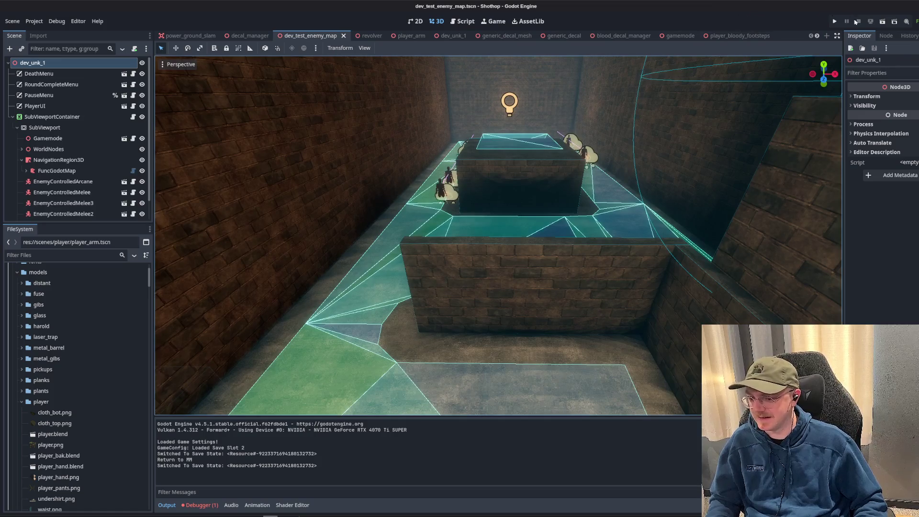
# - Play-test dev_test_enemy_map in debug, casting ring spells at enemies, then pause and stop it
pyautogui.click(882, 22)
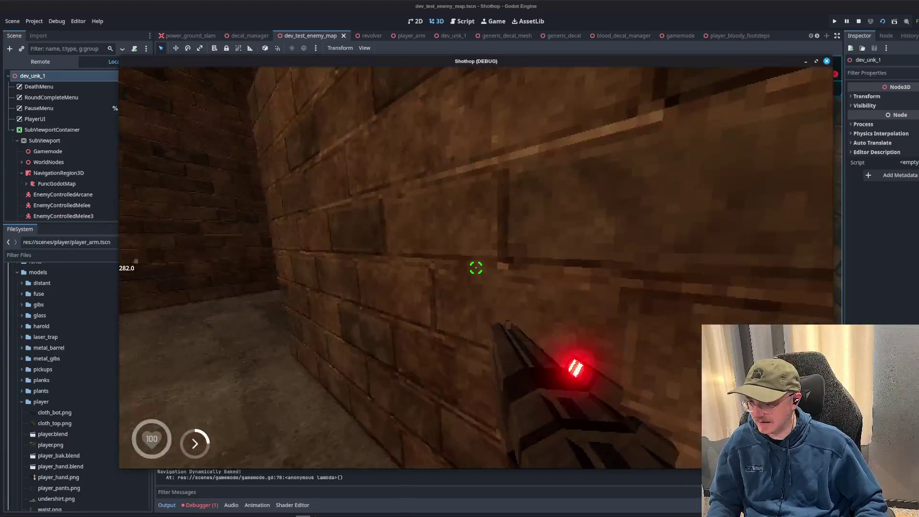
pyautogui.press('w')
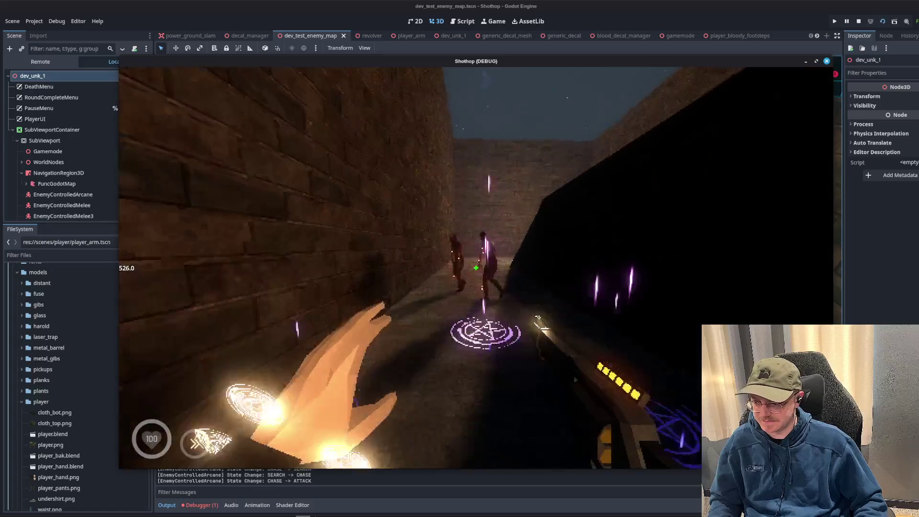
pyautogui.click(476, 268)
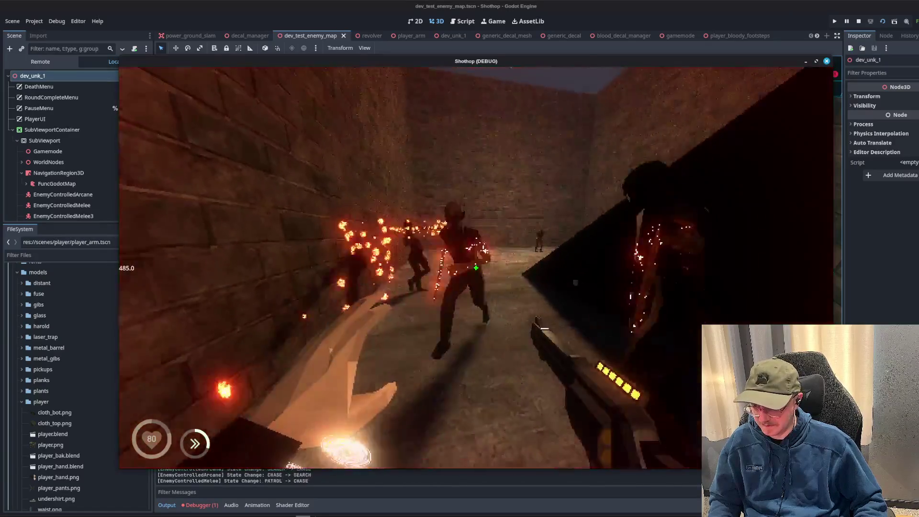
pyautogui.click(476, 268)
pyautogui.press('Escape')
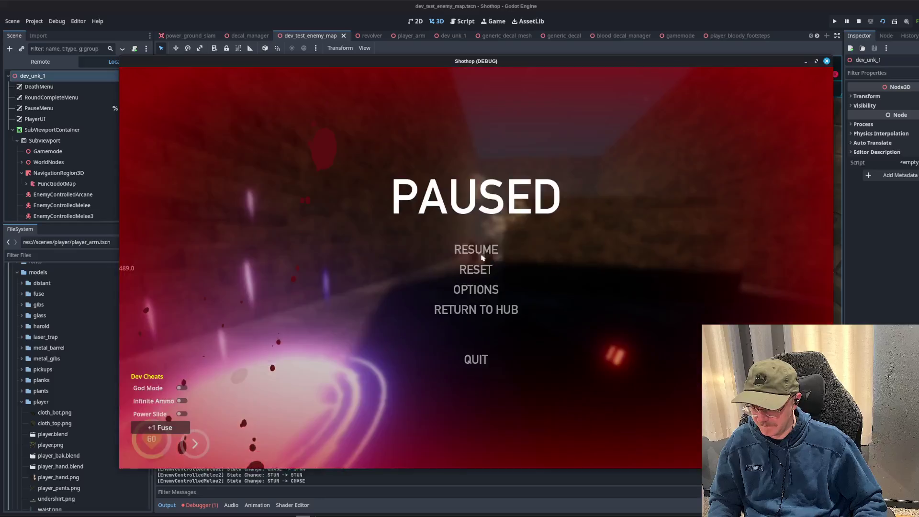
pyautogui.press('F8')
pyautogui.click(401, 36)
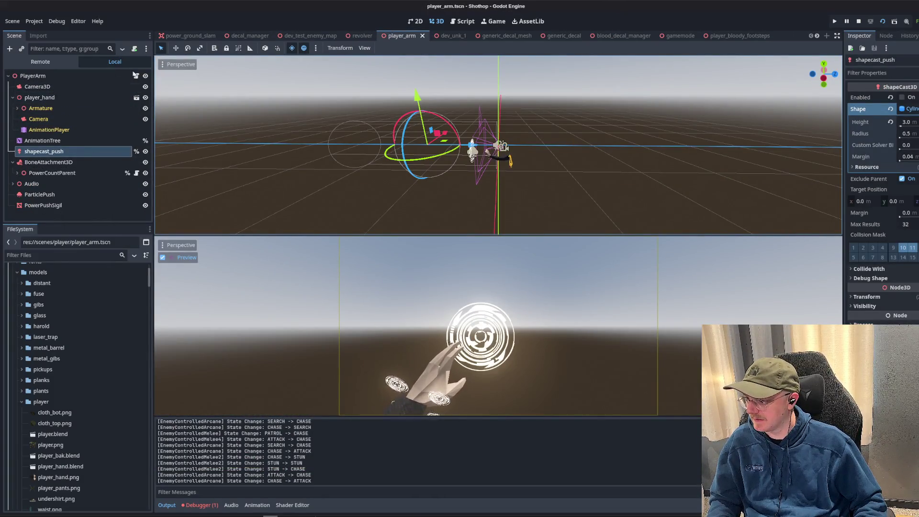
# - Open player_arm.gd and examine the force-push collision loop on lines 82–97
pyautogui.hotkey('ctrl', 'F3')
pyautogui.moveTo(416, 186)
pyautogui.mouseDown()
pyautogui.moveTo(431, 261)
pyautogui.moveTo(429, 370)
pyautogui.mouseUp()
pyautogui.click(575, 319)
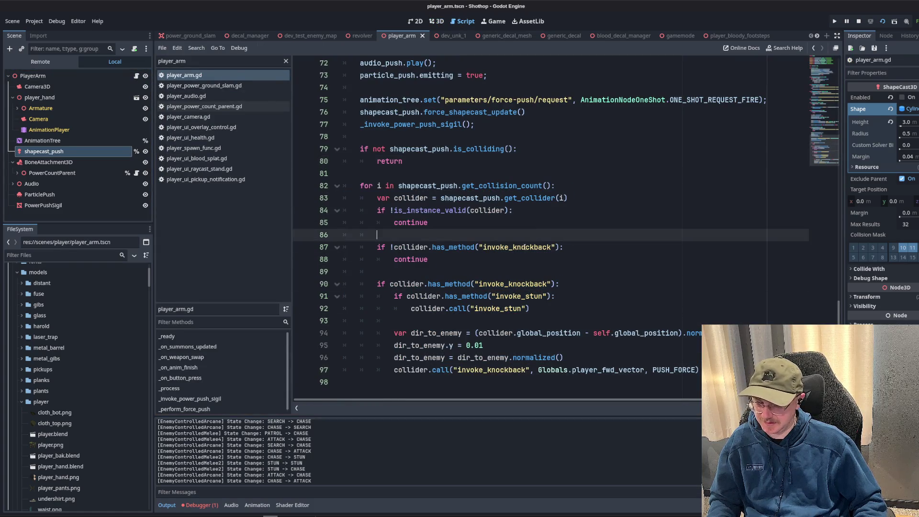
pyautogui.click(535, 284)
pyautogui.click(522, 271)
pyautogui.click(512, 284)
pyautogui.click(500, 273)
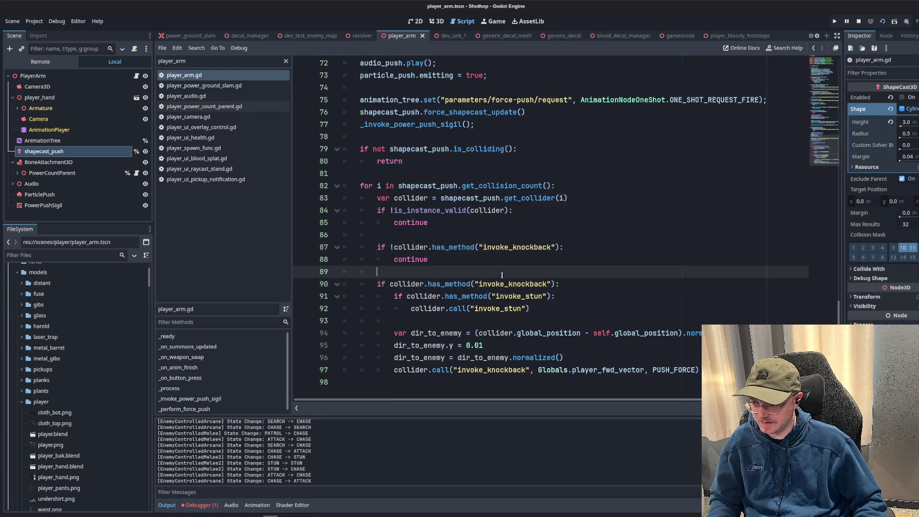
# - Review lines 77–90 of _perform_force_push, then bring the paused debug game forward
pyautogui.click(475, 280)
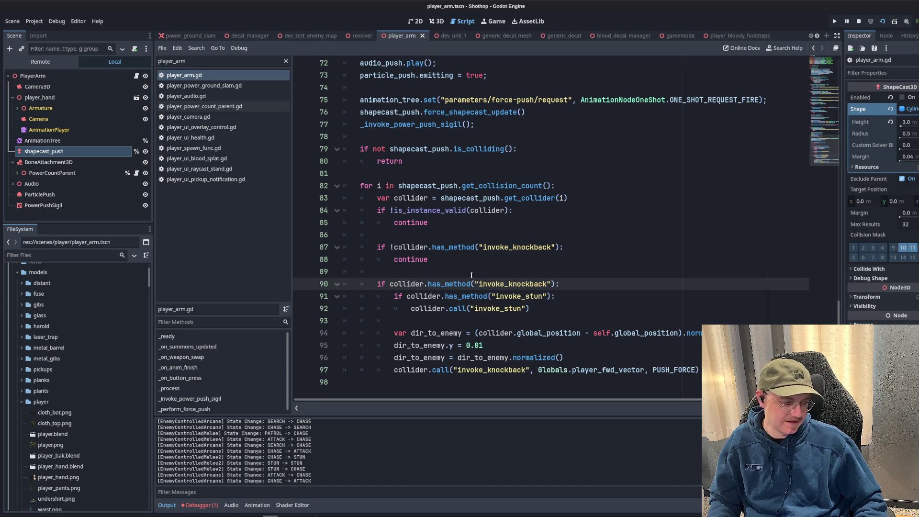
pyautogui.click(479, 274)
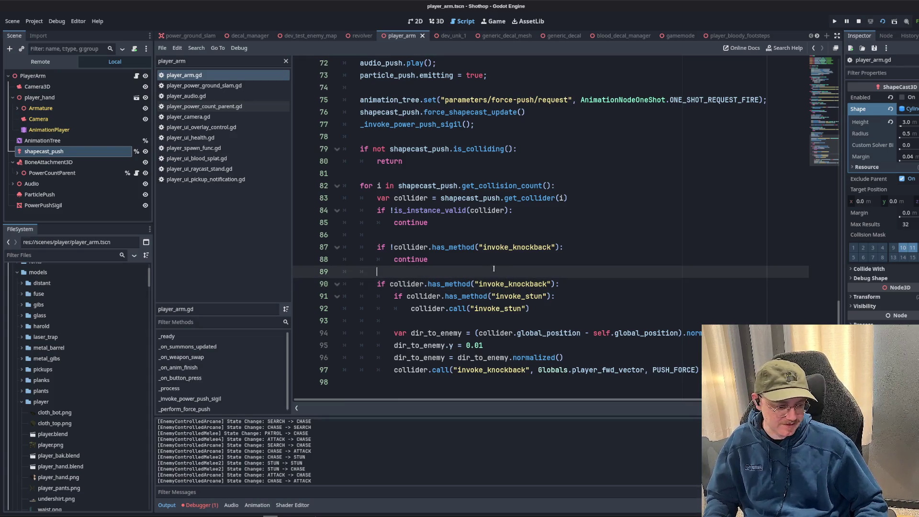
pyautogui.click(497, 262)
pyautogui.scroll(4, 522, 270)
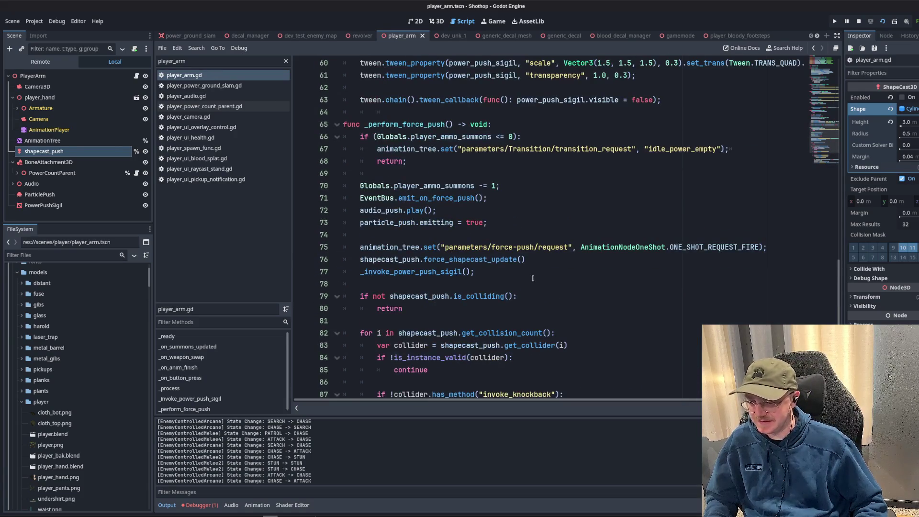
pyautogui.click(533, 279)
pyautogui.scroll(-4, 534, 278)
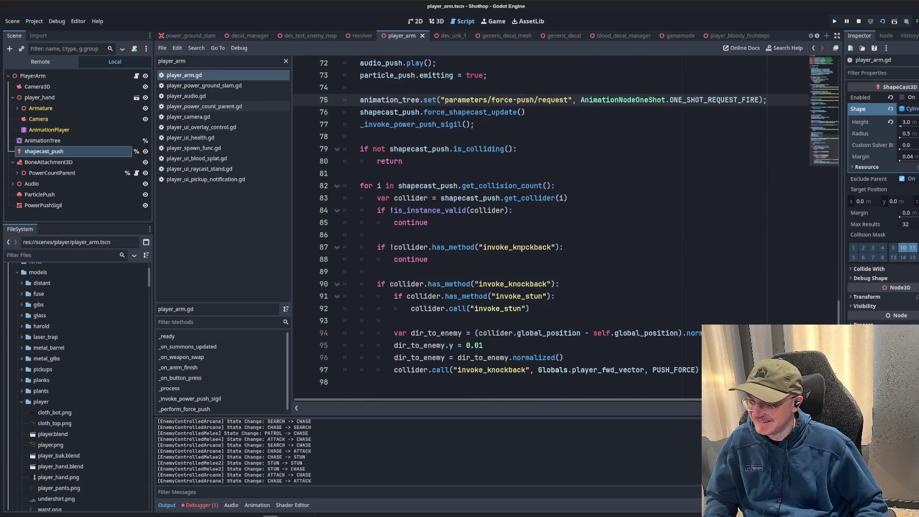
pyautogui.click(534, 215)
pyautogui.click(533, 217)
pyautogui.hotkey('alt', 'Tab')
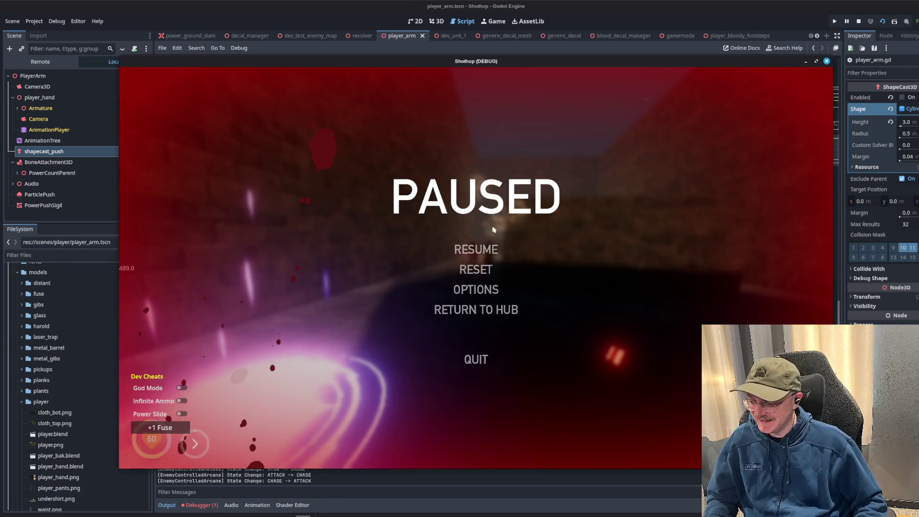
# - Reset the level in the debug game and play through the charging-enemy fight
pyautogui.click(476, 269)
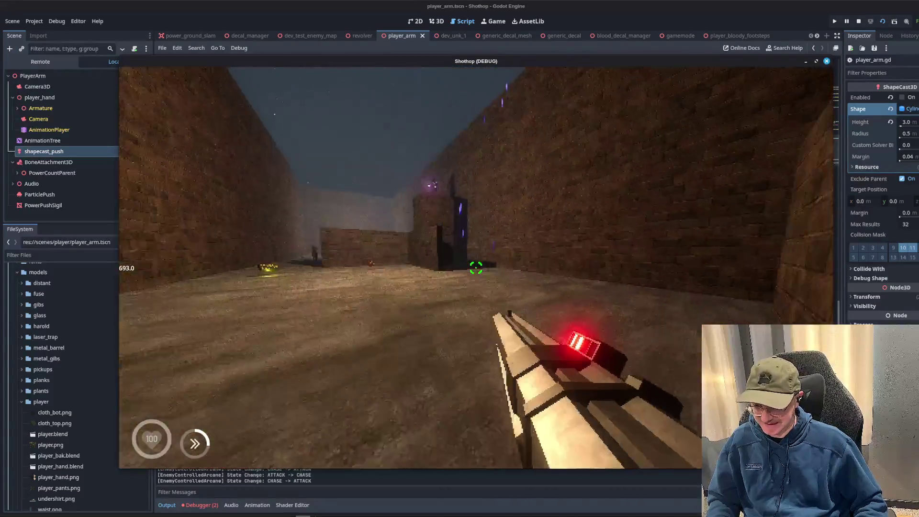
pyautogui.press('Escape')
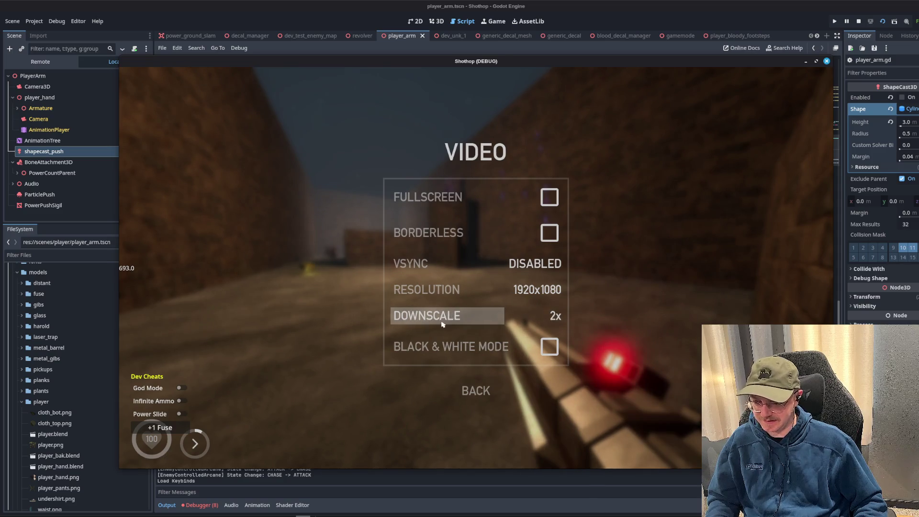
pyautogui.press('Escape')
pyautogui.press('Escape')
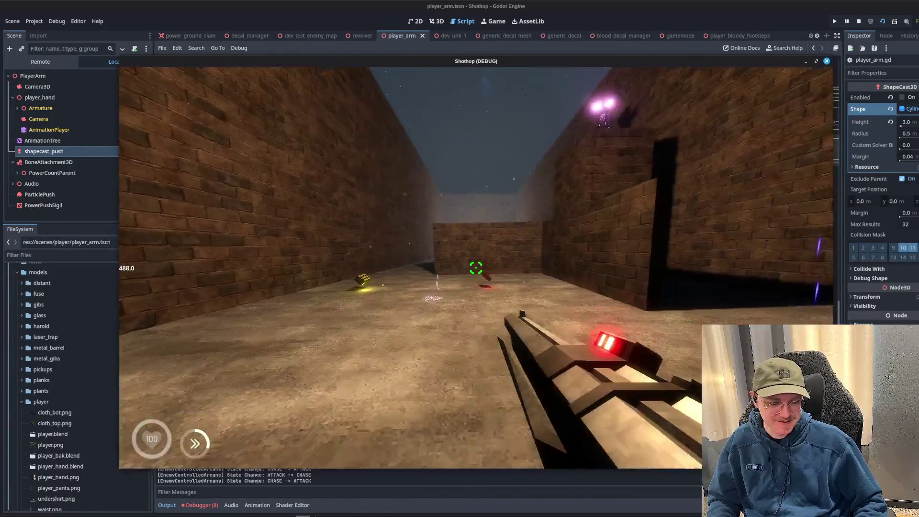
pyautogui.press('shift')
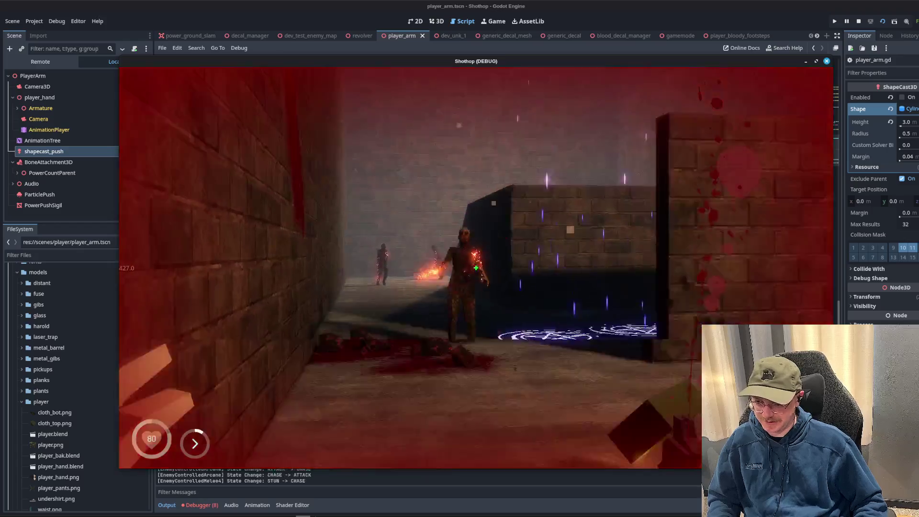
pyautogui.click(476, 267)
# - Pause to set video Downscale to 1x, resume, then bring the editor's player_arm.gd back
pyautogui.press('Escape')
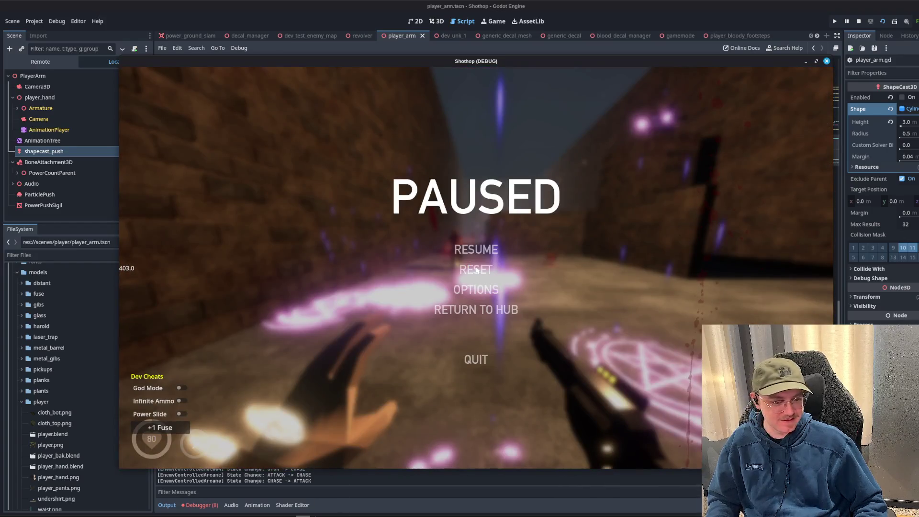
pyautogui.click(482, 290)
pyautogui.click(476, 268)
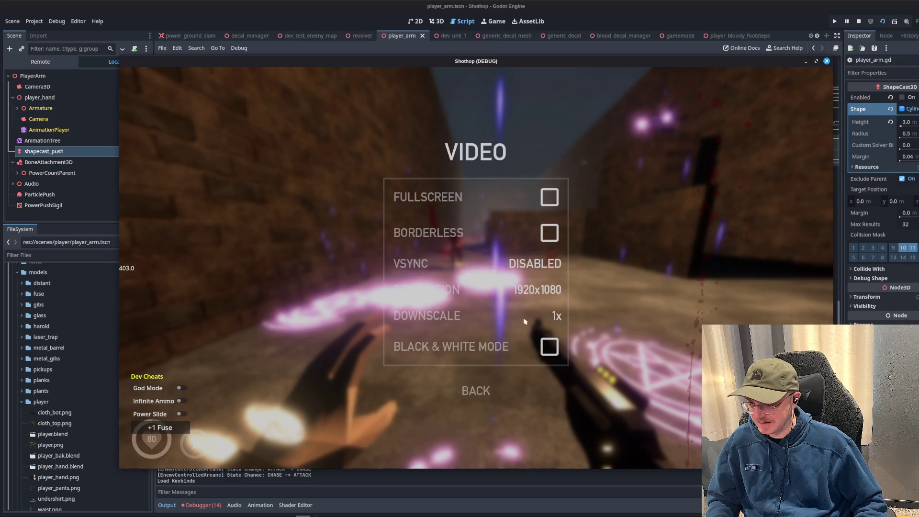
pyautogui.press('Escape')
pyautogui.press('Escape')
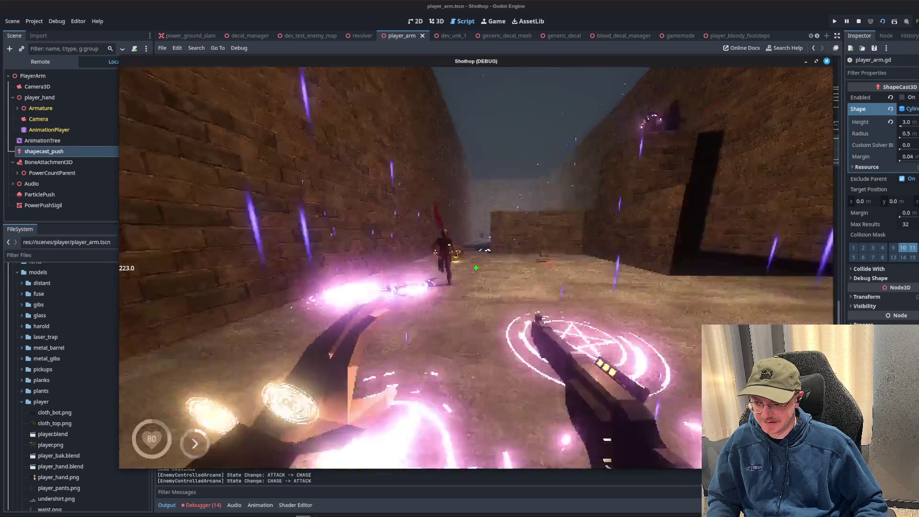
pyautogui.press('Escape')
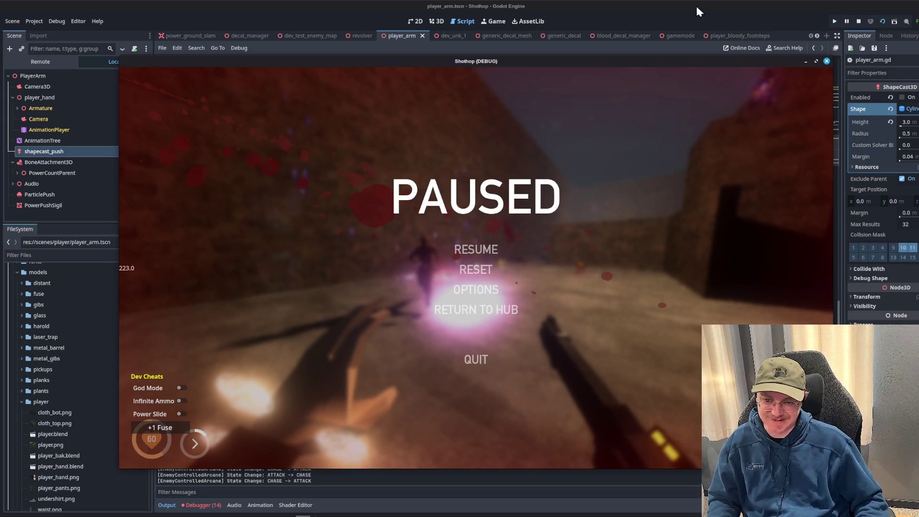
pyautogui.click(725, 4)
pyautogui.click(685, 128)
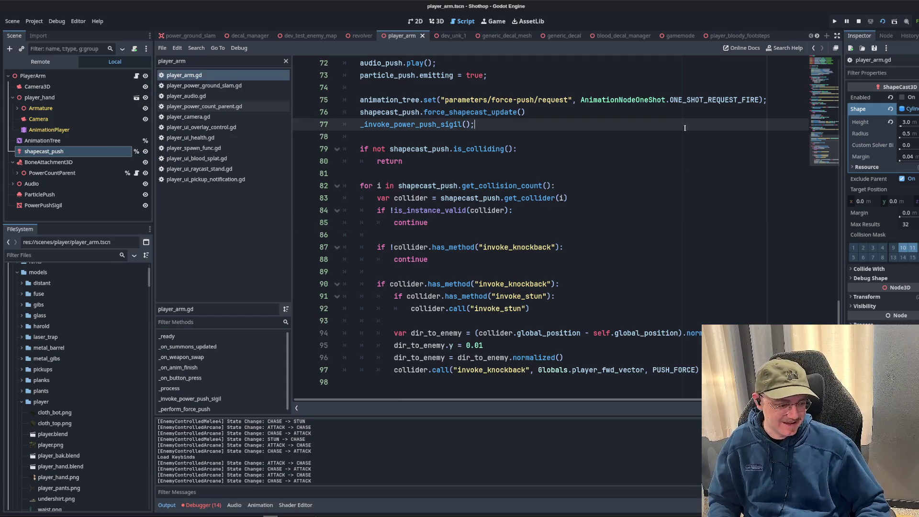
# - Review lines 80–98 of player_arm.gd, then switch to the decal_manager scene
pyautogui.click(682, 162)
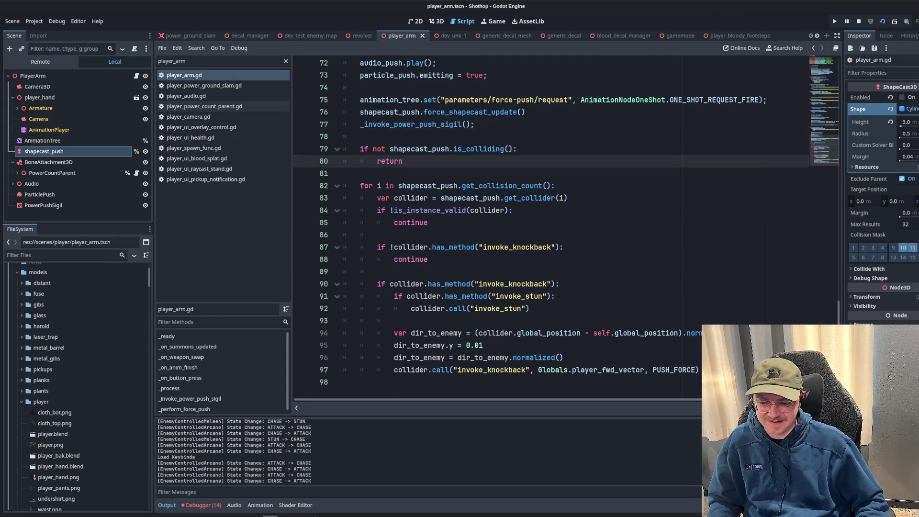
pyautogui.click(342, 383)
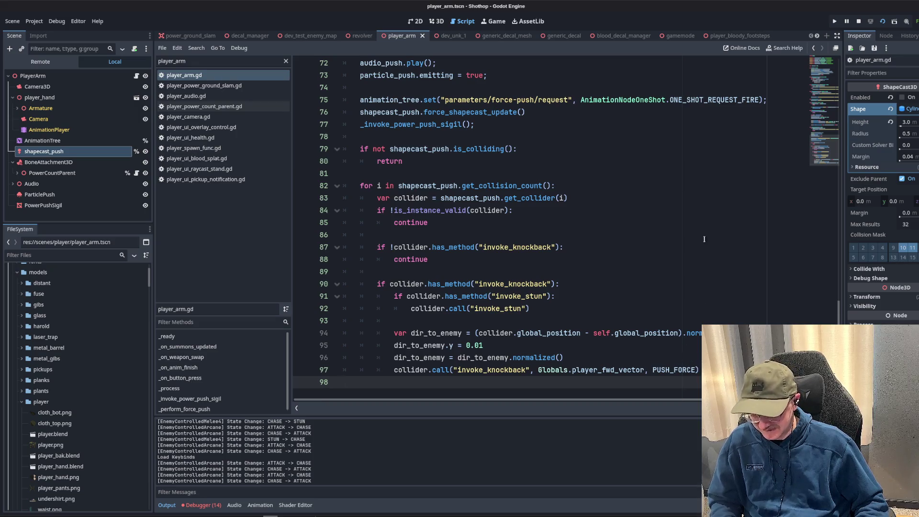
pyautogui.click(647, 171)
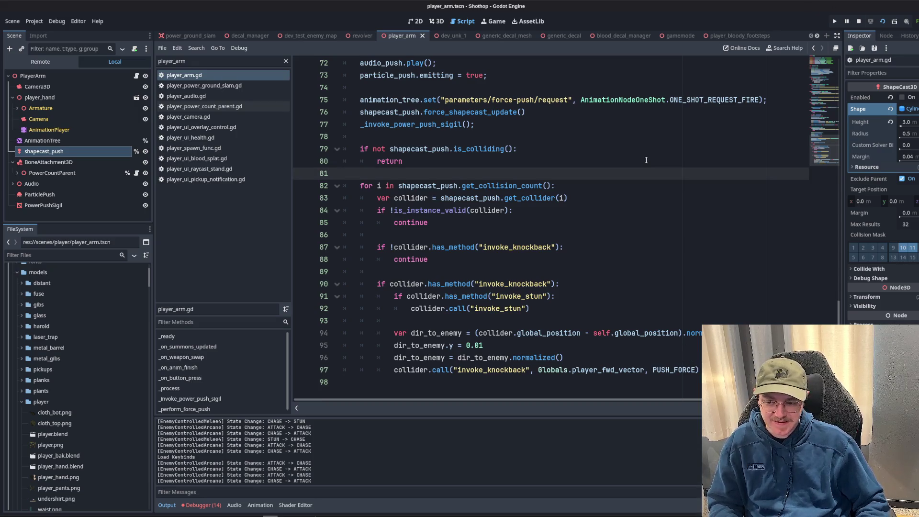
pyautogui.click(646, 160)
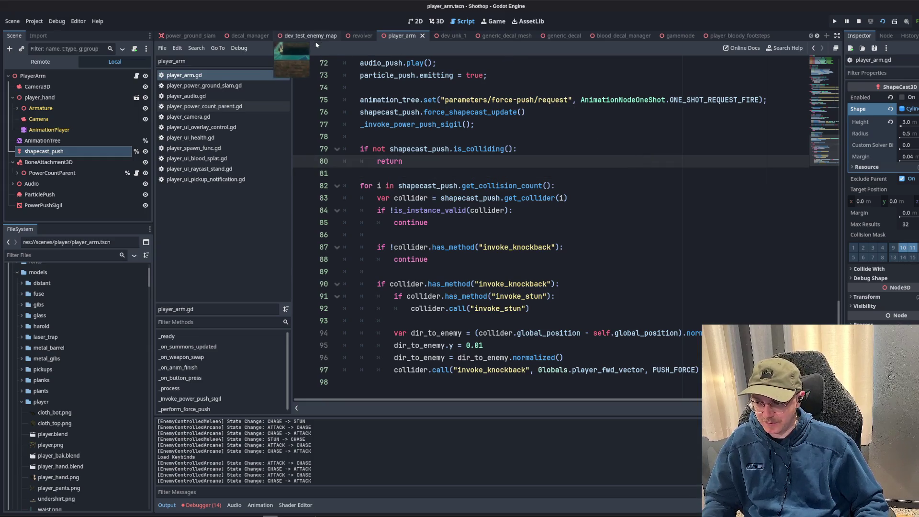
pyautogui.click(574, 239)
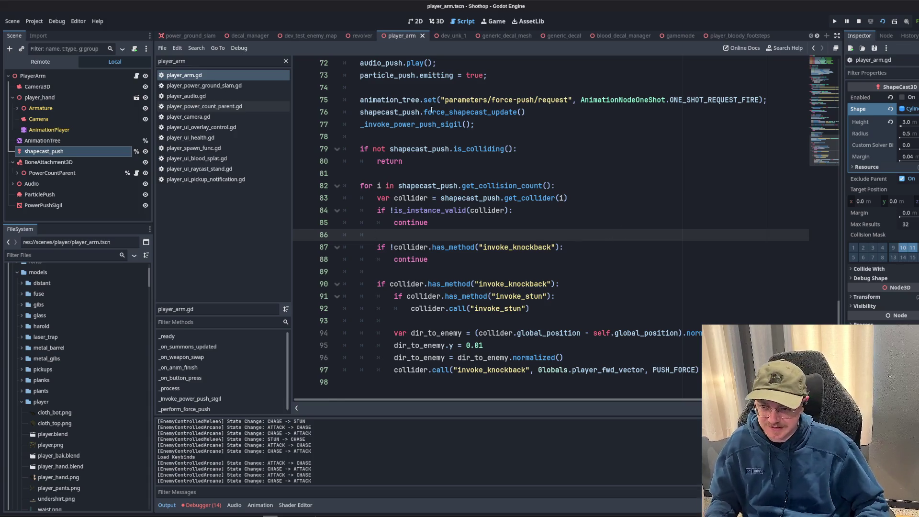
pyautogui.click(245, 242)
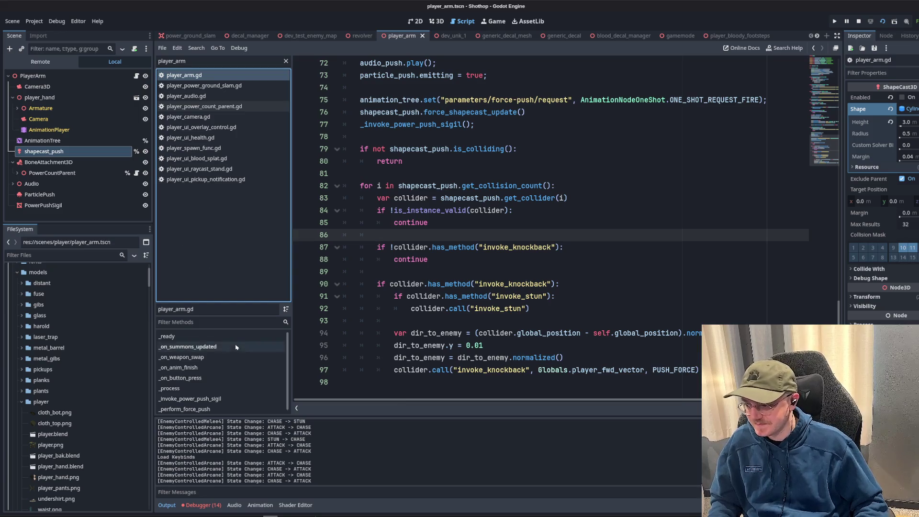
pyautogui.click(246, 36)
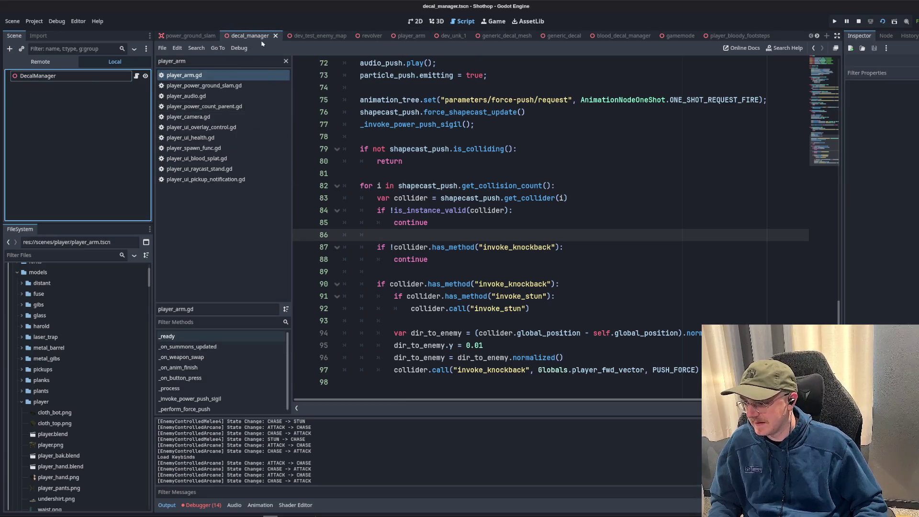
# - Return to dev_test_enemy_map, review player_arm.gd lines 32–83, then switch to the Trello board
pyautogui.click(316, 36)
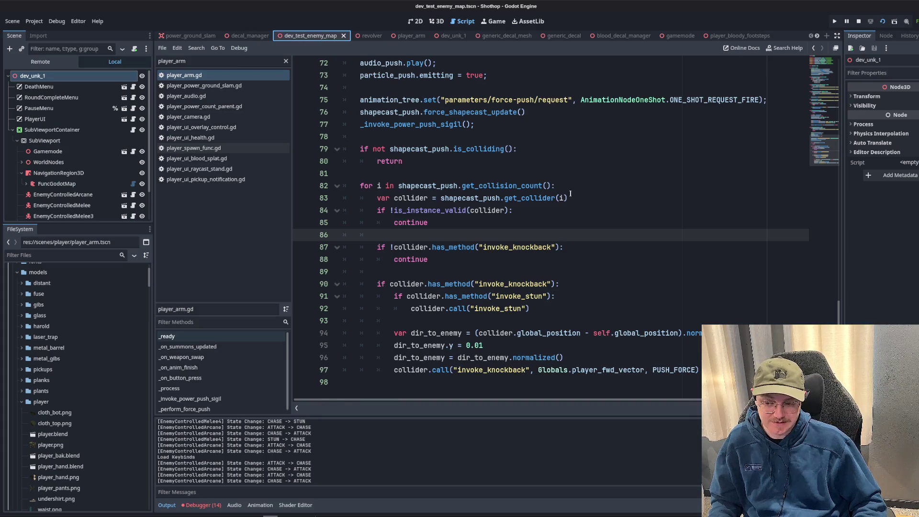
pyautogui.click(554, 198)
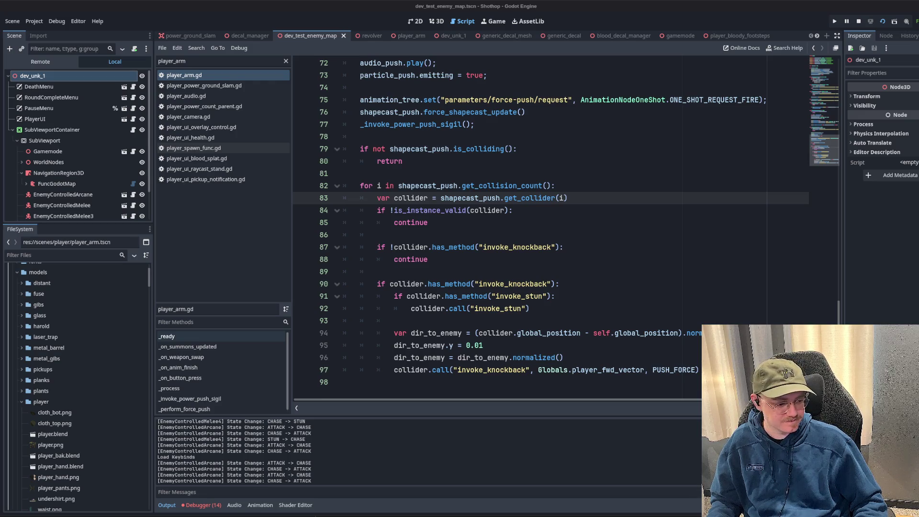
pyautogui.click(555, 186)
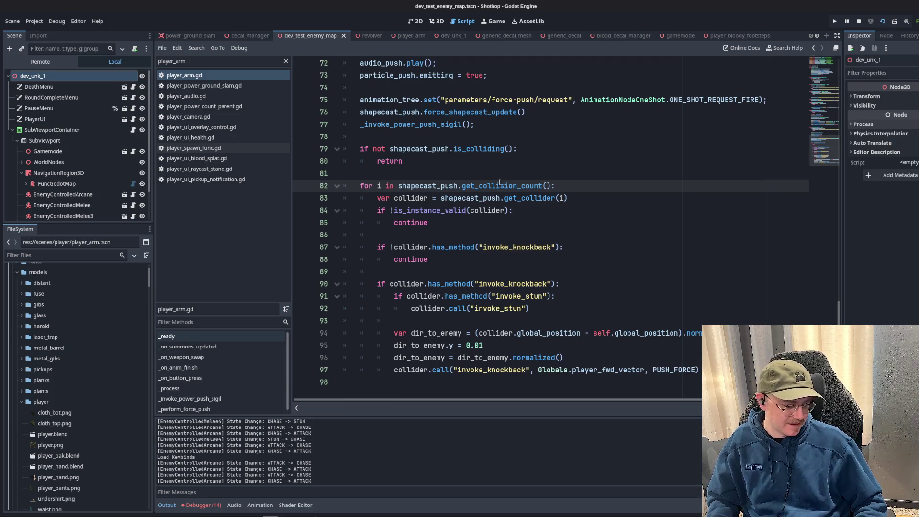
pyautogui.scroll(15, 398, 164)
pyautogui.click(398, 164)
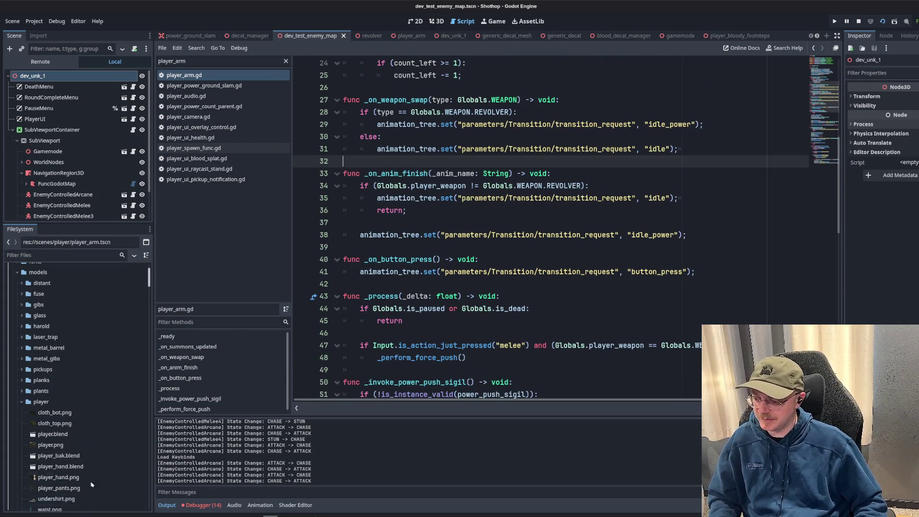
pyautogui.click(250, 36)
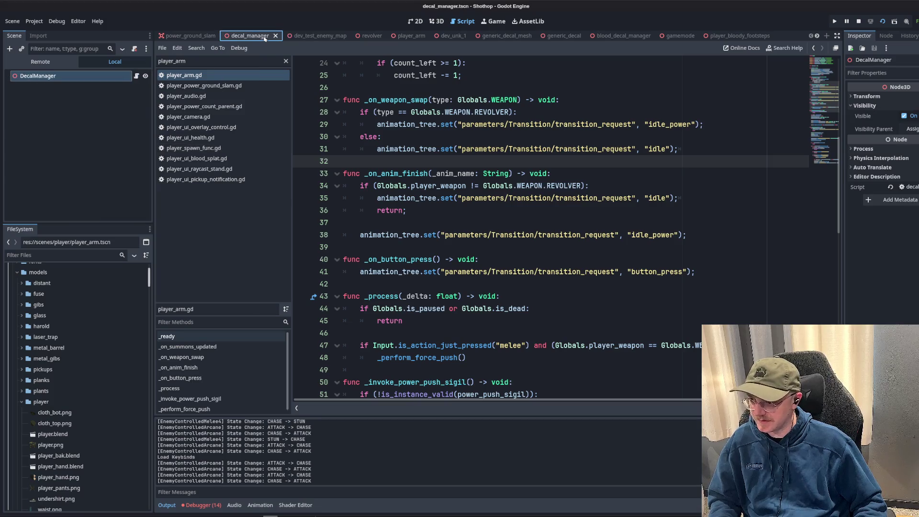
pyautogui.click(310, 35)
pyautogui.hotkey('alt', 'Tab')
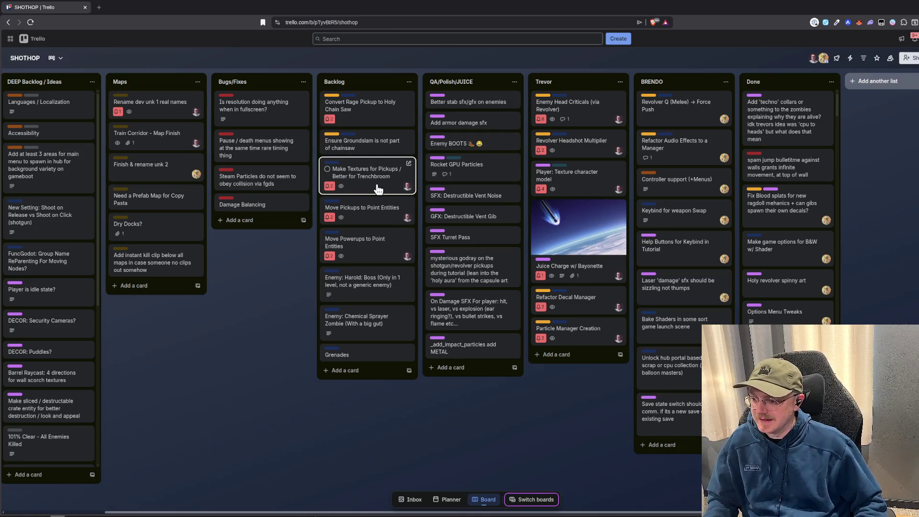
# - Move the Refactor Decal Manager card from Trevor's list to the top of Done
pyautogui.press('Down')
pyautogui.press('Down')
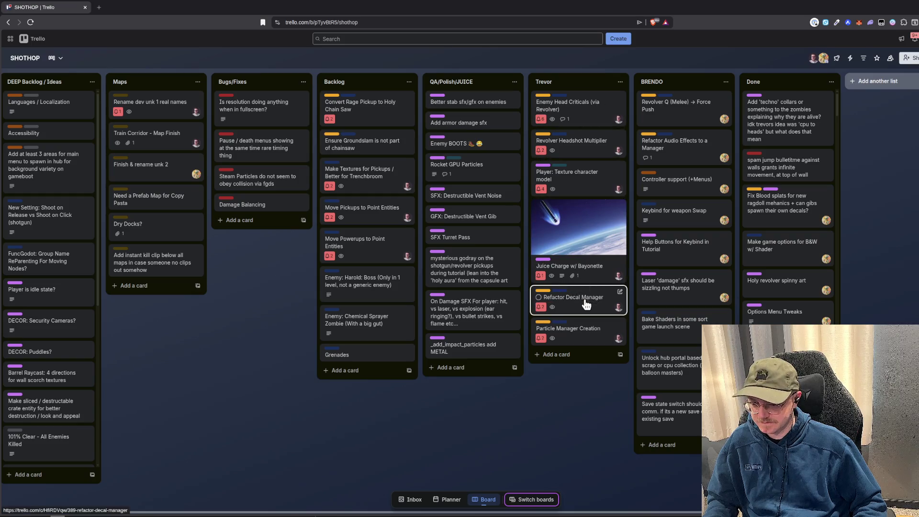
pyautogui.moveTo(588, 299); pyautogui.dragTo(787, 120)
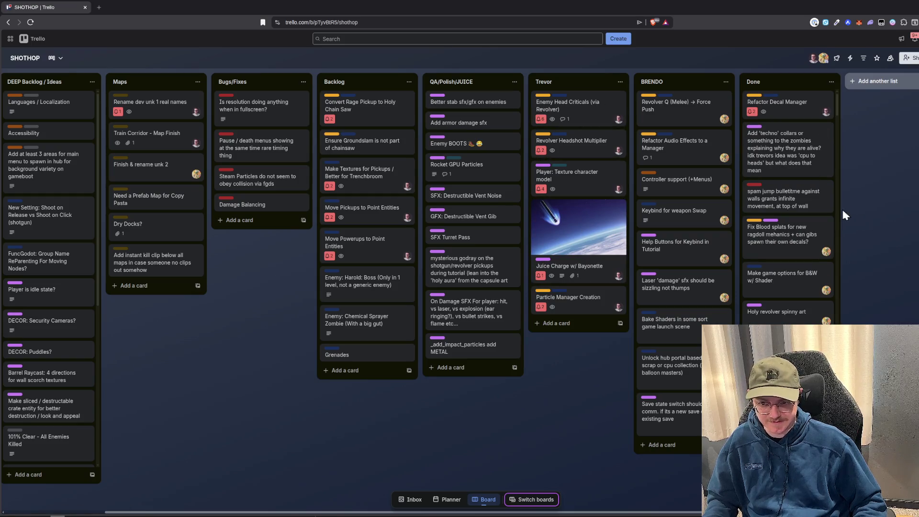
# - In the terminal, go up a folder, list projects and enter gameoff-2025
pyautogui.hotkey('alt', 'Tab')
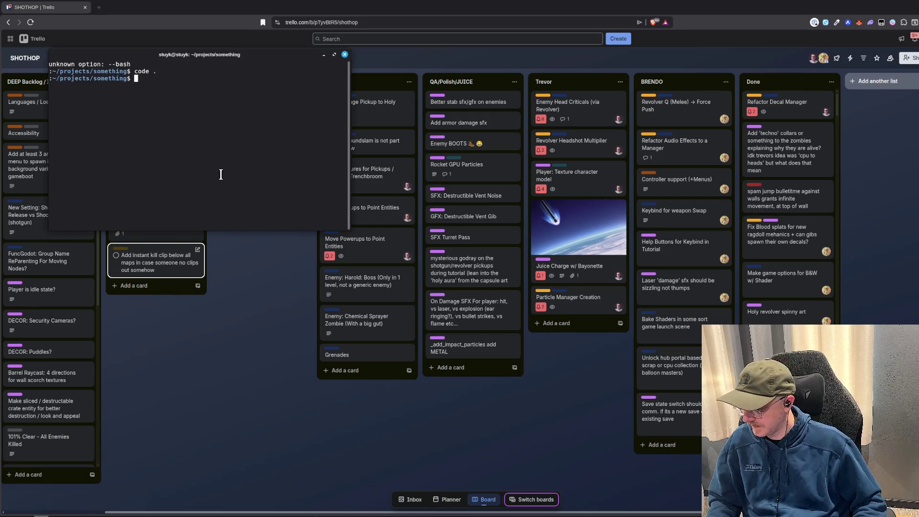
pyautogui.write('cd ..')
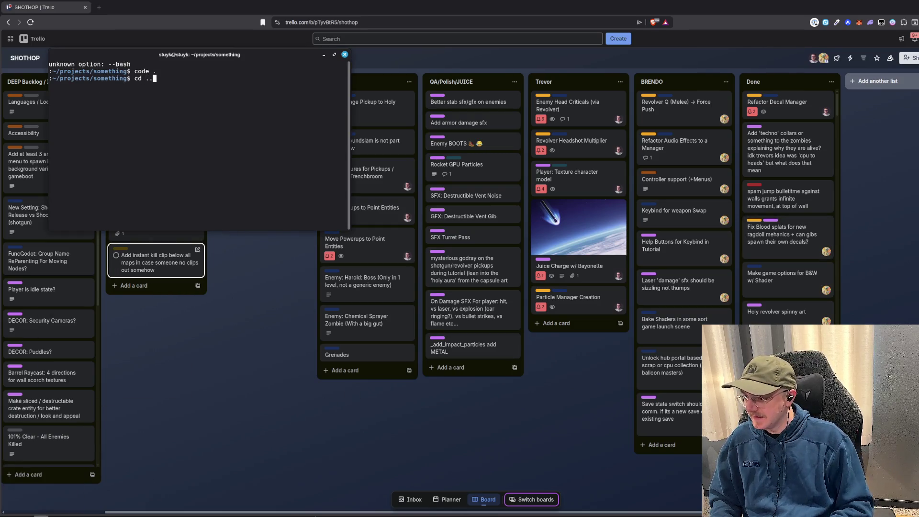
pyautogui.press('Return')
pyautogui.write('ls')
pyautogui.press('Return')
pyautogui.write('cd ga')
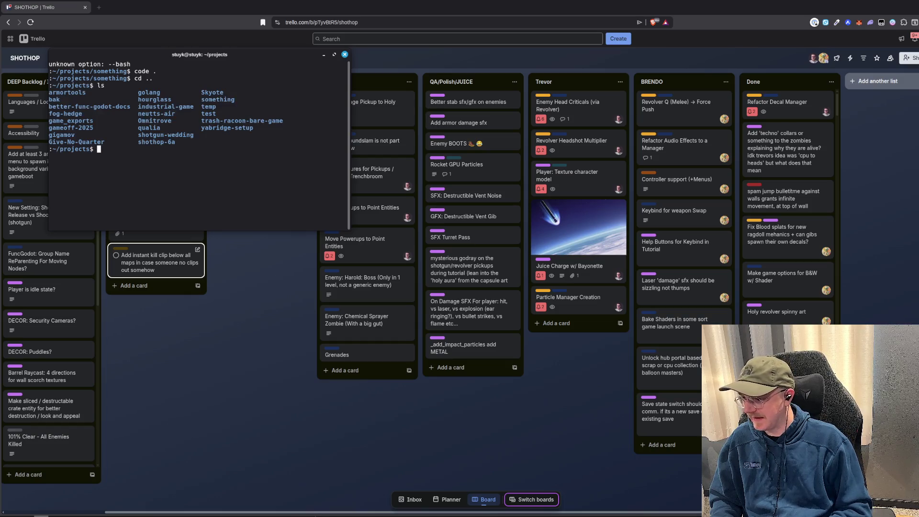
pyautogui.write('meoff-2025')
pyautogui.press('Return')
# - Stage all changes, commit as "feat: refactor decal manager", push to origin main, and minimise
pyautogui.write('git')
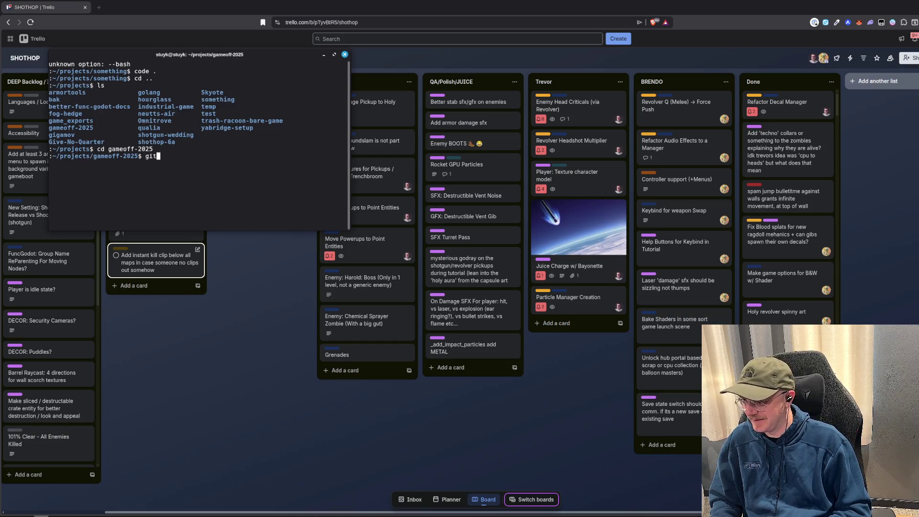
pyautogui.write(' add .')
pyautogui.press('Return')
pyautogui.write('git commit -m "fix')
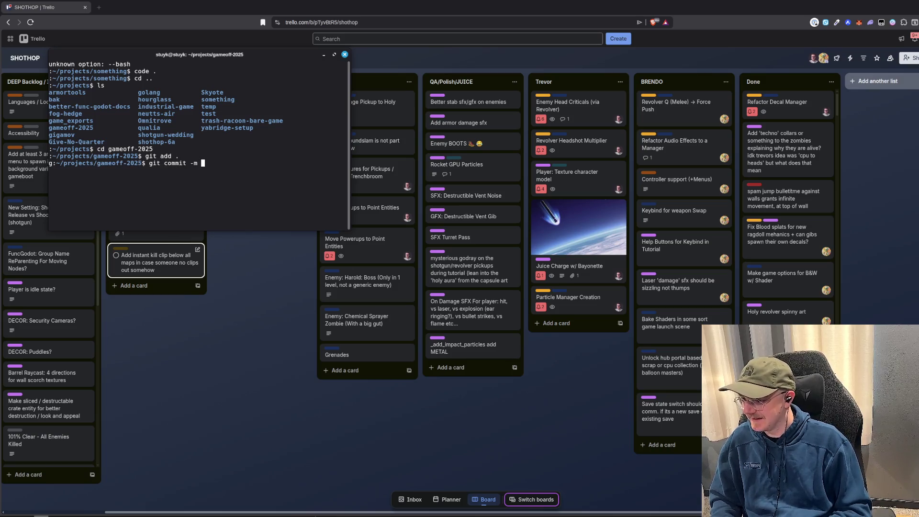
pyautogui.press('BackSpace')
pyautogui.press('BackSpace')
pyautogui.write('eat: ')
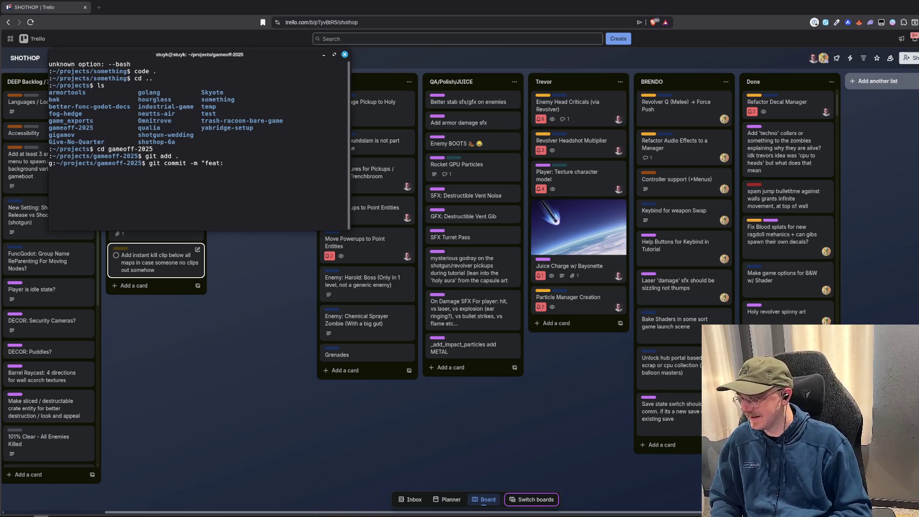
pyautogui.write('re')
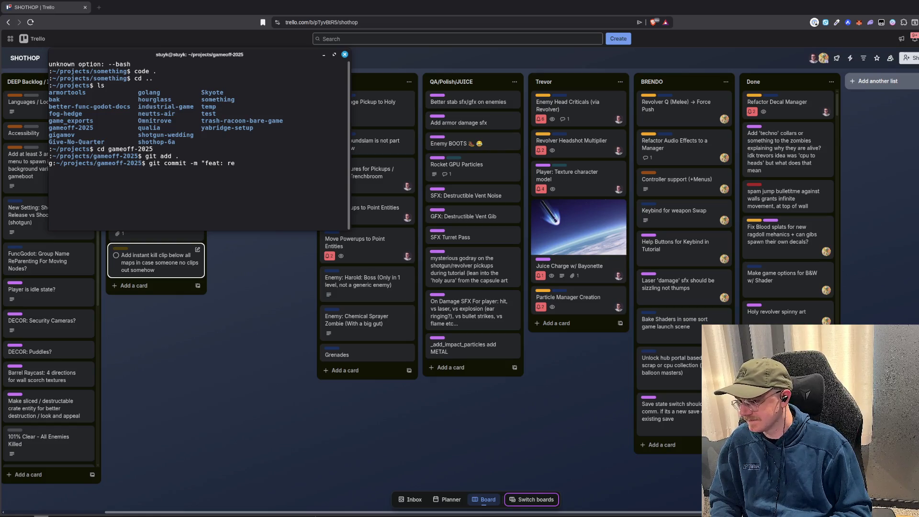
pyautogui.write('factor particl')
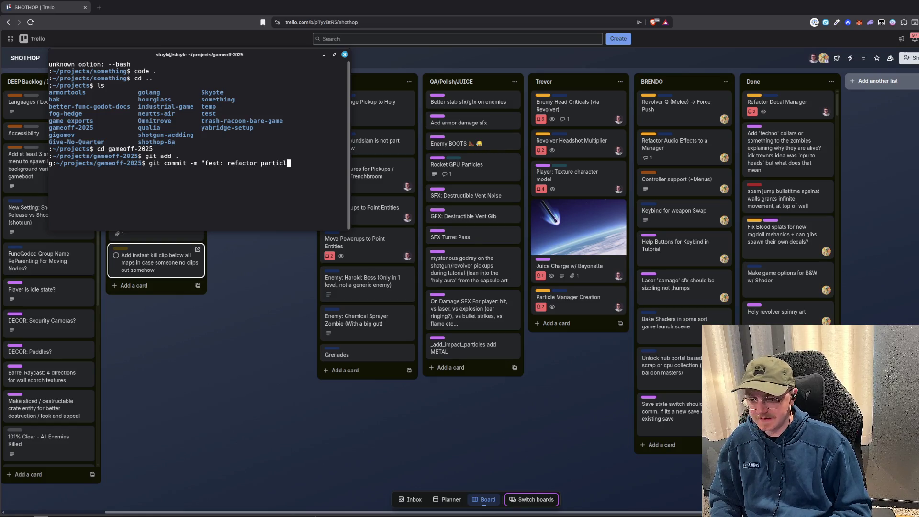
pyautogui.press('BackSpace')
pyautogui.press('BackSpace')
pyautogui.press('BackSpace')
pyautogui.press('BackSpace')
pyautogui.press('BackSpace')
pyautogui.press('BackSpace')
pyautogui.press('BackSpace')
pyautogui.write('decal')
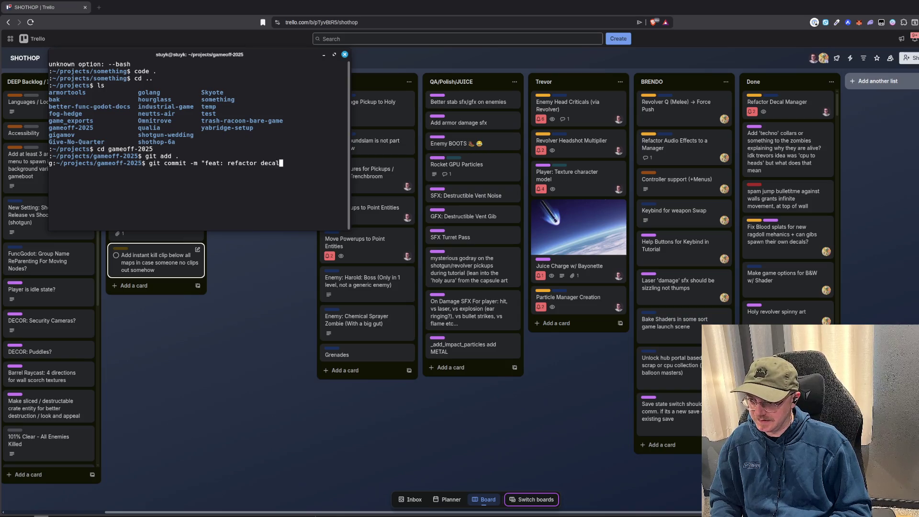
pyautogui.write(' manager"')
pyautogui.press('Return')
pyautogui.write('git push origin main')
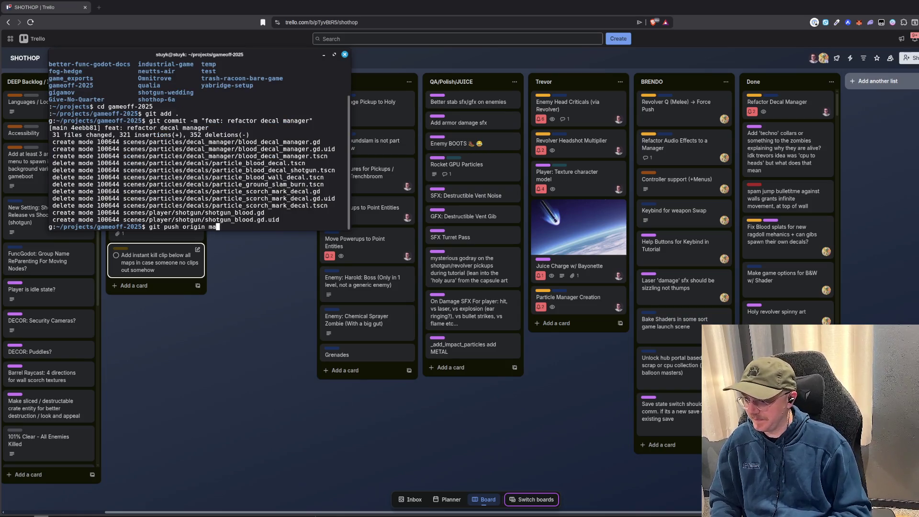
pyautogui.press('Return')
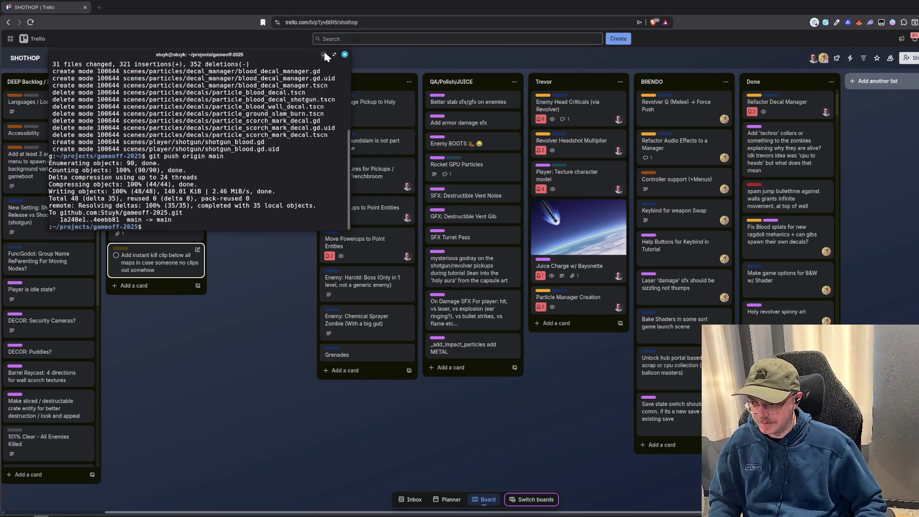
pyautogui.click(323, 55)
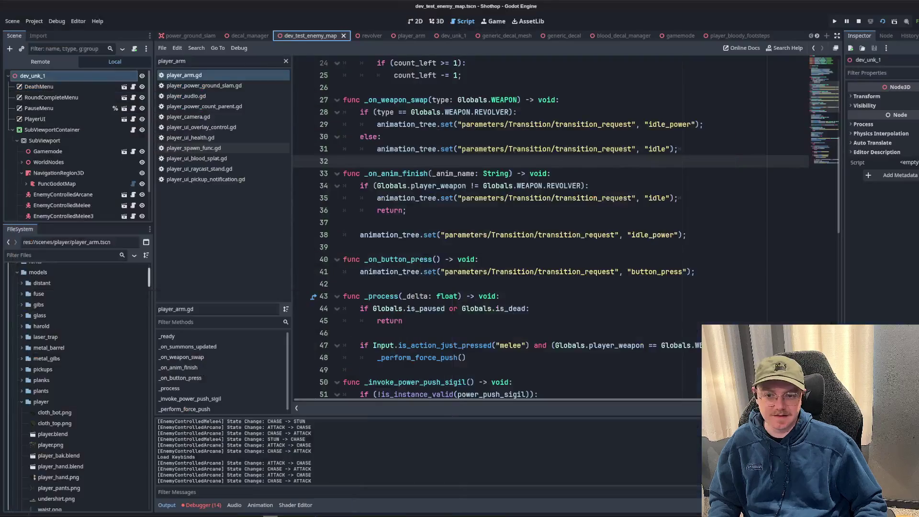
pyautogui.hotkey('alt', 'Tab')
pyautogui.scroll(8, 588, 116)
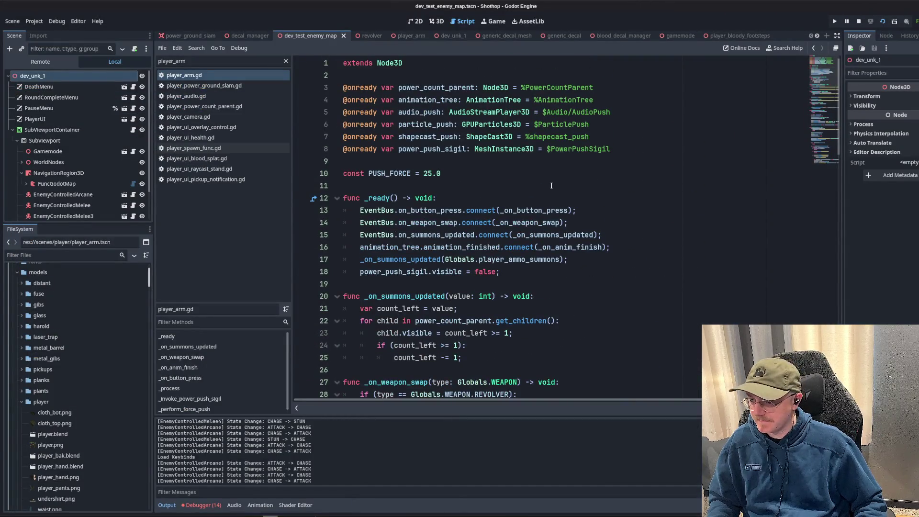
pyautogui.click(541, 183)
pyautogui.scroll(-2, 554, 174)
pyautogui.scroll(2, 551, 175)
pyautogui.click(548, 175)
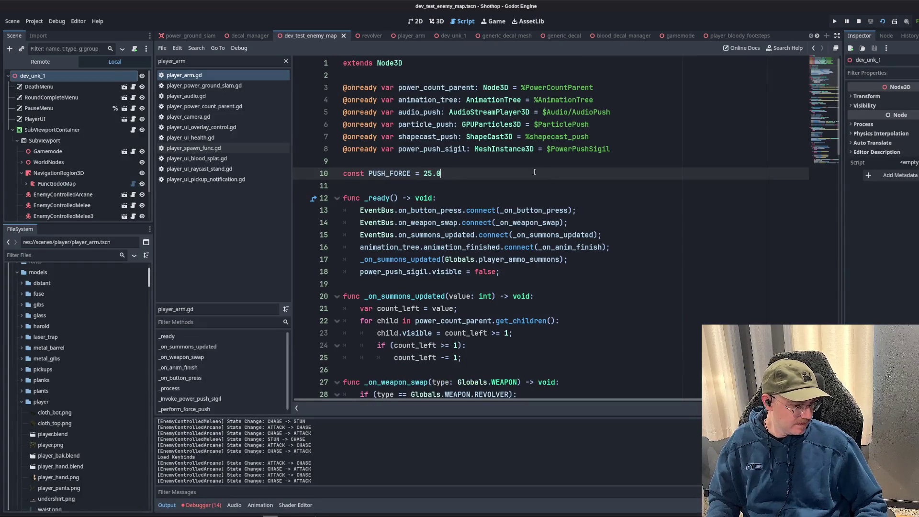
pyautogui.click(301, 235)
pyautogui.click(249, 36)
pyautogui.click(283, 36)
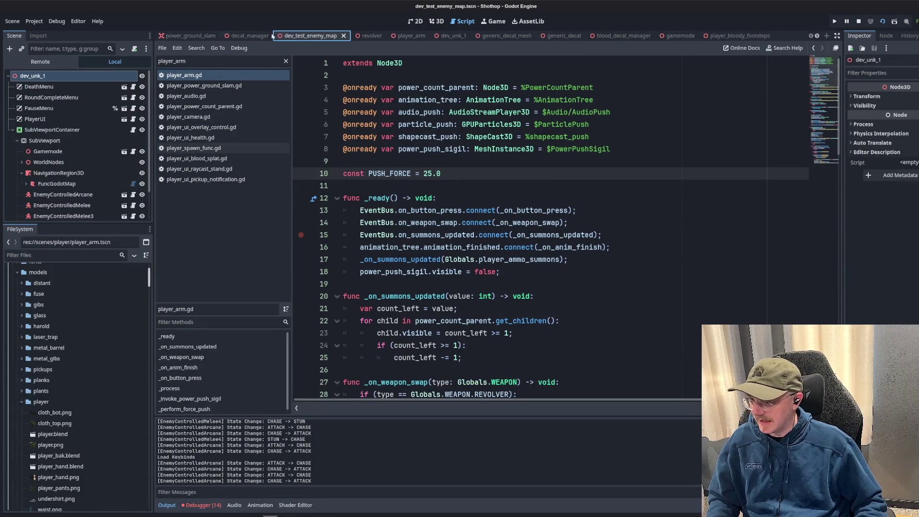
pyautogui.click(268, 36)
pyautogui.click(302, 38)
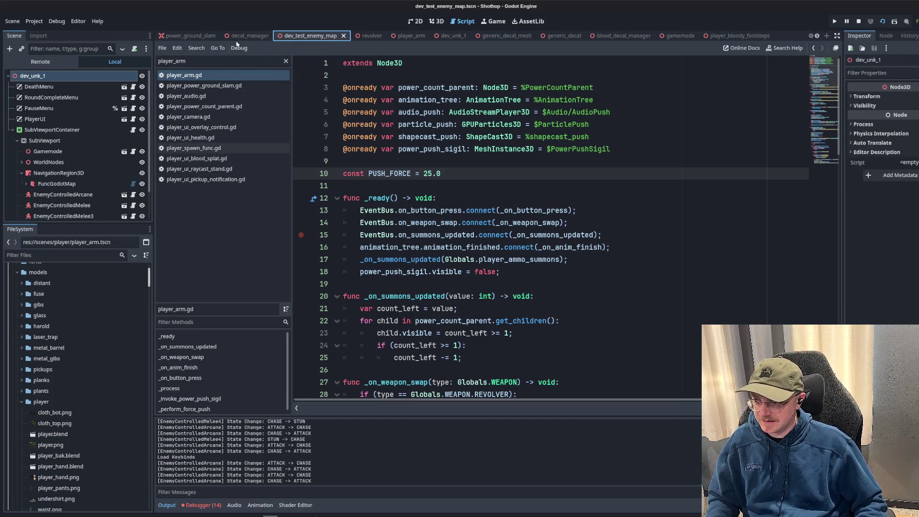
pyautogui.click(496, 166)
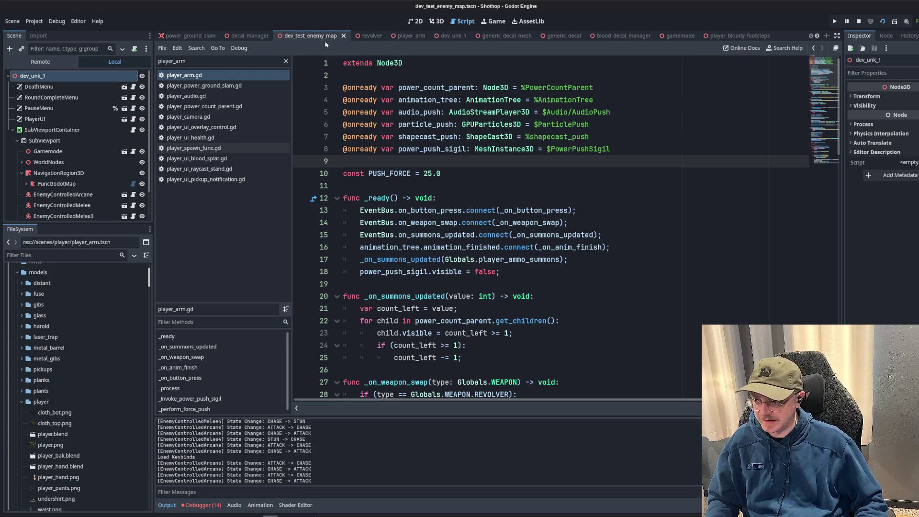
pyautogui.rightClick(322, 41)
# - Close all open scenes, switch to the 3D workspace and collapse the models folder
pyautogui.click(379, 157)
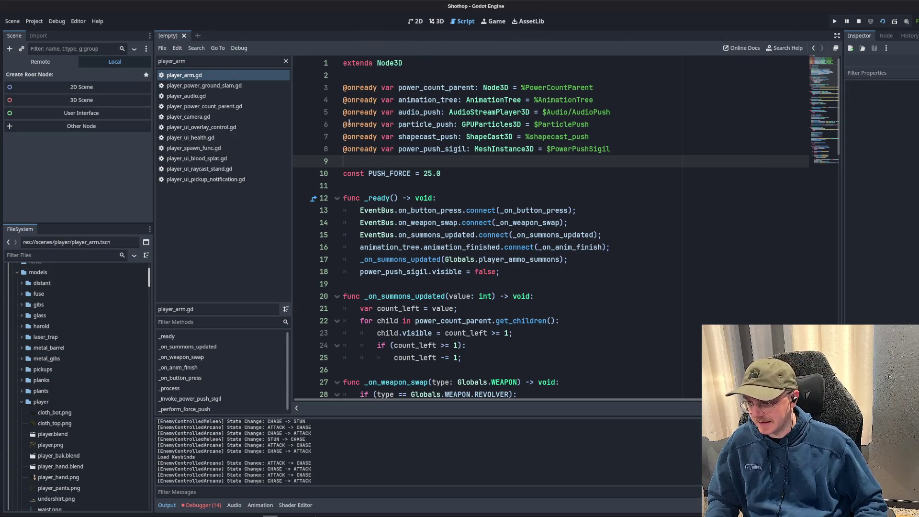
pyautogui.click(437, 22)
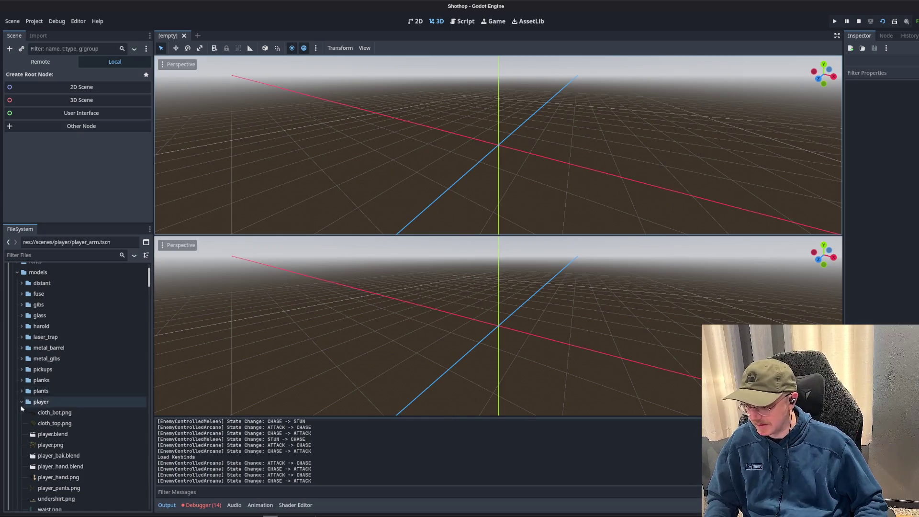
pyautogui.click(18, 272)
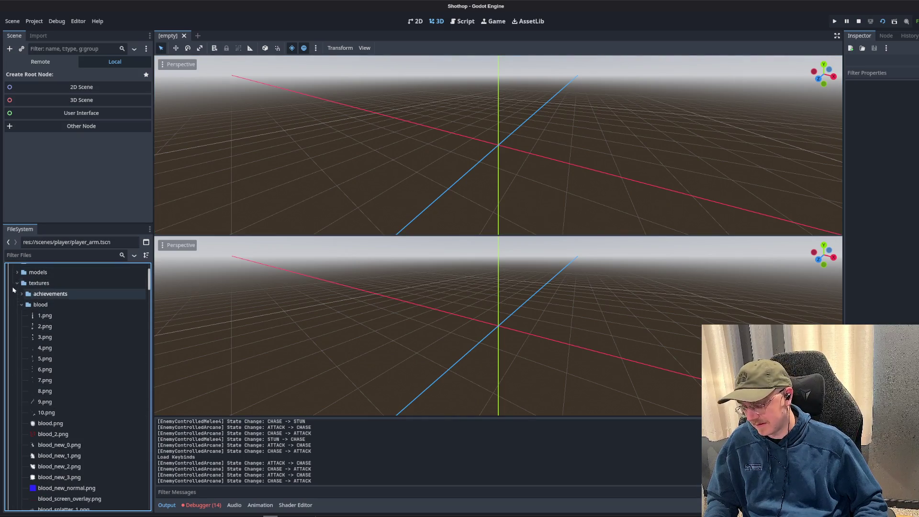
pyautogui.scroll(10, 46, 325)
pyautogui.scroll(-5, 32, 355)
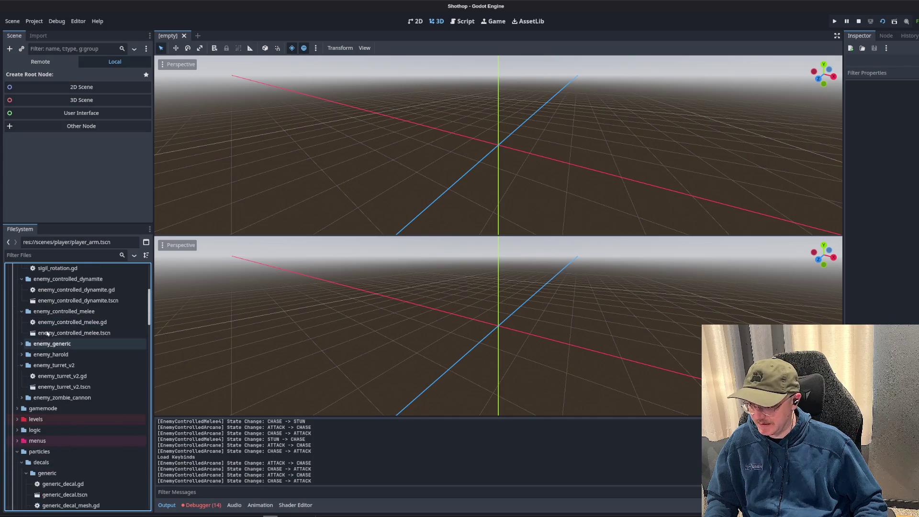
pyautogui.scroll(3, 77, 342)
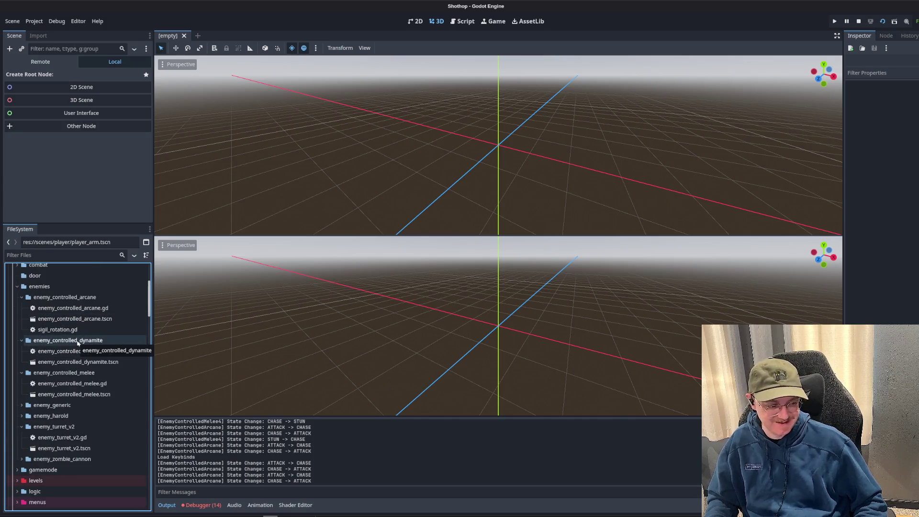
# - Check Trello, then collapse enemies and the decals, decal_manager and player_bloody_footsteps subfolders
pyautogui.hotkey('alt', 'Tab')
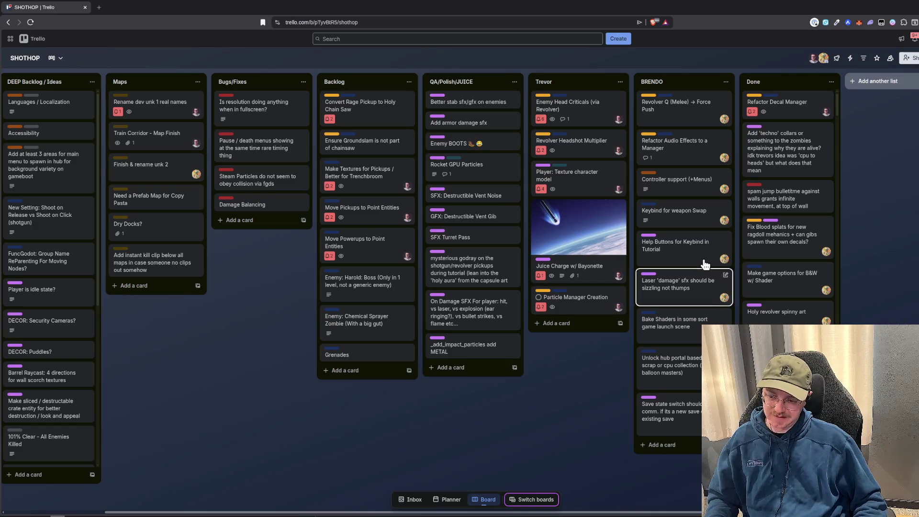
pyautogui.hotkey('alt', 'Tab')
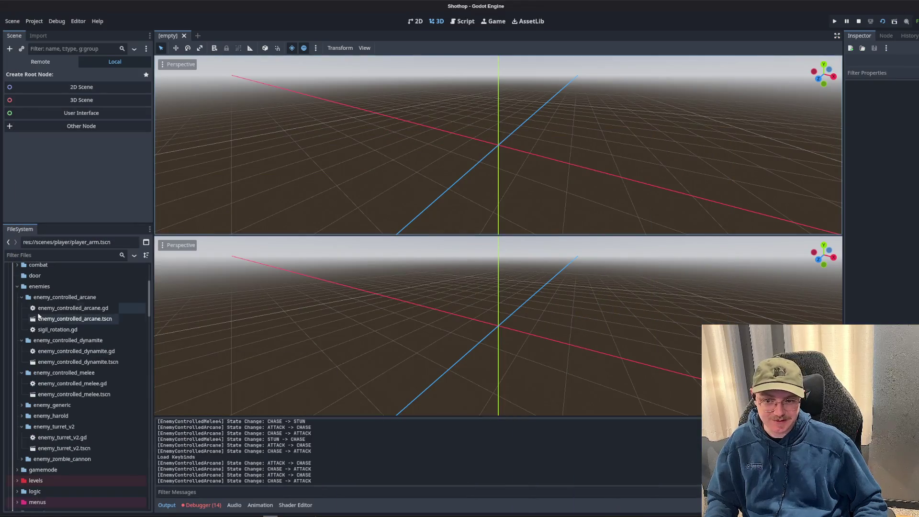
pyautogui.scroll(5, 77, 318)
pyautogui.click(17, 409)
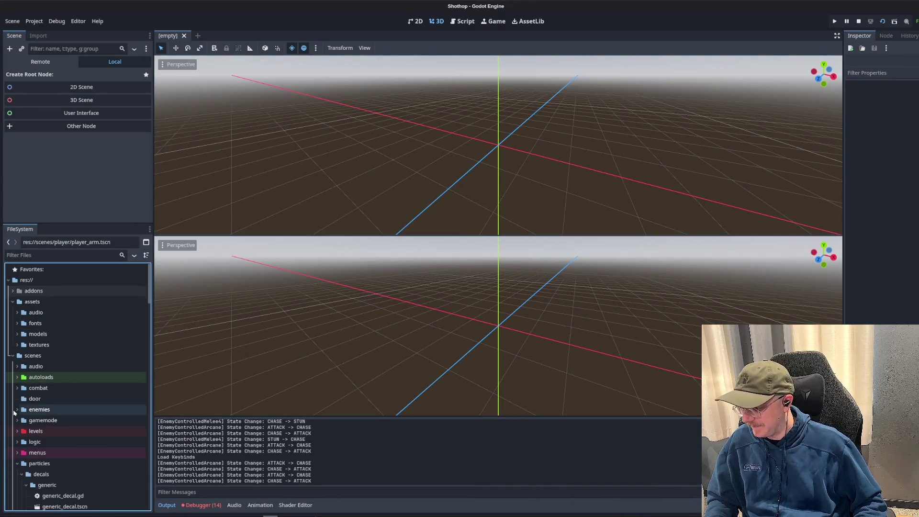
pyautogui.scroll(-4, 19, 383)
pyautogui.click(18, 371)
pyautogui.click(21, 383)
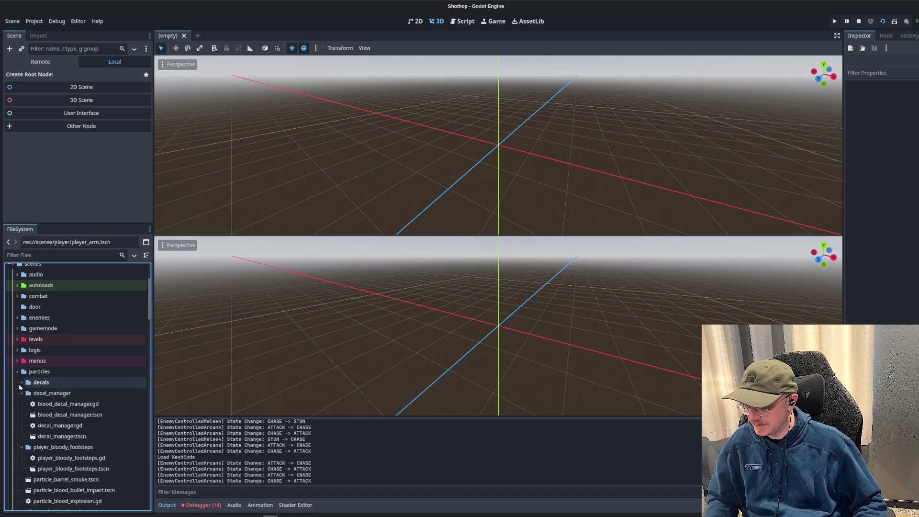
pyautogui.click(22, 393)
pyautogui.click(21, 404)
# - Widen the left dock and drag the Scene/FileSystem splitter up
pyautogui.scroll(-5, 18, 406)
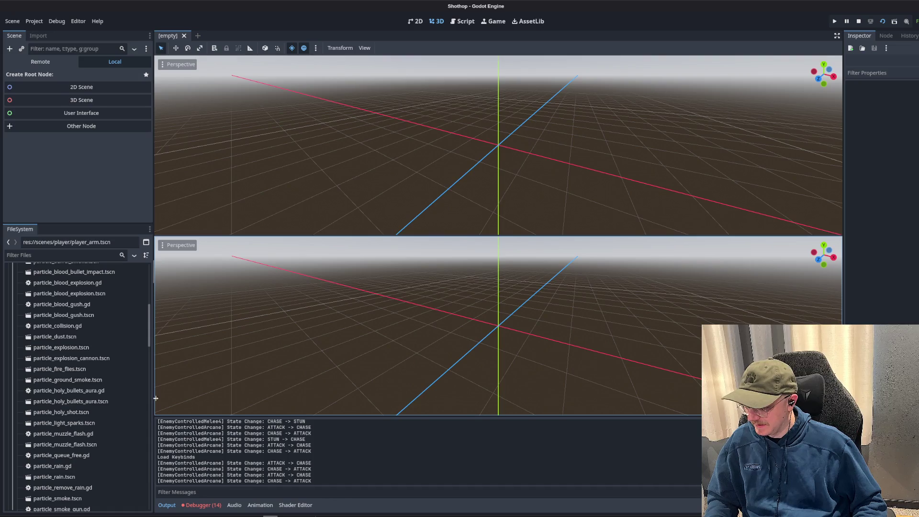
pyautogui.moveTo(154, 401); pyautogui.dragTo(189, 401)
pyautogui.moveTo(76, 224); pyautogui.dragTo(75, 167)
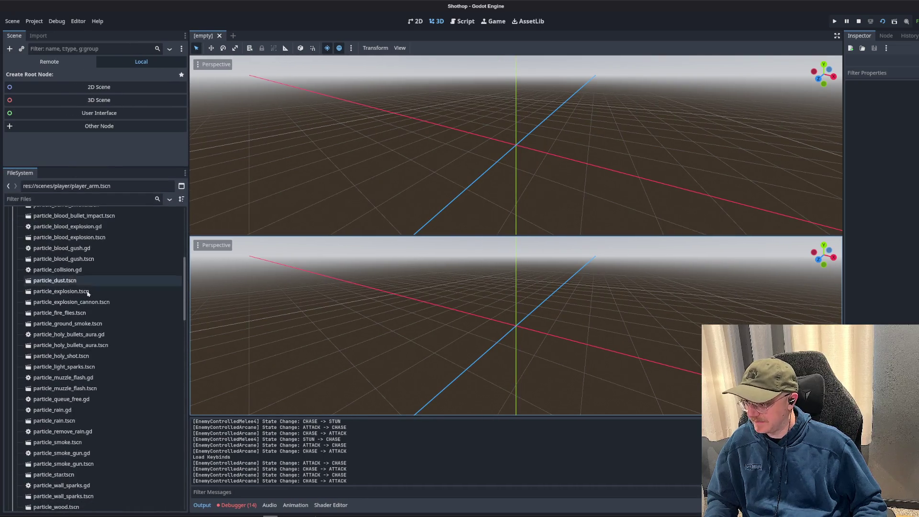
pyautogui.scroll(-3, 96, 311)
pyautogui.scroll(5, 102, 355)
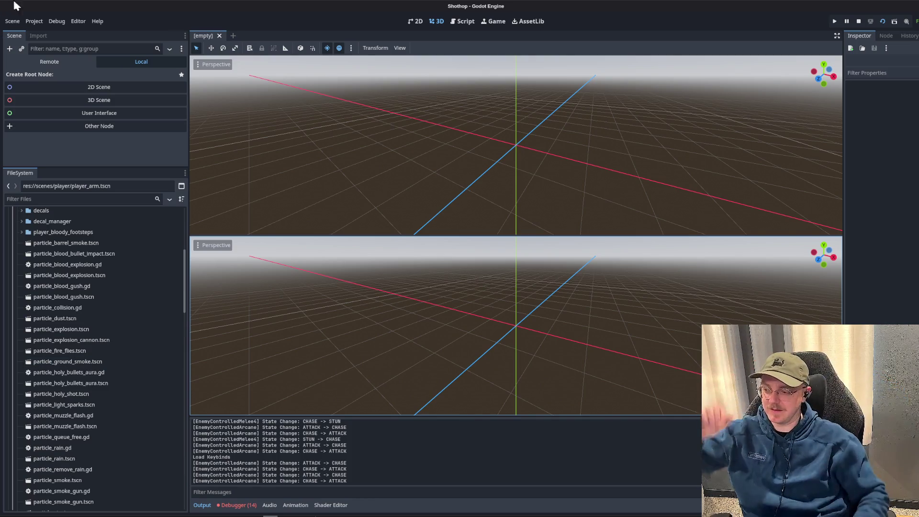
pyautogui.click(34, 21)
pyautogui.click(50, 33)
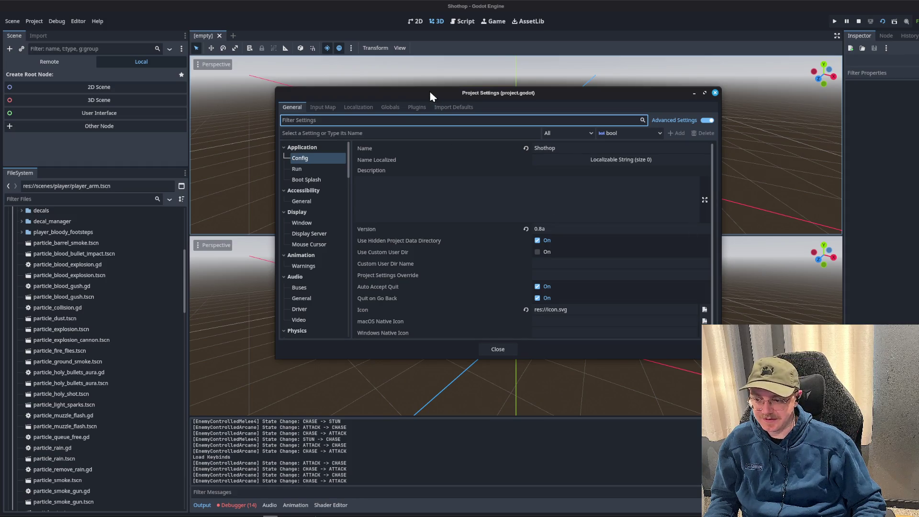
pyautogui.moveTo(434, 93); pyautogui.dragTo(412, 87)
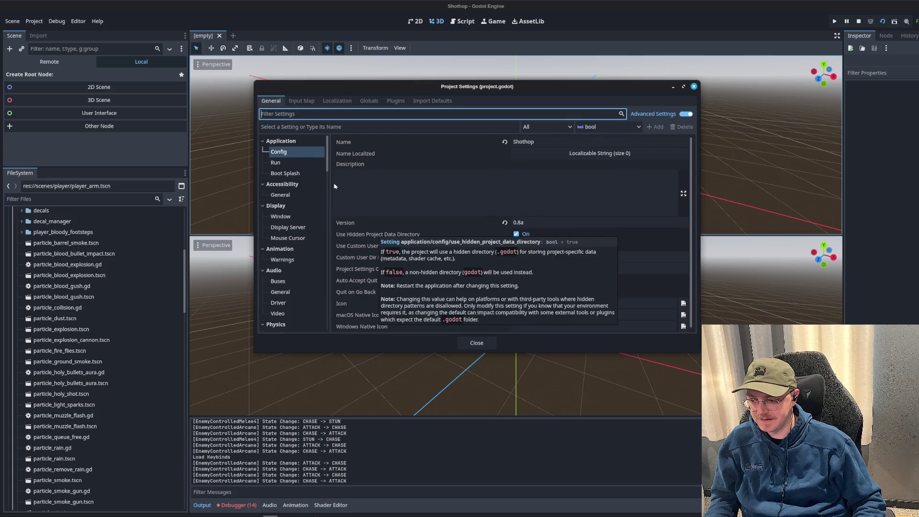
pyautogui.click(476, 343)
pyautogui.click(50, 22)
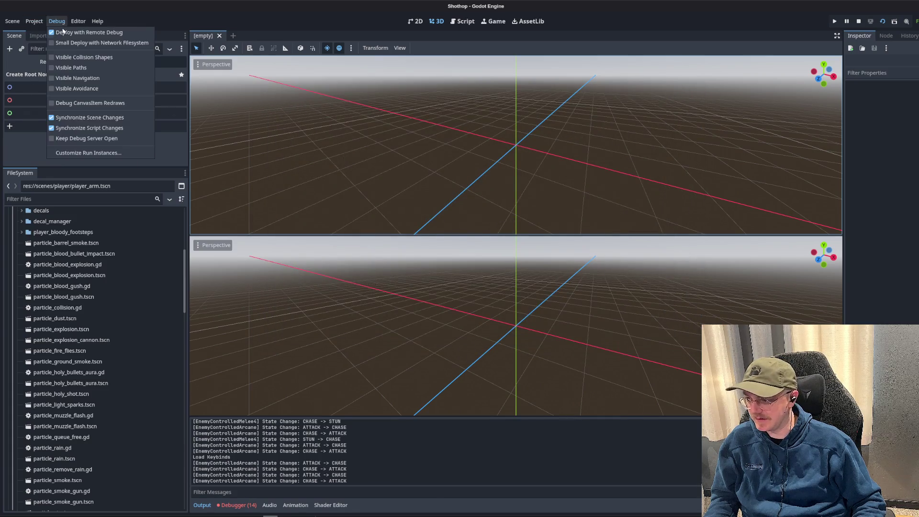
pyautogui.click(34, 21)
pyautogui.click(49, 73)
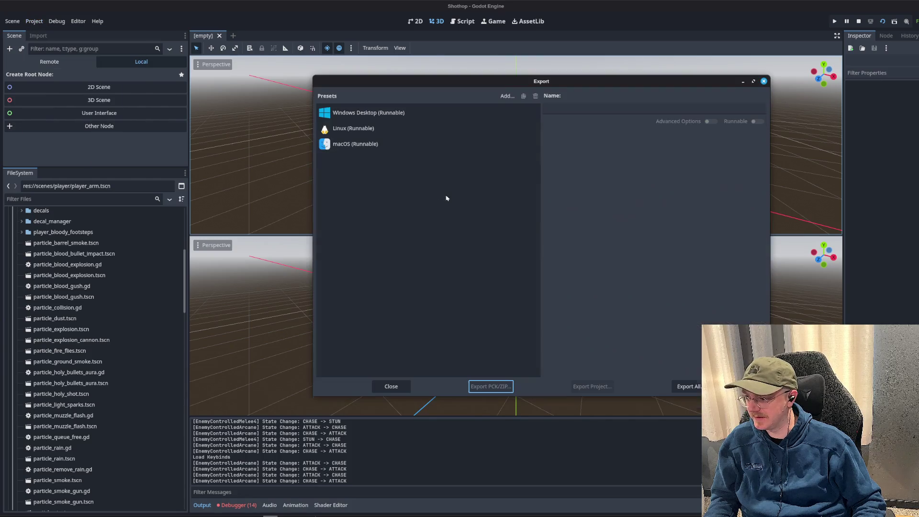
pyautogui.click(421, 113)
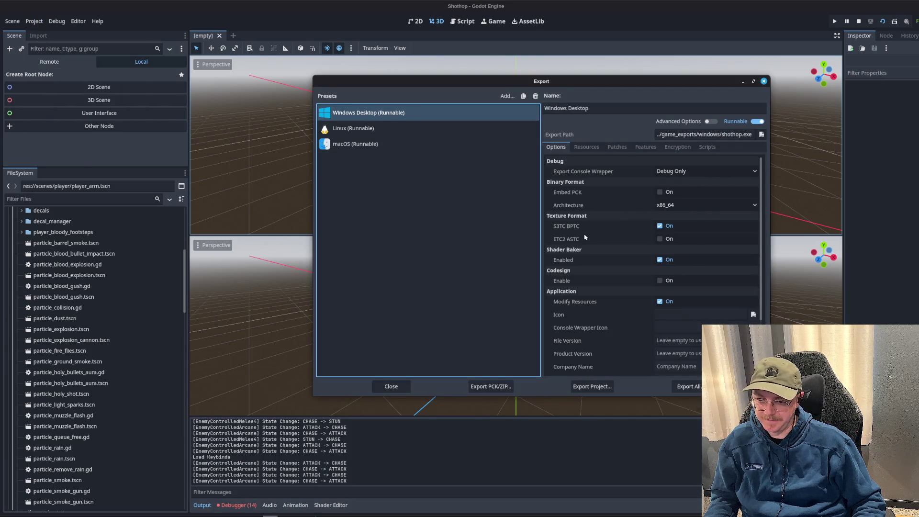
pyautogui.moveTo(571, 261)
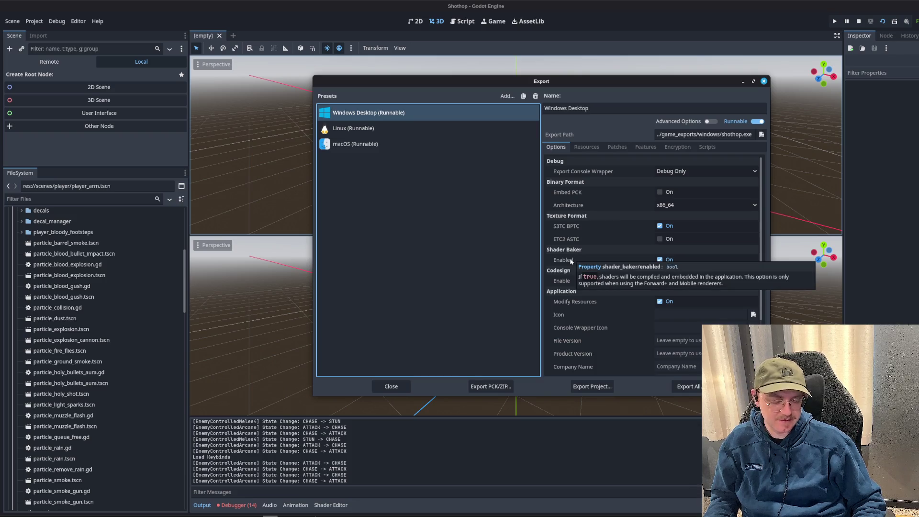
pyautogui.click(377, 392)
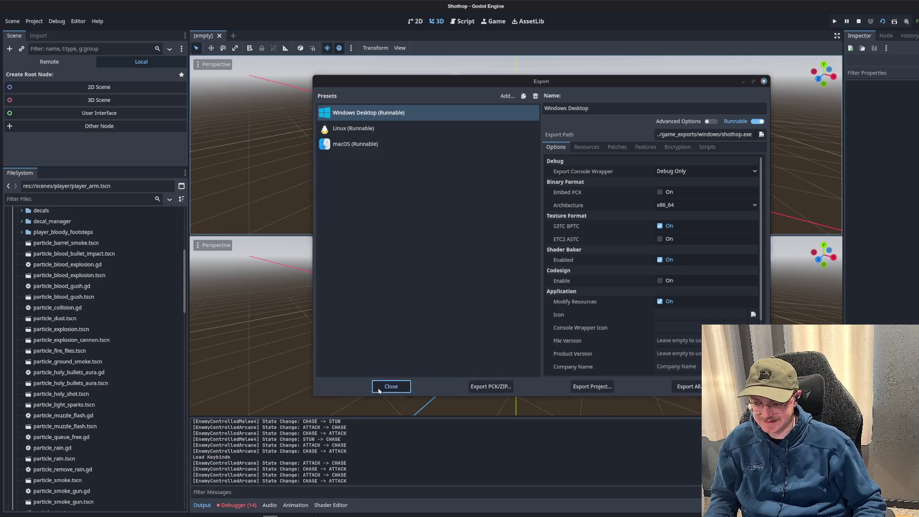
pyautogui.scroll(5, 110, 253)
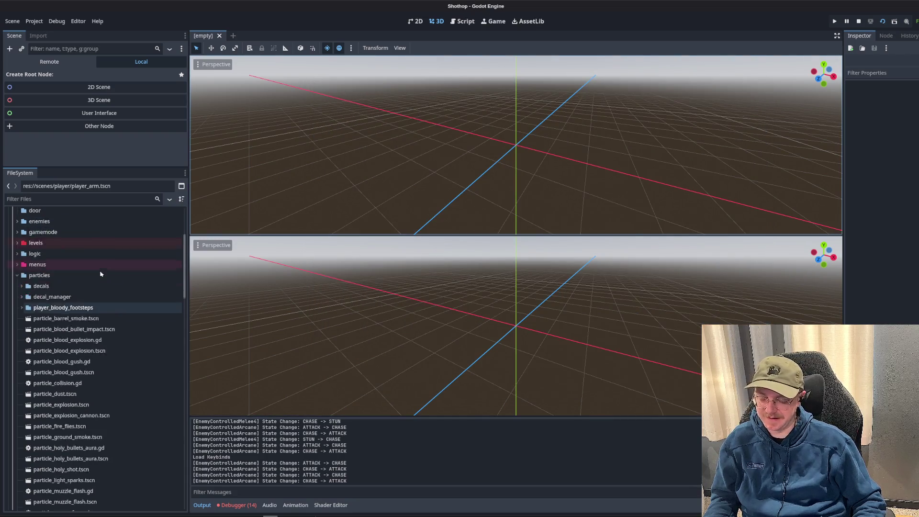
pyautogui.scroll(-7, 110, 252)
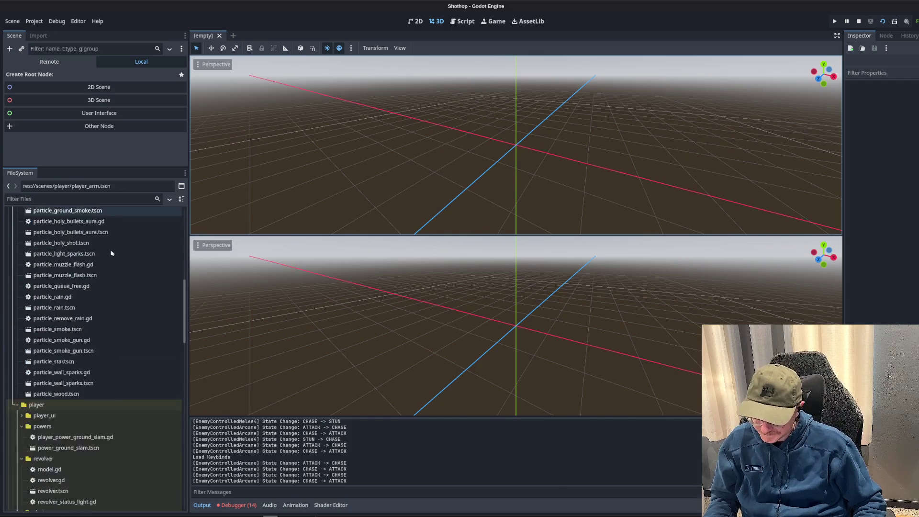
pyautogui.scroll(3, 111, 273)
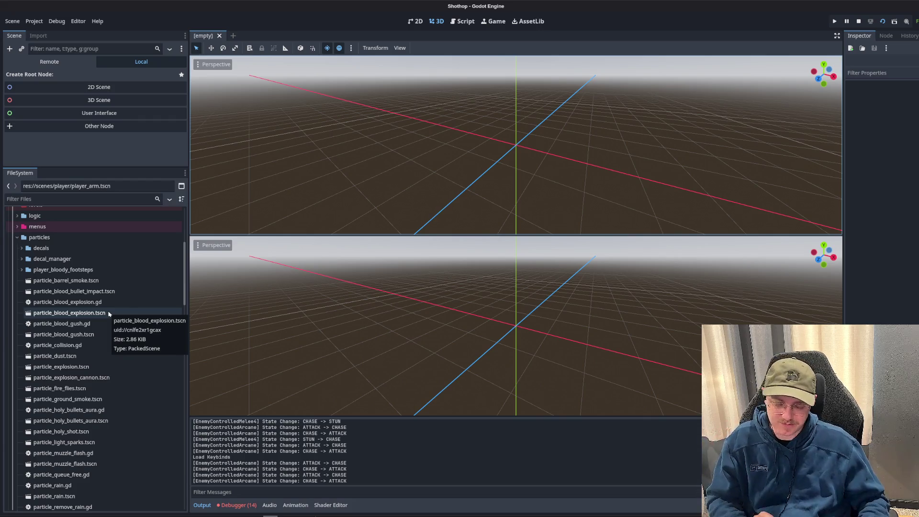
pyautogui.scroll(5, 40, 409)
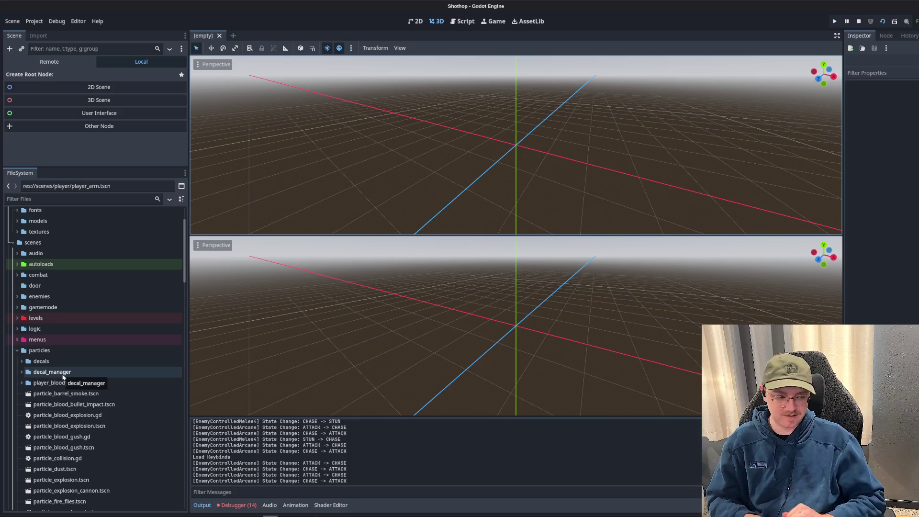
pyautogui.scroll(-7, 134, 372)
pyautogui.scroll(-7, 97, 329)
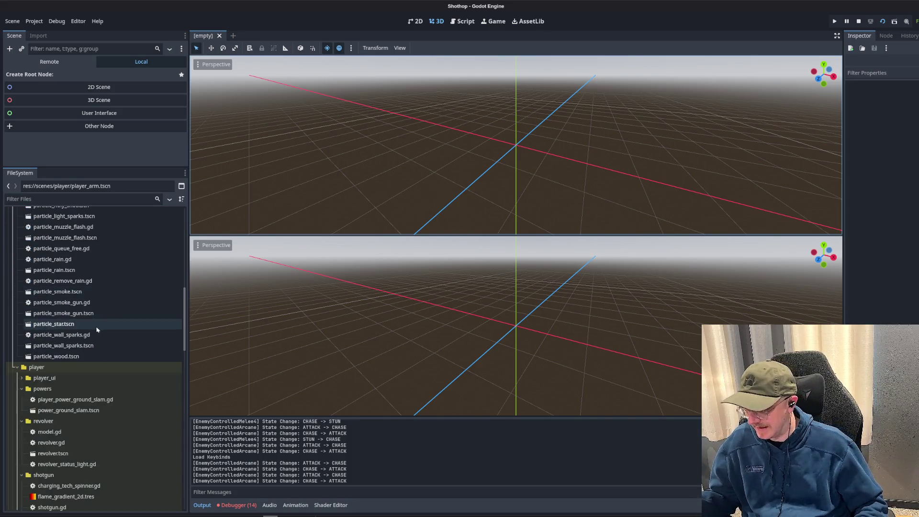
pyautogui.scroll(4, 102, 310)
pyautogui.scroll(7, 102, 311)
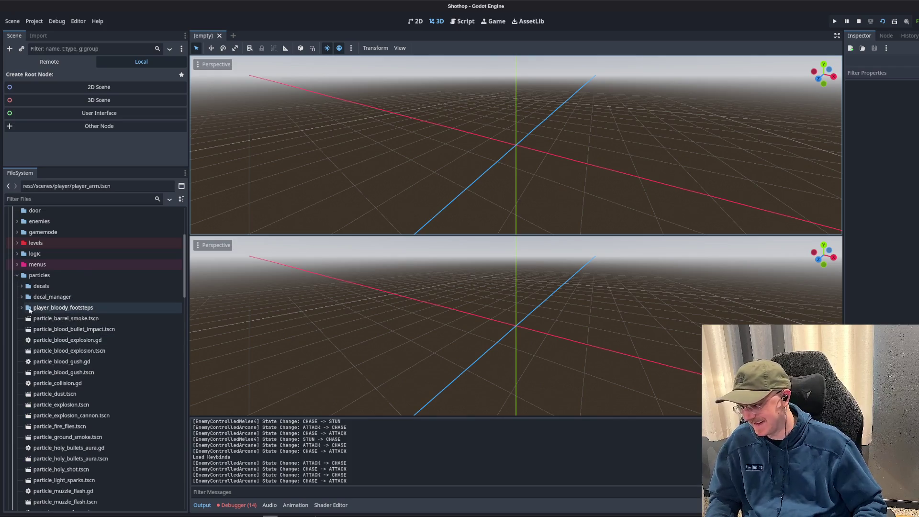
pyautogui.click(21, 297)
pyautogui.click(21, 297)
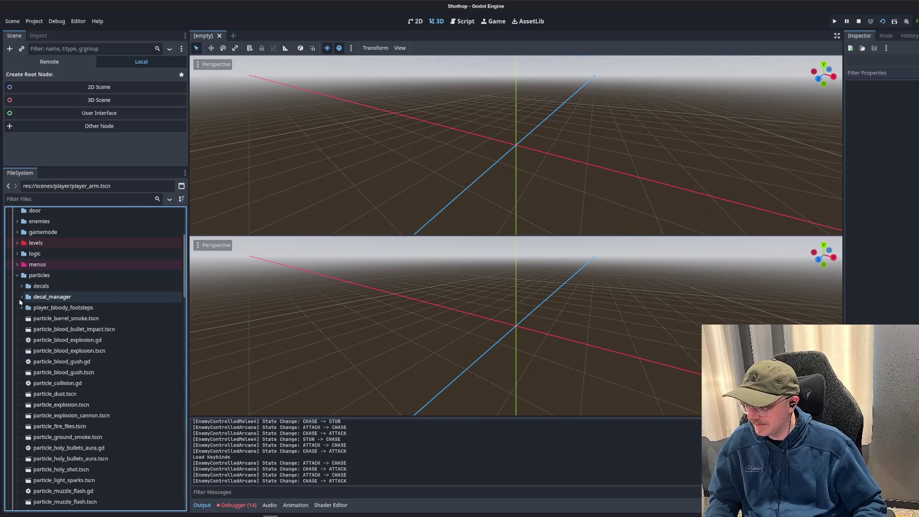
# - Create a particle_manager folder inside the particles folder
pyautogui.rightClick(43, 281)
pyautogui.moveTo(130, 283)
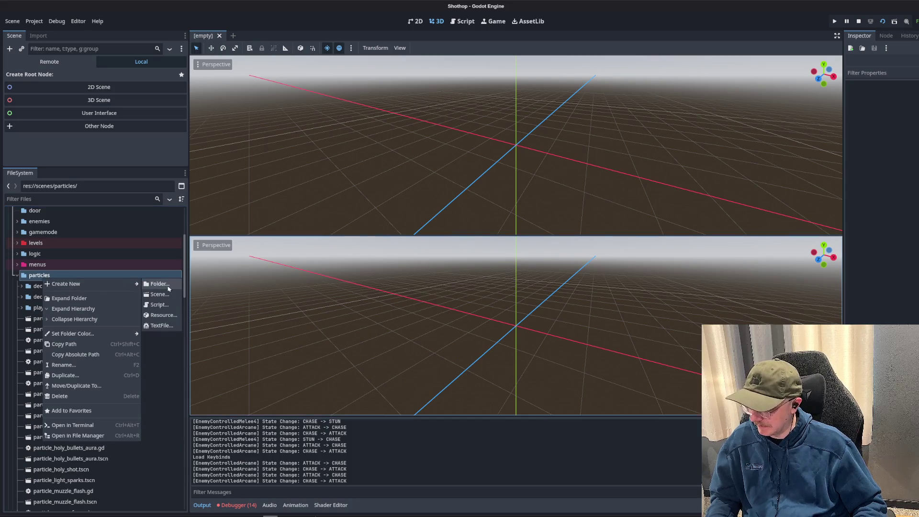
pyautogui.click(168, 287)
pyautogui.write('particle_manager')
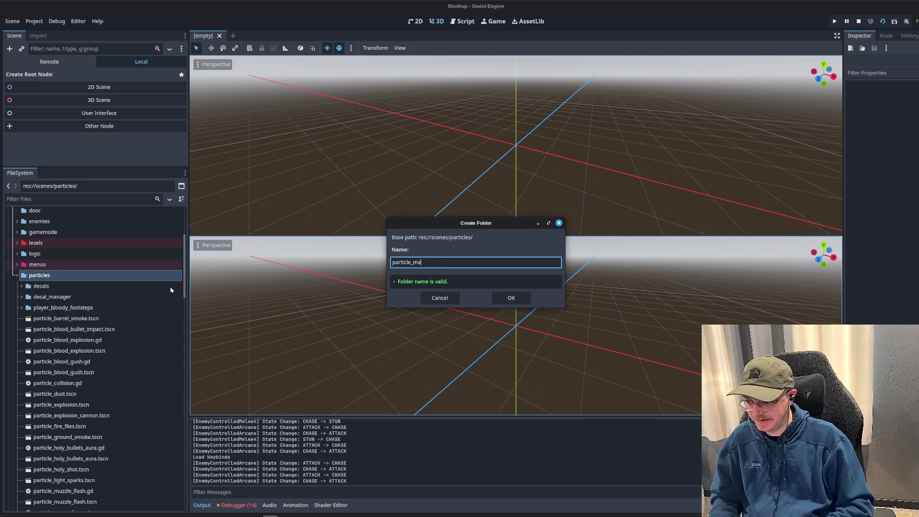
pyautogui.press('Return')
# - Create particle_manager.tscn in that folder with a 3D root named ParticleManager
pyautogui.click(91, 308)
pyautogui.rightClick(69, 307)
pyautogui.moveTo(120, 312)
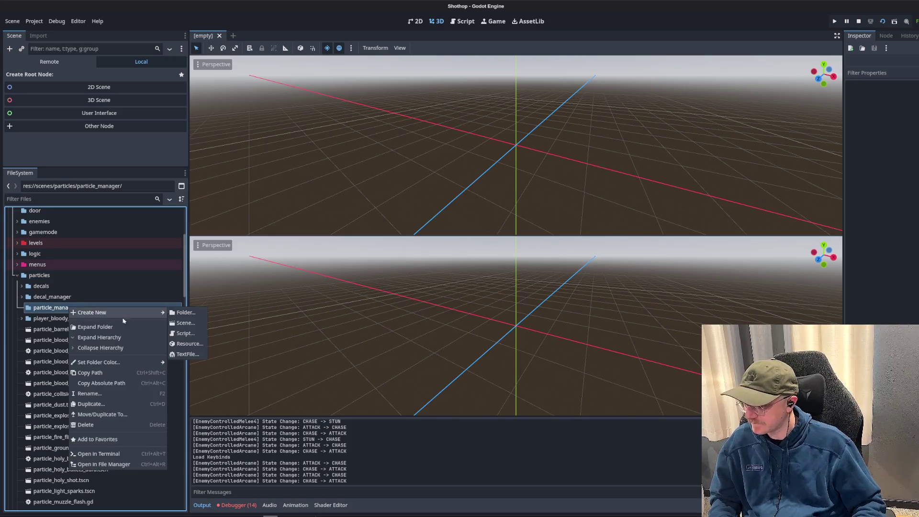
pyautogui.click(193, 323)
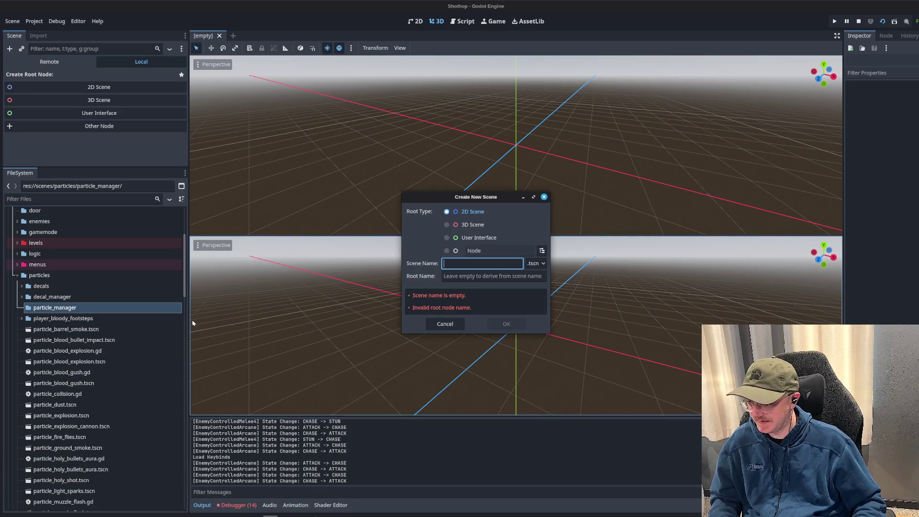
pyautogui.press('Tab')
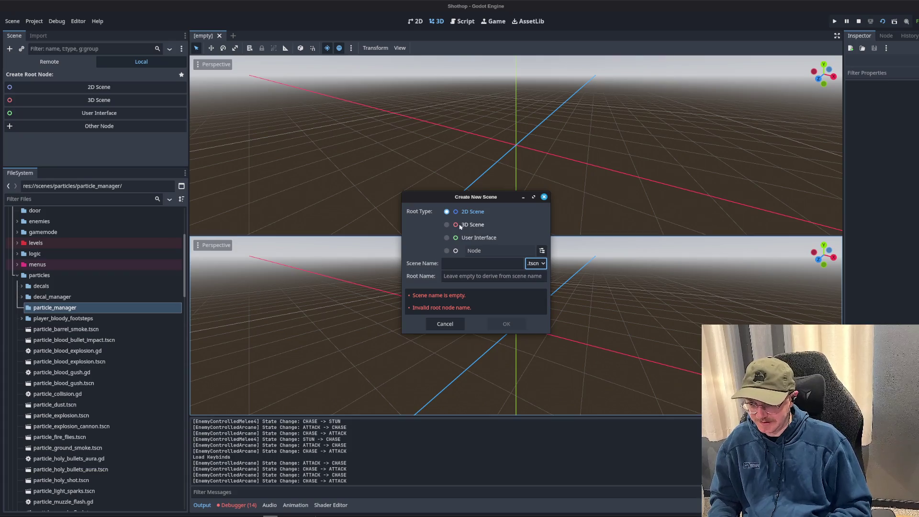
pyautogui.click(460, 226)
pyautogui.click(462, 265)
pyautogui.write('Parti')
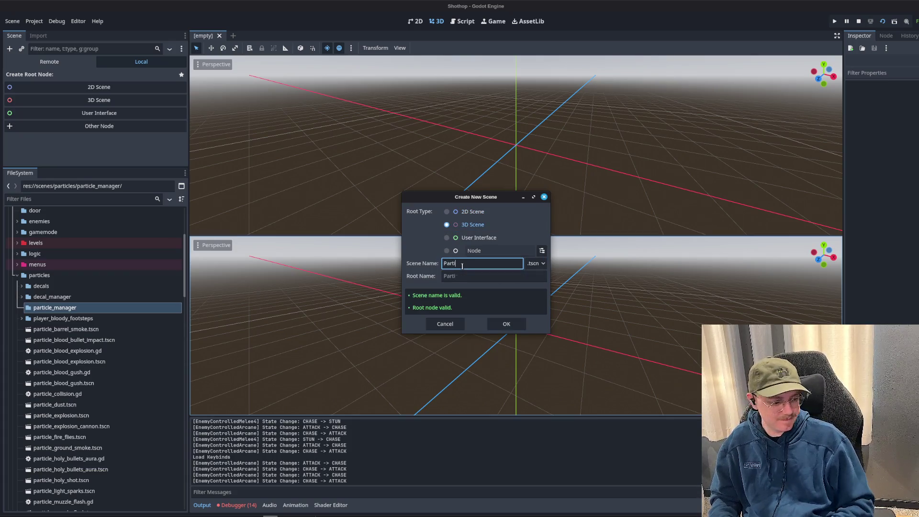
pyautogui.write('cleManager')
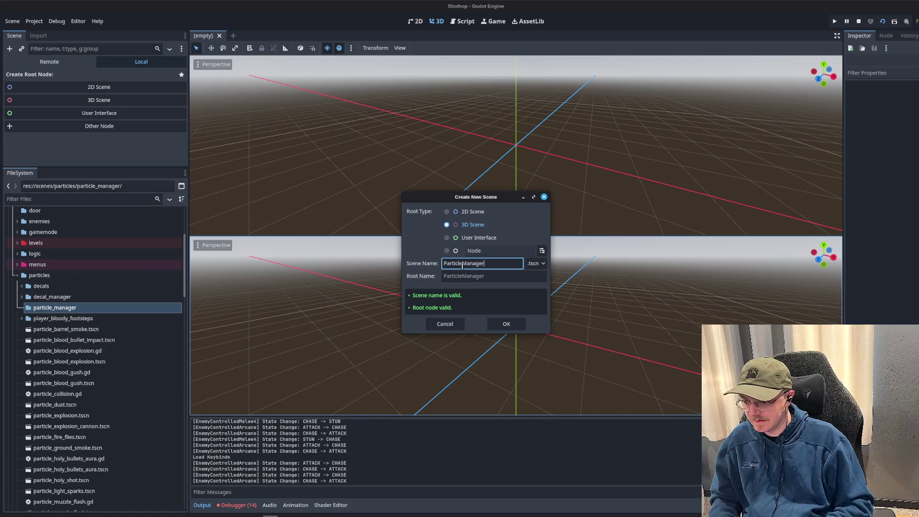
pyautogui.hotkey('ctrl', 'a')
pyautogui.write('pa')
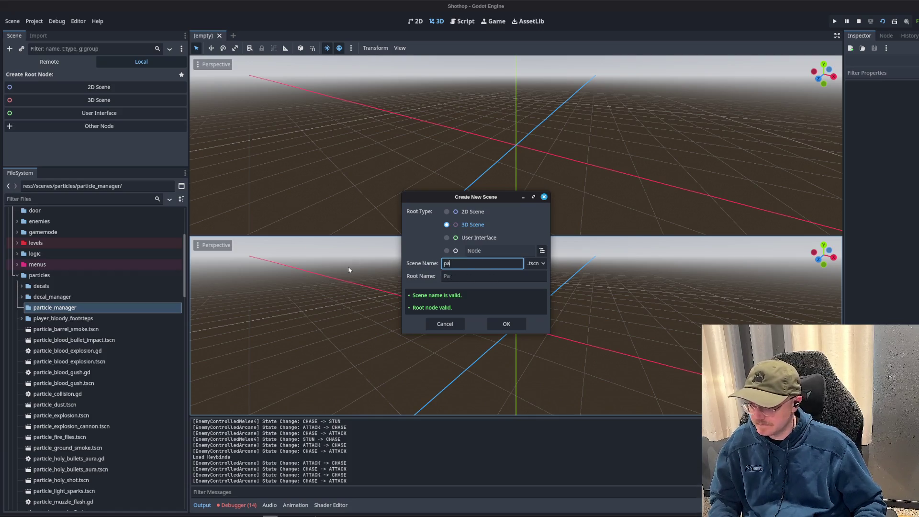
pyautogui.write('rticicle_manager')
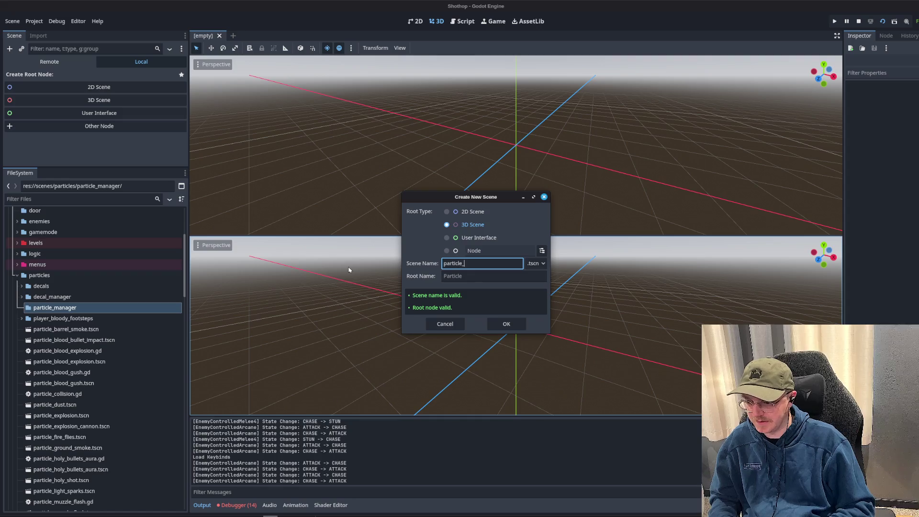
pyautogui.click(506, 324)
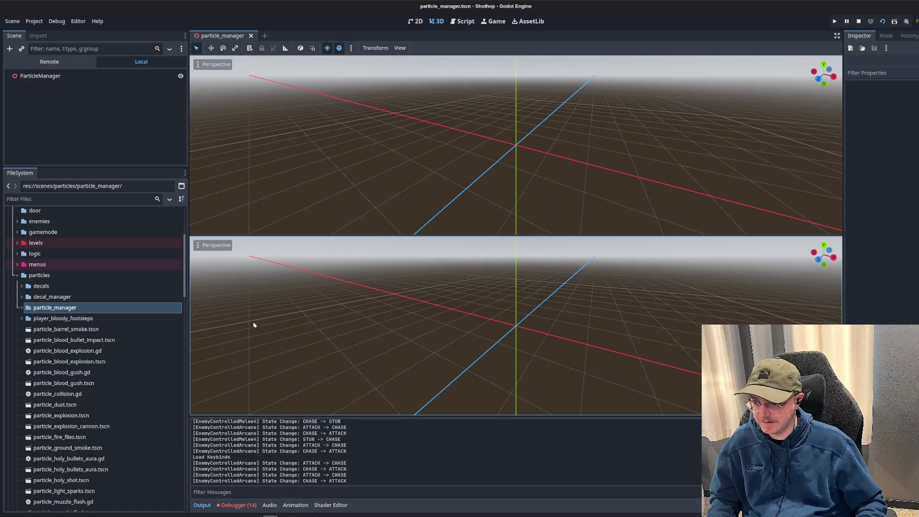
# - Attach a new particle_manager.gd script to the ParticleManager root node
pyautogui.click(45, 76)
pyautogui.click(907, 163)
pyautogui.click(912, 174)
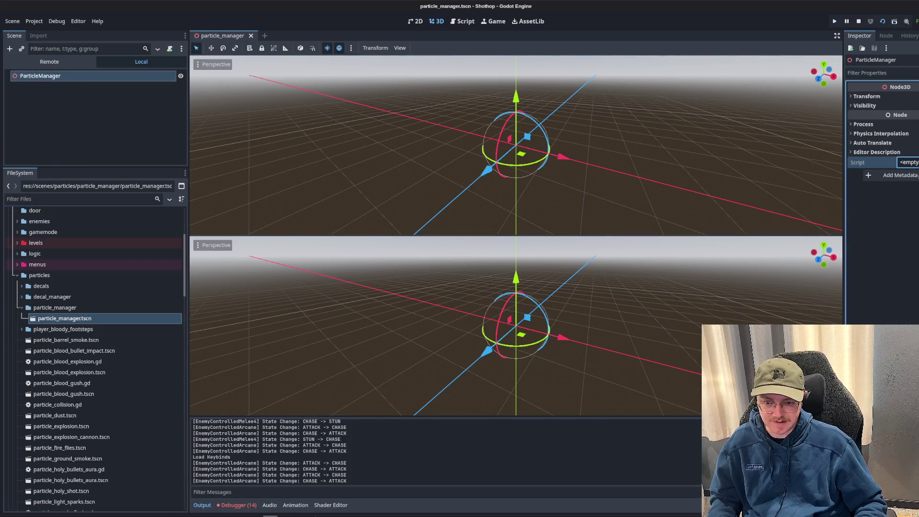
pyautogui.click(501, 328)
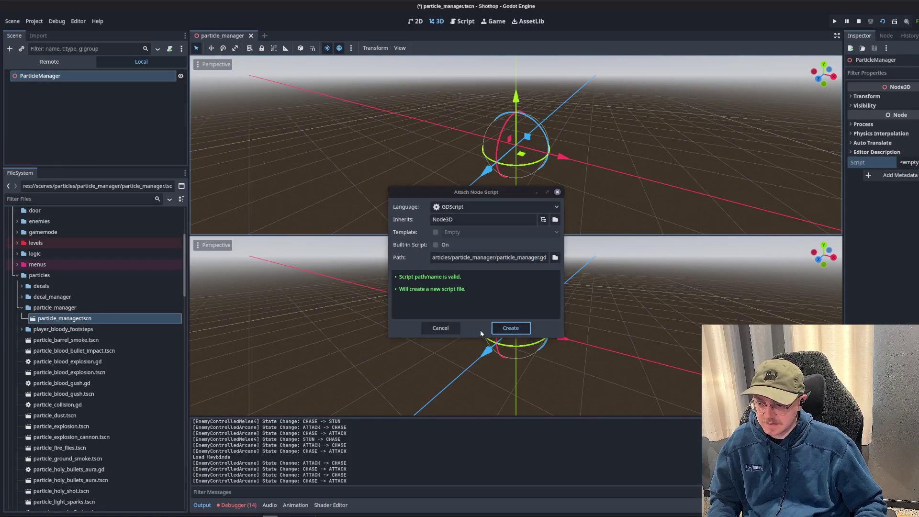
# - Add class_name ParticleManager and an empty _ready() -> void stub, then open particle_barrel_smoke.tscn
pyautogui.press('Up')
pyautogui.press('Return')
pyautogui.press('Up')
pyautogui.write('class')
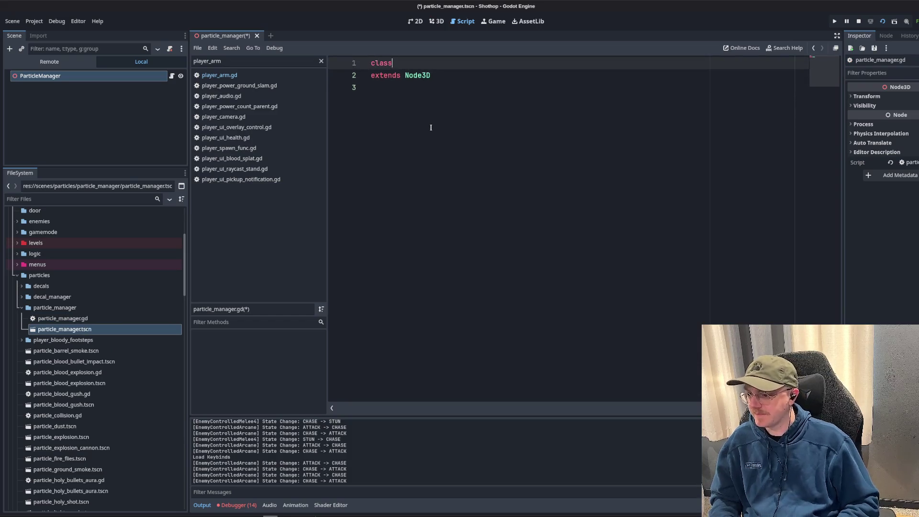
pyautogui.write('_name ParticleManager')
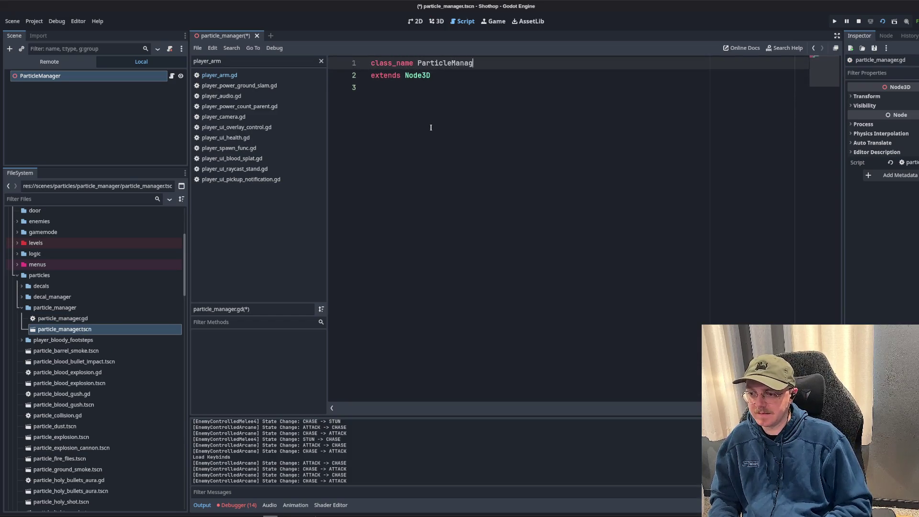
pyautogui.press('Down')
pyautogui.press('Down')
pyautogui.press('Return')
pyautogui.press('Return')
pyautogui.press('Return')
pyautogui.press('Up')
pyautogui.press('Up')
pyautogui.press('Up')
pyautogui.write('func _re')
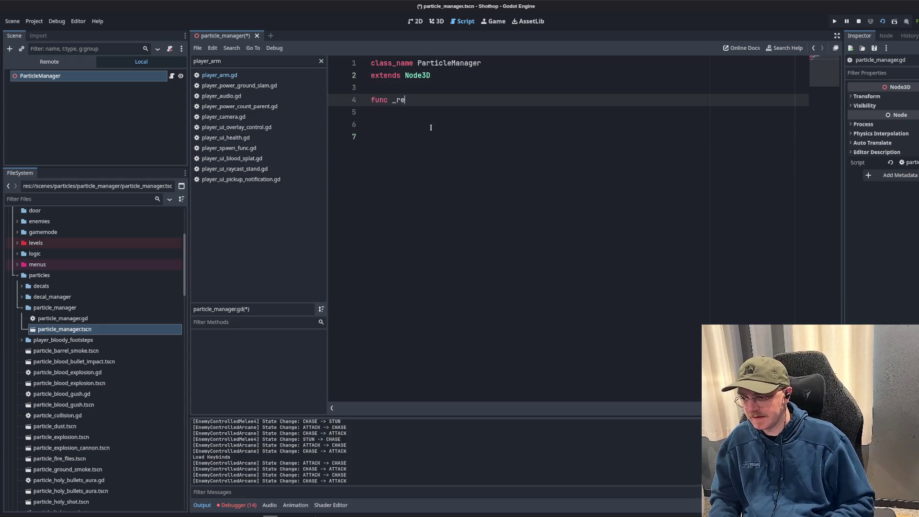
pyautogui.write('ady() -> void:')
pyautogui.press('Return')
pyautogui.press('Return')
pyautogui.press('Return')
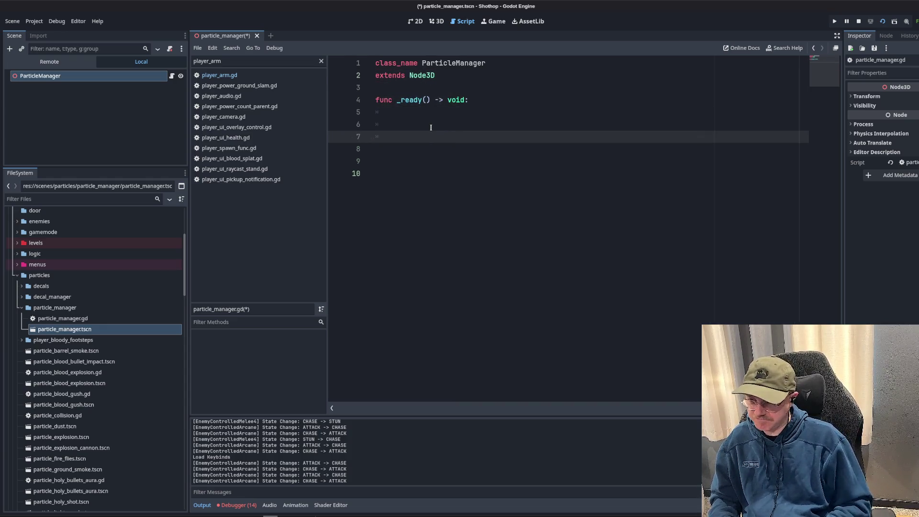
pyautogui.press('Return')
pyautogui.press('Return')
pyautogui.press('Return')
pyautogui.press('Up')
pyautogui.press('Up')
pyautogui.press('Up')
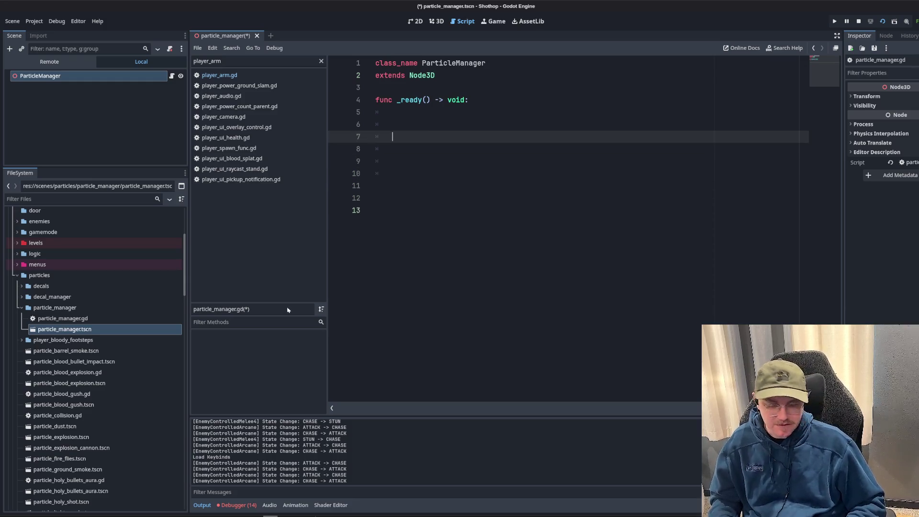
pyautogui.doubleClick(66, 350)
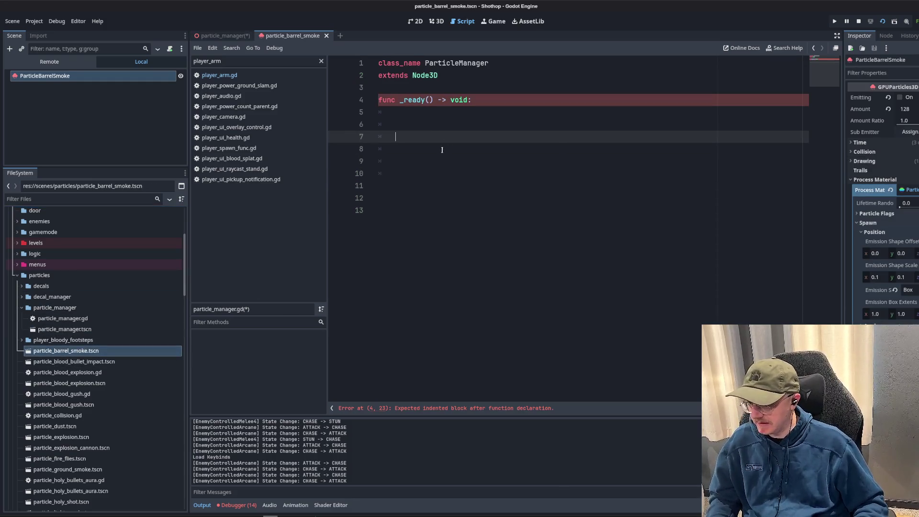
# - View the barrel smoke in 3D, toggle Emitting on then off, and widen the left dock
pyautogui.click(437, 21)
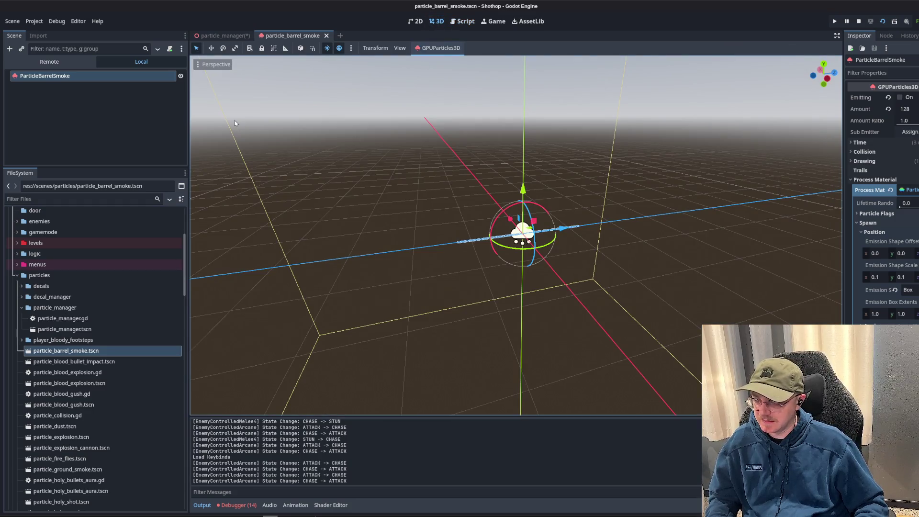
pyautogui.click(900, 98)
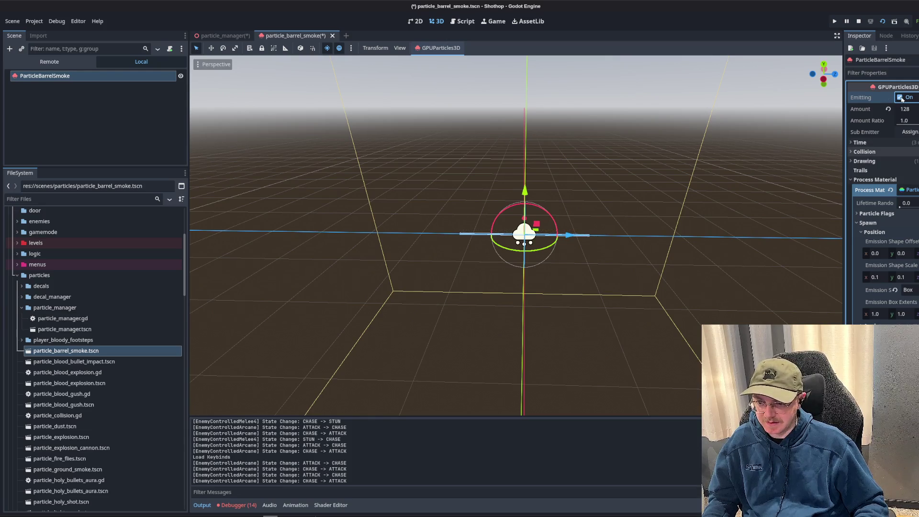
pyautogui.click(900, 98)
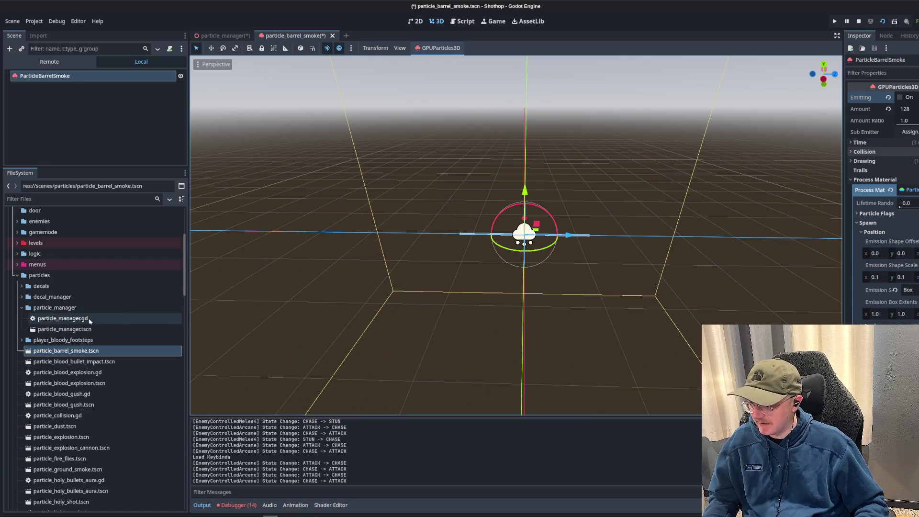
pyautogui.scroll(5, 82, 325)
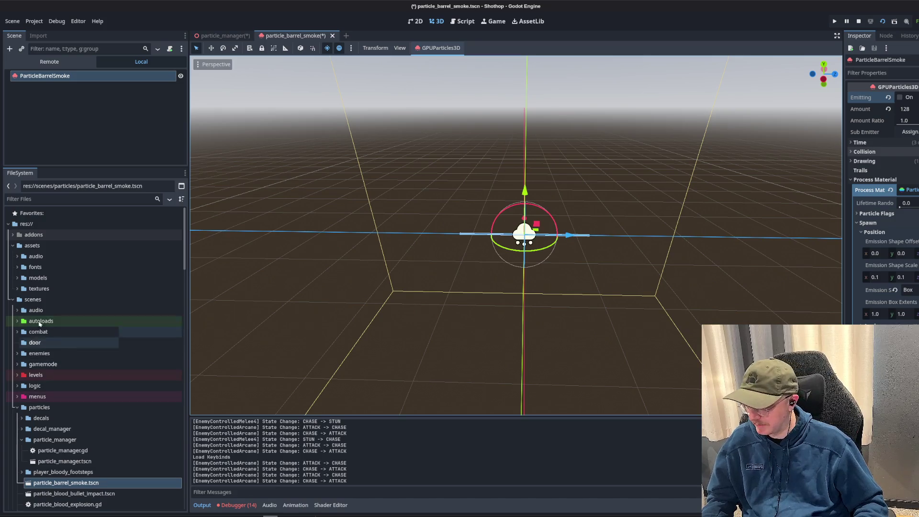
pyautogui.scroll(-7, 82, 328)
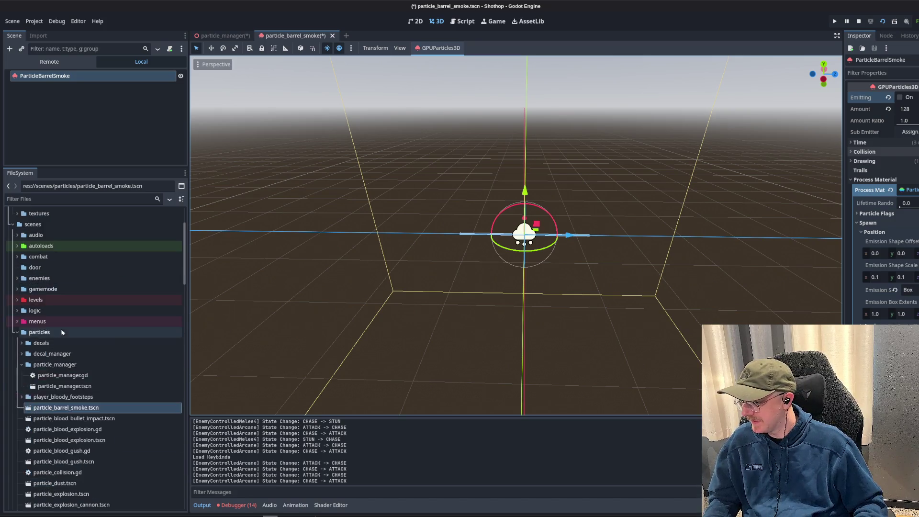
pyautogui.moveTo(188, 271); pyautogui.dragTo(234, 272)
pyautogui.scroll(7, 81, 352)
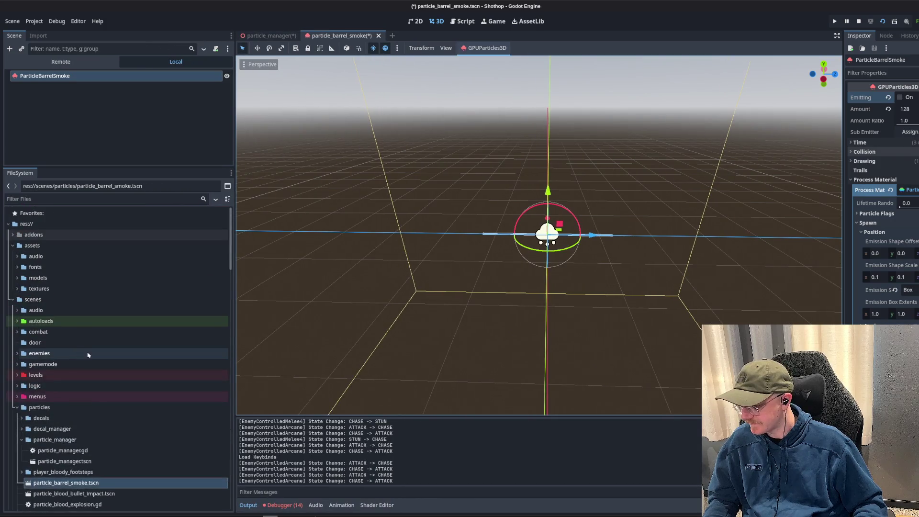
pyautogui.scroll(-3, 81, 352)
pyautogui.scroll(3, 82, 352)
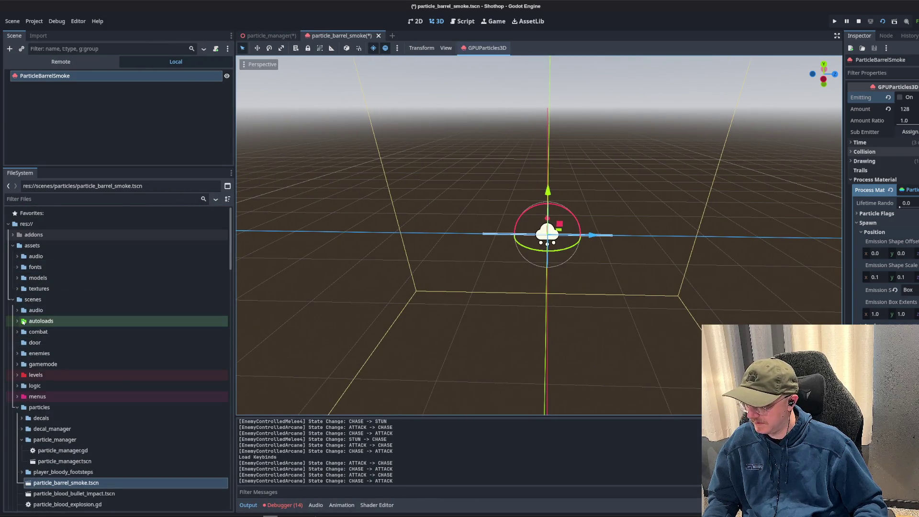
# - Filter the FileSystem for 'event' and open event_bus.gd
pyautogui.click(60, 199)
pyautogui.write('eventbus')
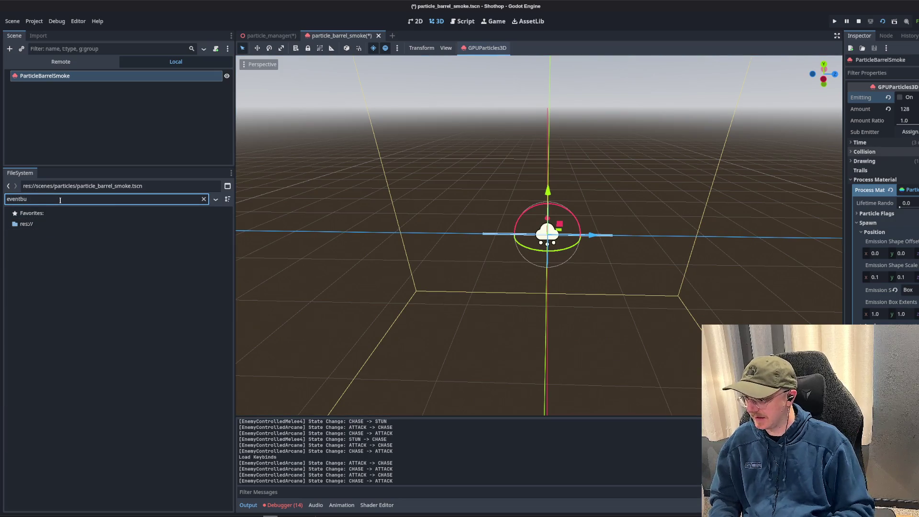
pyautogui.press('BackSpace')
pyautogui.press('BackSpace')
pyautogui.press('Down')
pyautogui.press('Down')
pyautogui.press('Return')
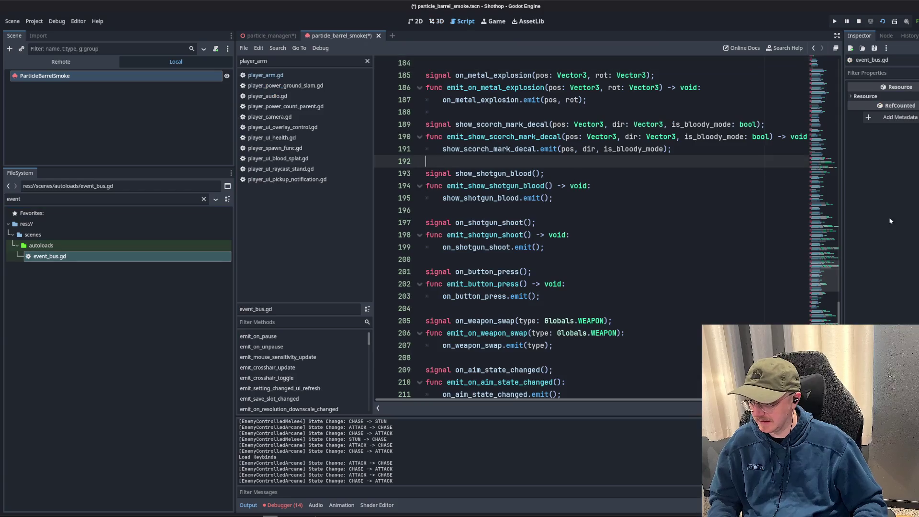
# - Declare signal on_particle_request(type: ) on new line 253 at the end of event_bus.gd
pyautogui.hotkey('ctrl', 'Home')
pyautogui.hotkey('ctrl', 'End')
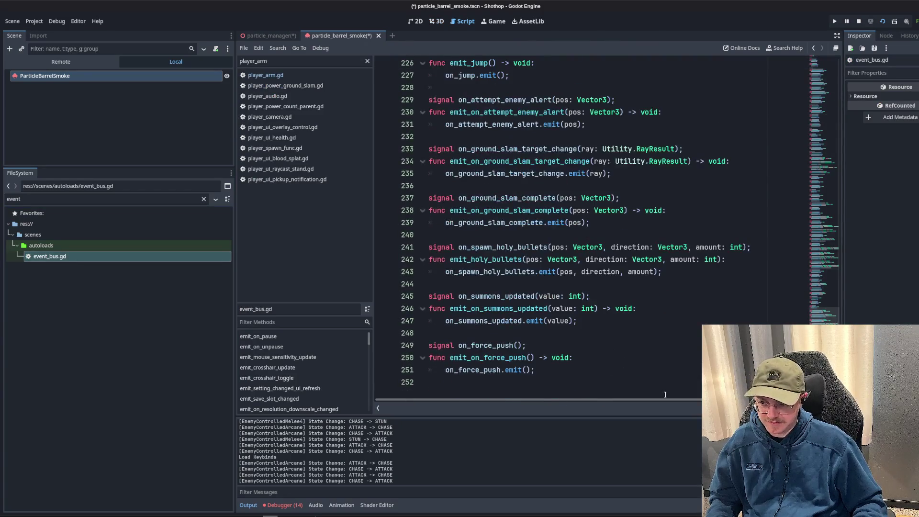
pyautogui.press('Return')
pyautogui.press('Return')
pyautogui.press('Return')
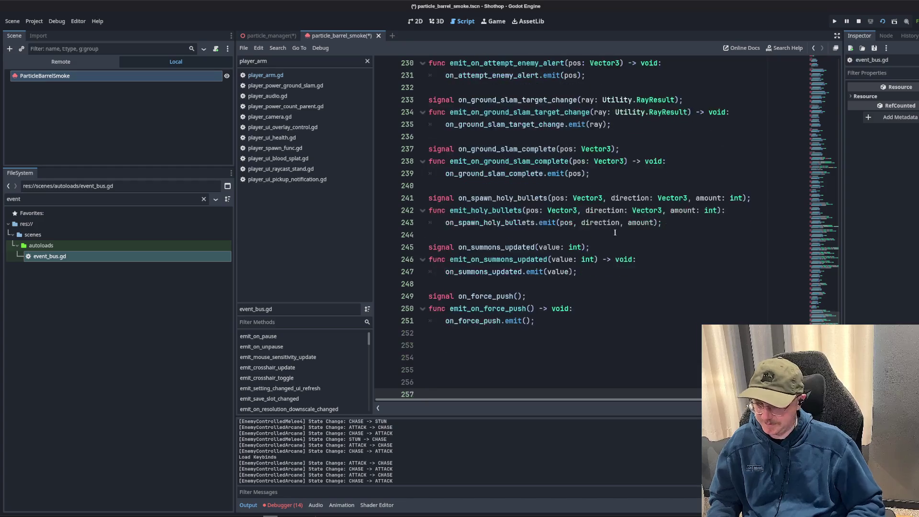
pyautogui.press('Up')
pyautogui.press('Up')
pyautogui.press('Up')
pyautogui.press('Down')
pyautogui.write('sig')
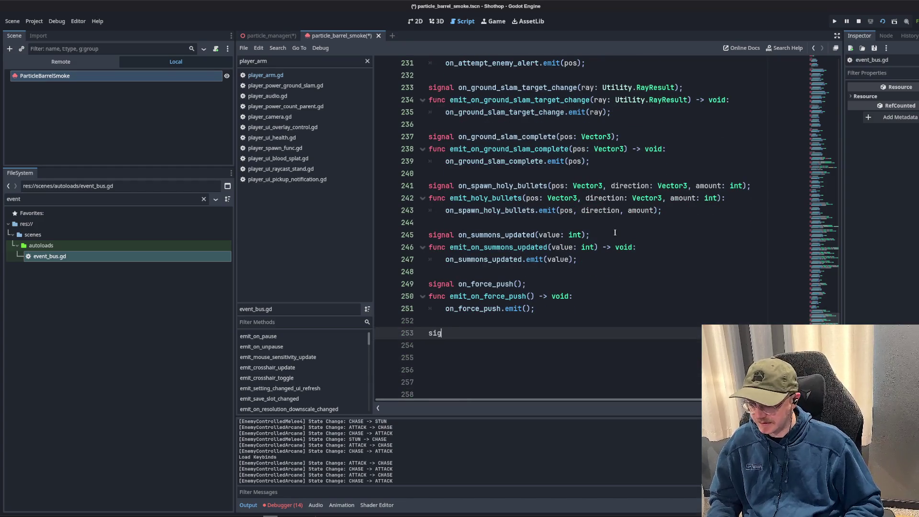
pyautogui.write('nal ')
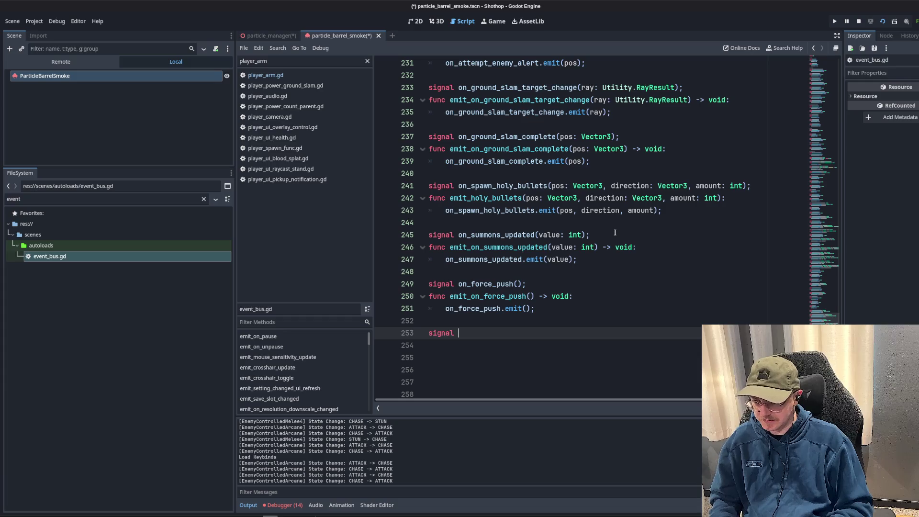
pyautogui.write('on_')
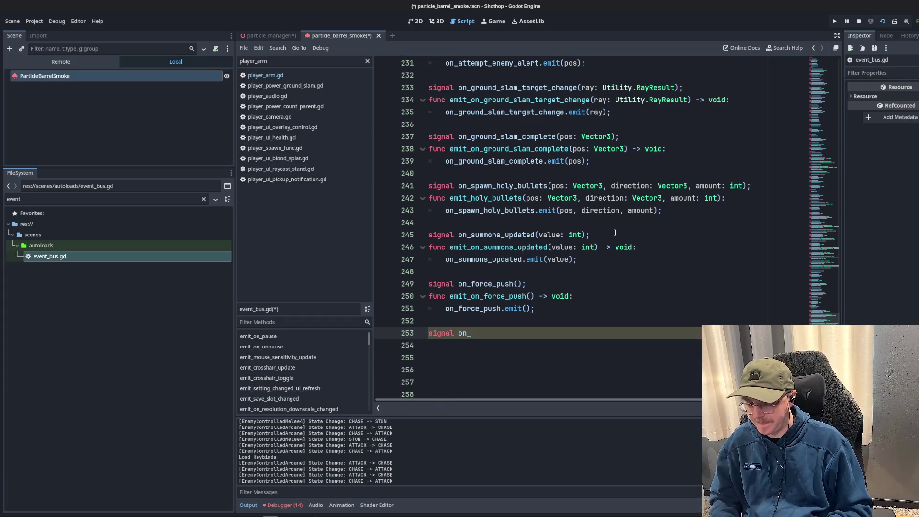
pyautogui.write('particle_request(')
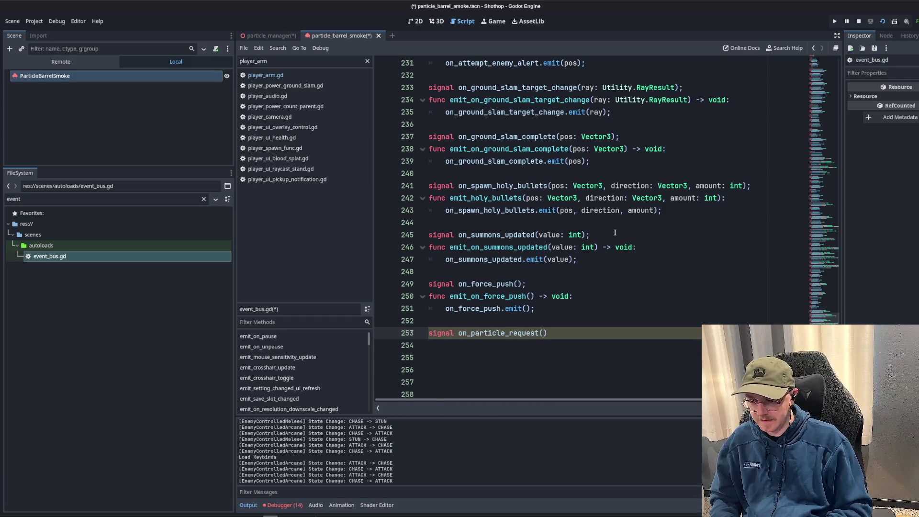
pyautogui.write('type:')
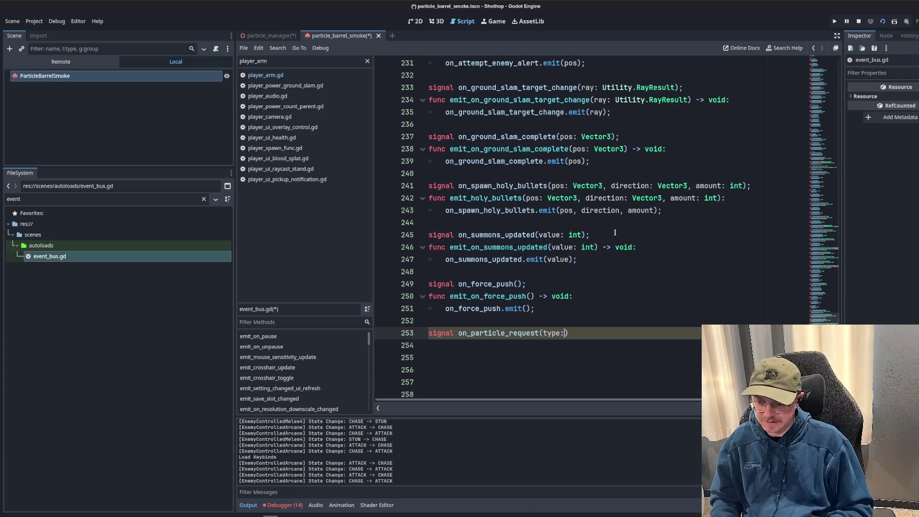
pyautogui.doubleClick(277, 61)
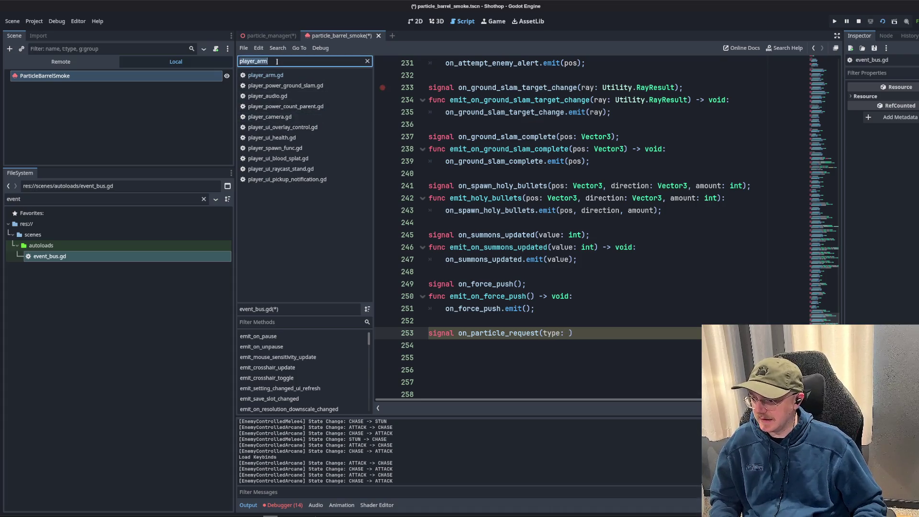
# - In particle_manager.gd, declare an empty enum PARTICLE_TYPE { } above func _ready
pyautogui.write('particle')
pyautogui.click(275, 106)
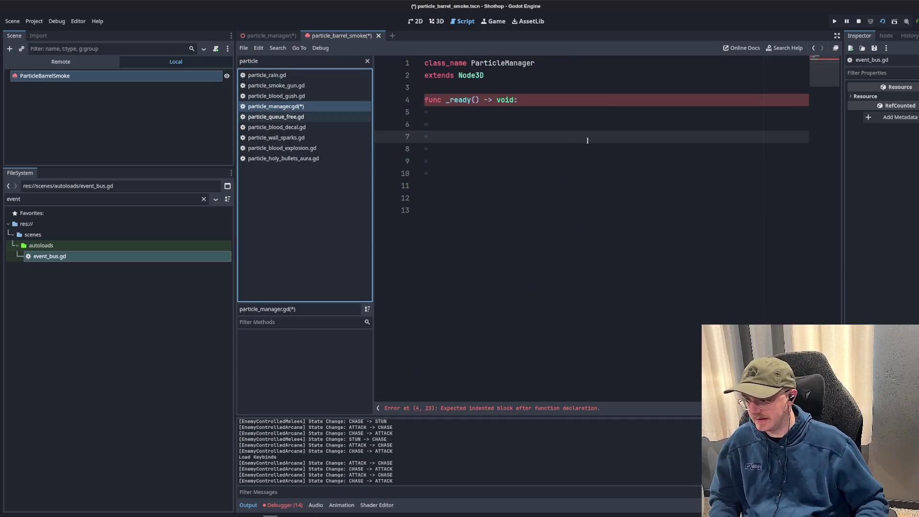
pyautogui.press('Up')
pyautogui.press('Up')
pyautogui.press('Up')
pyautogui.hotkey('ctrl', 'shift', 'Return')
pyautogui.hotkey('ctrl', 'shift', 'Return')
pyautogui.hotkey('ctrl', 'shift', 'Return')
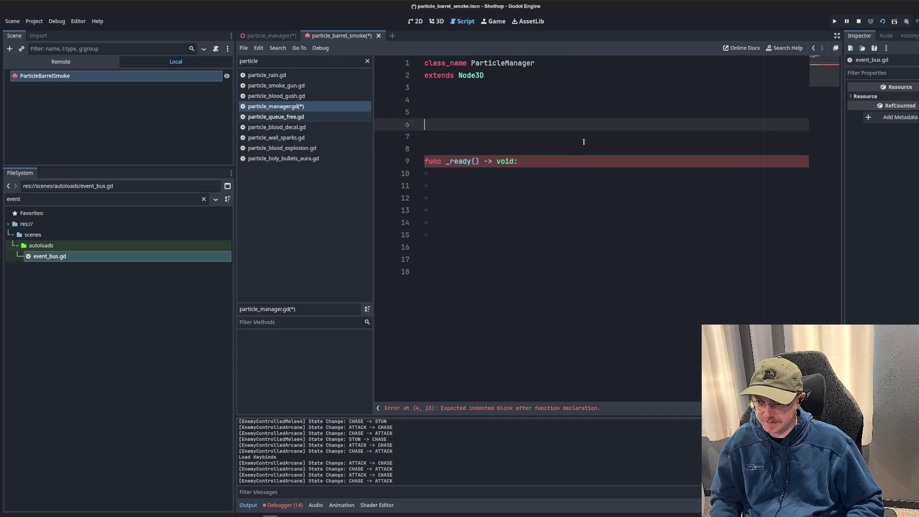
pyautogui.write('enum {')
pyautogui.press('Return')
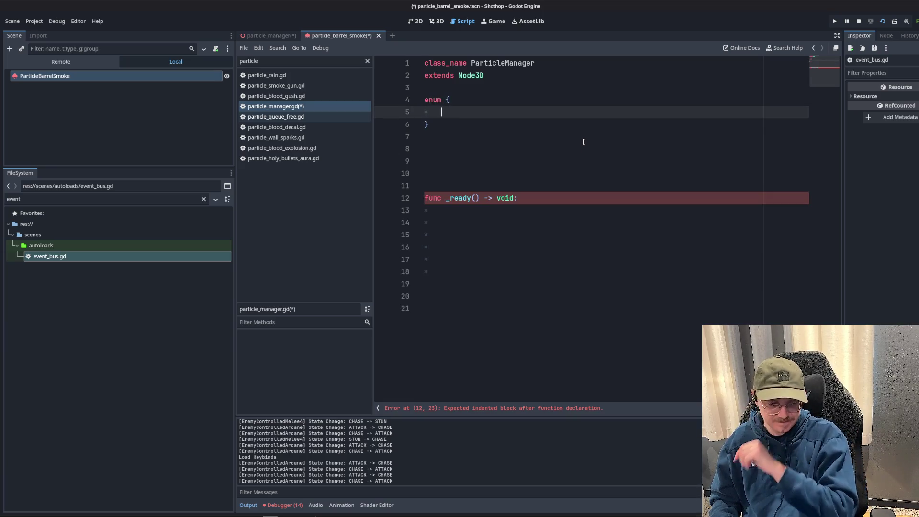
pyautogui.write('P')
pyautogui.press('Up')
pyautogui.write('PARTICLE_TYPE')
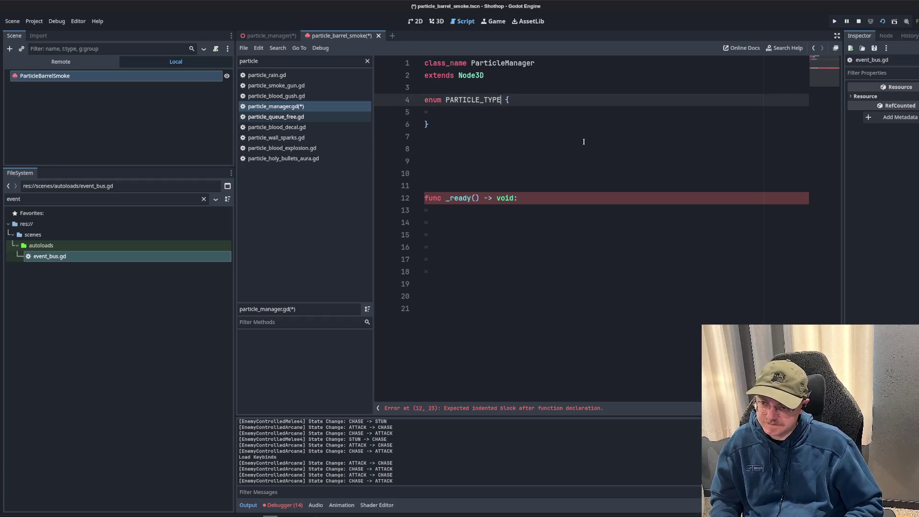
pyautogui.press('BackSpace')
pyautogui.press('BackSpace')
pyautogui.press('BackSpace')
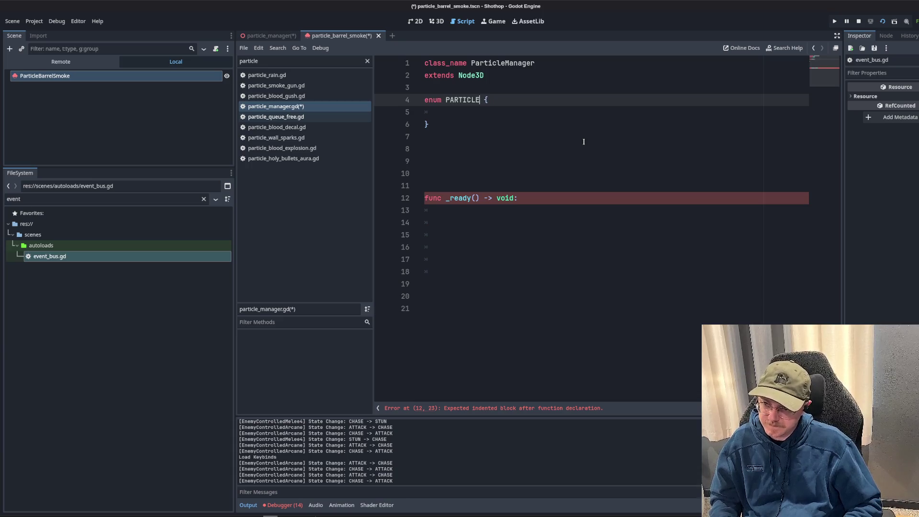
pyautogui.write('_TYPE')
pyautogui.press('Down')
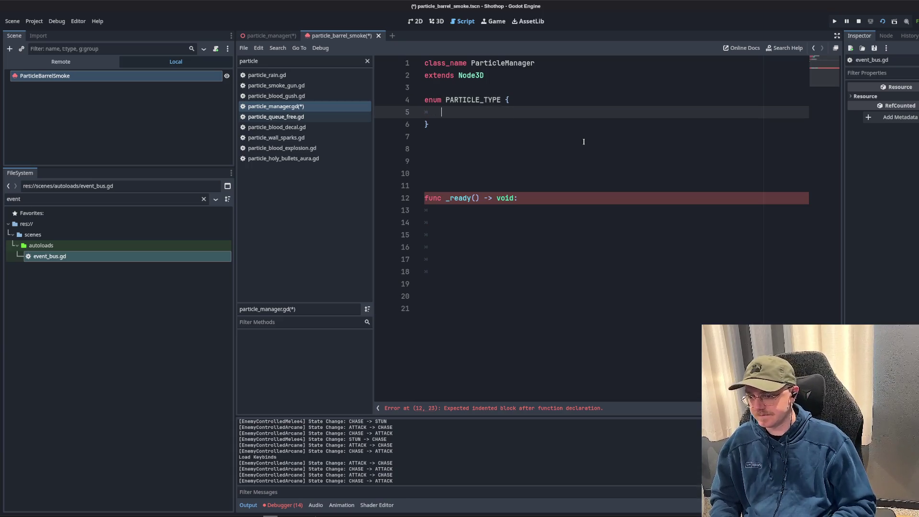
# - Clear the FileSystem filter so the whole project is listed, then select the PARTICLE_TYPE name
pyautogui.click(203, 199)
pyautogui.scroll(-2, 138, 326)
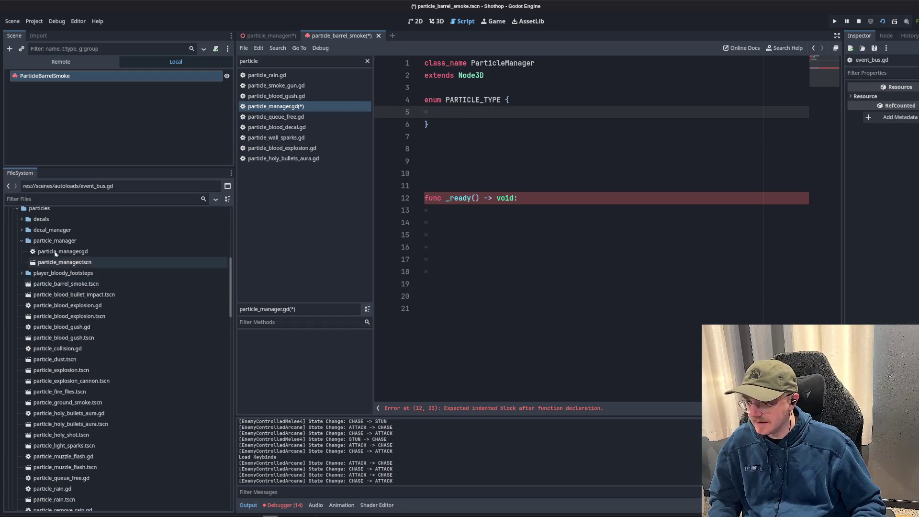
pyautogui.scroll(10, 115, 474)
pyautogui.doubleClick(489, 100)
pyautogui.hotkey('ctrl', 'c')
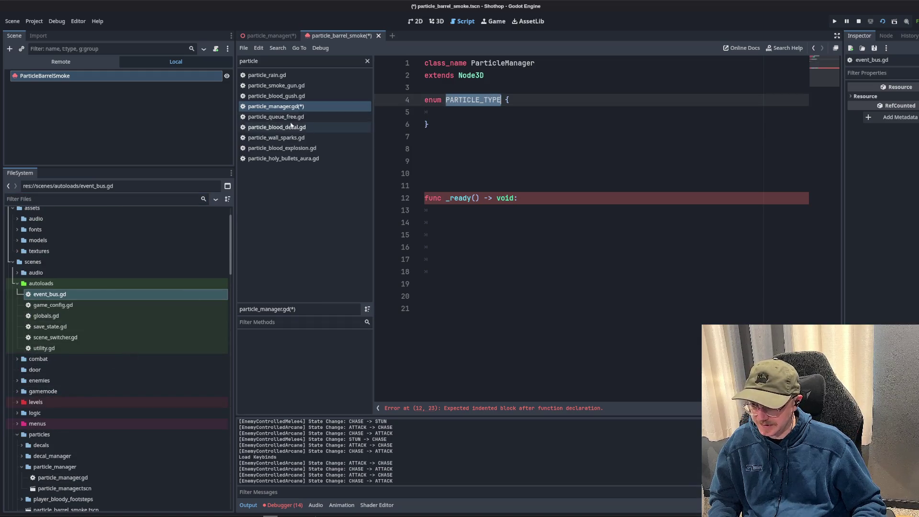
# - In event_bus.gd, start typing the on_particle_request parameter type as ParticleM
pyautogui.doubleClick(314, 61)
pyautogui.write('event')
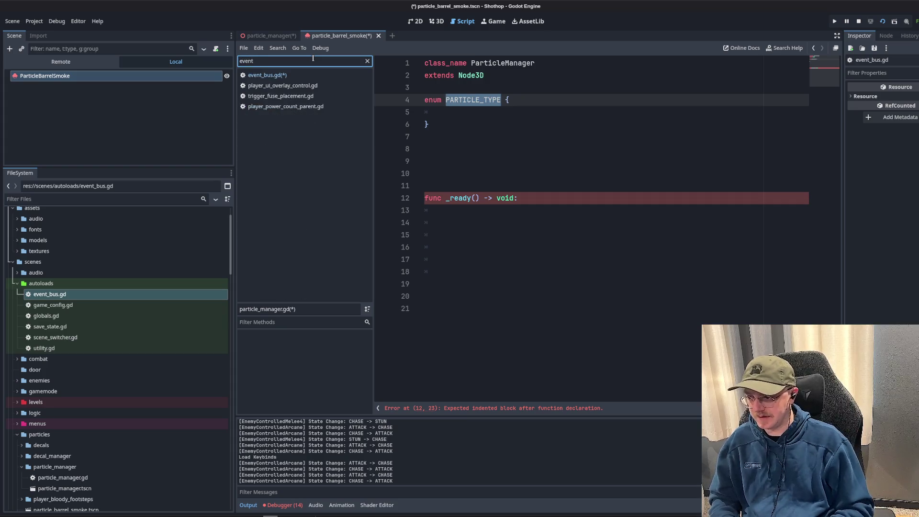
pyautogui.click(267, 75)
pyautogui.hotkey('ctrl', 'v')
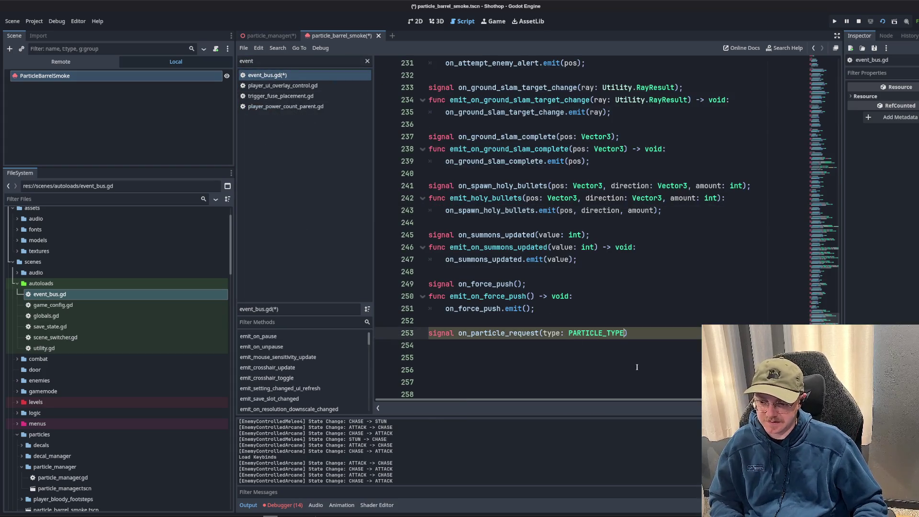
pyautogui.press('BackSpace')
pyautogui.press('BackSpace')
pyautogui.press('BackSpace')
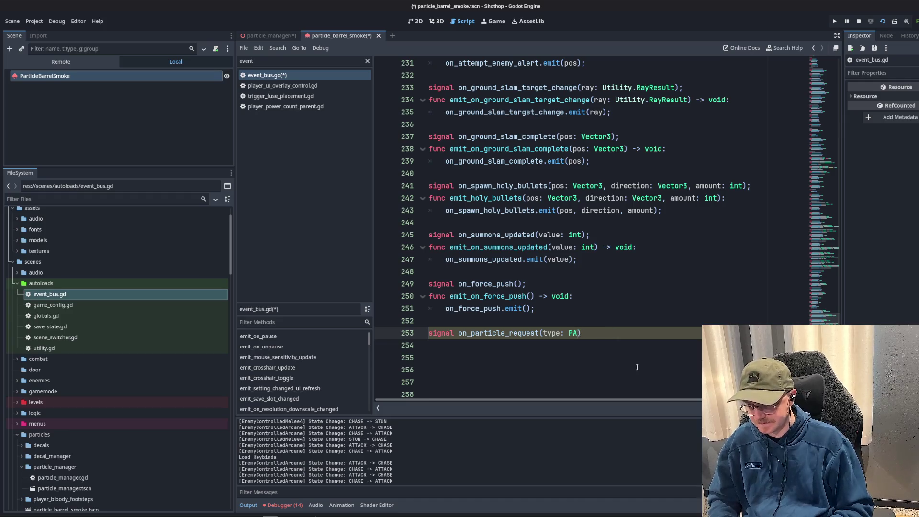
pyautogui.write('ParticleMan')
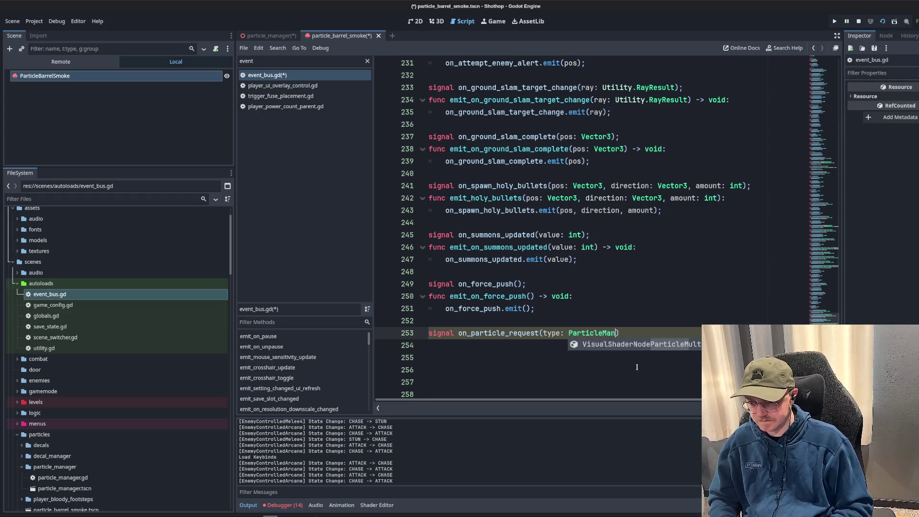
pyautogui.press('BackSpace')
pyautogui.press('BackSpace')
pyautogui.press('BackSpace')
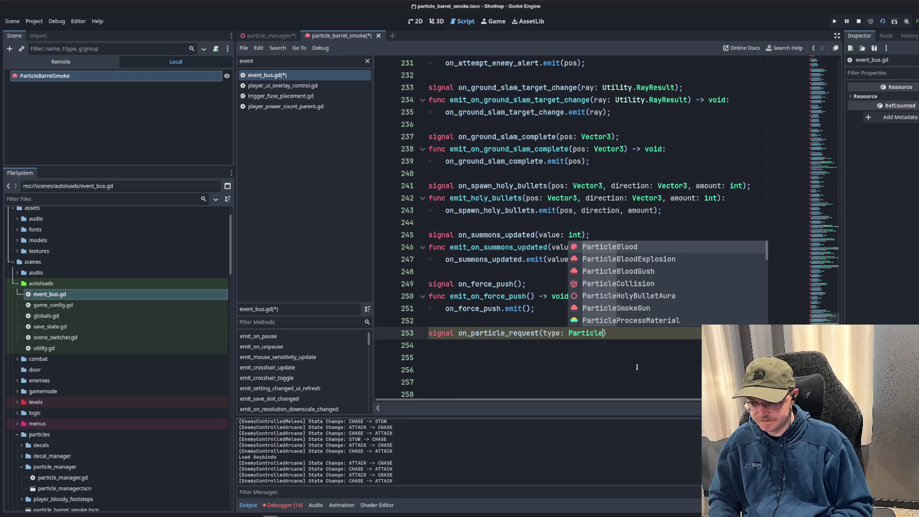
pyautogui.write('M')
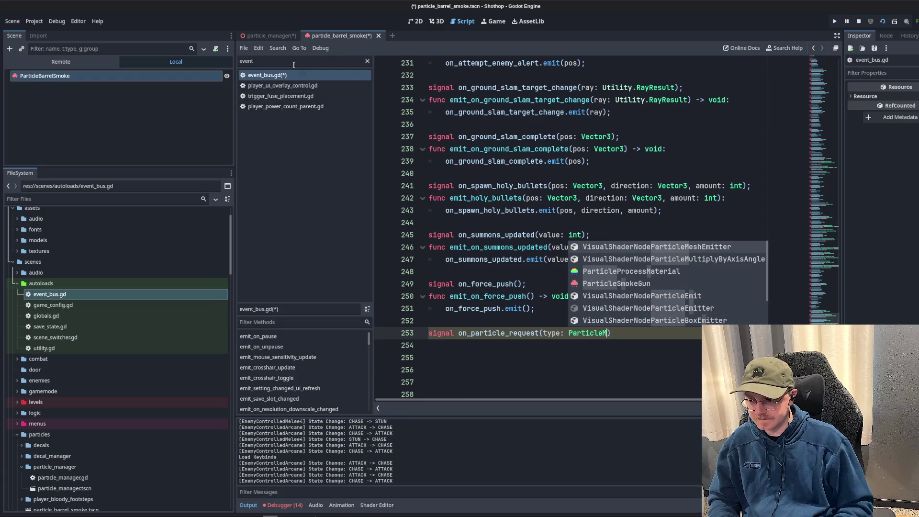
# - Return to particle_manager.gd and save all modified scripts
pyautogui.doubleClick(293, 61)
pyautogui.write('particle')
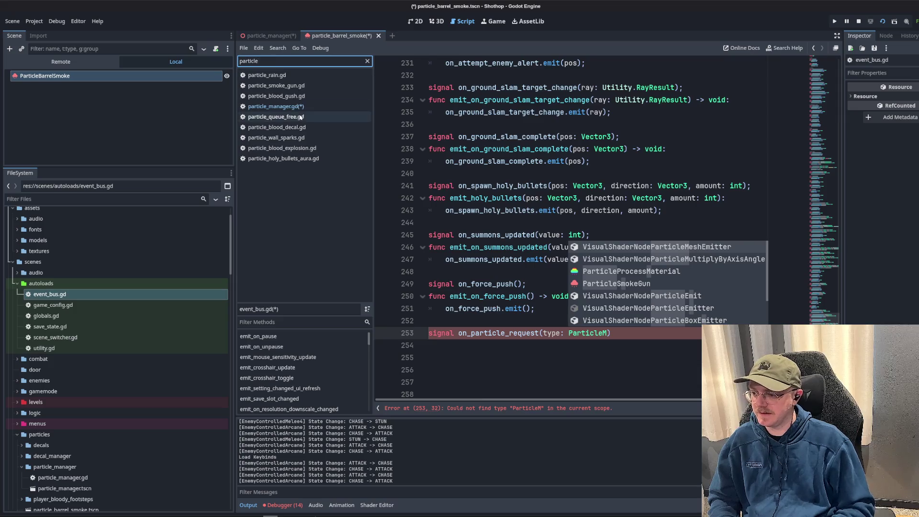
pyautogui.click(273, 106)
pyautogui.click(522, 138)
pyautogui.hotkey('ctrl', 's')
pyautogui.click(495, 100)
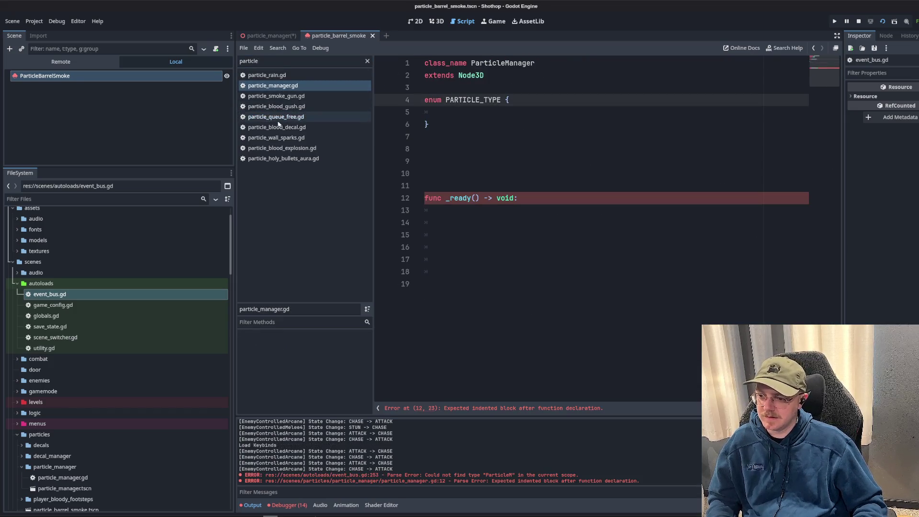
# - Comment out the _ready stub in particle_manager.gd and change event_bus.gd's parameter type to Particle
pyautogui.moveTo(524, 197); pyautogui.dragTo(385, 185)
pyautogui.hotkey('ctrl', 'k')
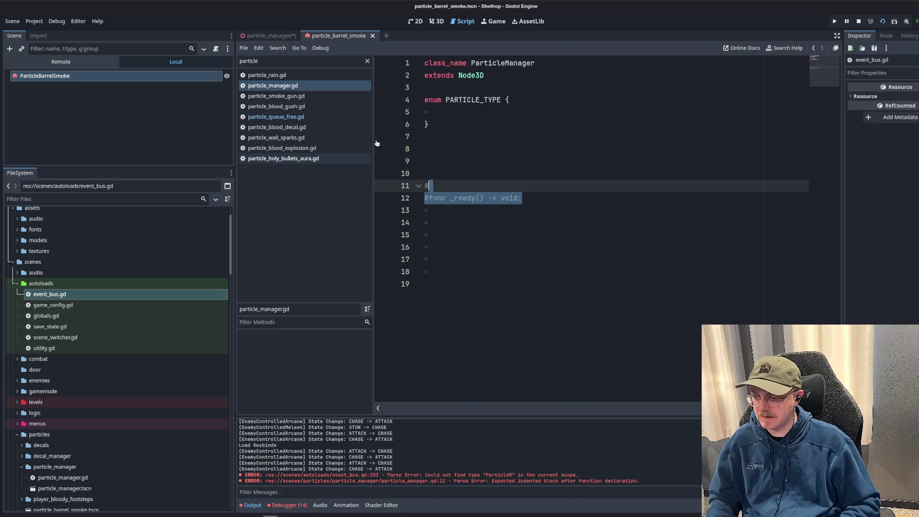
pyautogui.click(276, 63)
pyautogui.press('BackSpace')
pyautogui.press('BackSpace')
pyautogui.press('BackSpace')
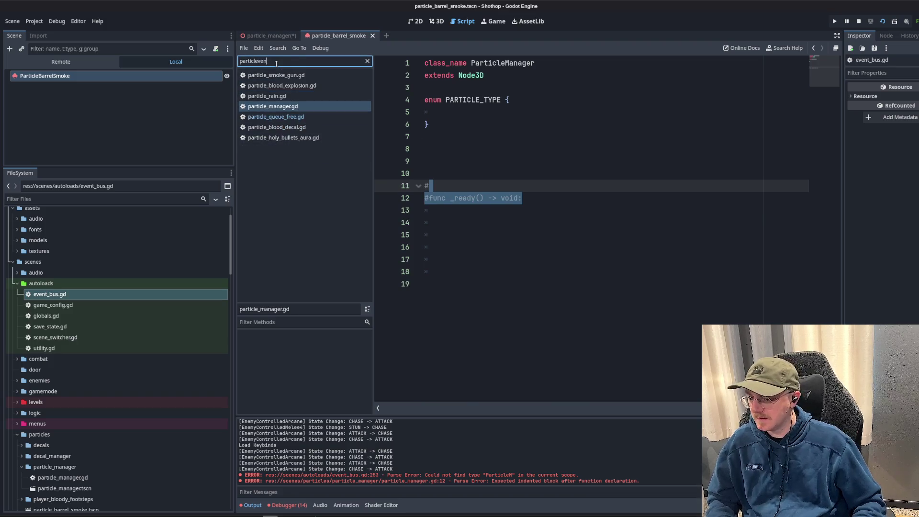
pyautogui.write('eventu')
pyautogui.click(264, 75)
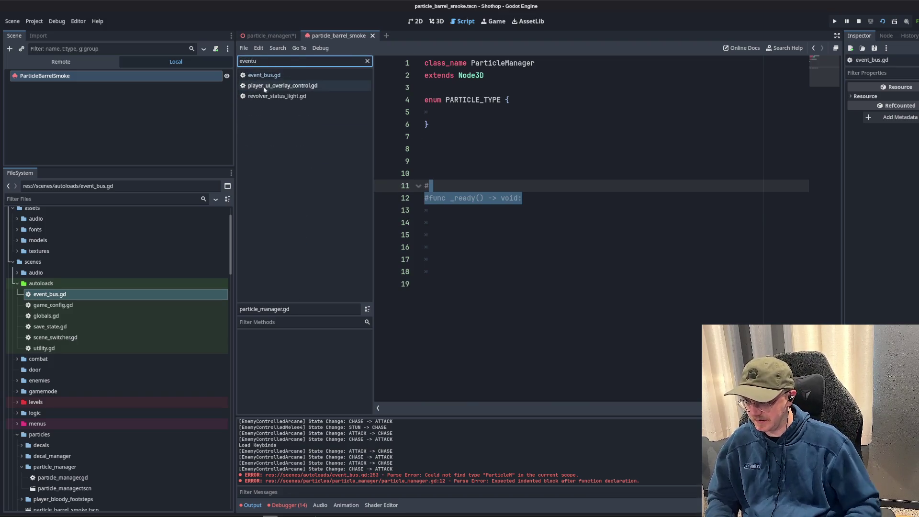
pyautogui.doubleClick(588, 370)
pyautogui.write('P')
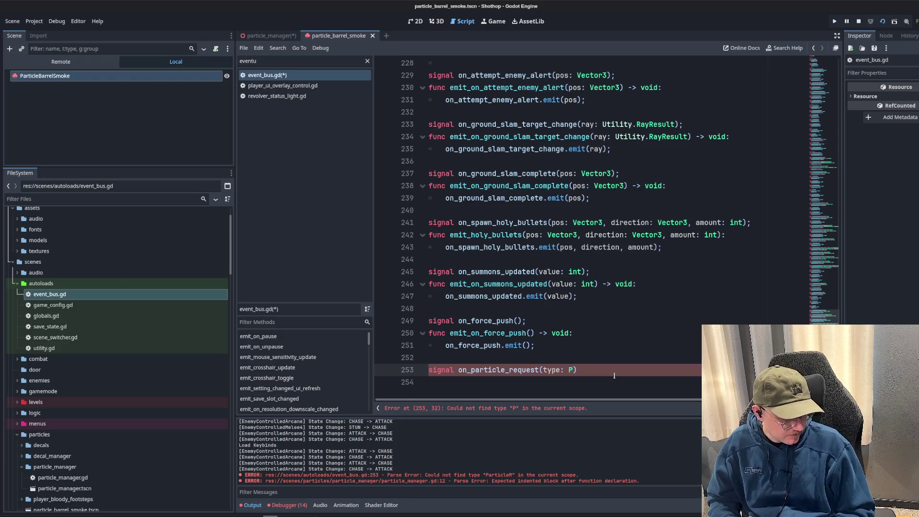
pyautogui.write('article')
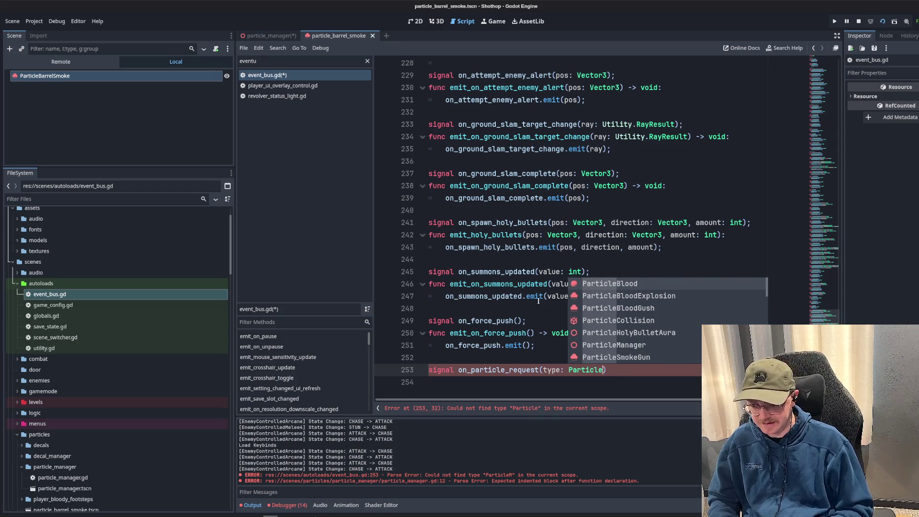
pyautogui.press('Escape')
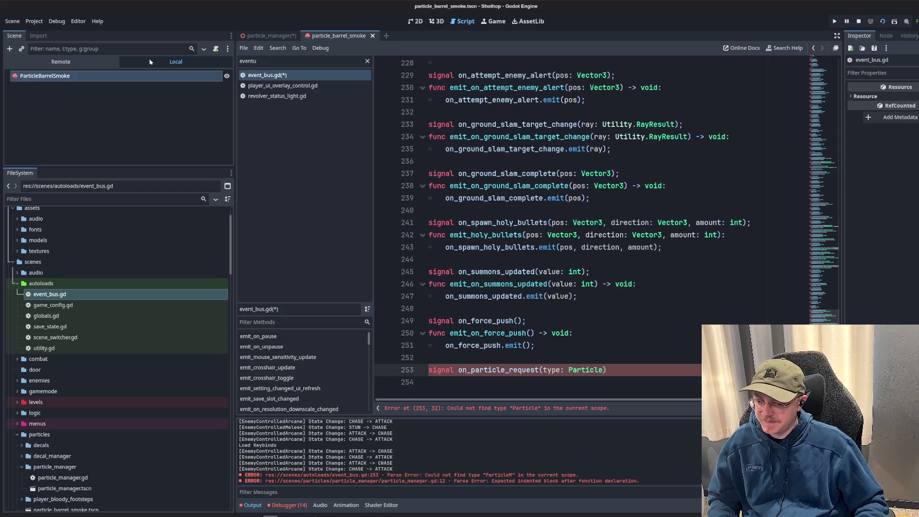
# - Filter the FileSystem for 'gamemode' and open the gamemode script
pyautogui.click(66, 203)
pyautogui.write('gamemode')
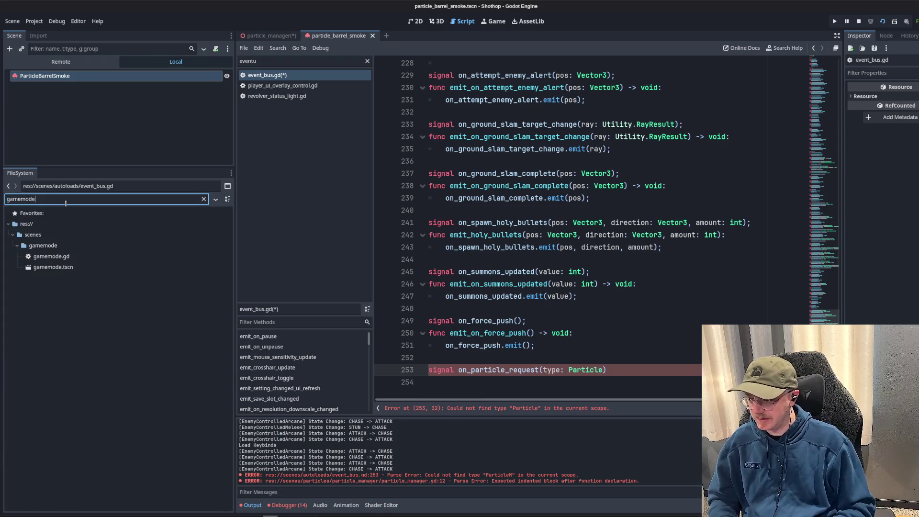
pyautogui.doubleClick(72, 257)
# - Open the gamemode scene and review gamemode.gd's preloaded manager constants and _ready code
pyautogui.doubleClick(63, 267)
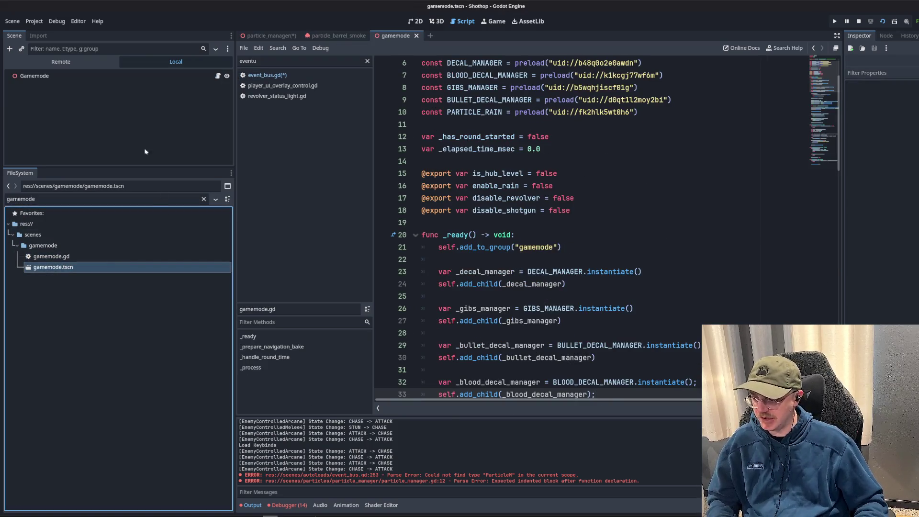
pyautogui.click(632, 183)
pyautogui.scroll(2, 632, 182)
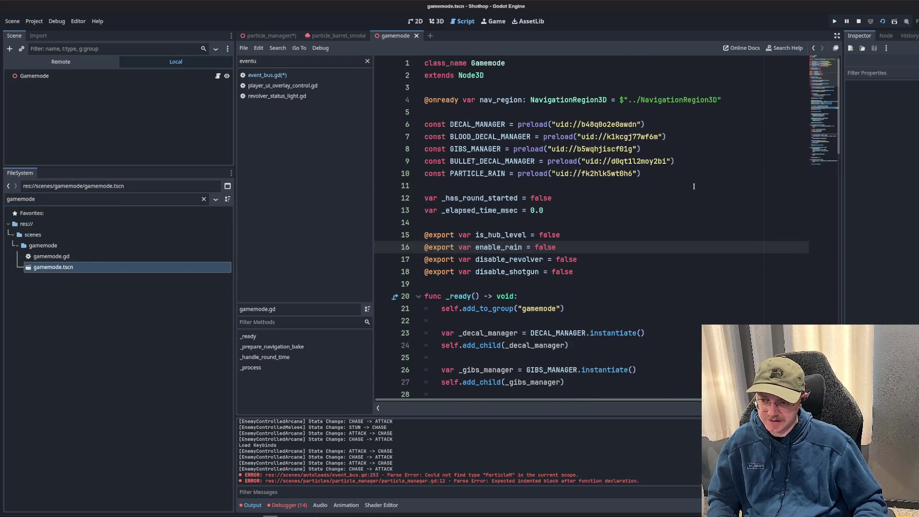
pyautogui.moveTo(692, 185); pyautogui.dragTo(690, 139)
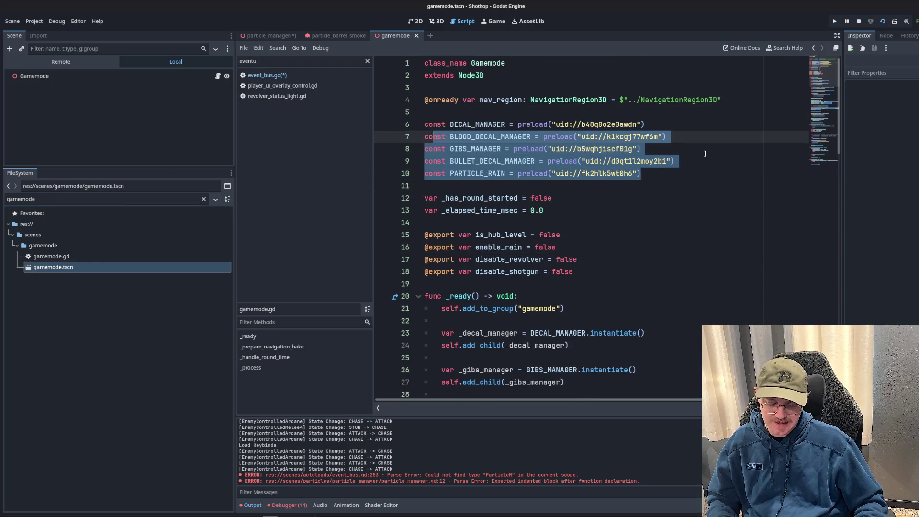
pyautogui.click(689, 149)
pyautogui.click(708, 195)
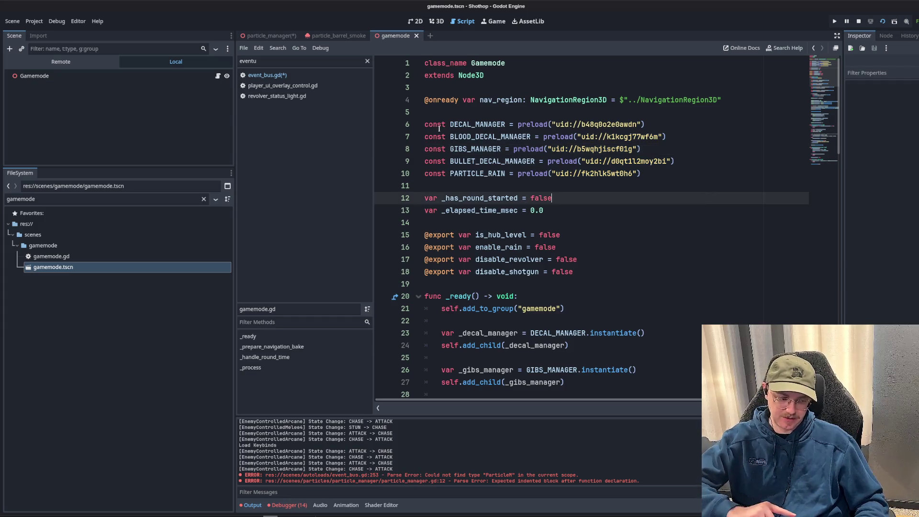
pyautogui.scroll(-4, 643, 195)
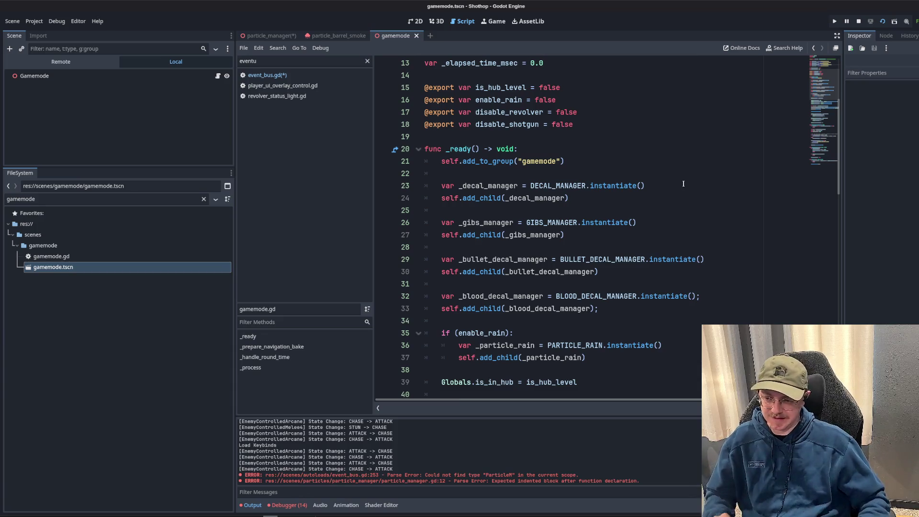
pyautogui.scroll(-4, 684, 184)
pyautogui.moveTo(685, 213); pyautogui.dragTo(685, 60)
pyautogui.click(686, 199)
pyautogui.scroll(3, 687, 211)
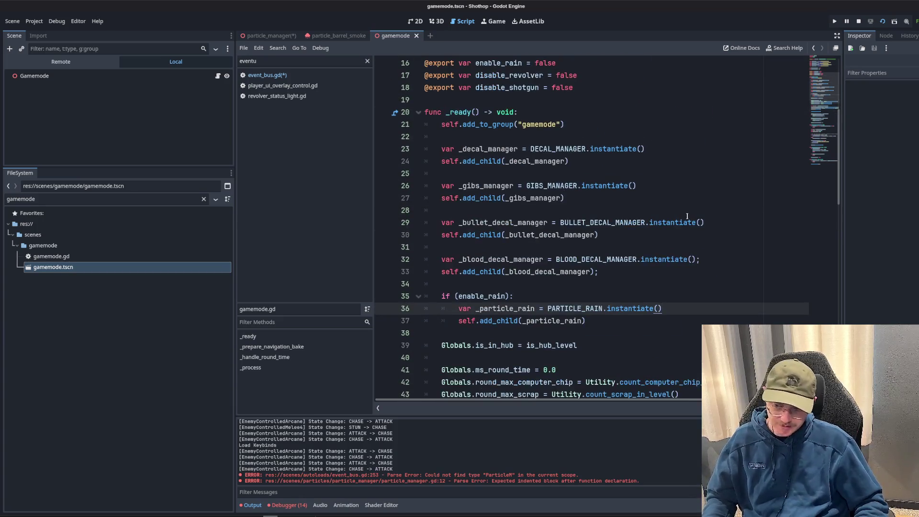
pyautogui.click(640, 151)
pyautogui.click(654, 173)
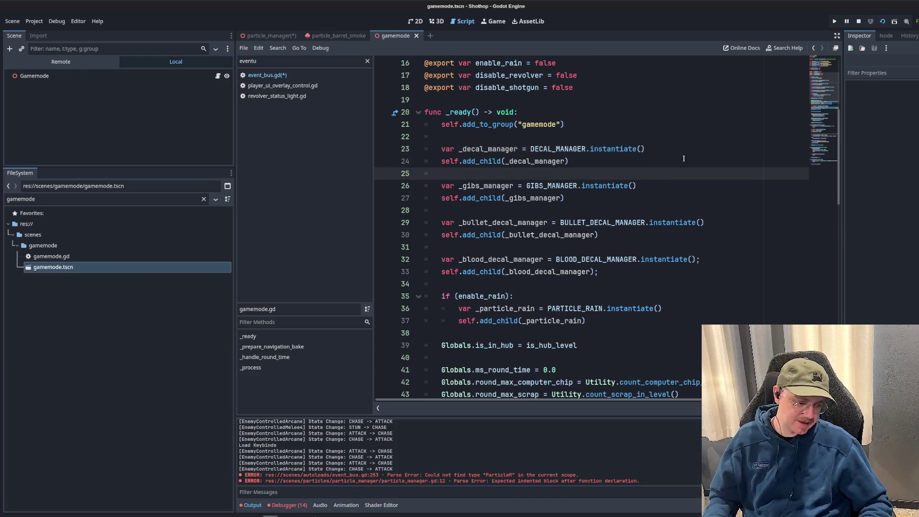
# - Scroll through the rest of gamemode.gd to review it
pyautogui.scroll(-4, 677, 167)
pyautogui.scroll(-13, 678, 166)
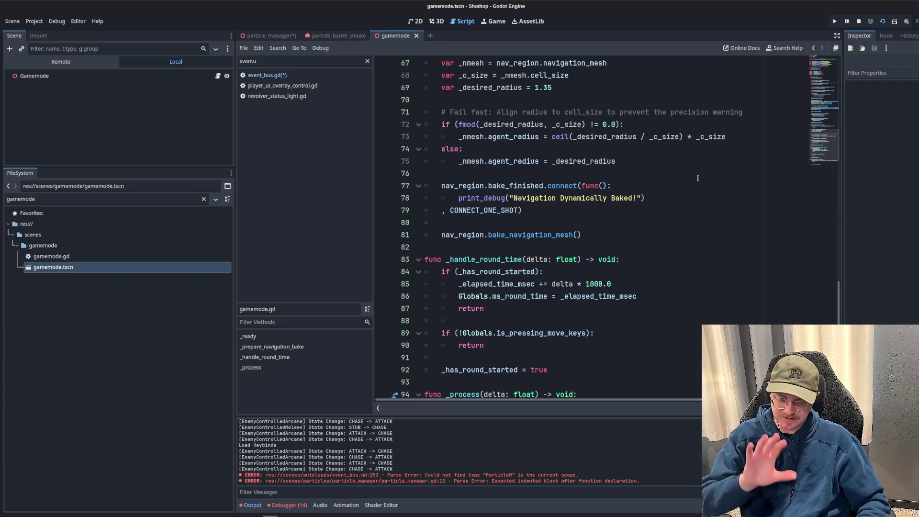
pyautogui.scroll(-2, 691, 168)
pyautogui.scroll(11, 691, 167)
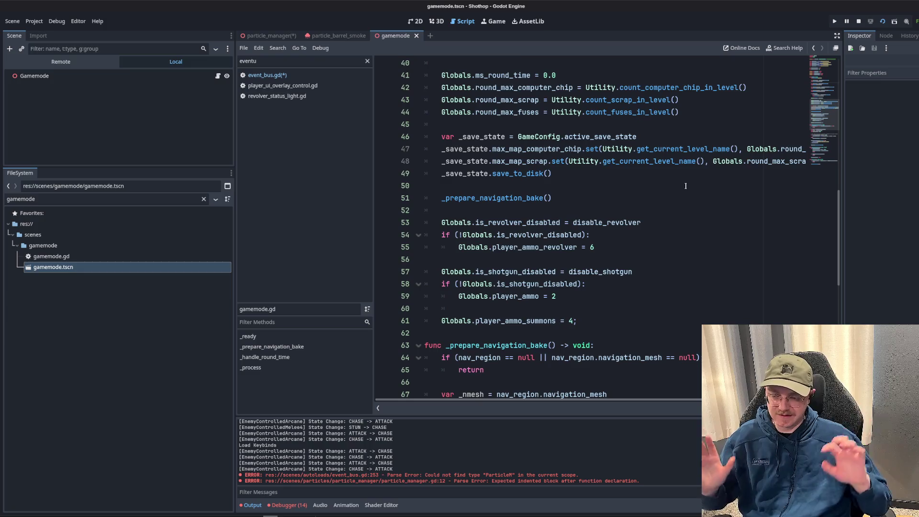
pyautogui.scroll(6, 686, 185)
pyautogui.scroll(-10, 641, 198)
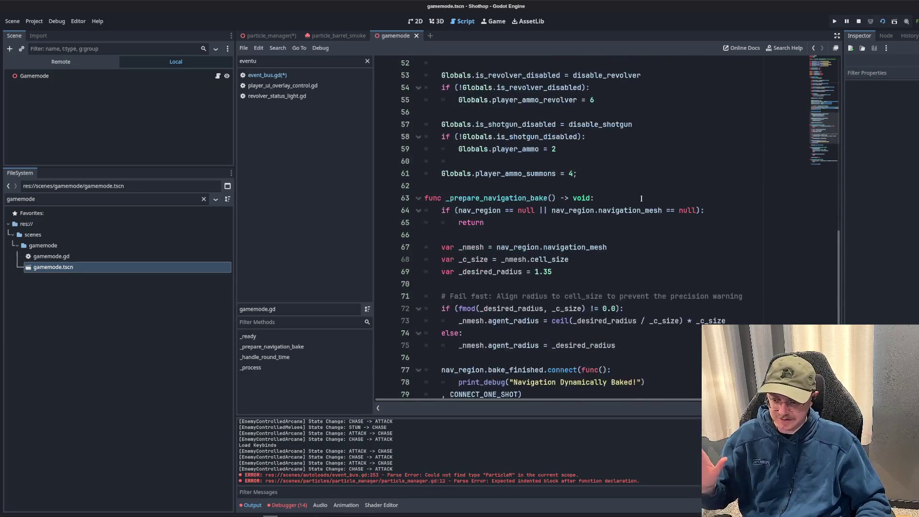
pyautogui.scroll(4, 644, 215)
pyautogui.click(656, 294)
pyautogui.scroll(3, 655, 296)
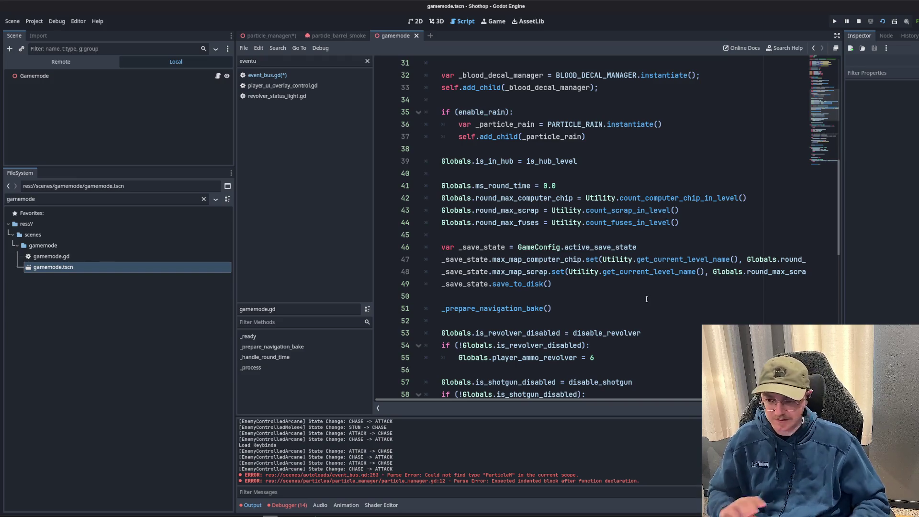
pyautogui.click(608, 198)
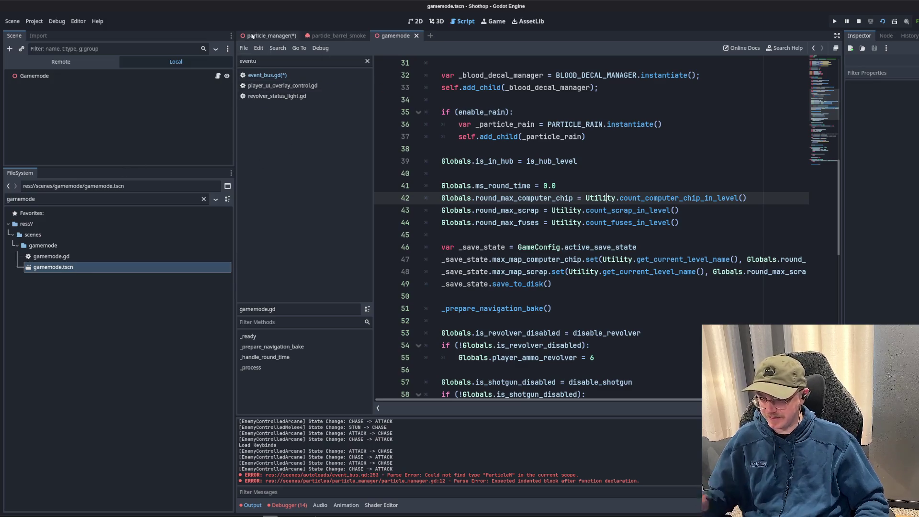
# - Switch back to the particle_manager scene
pyautogui.click(268, 36)
pyautogui.scroll(-3, 574, 215)
pyautogui.click(52, 199)
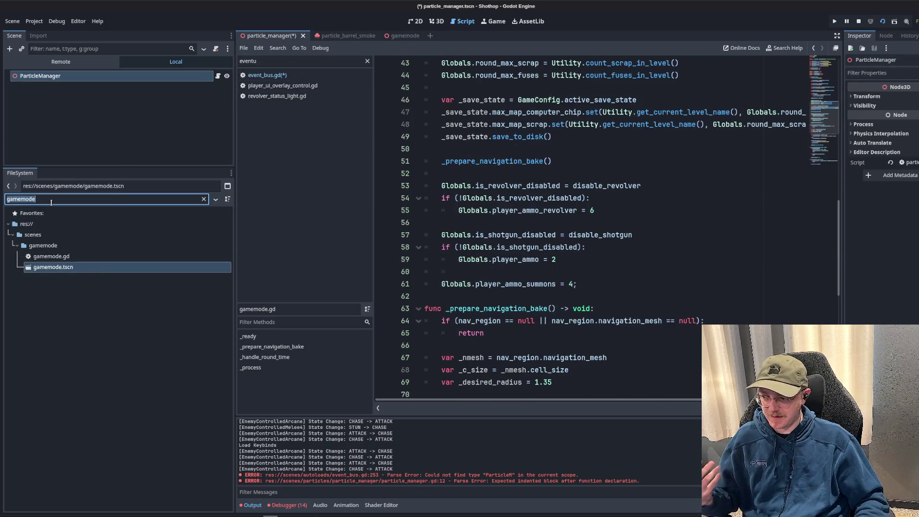
# - Open dev_test_enemy_map.tscn through a 'dev_test' filter and run it, hitting the line 253 parse error
pyautogui.hotkey('ctrl', 'a')
pyautogui.press('BackSpace')
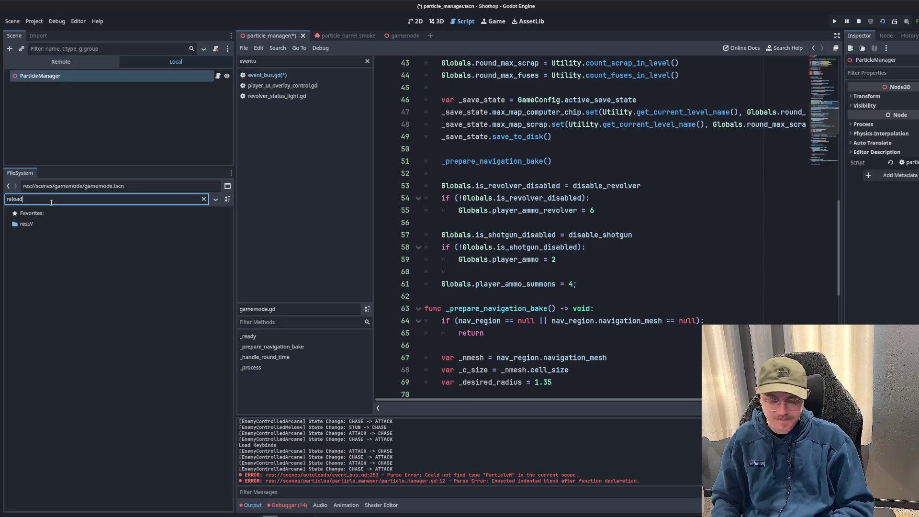
pyautogui.write('dev_test')
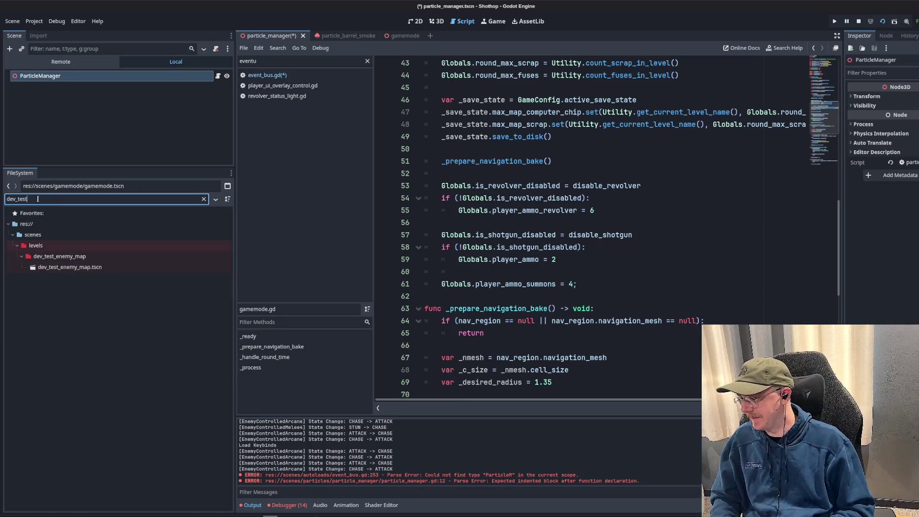
pyautogui.click(61, 271)
pyautogui.doubleClick(61, 271)
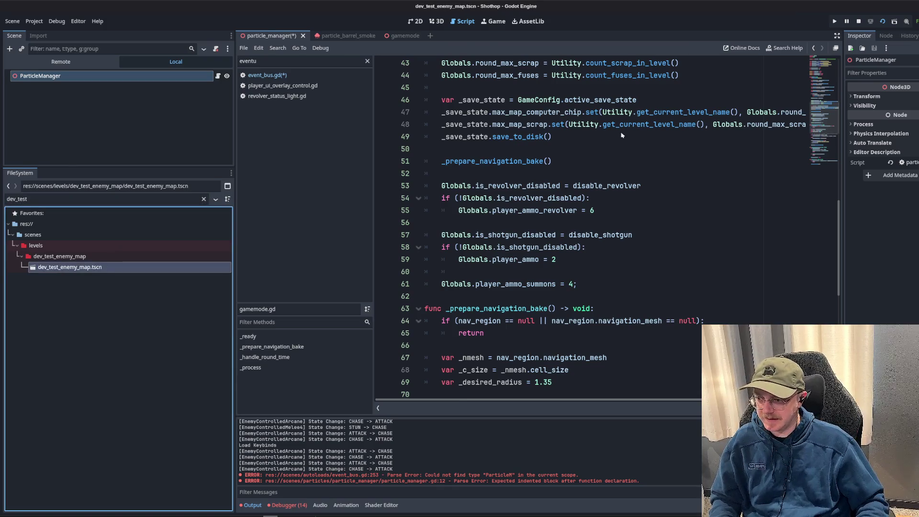
pyautogui.click(882, 21)
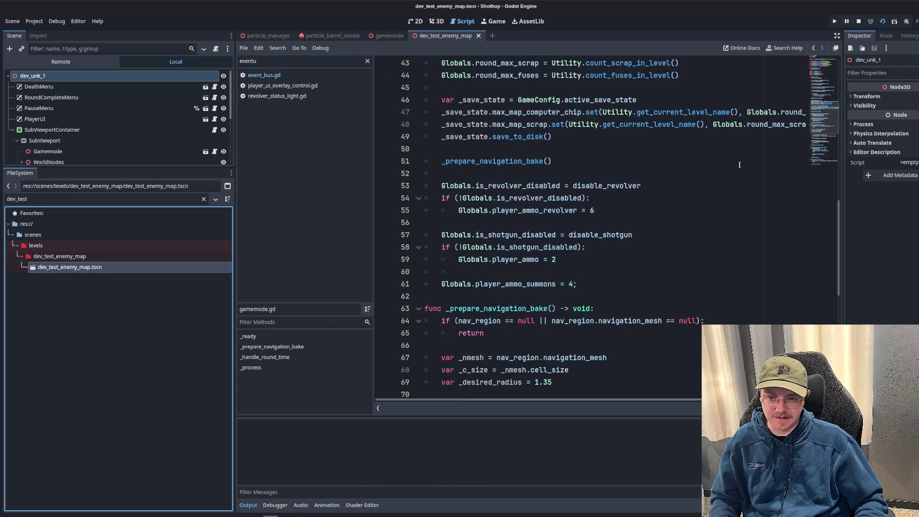
pyautogui.scroll(-1, 546, 378)
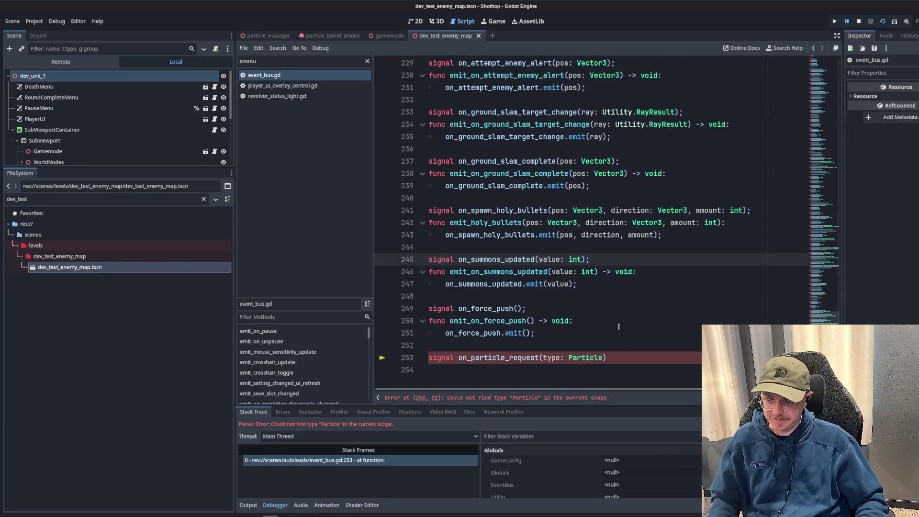
# - Retype the signal parameter as ParticleManager.PARTICLE_TYPE with a semicolon, save, and rerun dev_test_enemy_map
pyautogui.click(630, 357)
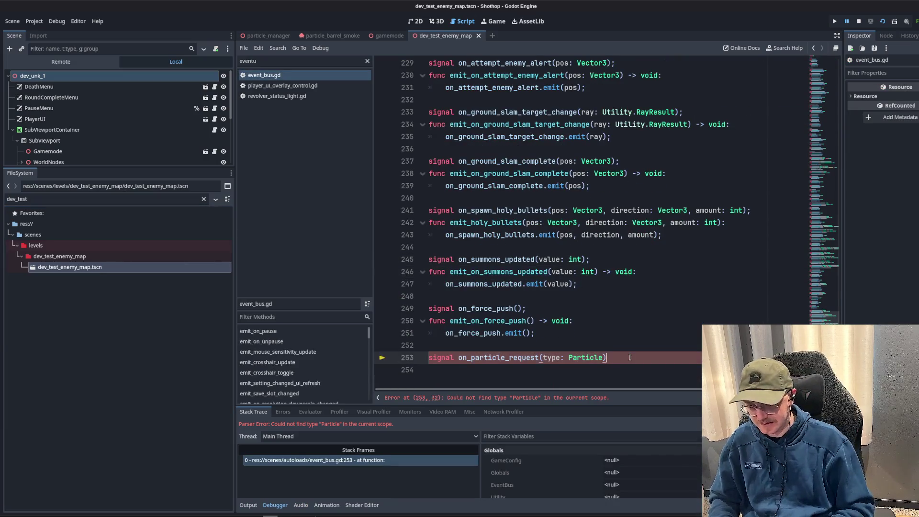
pyautogui.write(';')
pyautogui.doubleClick(588, 357)
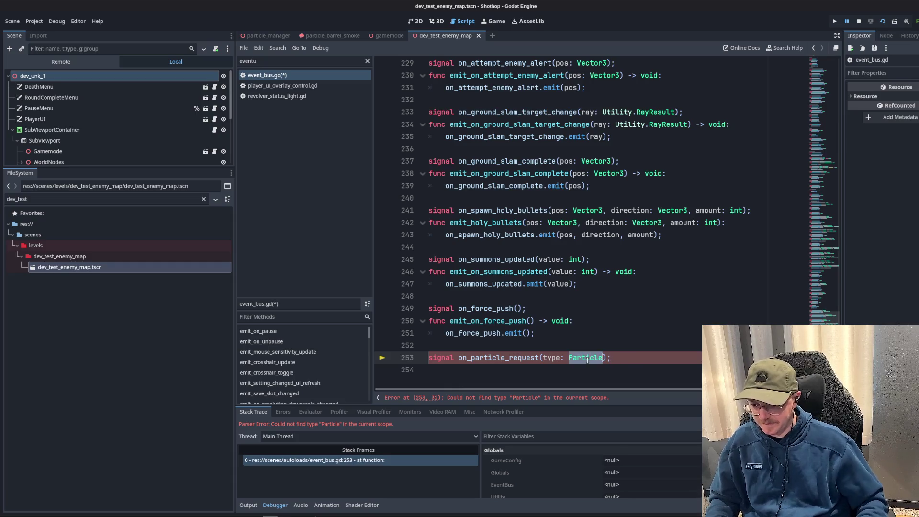
pyautogui.write('Particle')
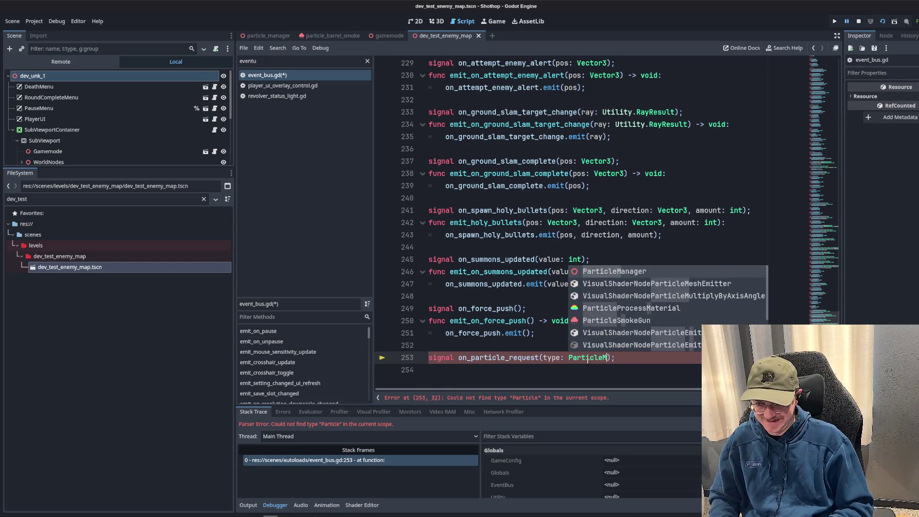
pyautogui.press('Return')
pyautogui.write('.')
pyautogui.press('Return')
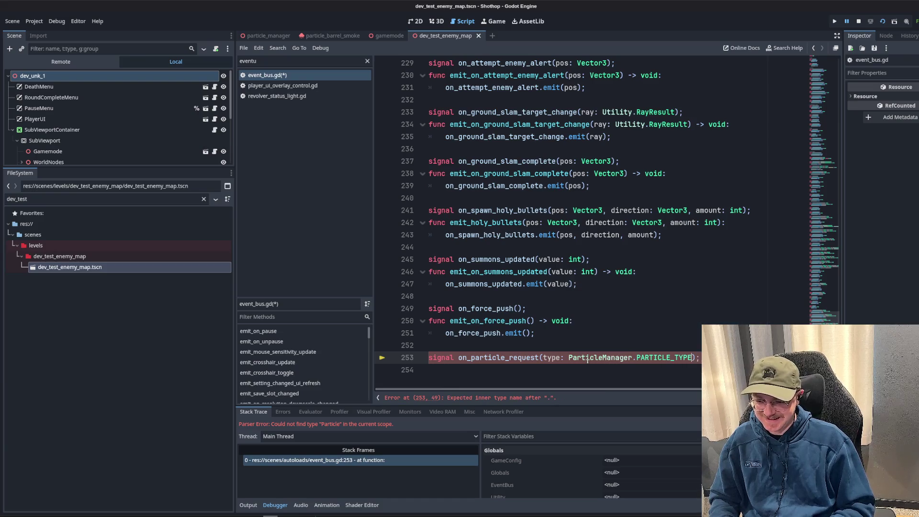
pyautogui.hotkey('ctrl', 's')
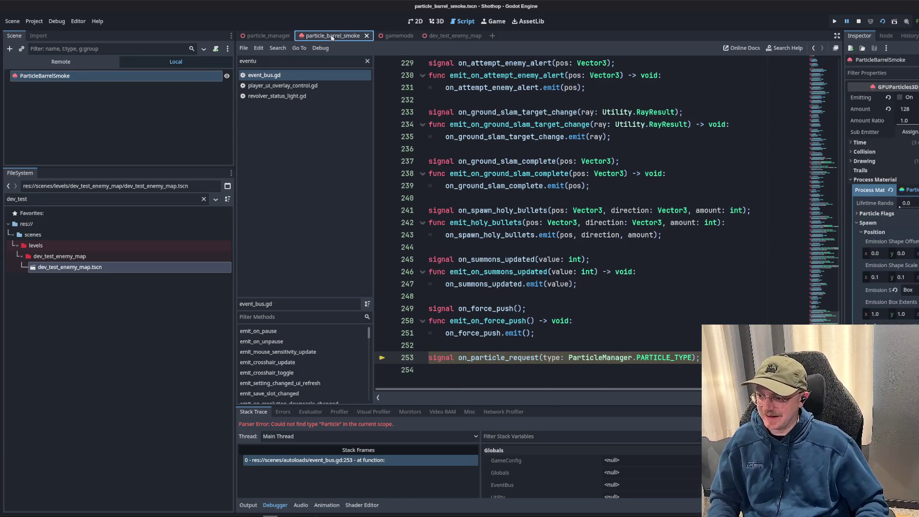
pyautogui.click(446, 36)
pyautogui.click(882, 22)
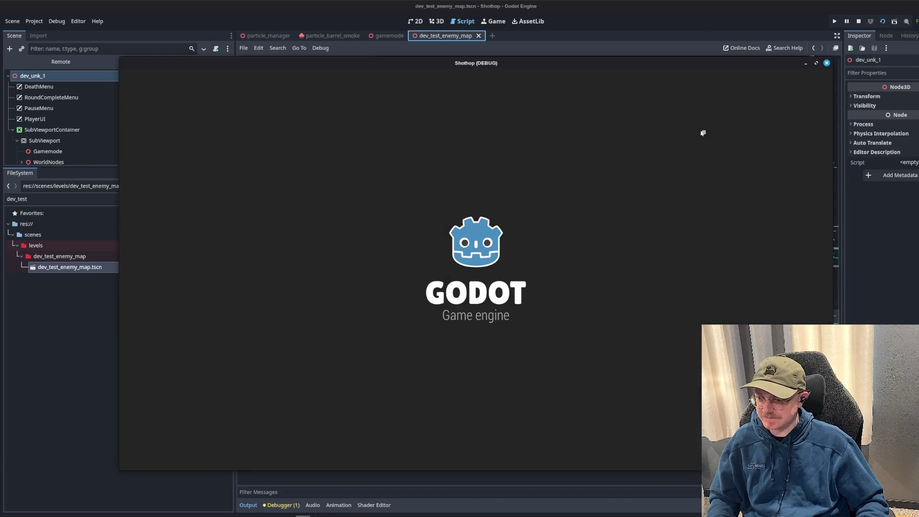
# - Pause the game and expand dev_unk_1 > SubViewportContainer > SubViewport > Gamemode in the remote tree
pyautogui.press('Escape')
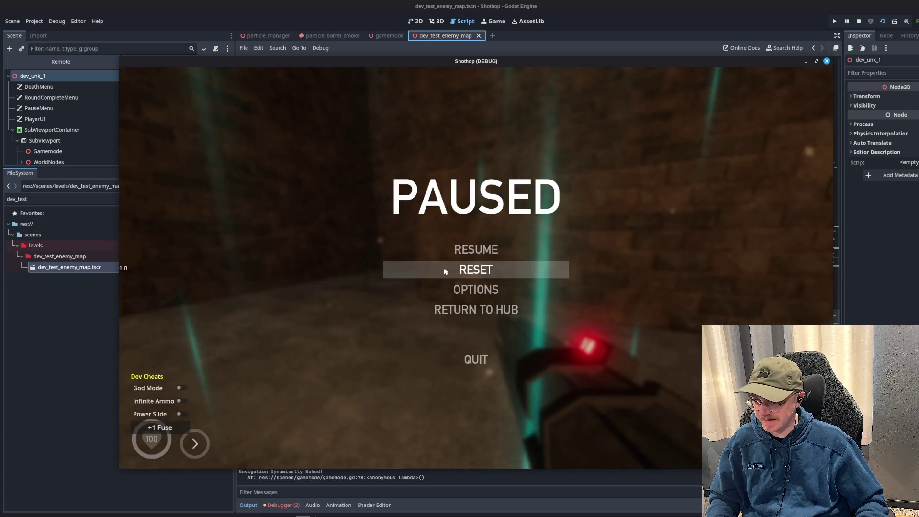
pyautogui.click(61, 61)
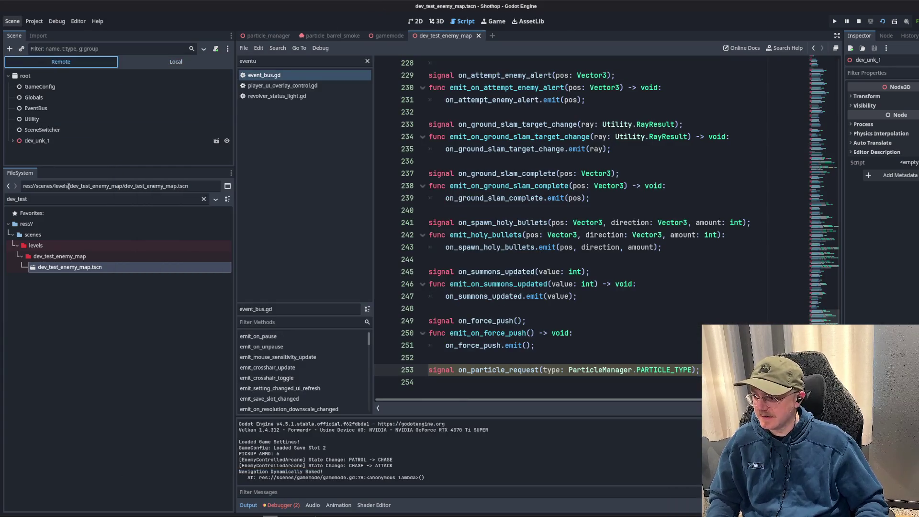
pyautogui.moveTo(44, 168); pyautogui.dragTo(44, 294)
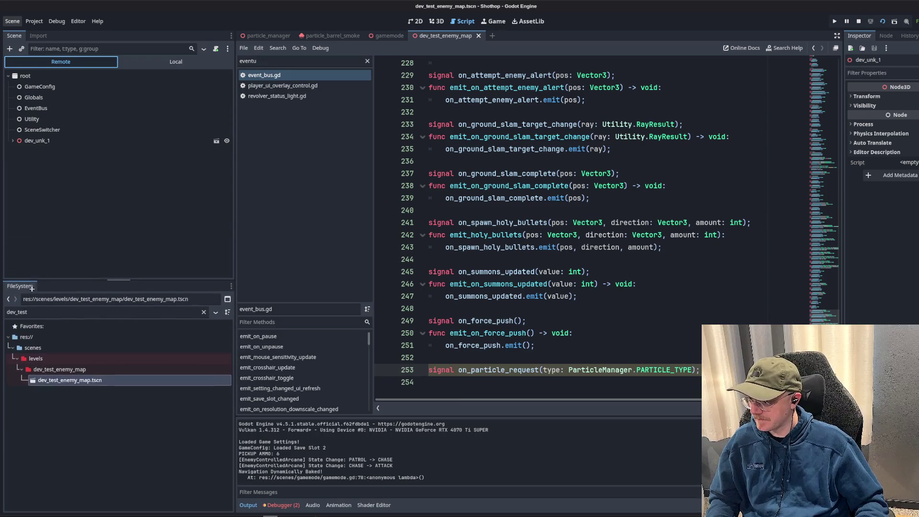
pyautogui.click(12, 141)
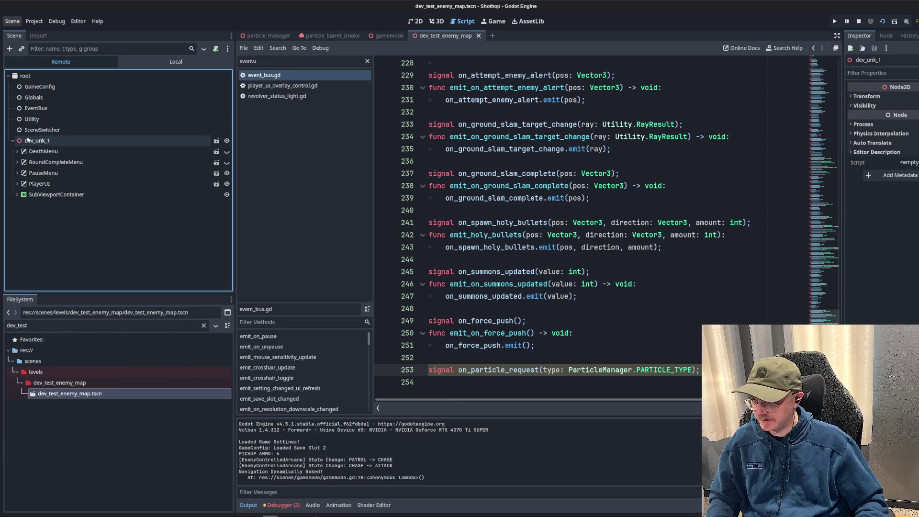
pyautogui.click(17, 194)
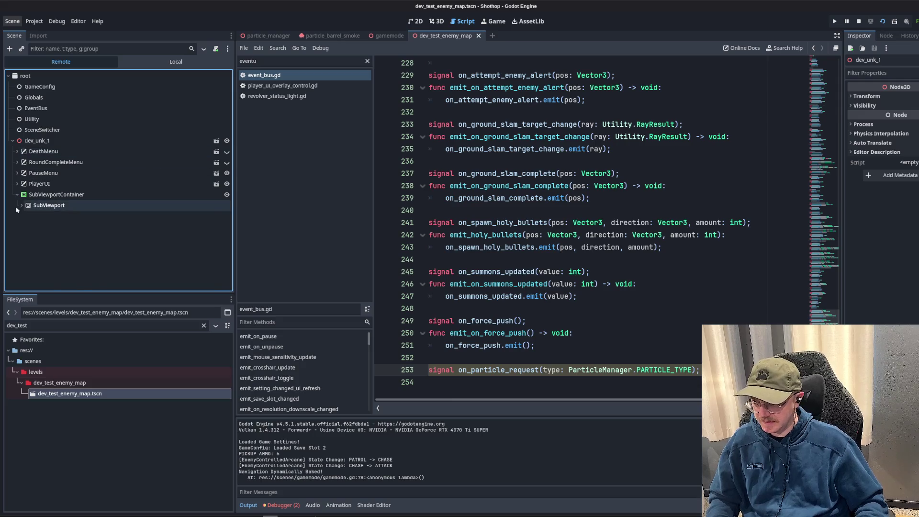
pyautogui.click(21, 206)
pyautogui.scroll(-1, 35, 195)
pyautogui.doubleClick(35, 198)
pyautogui.scroll(-3, 25, 201)
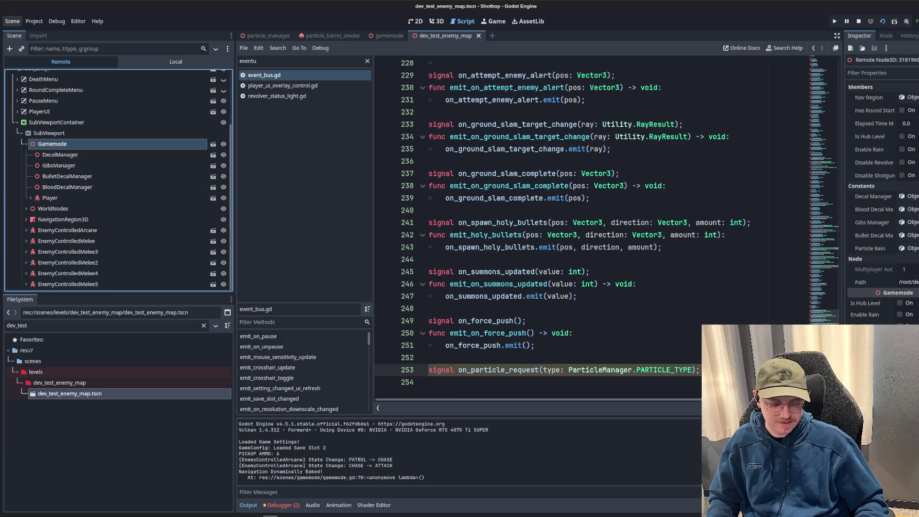
# - Alternate between playing and pausing while expanding BulletDecalManager to watch its spawned decals
pyautogui.hotkey('alt', 'Tab')
pyautogui.press('Escape')
pyautogui.press('Escape')
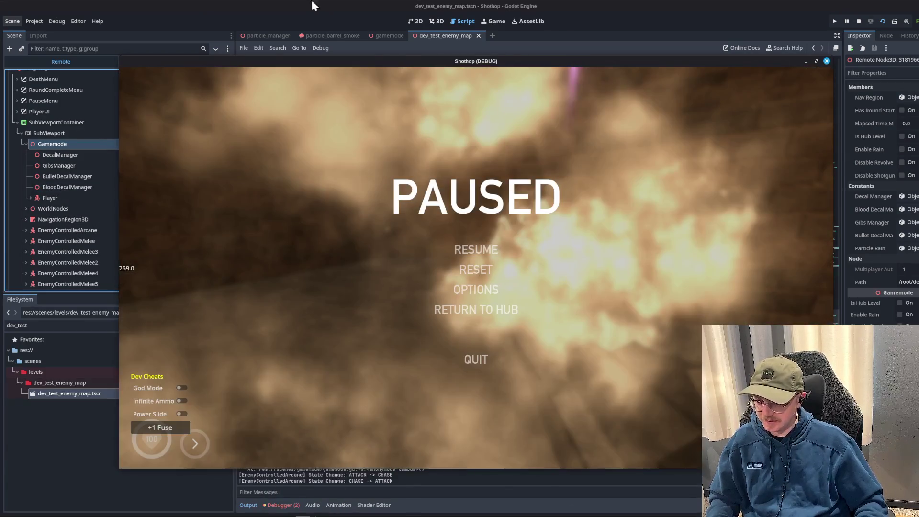
pyautogui.hotkey('alt', 'Tab')
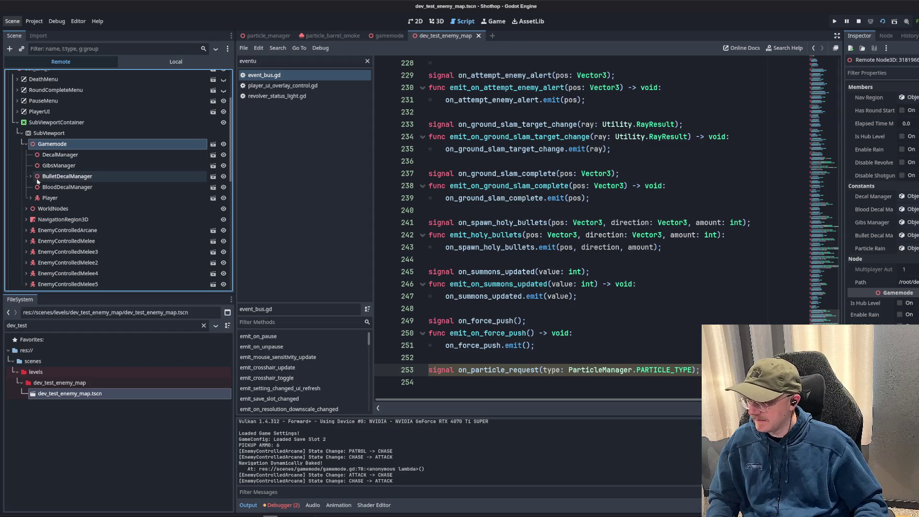
pyautogui.click(30, 176)
pyautogui.scroll(-5, 70, 105)
pyautogui.scroll(2, 70, 105)
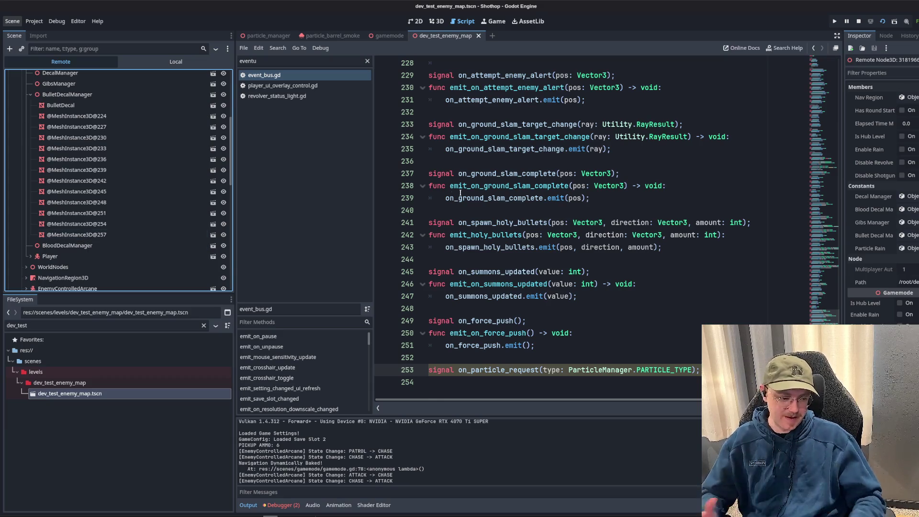
pyautogui.scroll(4, 122, 173)
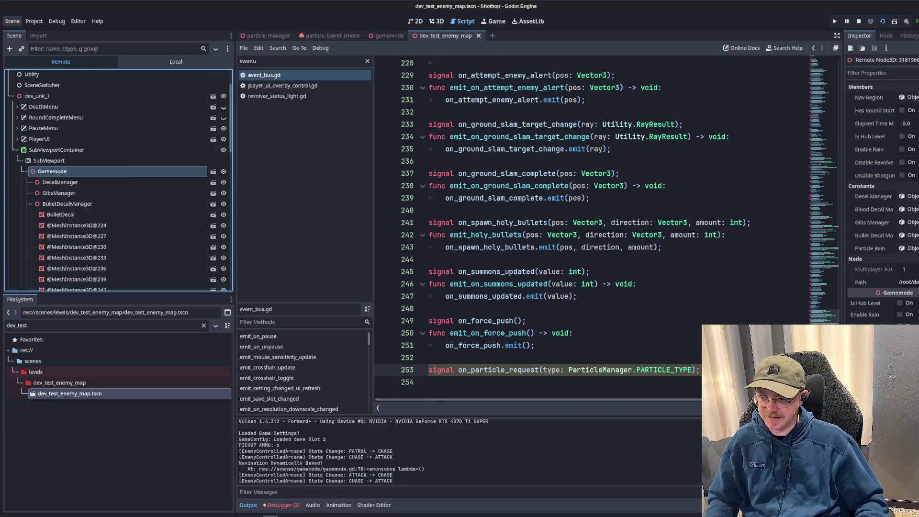
pyautogui.hotkey('alt', 'Tab')
pyautogui.press('Escape')
pyautogui.press('Escape')
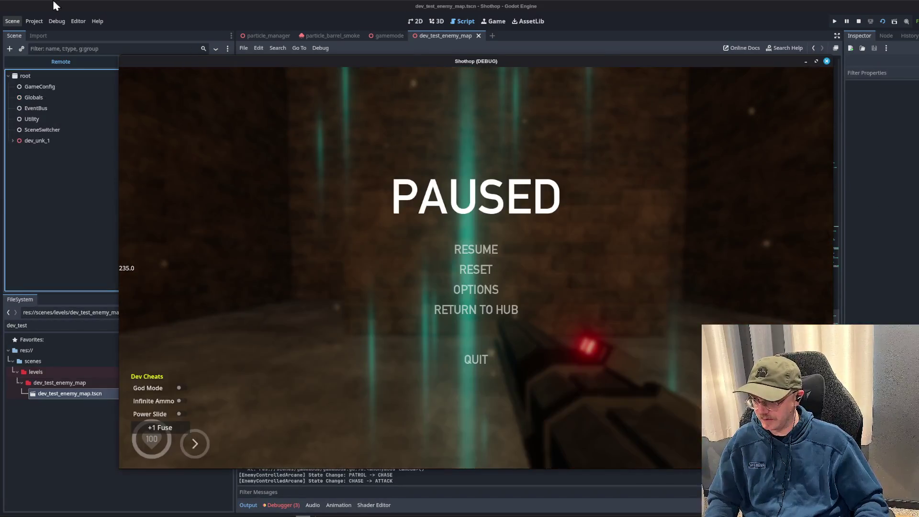
pyautogui.hotkey('alt', 'Tab')
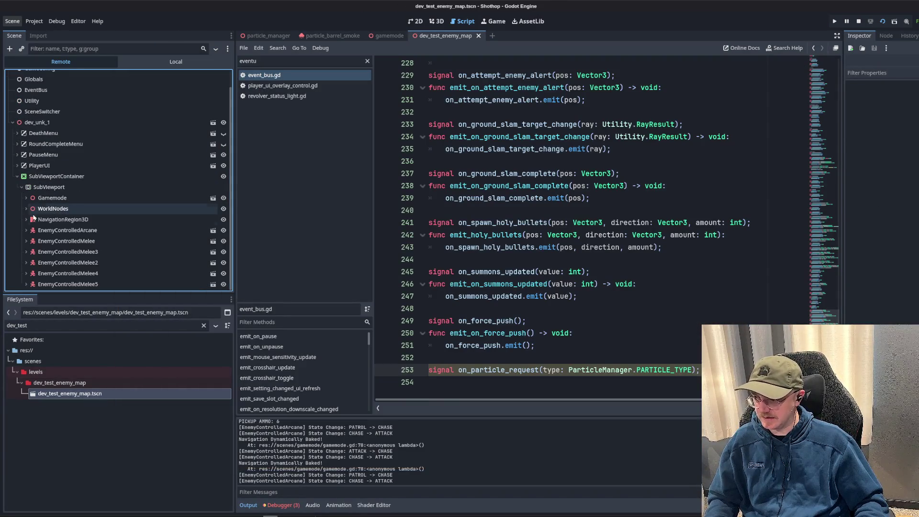
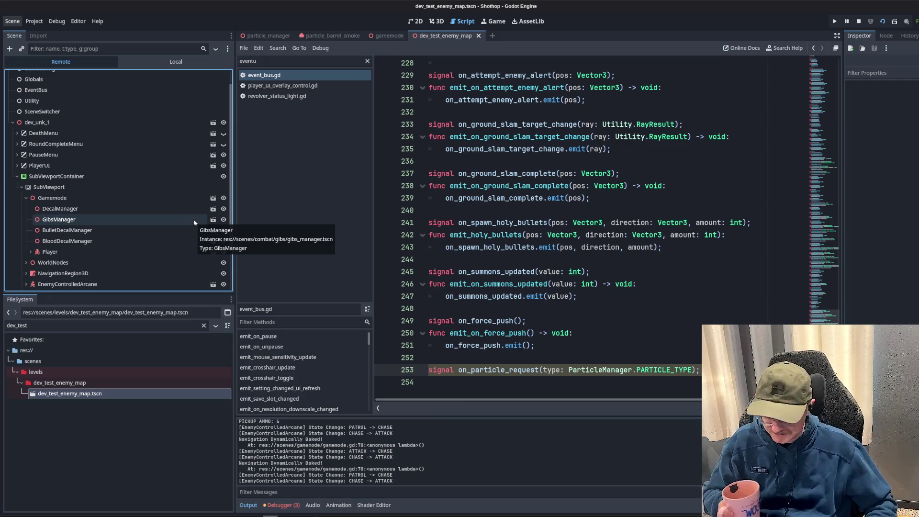
# - Add pos: Vector3 and rot parameters to the on_particle_request signal
pyautogui.moveTo(567, 274)
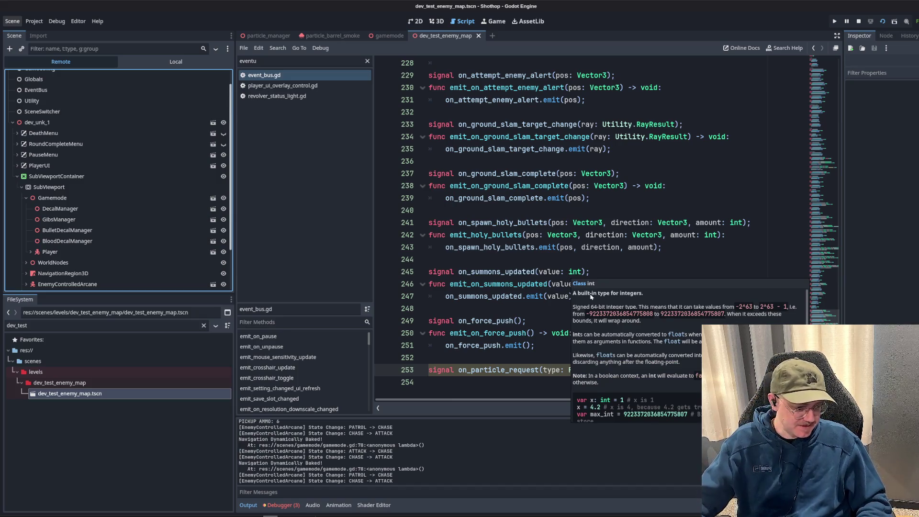
pyautogui.click(554, 323)
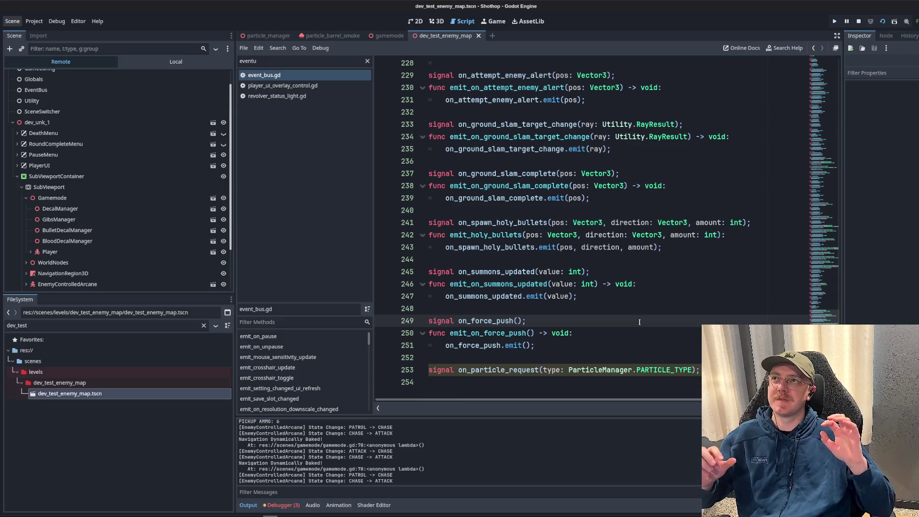
pyautogui.moveTo(822, 323)
pyautogui.mouseDown()
pyautogui.moveTo(822, 81)
pyautogui.moveTo(823, 316)
pyautogui.mouseUp()
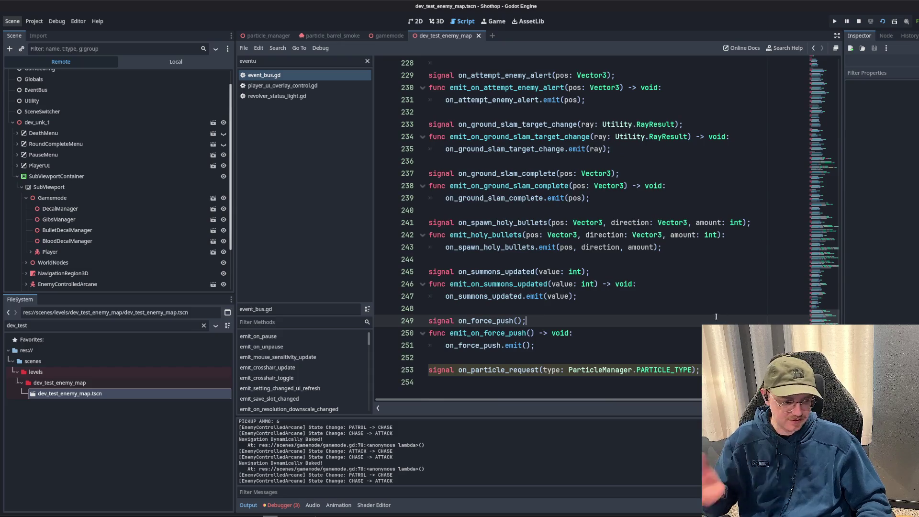
pyautogui.click(700, 369)
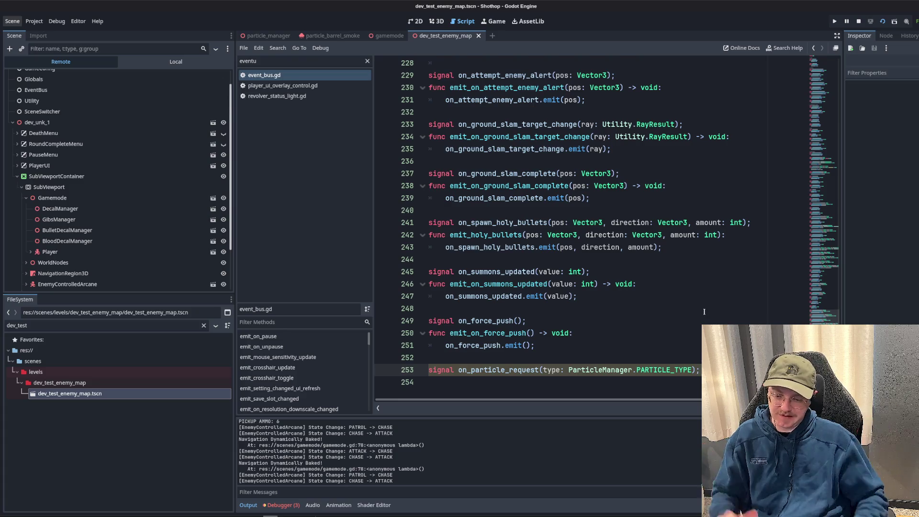
pyautogui.write(', p')
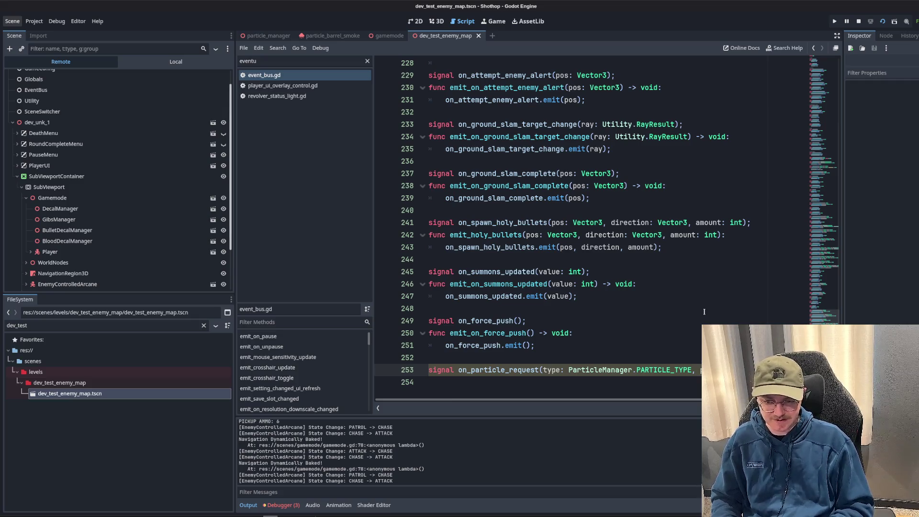
pyautogui.write('os')
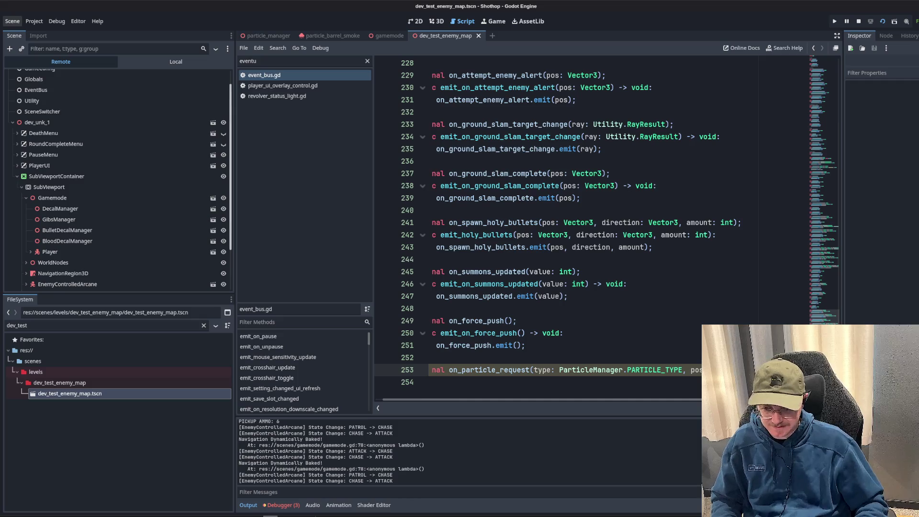
pyautogui.write(': V')
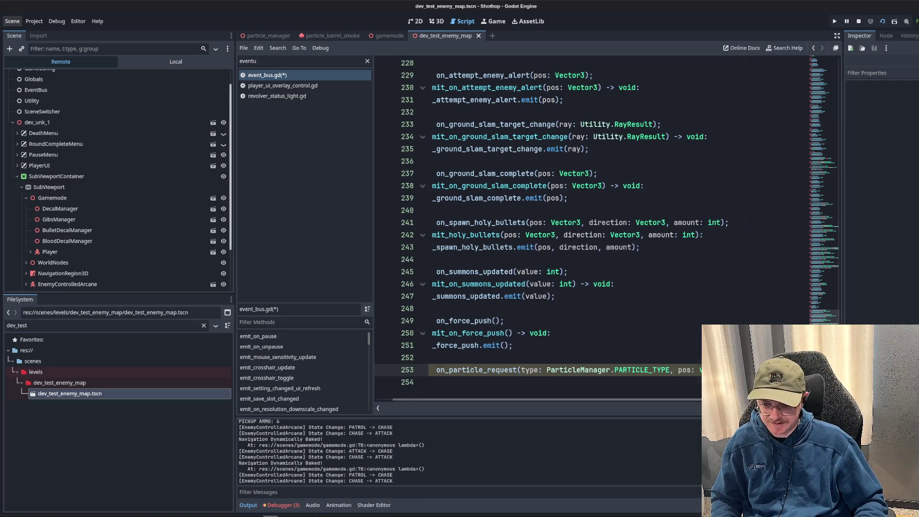
pyautogui.press('Return')
pyautogui.press('Return')
pyautogui.press('BackSpace')
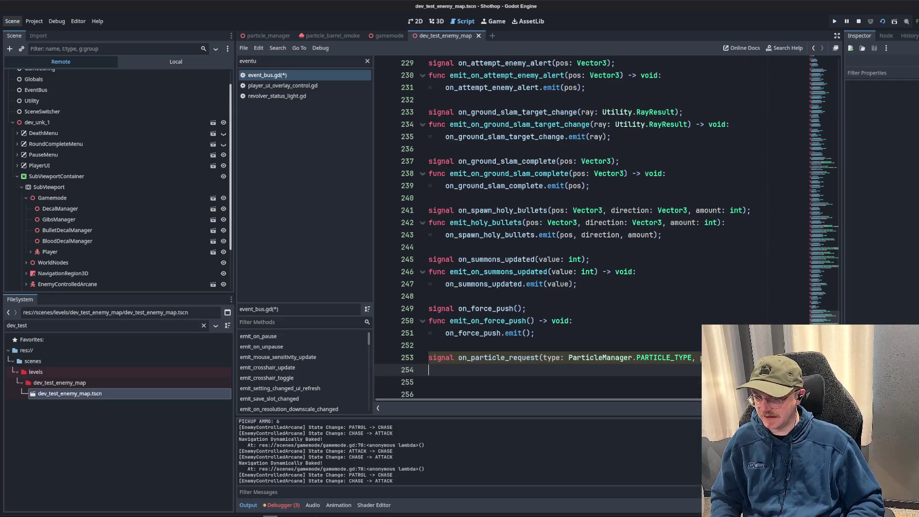
# - Declare func emit_particle_request(type: ParticleManager.PARTICLE_TYPE, pos: Vector3, rot) -> void
pyautogui.write('func emit_particle_request')
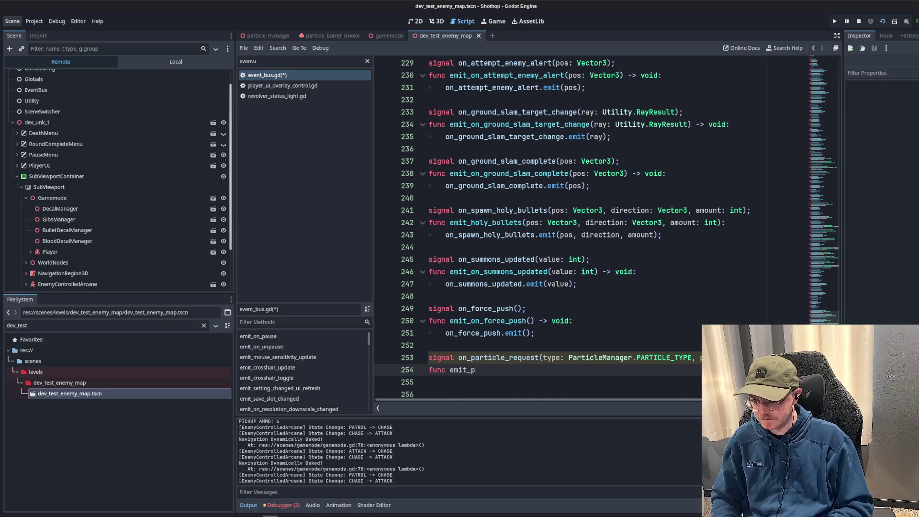
pyautogui.write('(type: ParticleMa')
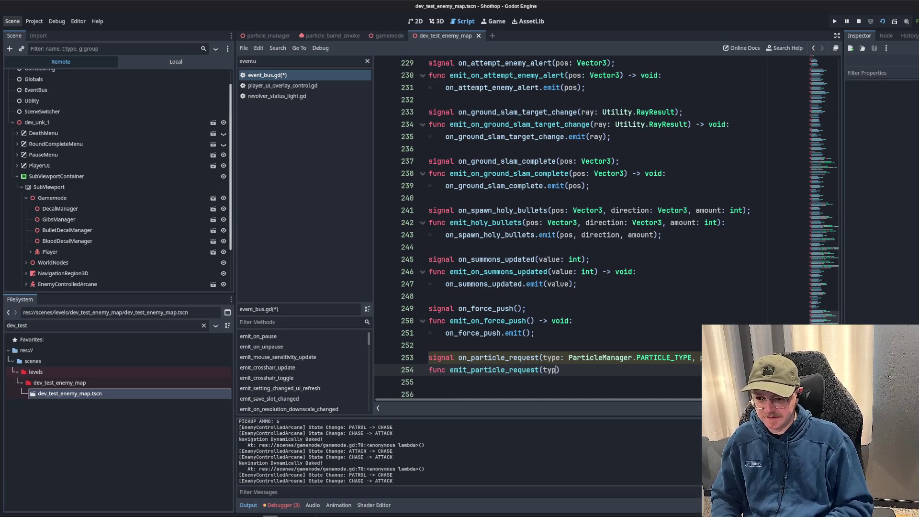
pyautogui.write('nager.')
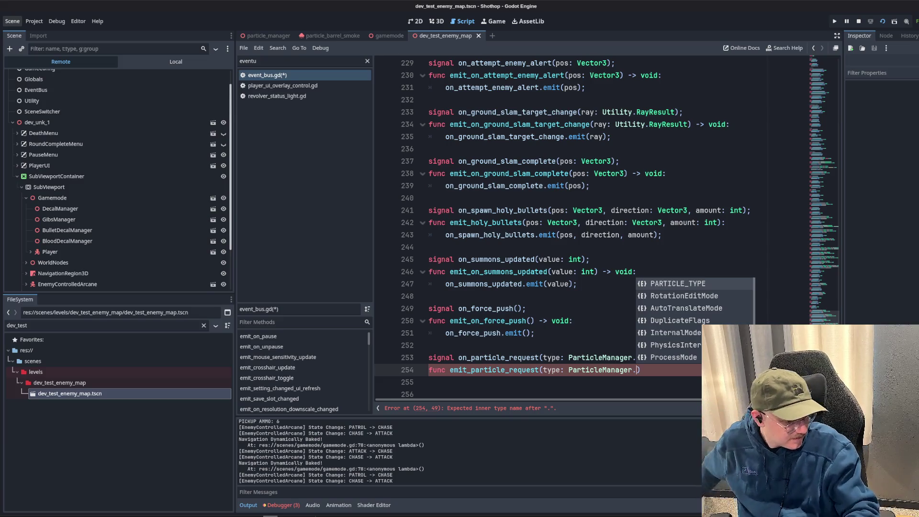
pyautogui.click(632, 372)
pyautogui.scroll(-1, 632, 363)
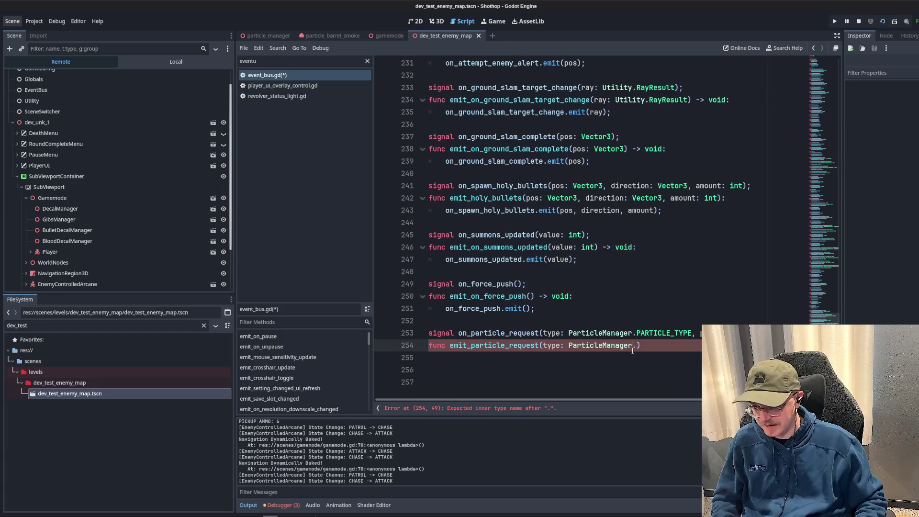
pyautogui.write('PARTICLE_TYPE,')
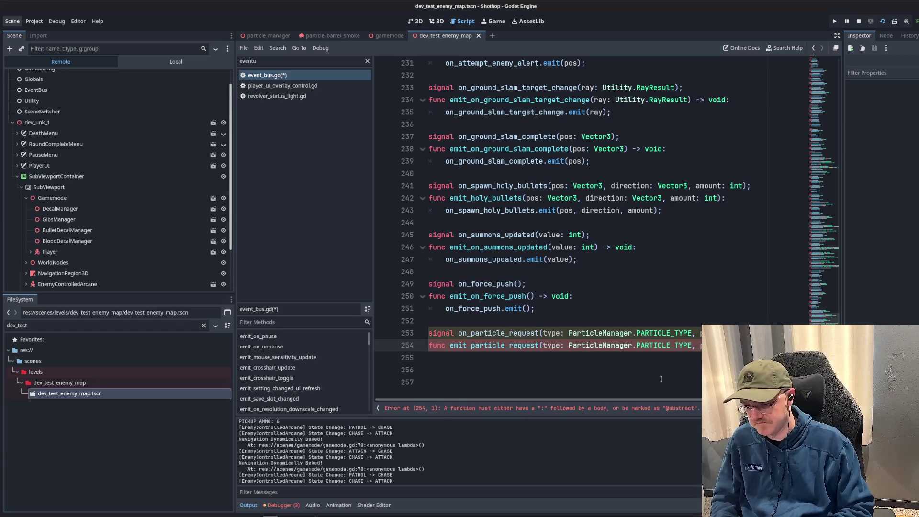
pyautogui.write(' : Vec')
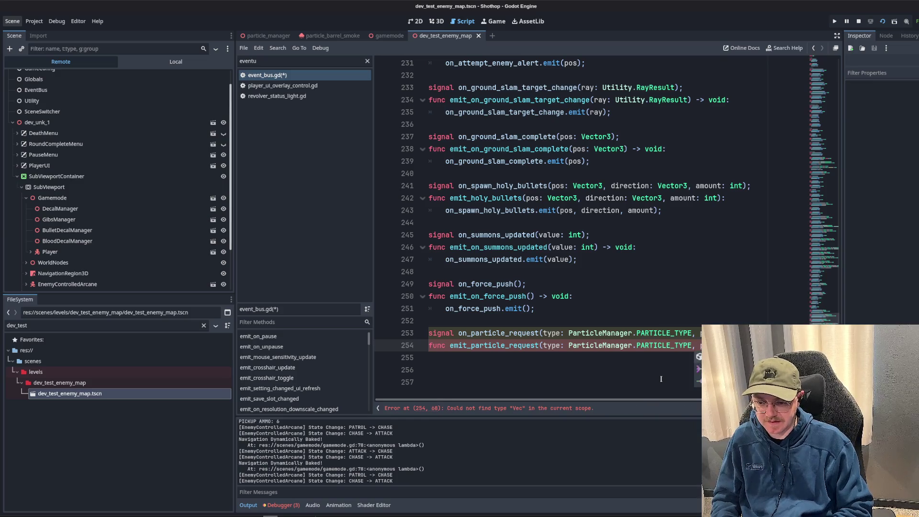
pyautogui.write('tro3')
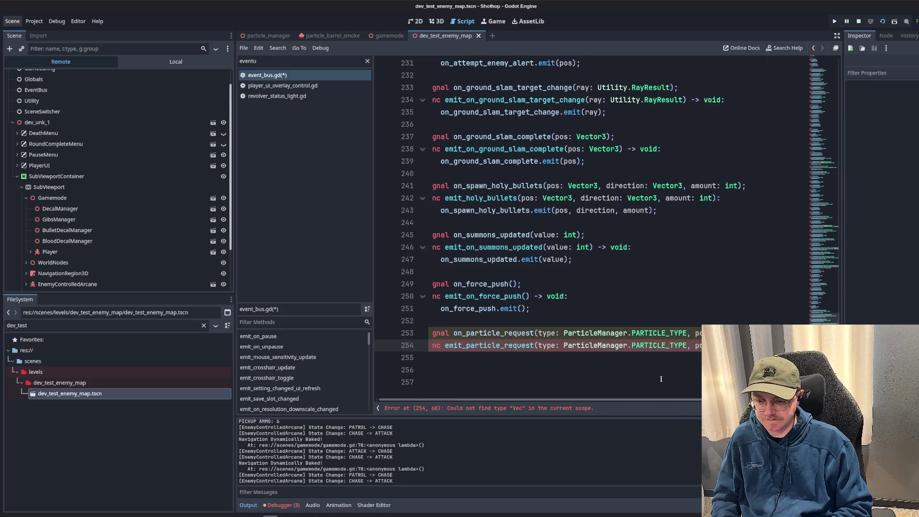
pyautogui.press('Left')
pyautogui.press('Left')
pyautogui.write('o')
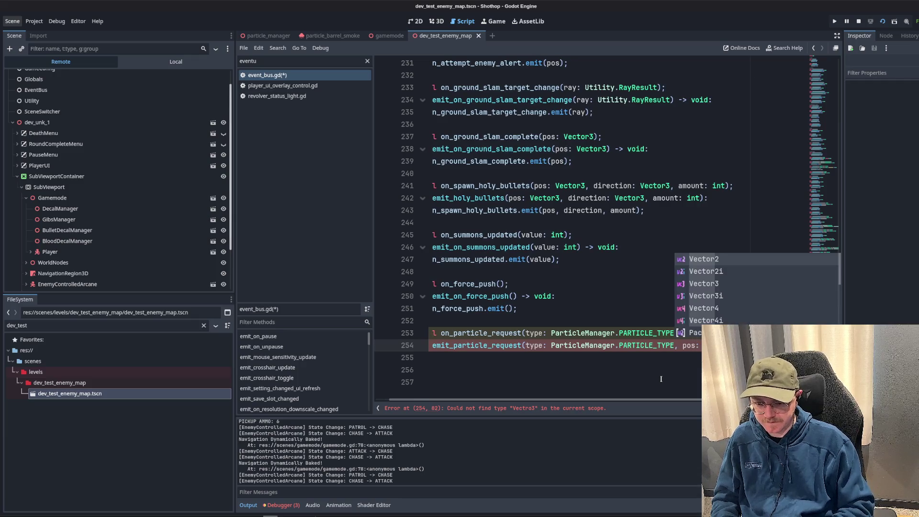
pyautogui.press('Delete')
pyautogui.press('End')
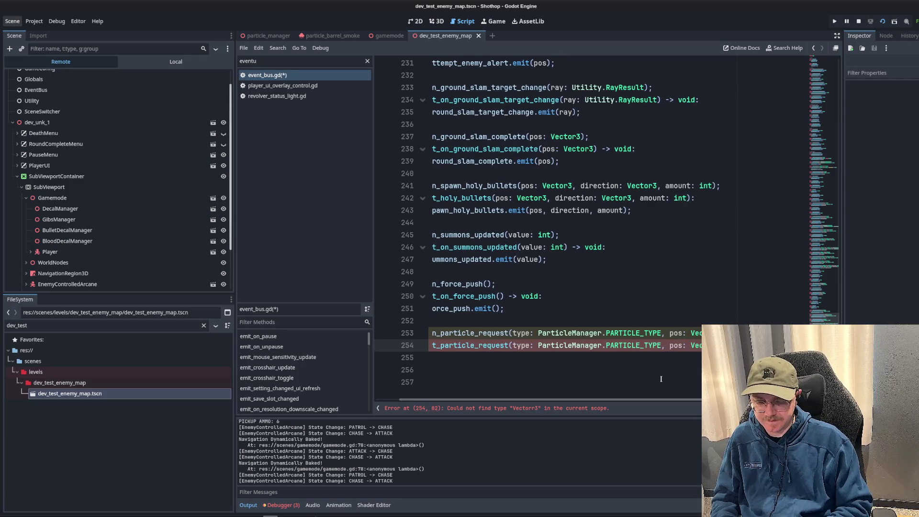
pyautogui.write(') -> void:')
pyautogui.press('Return')
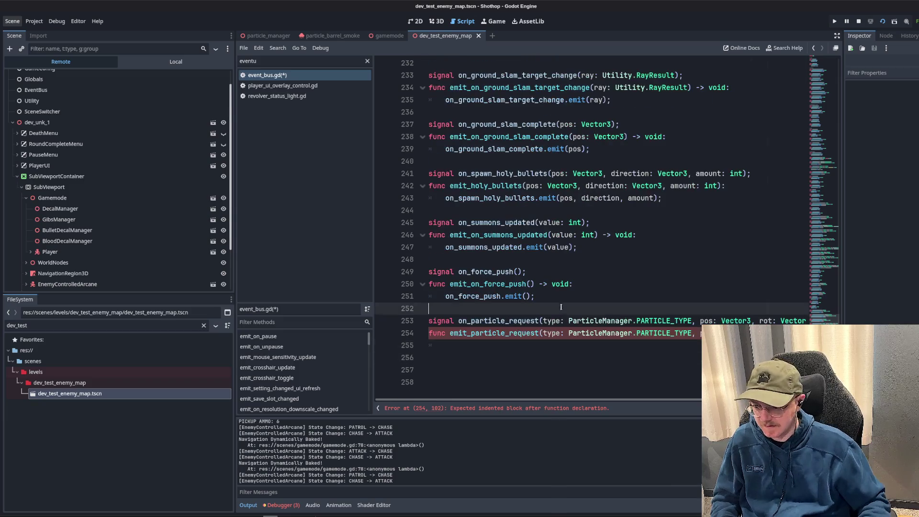
# - Make the function body call on_particle_request.emit(type, pos, rot)
pyautogui.press('Up')
pyautogui.press('Up')
pyautogui.press('Up')
pyautogui.hotkey('ctrl', 'shift', 'Right')
pyautogui.doubleClick(508, 321)
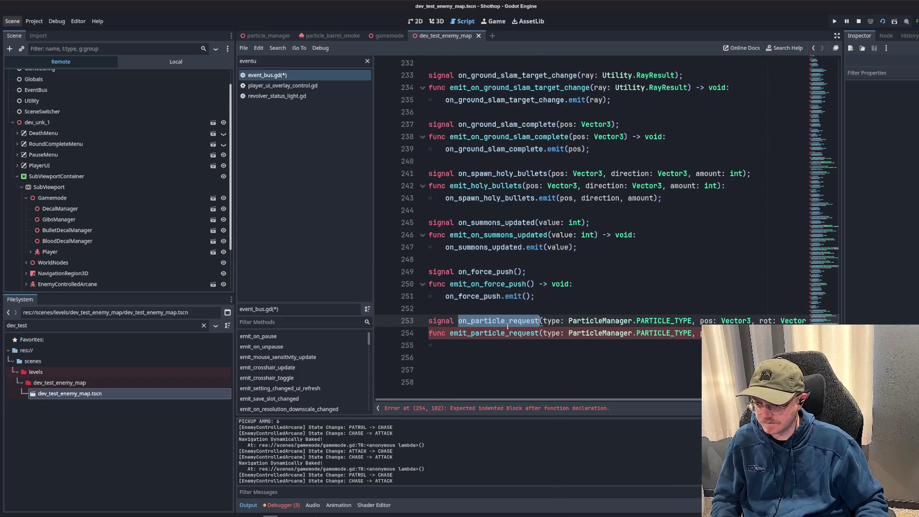
pyautogui.hotkey('ctrl', 'c')
pyautogui.click(490, 346)
pyautogui.hotkey('ctrl', 'v')
pyautogui.write('.emit(type, pos, rot);')
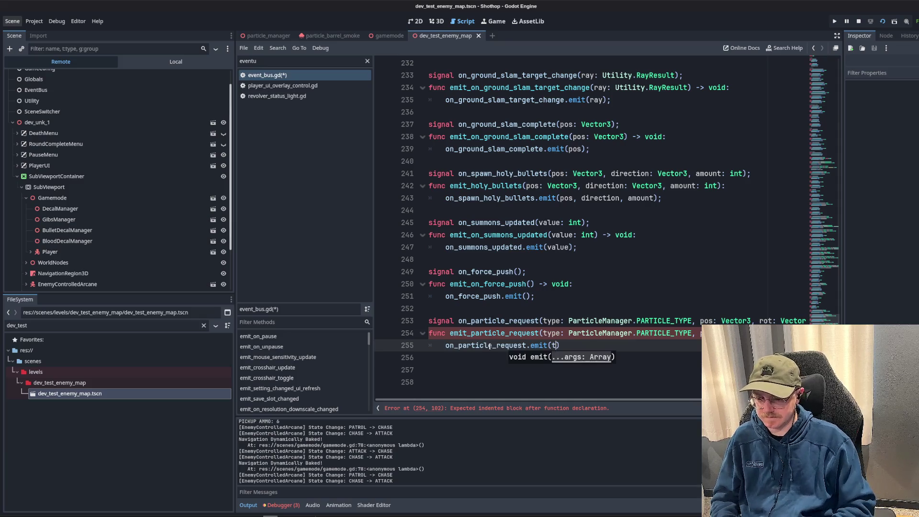
pyautogui.press('Delete')
pyautogui.press('Delete')
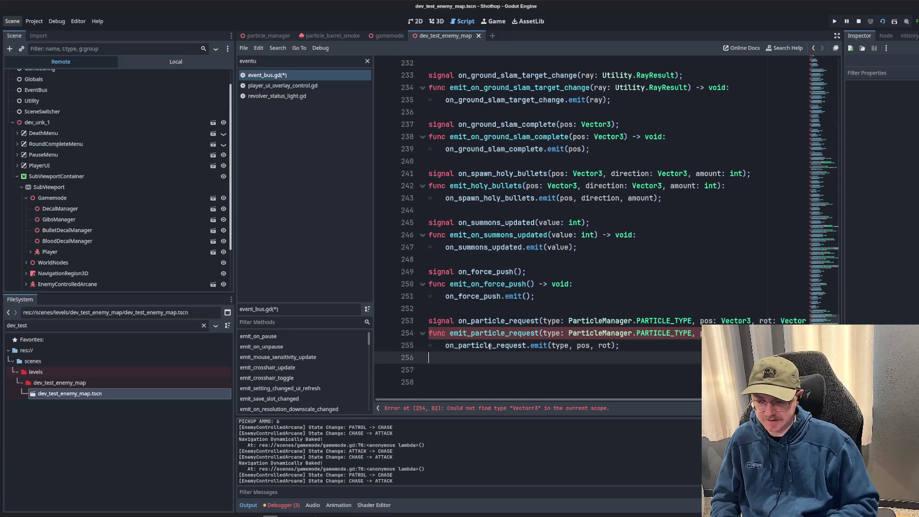
pyautogui.click(479, 259)
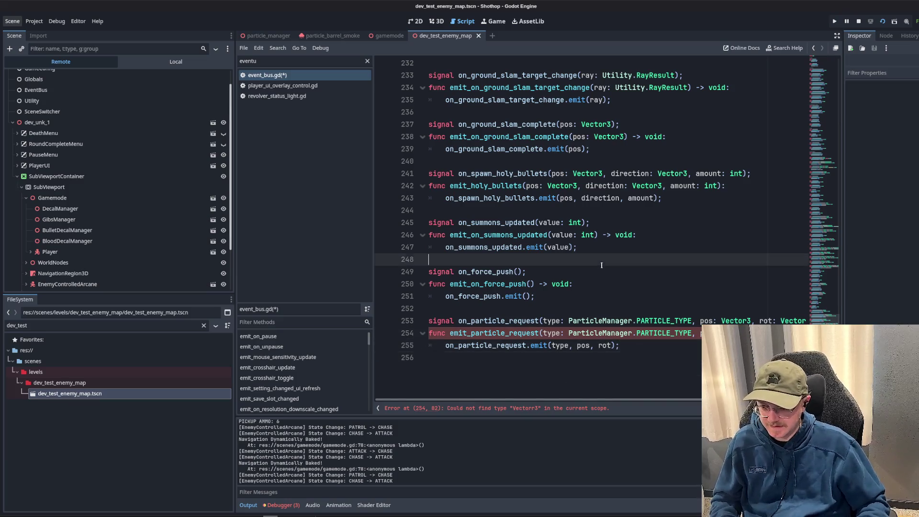
pyautogui.scroll(1, 526, 230)
pyautogui.hscroll(3, 527, 240)
pyautogui.click(479, 309)
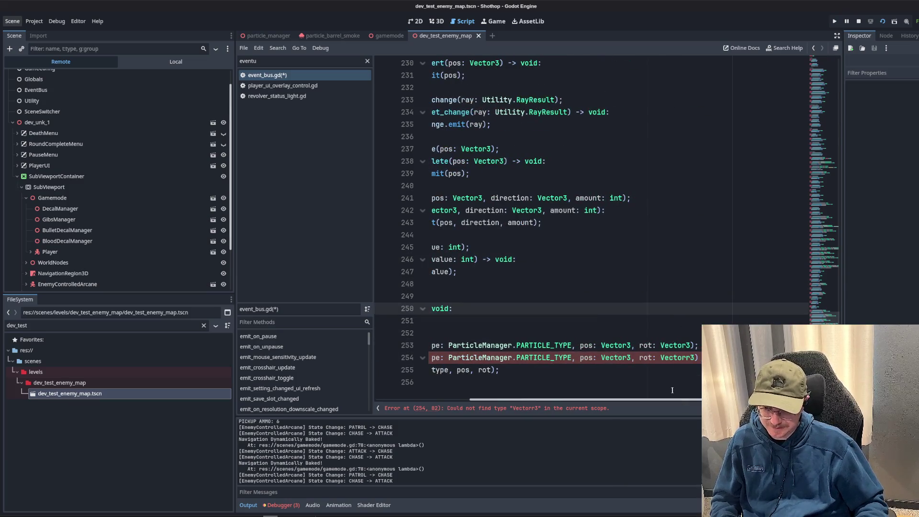
pyautogui.moveTo(675, 401); pyautogui.dragTo(581, 401)
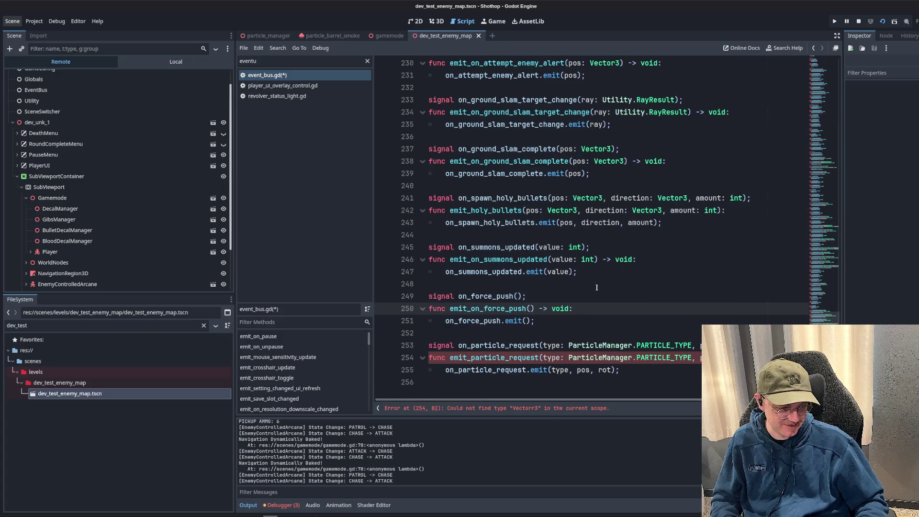
pyautogui.moveTo(622, 370); pyautogui.dragTo(599, 149)
pyautogui.click(598, 185)
pyautogui.click(656, 370)
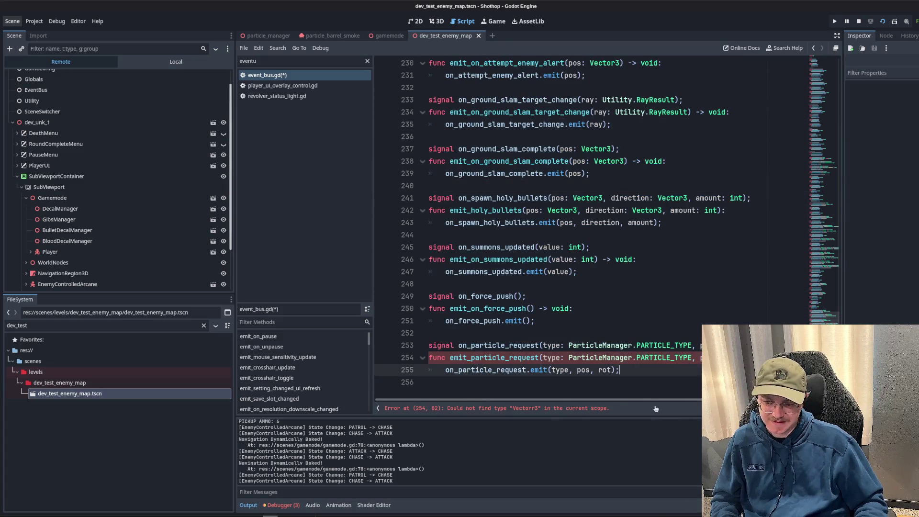
pyautogui.doubleClick(498, 345)
pyautogui.moveTo(555, 402); pyautogui.dragTo(639, 401)
pyautogui.click(700, 357)
pyautogui.press('Delete')
pyautogui.press('Up')
pyautogui.press('Up')
pyautogui.press('Up')
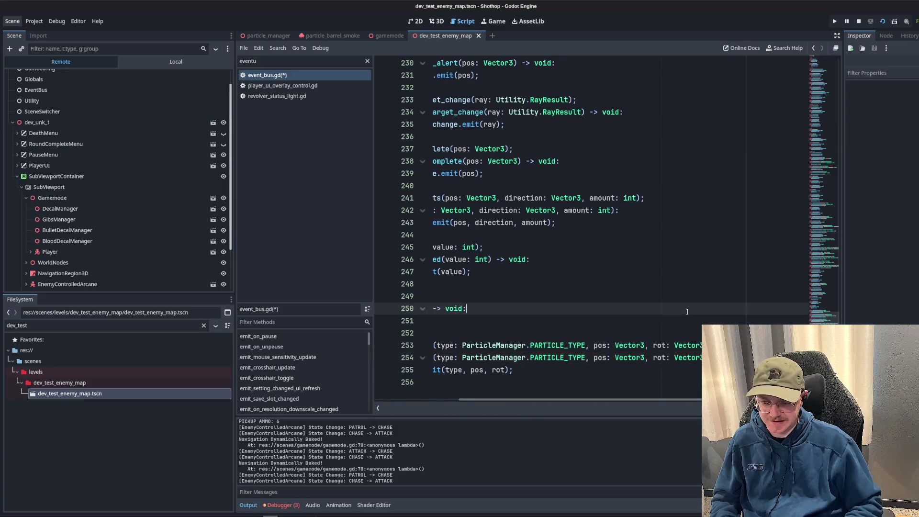
pyautogui.hotkey('ctrl', 's')
pyautogui.doubleClick(498, 346)
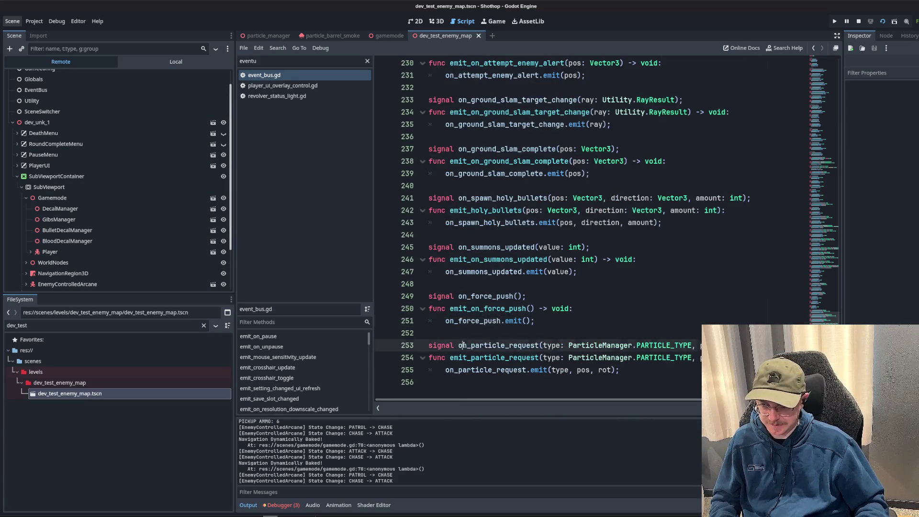
pyautogui.click(607, 312)
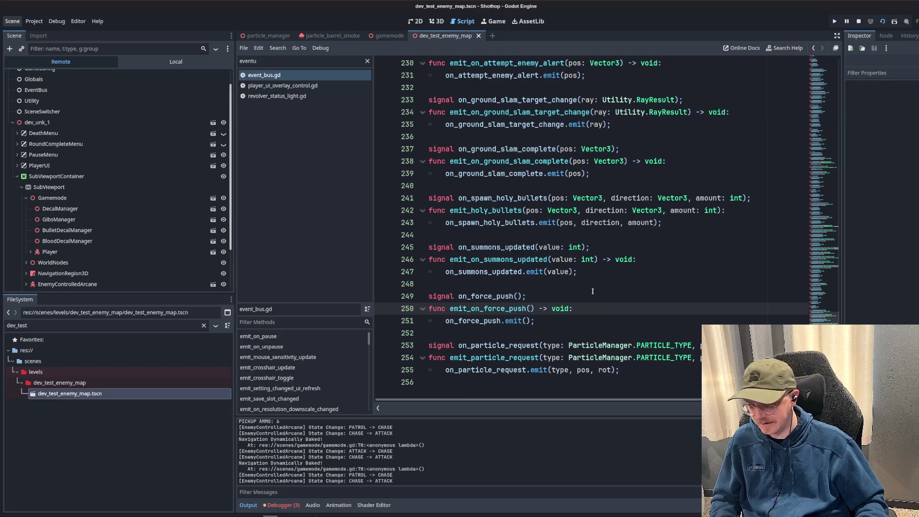
pyautogui.hscroll(3, 636, 345)
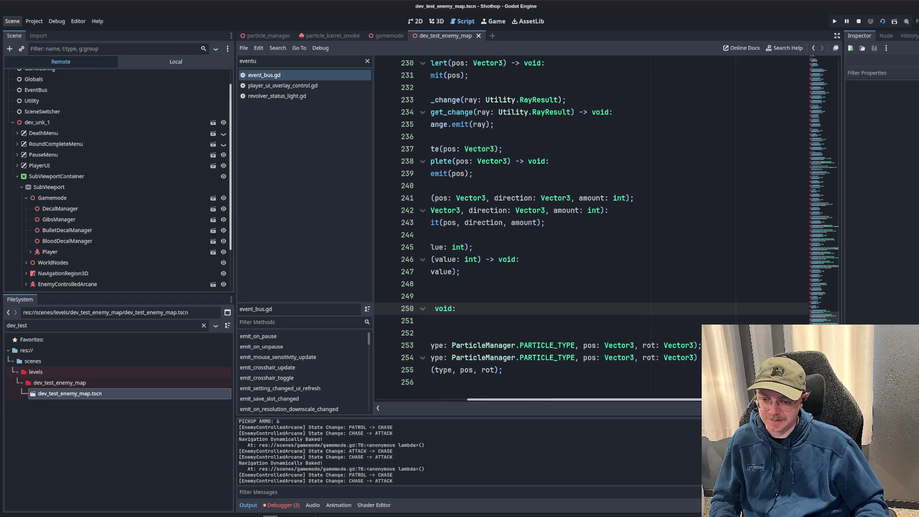
pyautogui.moveTo(699, 401); pyautogui.dragTo(607, 402)
pyautogui.click(636, 298)
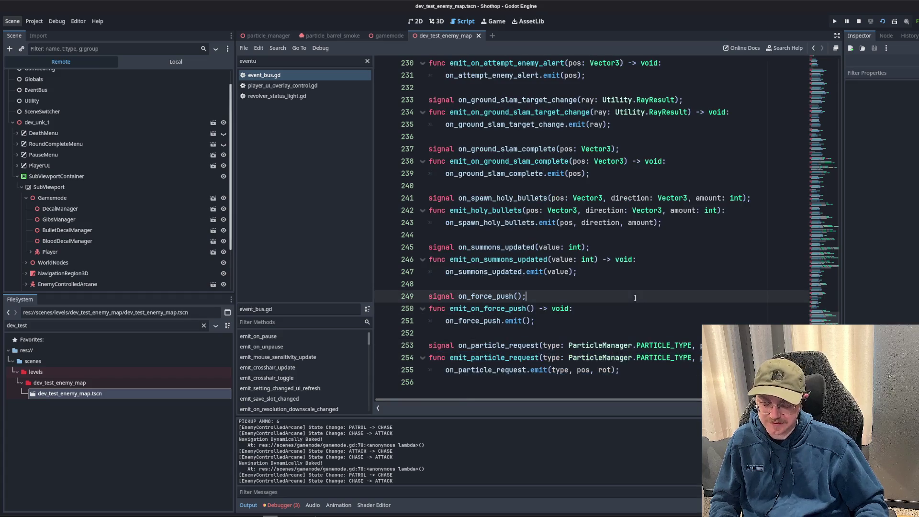
pyautogui.click(665, 286)
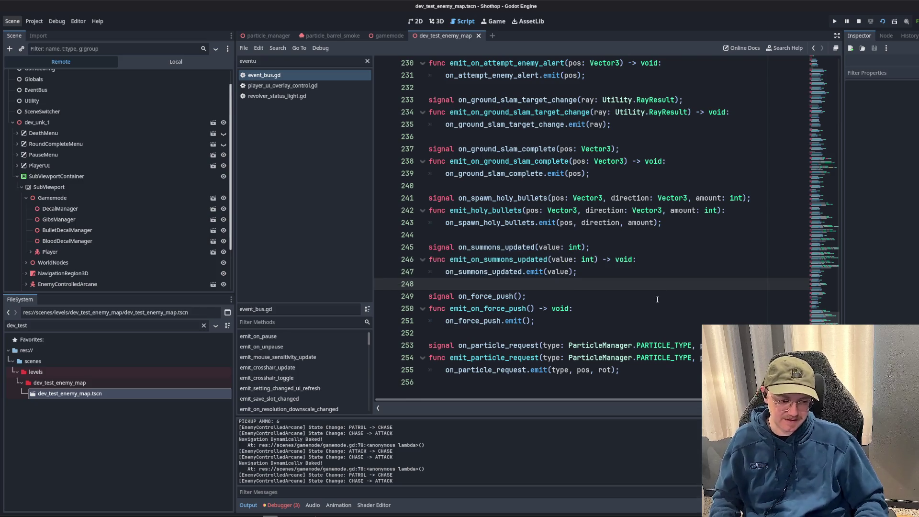
pyautogui.click(690, 299)
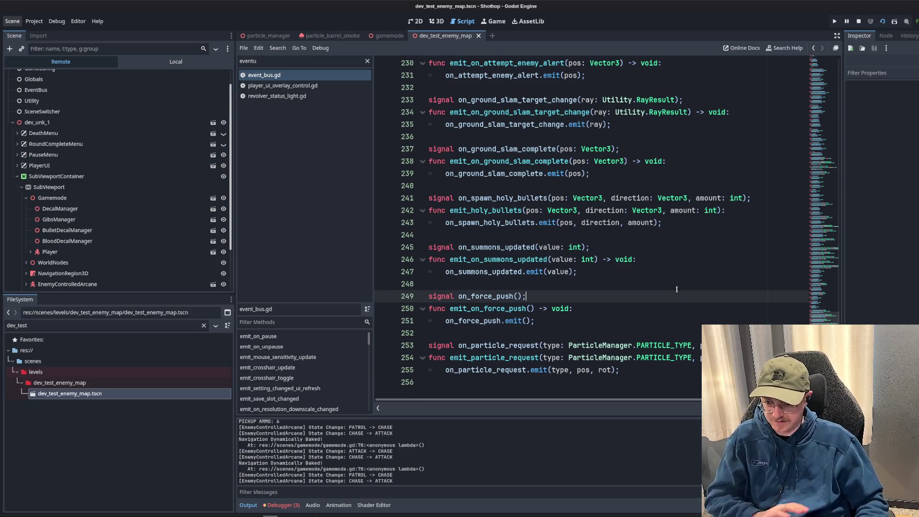
pyautogui.scroll(10, 579, 307)
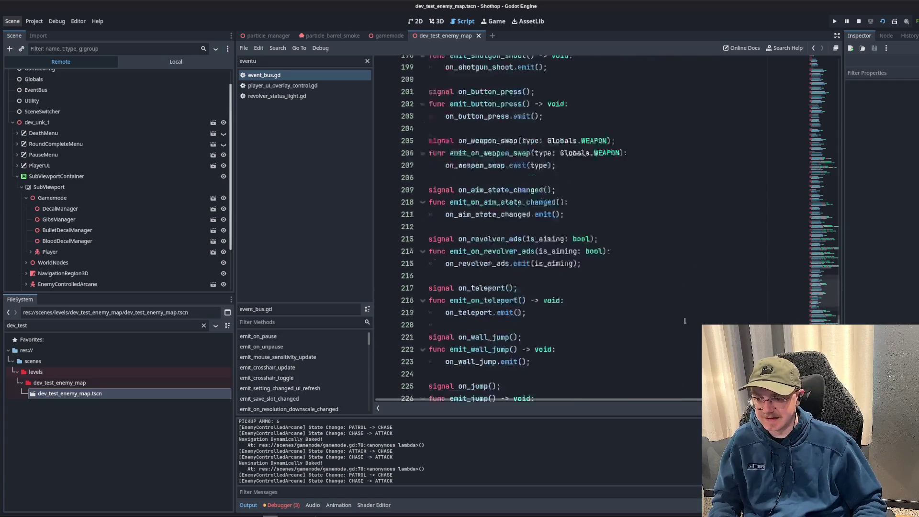
pyautogui.scroll(-10, 578, 307)
pyautogui.click(496, 358)
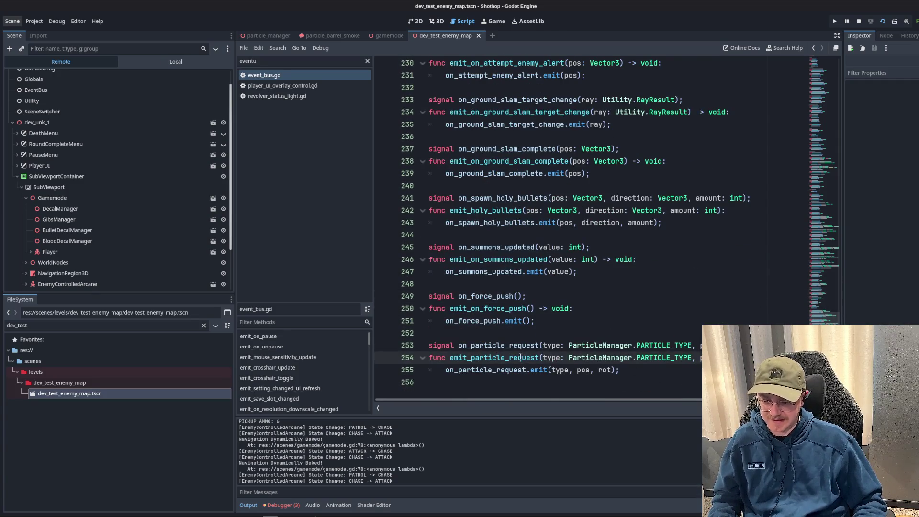
pyautogui.doubleClick(521, 358)
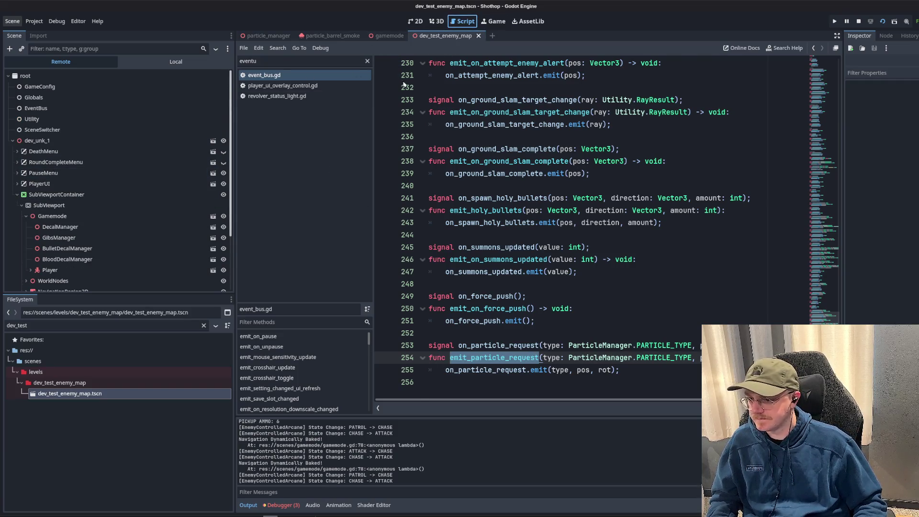
# - Clear the 'eventu' script filter and open particle_manager.gd from the script list
pyautogui.click(296, 61)
pyautogui.hotkey('ctrl', 'a')
pyautogui.press('BackSpace')
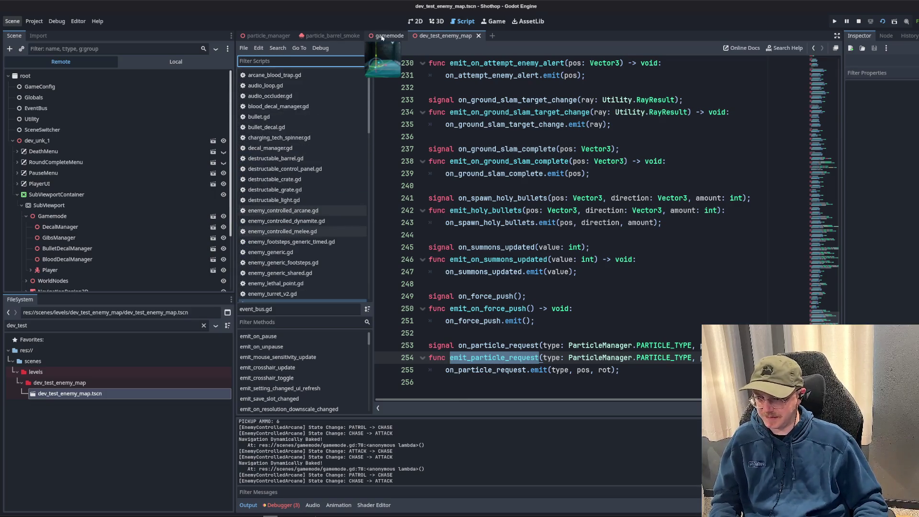
pyautogui.scroll(-3, 308, 113)
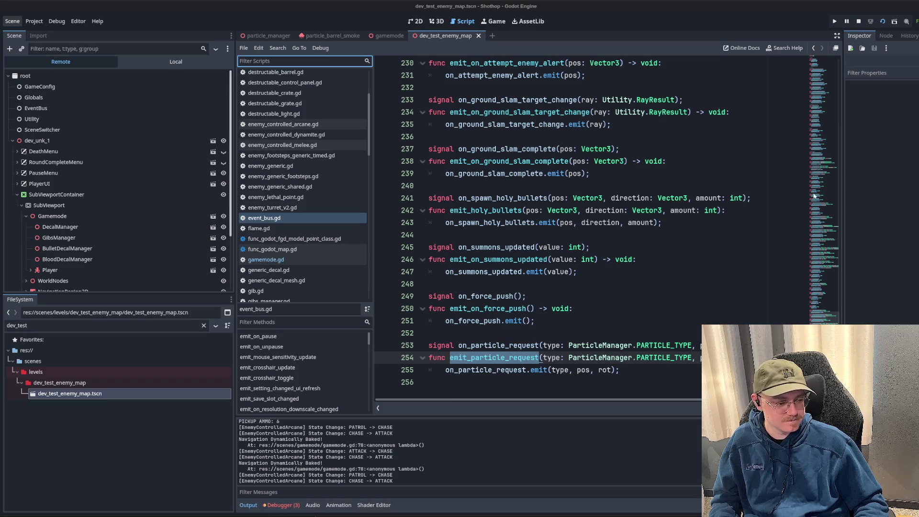
pyautogui.click(670, 223)
pyautogui.scroll(4, 313, 213)
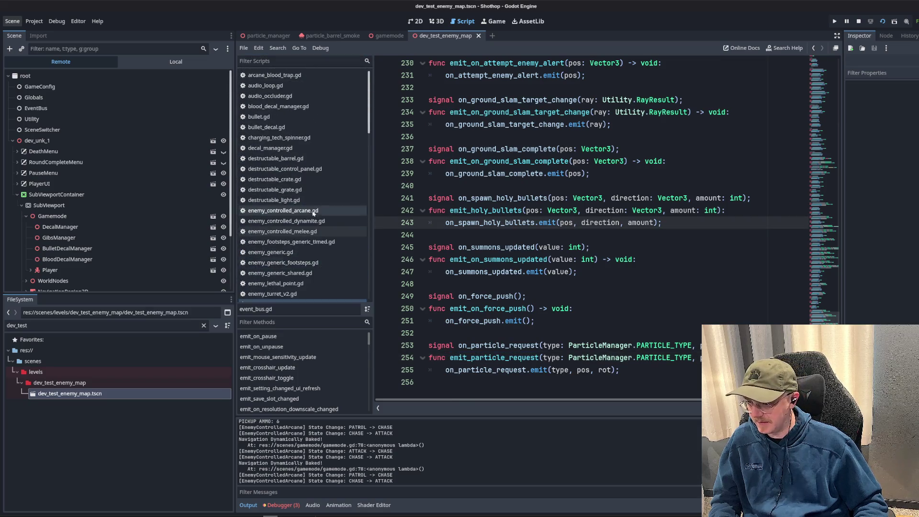
pyautogui.scroll(-10, 312, 206)
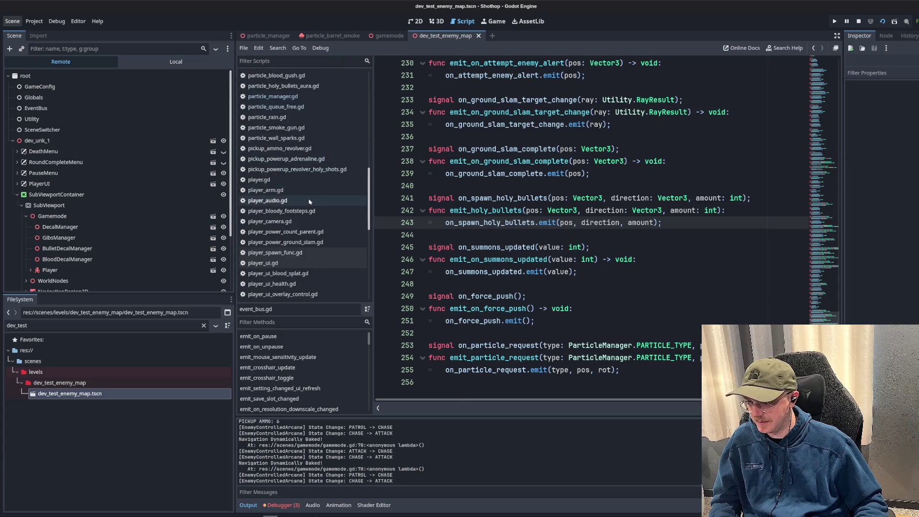
pyautogui.scroll(4, 310, 201)
pyautogui.click(316, 211)
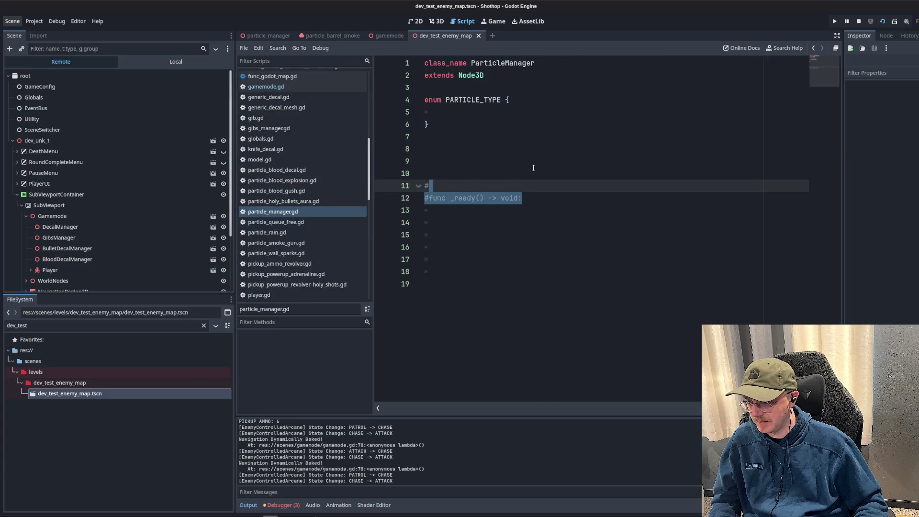
# - Uncomment the commented-out _ready function with Ctrl+K
pyautogui.click(533, 167)
pyautogui.moveTo(479, 222)
pyautogui.mouseDown()
pyautogui.moveTo(409, 259)
pyautogui.moveTo(426, 161)
pyautogui.mouseUp()
pyautogui.hotkey('ctrl', 'k')
# - Write EventBus.on_particle_request.connect() on line 13 inside _ready
pyautogui.click(489, 228)
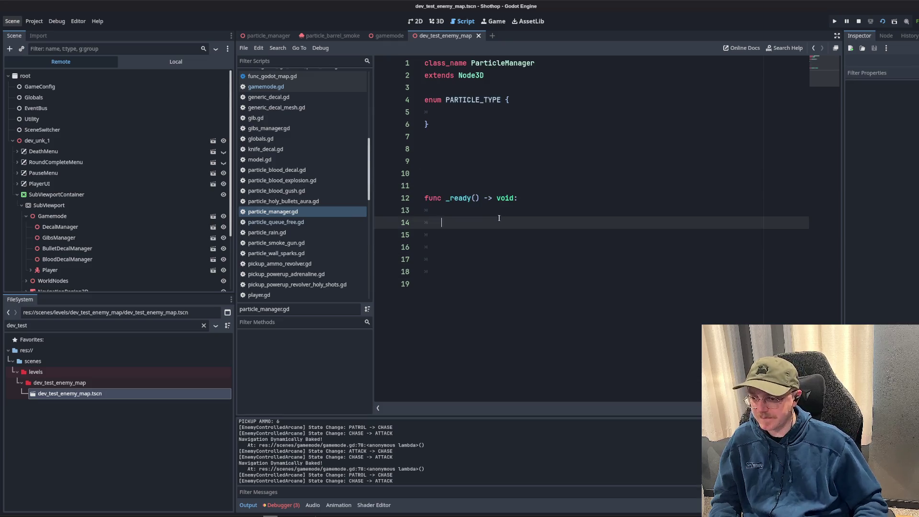
pyautogui.click(498, 217)
pyautogui.write('EventBus.emit_particle_request')
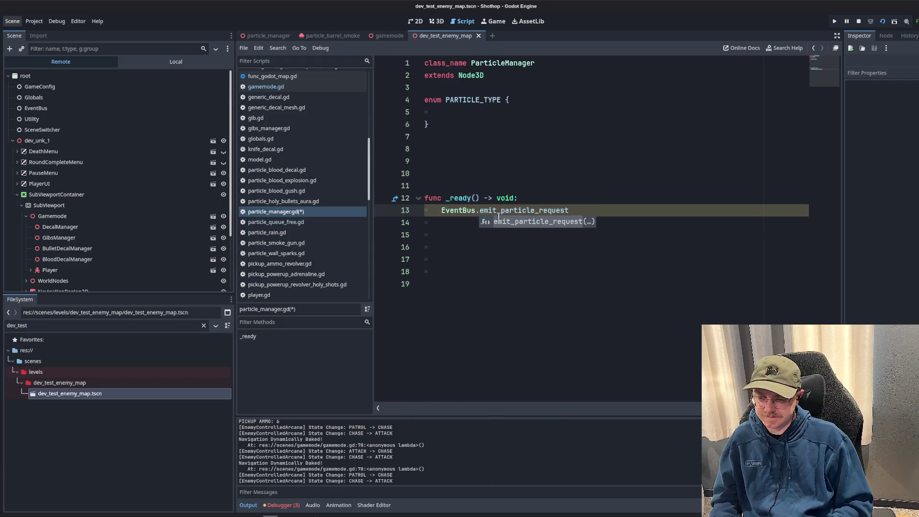
pyautogui.hotkey('ctrl', 'BackSpace')
pyautogui.write('on_p')
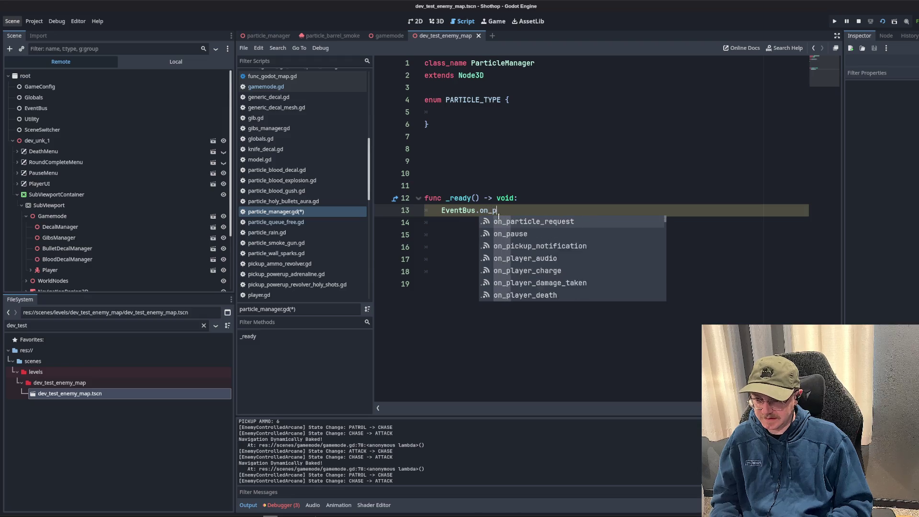
pyautogui.write('articl')
pyautogui.press('Return')
pyautogui.write('.conn')
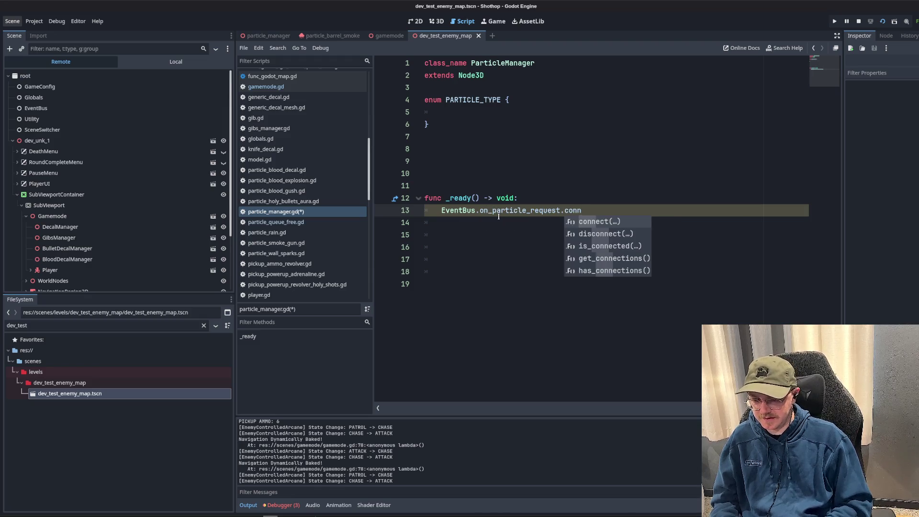
pyautogui.press('Return')
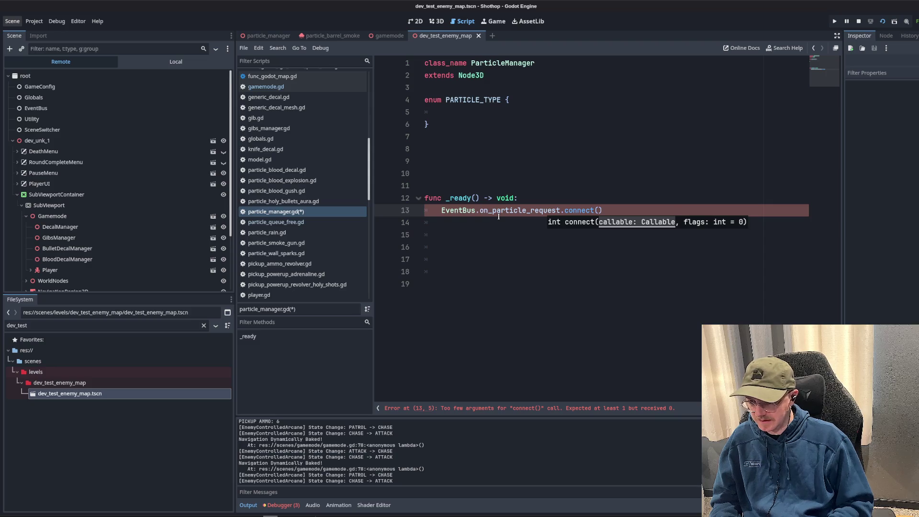
pyautogui.click(498, 162)
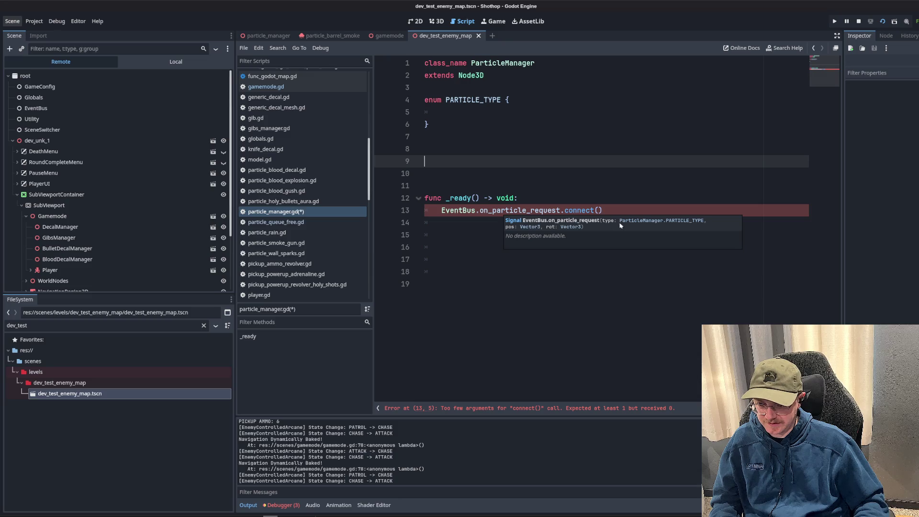
pyautogui.click(571, 227)
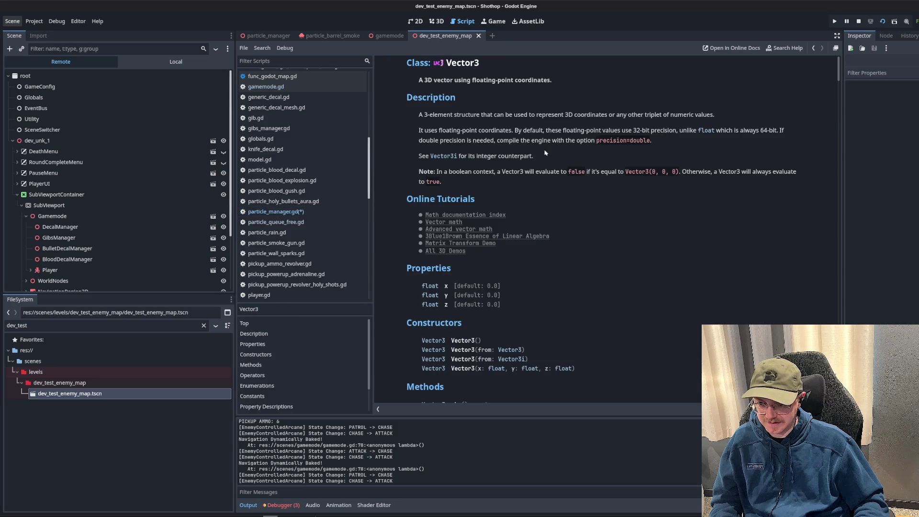
pyautogui.click(276, 211)
pyautogui.click(618, 186)
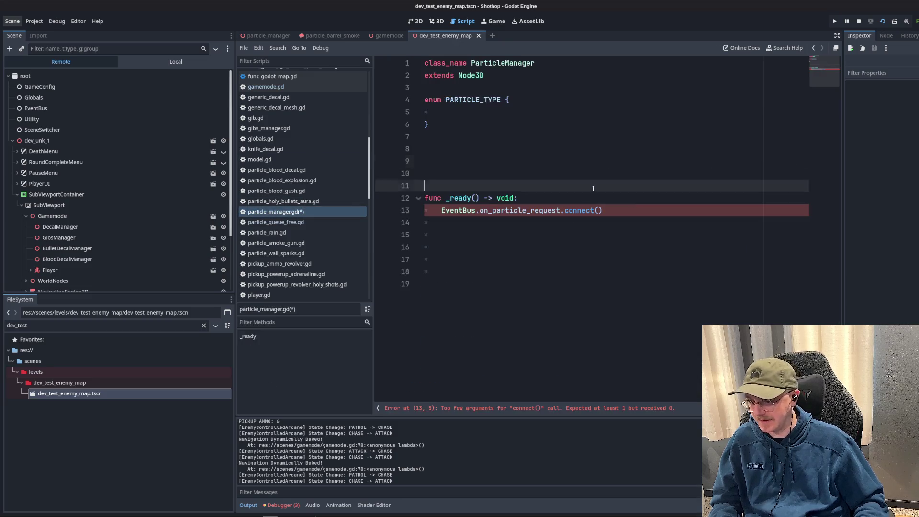
# - Add func _on_particle_request() -> void: below the _ready function
pyautogui.click(620, 235)
pyautogui.click(610, 210)
pyautogui.click(524, 245)
pyautogui.press('Return')
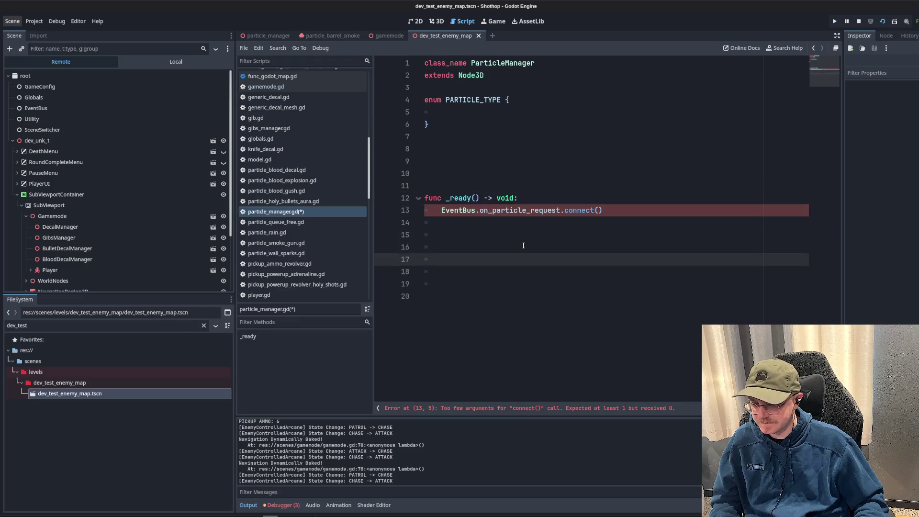
pyautogui.write('func _on_')
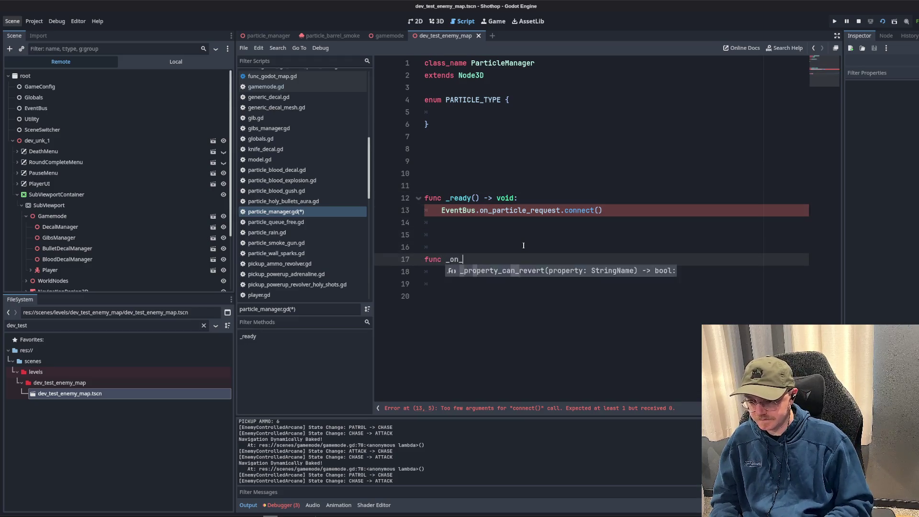
pyautogui.write('particle_request() -> ')
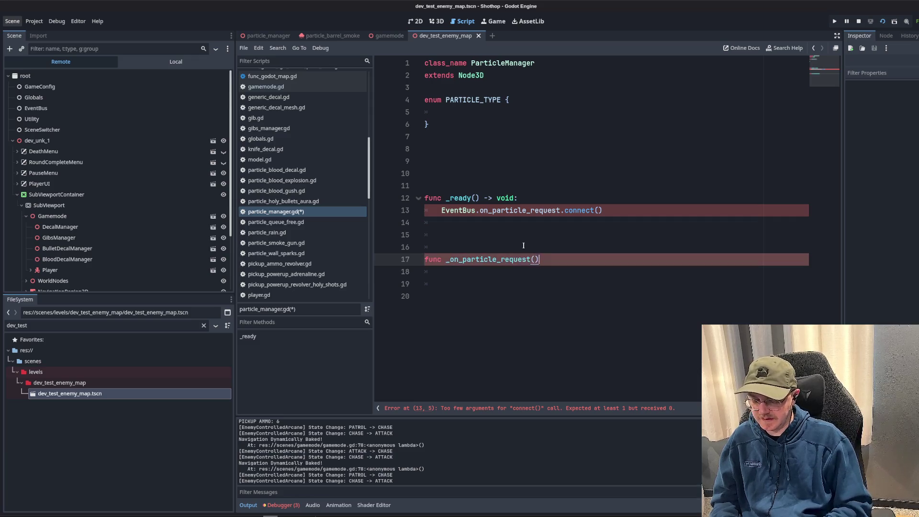
pyautogui.write('void:')
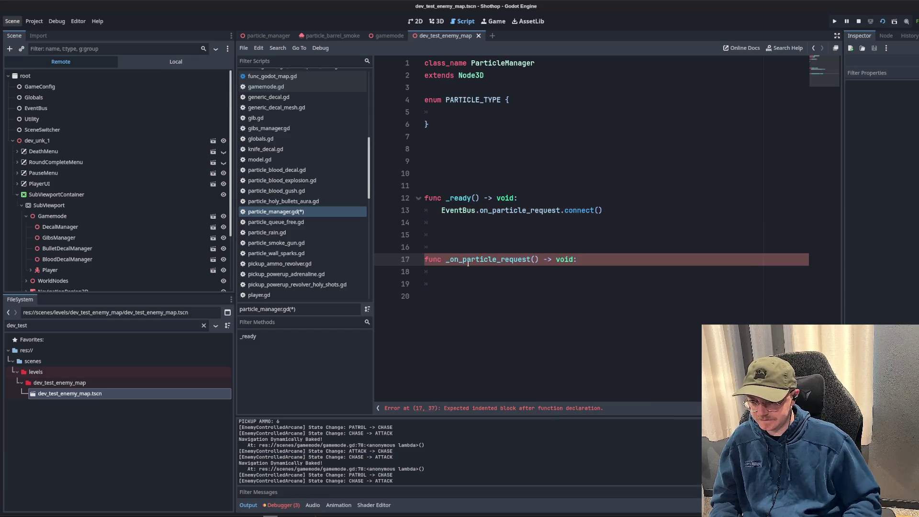
# - Pass _on_particle_request to connect() and give it type: PARTICLE_TYPE, pos: Vector3, rot: Vector3 parameters
pyautogui.doubleClick(469, 259)
pyautogui.hotkey('ctrl', 'c')
pyautogui.click(598, 210)
pyautogui.hotkey('ctrl', 'v')
pyautogui.click(437, 247)
pyautogui.click(535, 259)
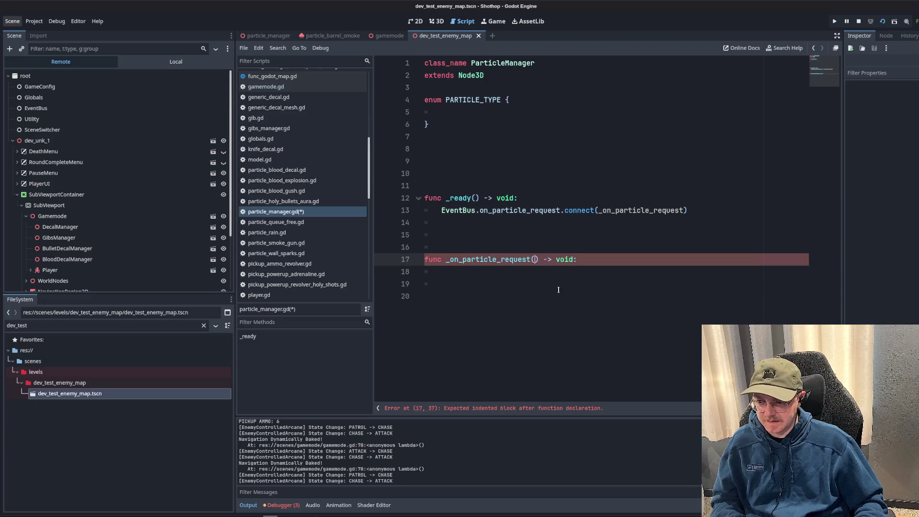
pyautogui.write('type: P')
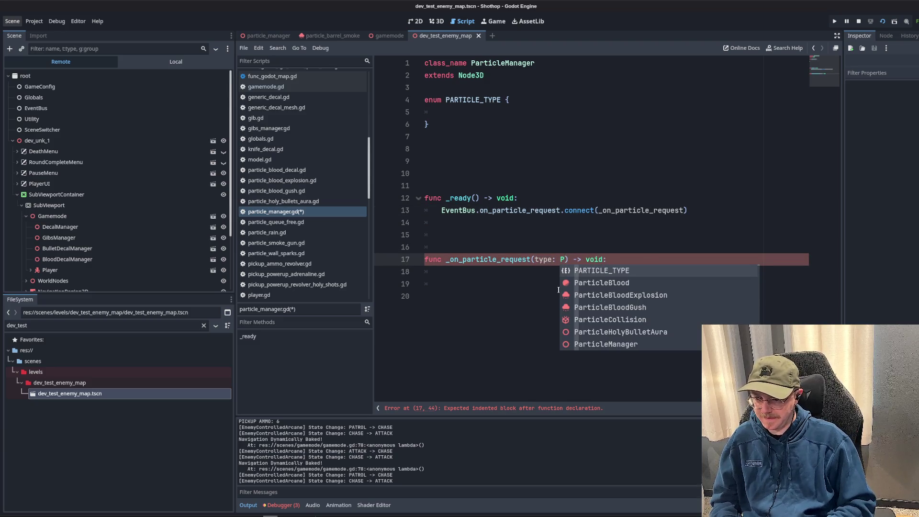
pyautogui.press('Return')
pyautogui.write(', pos: Vector')
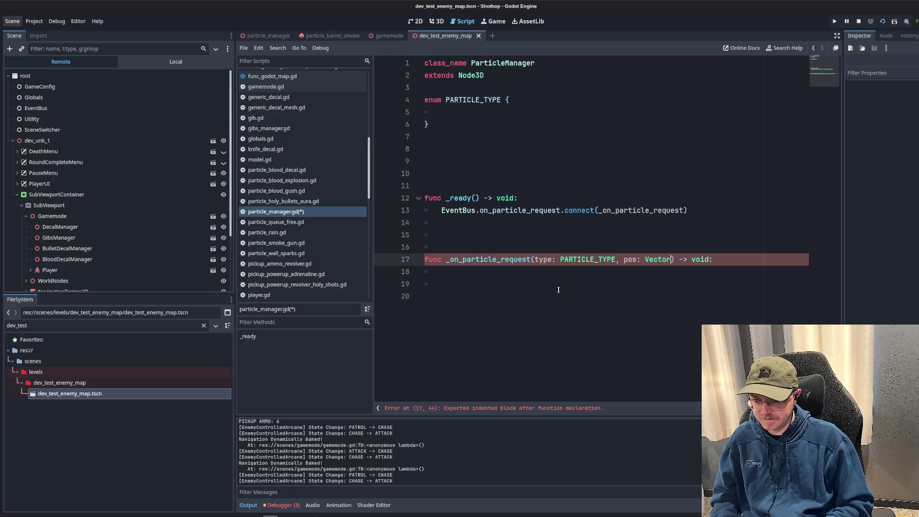
pyautogui.write('3, rot: Vect')
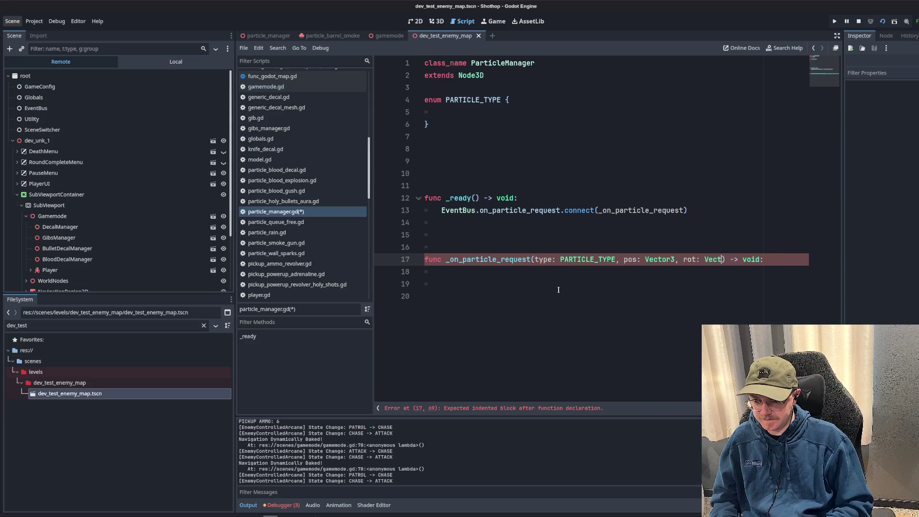
pyautogui.write('or3')
# - Remove the stray blank lines around the handler and give it a pass body
pyautogui.press('Up')
pyautogui.press('Delete')
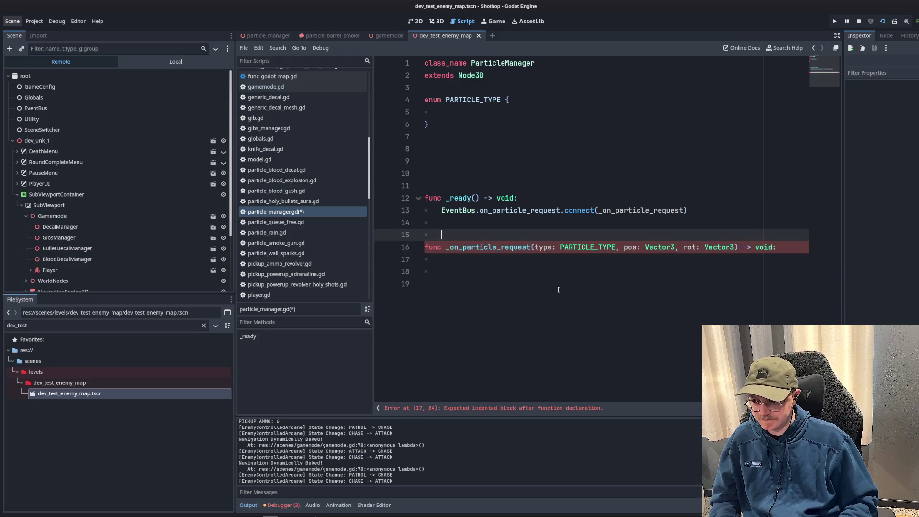
pyautogui.press('Down')
pyautogui.press('Delete')
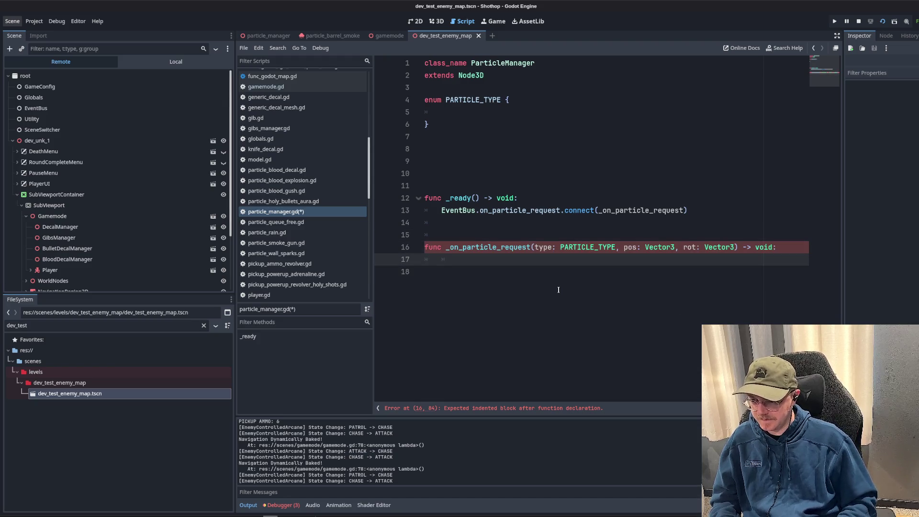
pyautogui.press('Up')
pyautogui.press('Up')
pyautogui.press('Delete')
pyautogui.press('Up')
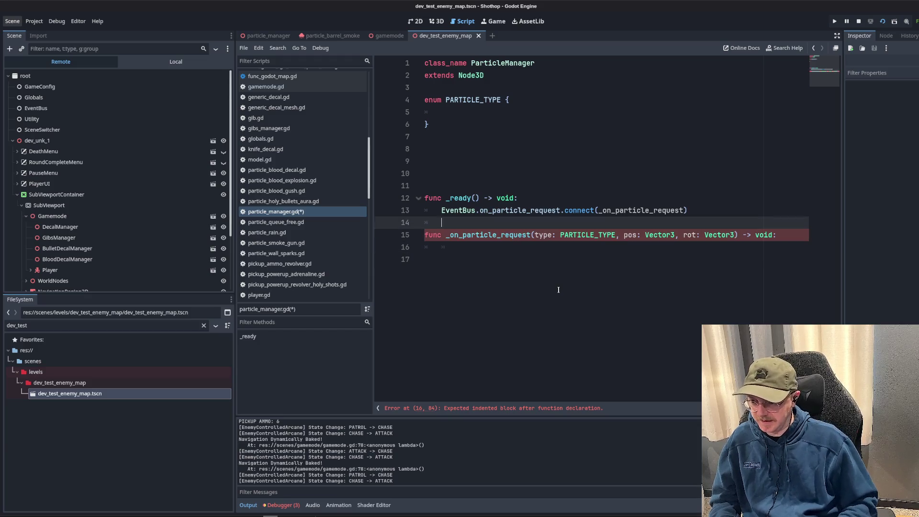
pyautogui.press('Down')
pyautogui.press('Down')
pyautogui.write('pass')
# - Save the script and delete the surplus blank lines above func _ready
pyautogui.press('Up')
pyautogui.press('Up')
pyautogui.press('Up')
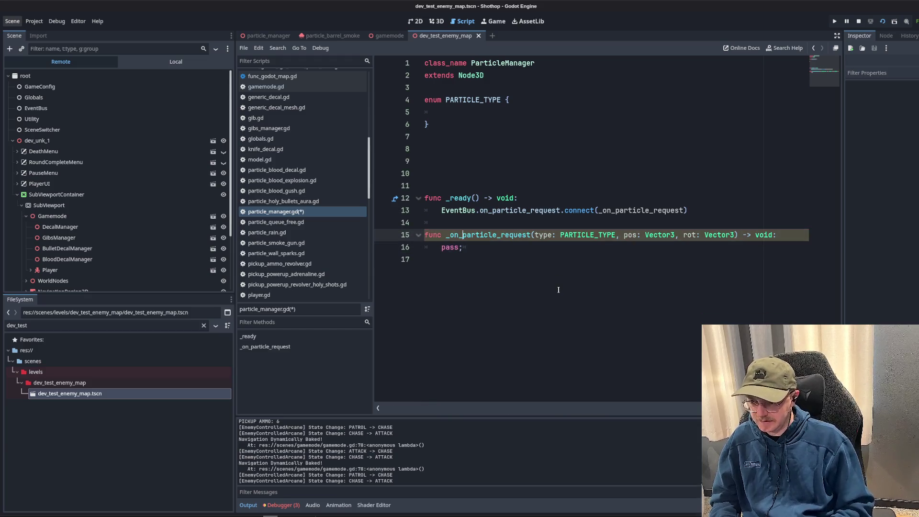
pyautogui.hotkey('ctrl', 's')
pyautogui.press('Up')
pyautogui.press('Up')
pyautogui.press('Up')
pyautogui.press('Down')
pyautogui.press('Down')
pyautogui.press('Down')
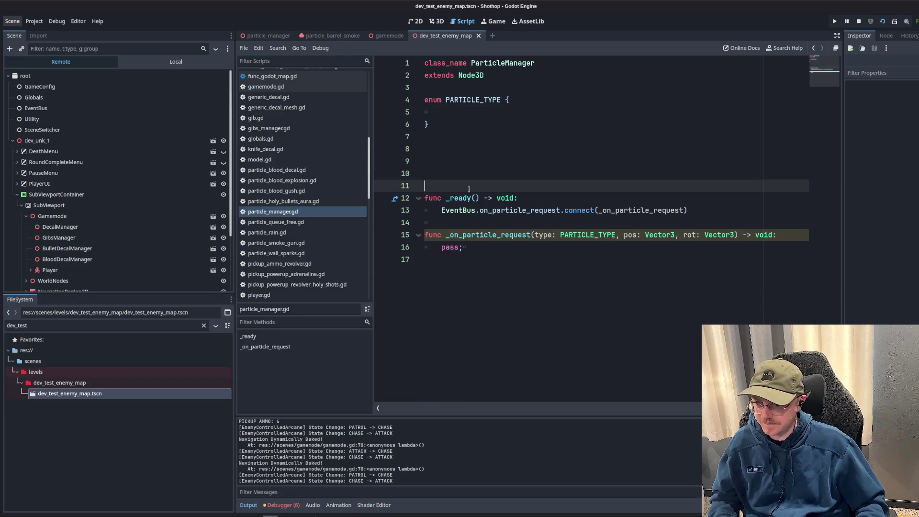
pyautogui.press('BackSpace')
pyautogui.press('BackSpace')
pyautogui.press('BackSpace')
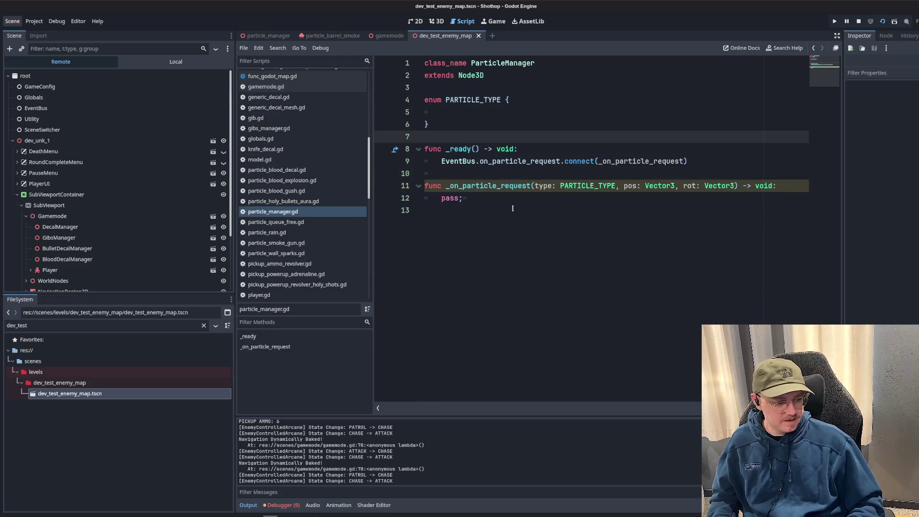
# - Clear the dev_test FileSystem filter and enlarge the file browser panel
pyautogui.click(512, 208)
pyautogui.click(203, 325)
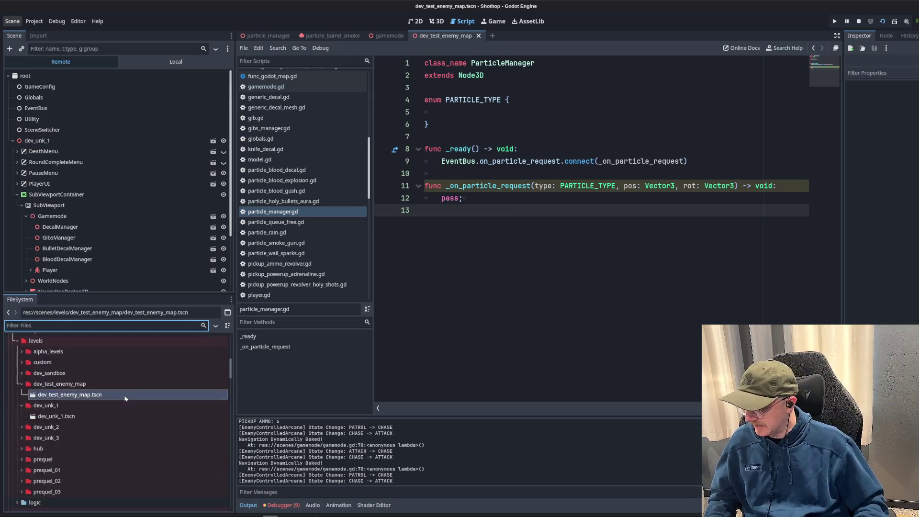
pyautogui.scroll(-10, 126, 398)
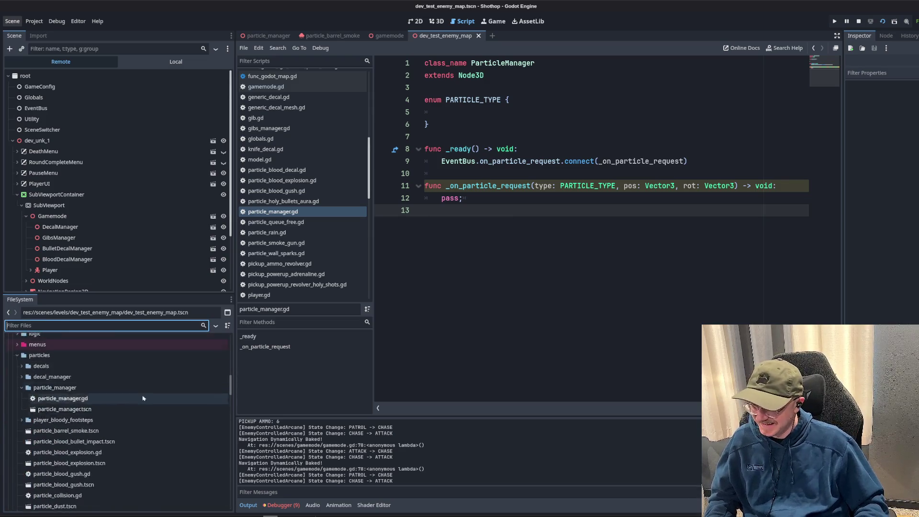
pyautogui.scroll(3, 143, 398)
pyautogui.click(573, 186)
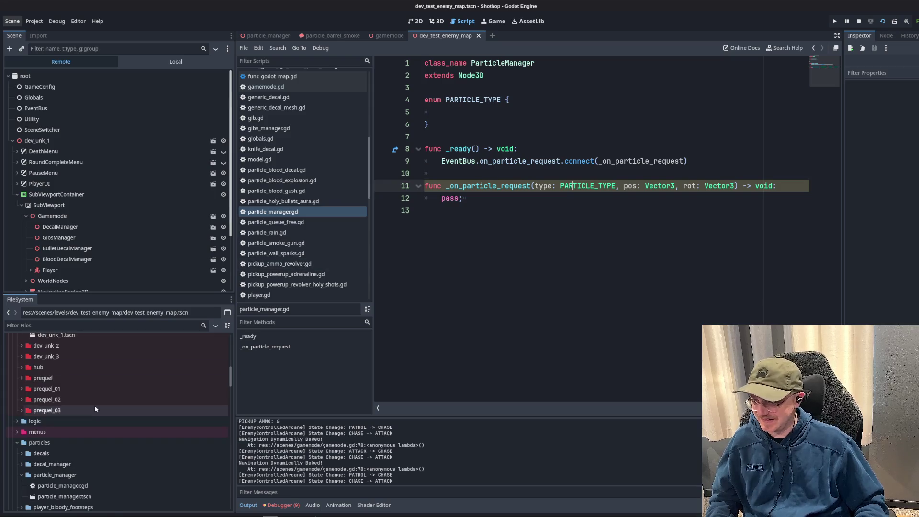
pyautogui.scroll(-5, 96, 410)
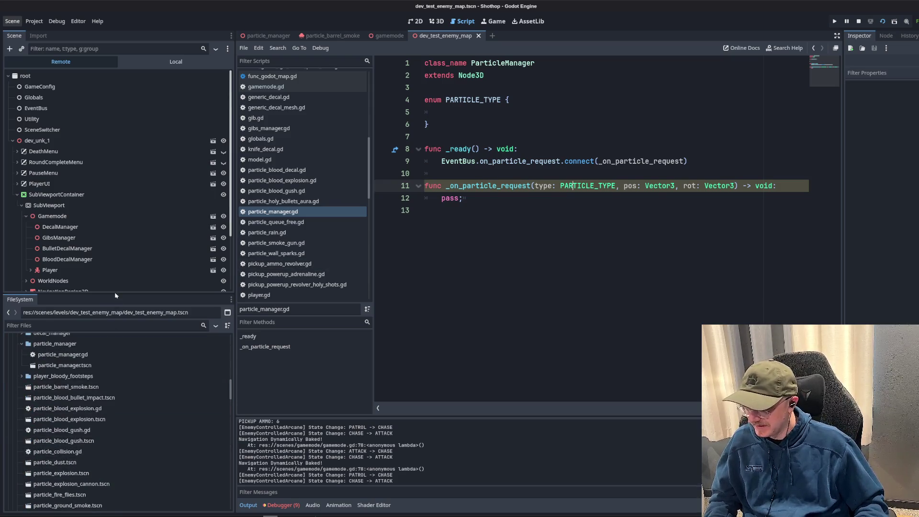
pyautogui.moveTo(115, 294); pyautogui.dragTo(115, 192)
# - Insert blank lines between the PARTICLE_TYPE enum and func _ready
pyautogui.click(487, 252)
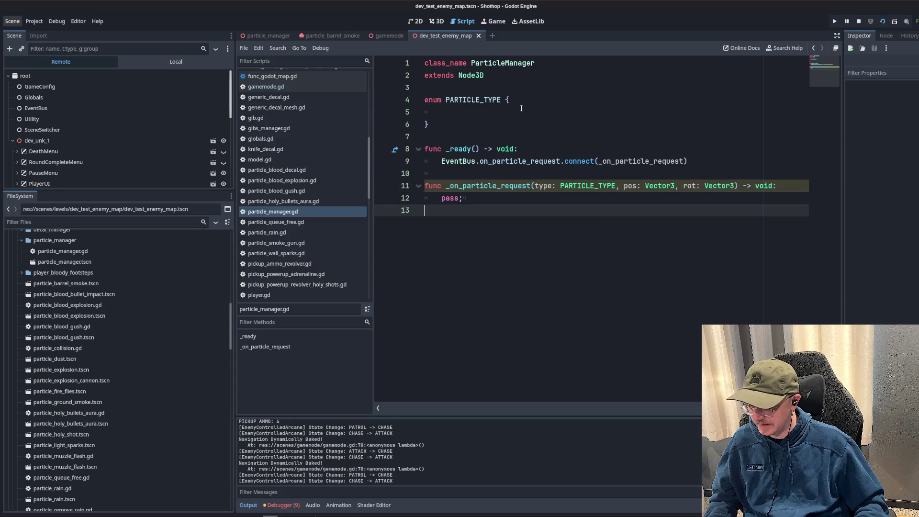
pyautogui.click(521, 109)
pyautogui.click(506, 129)
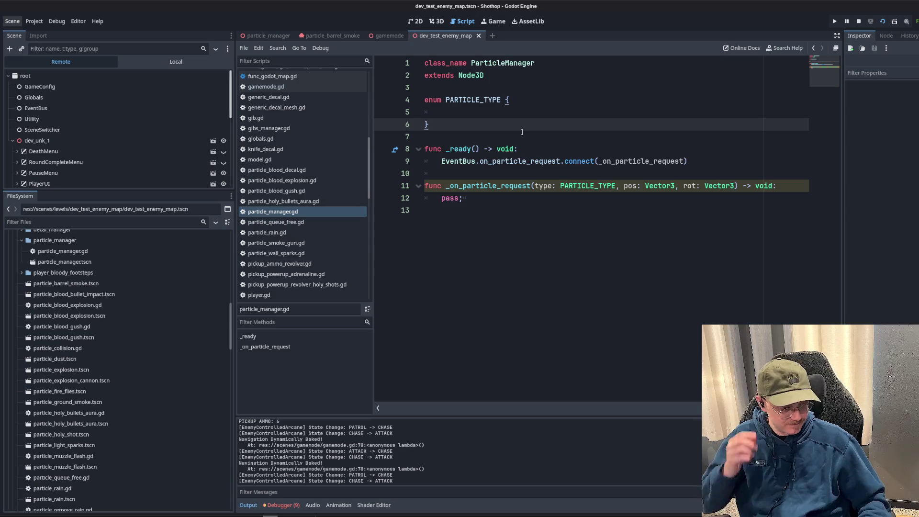
pyautogui.click(565, 135)
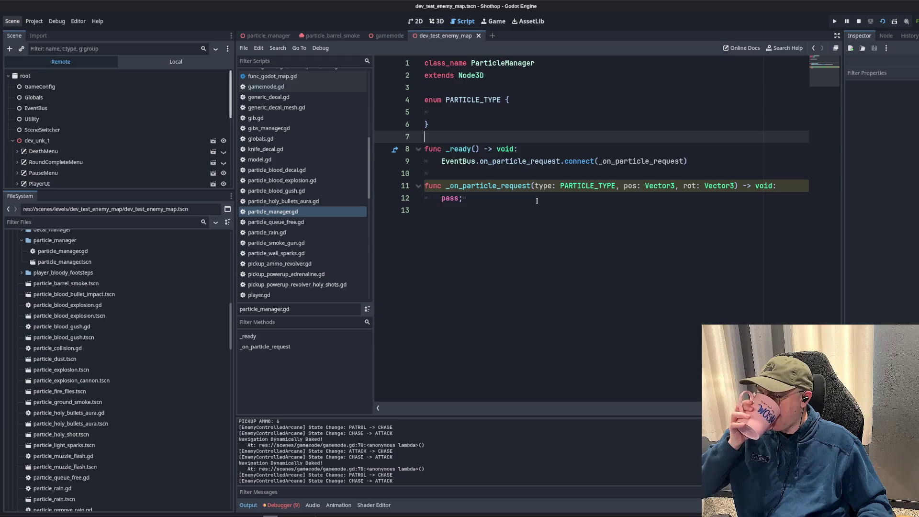
pyautogui.click(537, 200)
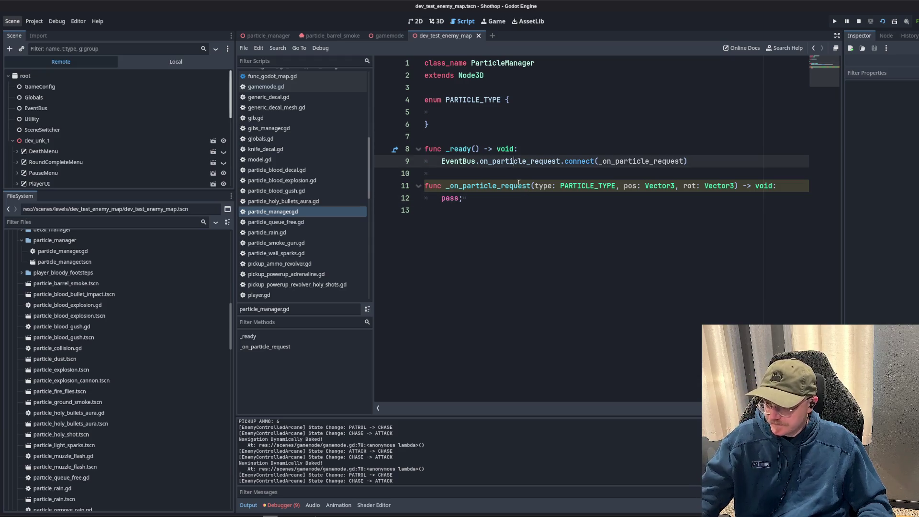
pyautogui.doubleClick(500, 186)
pyautogui.click(542, 124)
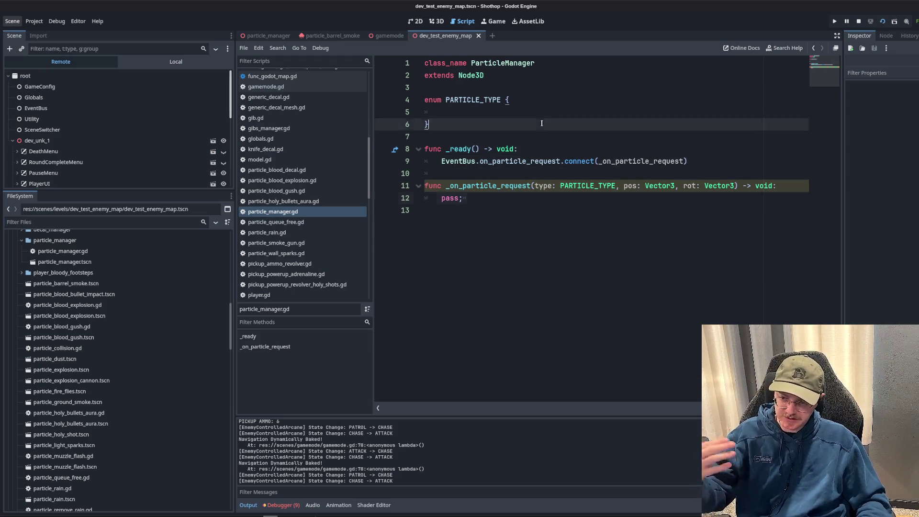
pyautogui.click(471, 99)
pyautogui.click(560, 209)
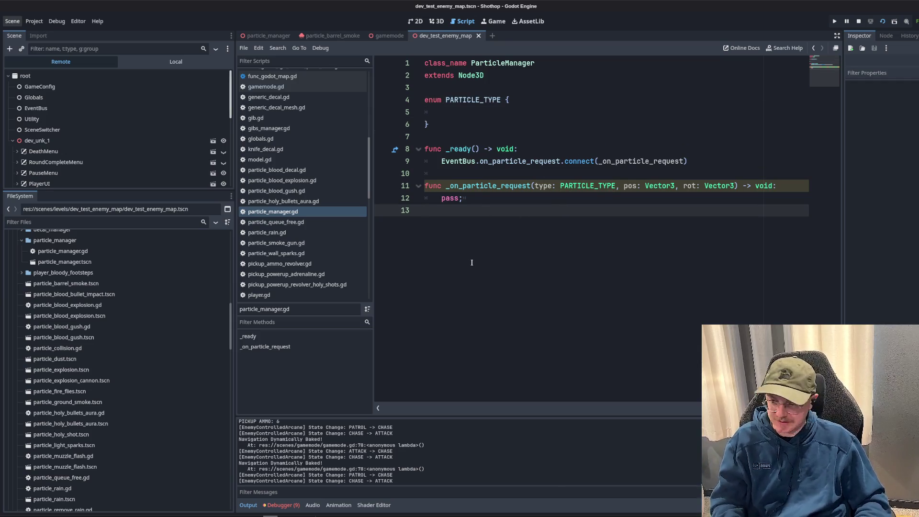
pyautogui.click(462, 151)
pyautogui.press('Up')
pyautogui.press('Return')
pyautogui.press('Return')
pyautogui.press('Return')
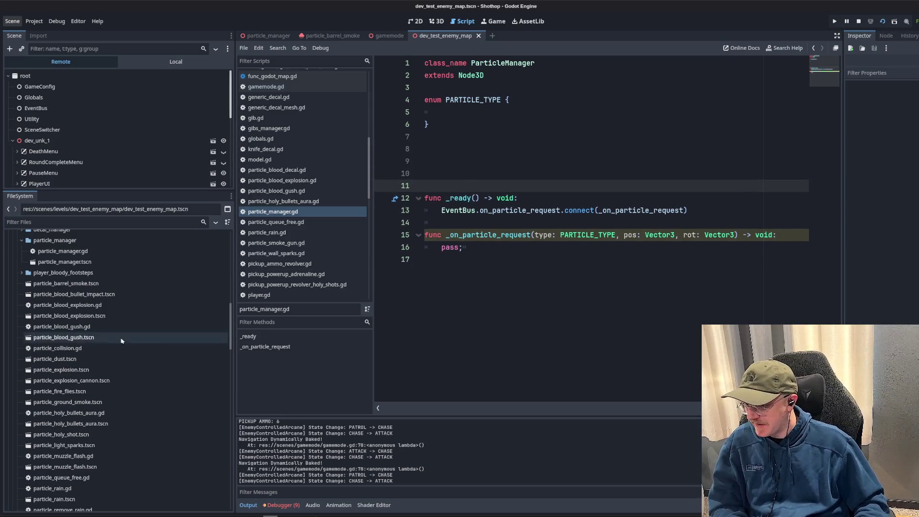
pyautogui.scroll(5, 118, 334)
pyautogui.scroll(-5, 119, 334)
# - Select particle_barrel_smoke, particle_blood_bullet_impact, particle_blood_explosion and particle_blood_gush .tscn files
pyautogui.click(67, 284)
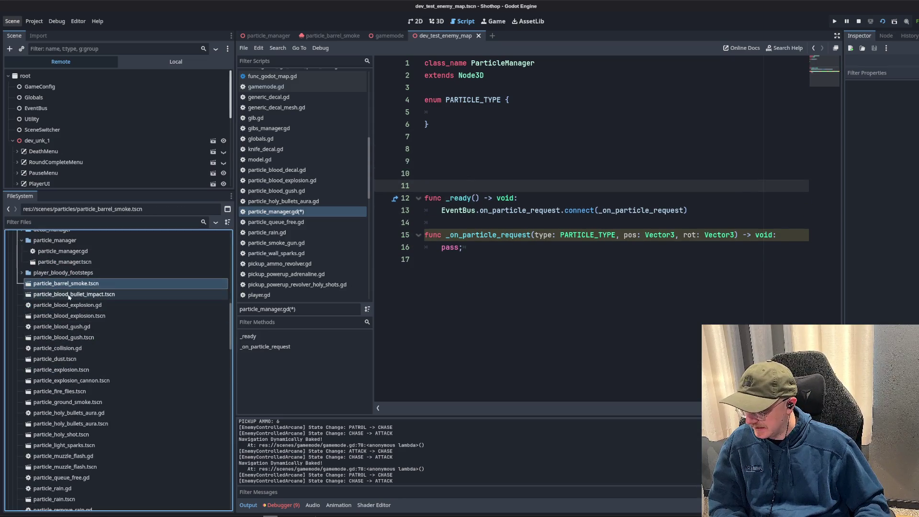
pyautogui.keyDown('ctrl'); pyautogui.click(62, 294); pyautogui.keyUp('ctrl')
pyautogui.keyDown('ctrl'); pyautogui.click(67, 315); pyautogui.keyUp('ctrl')
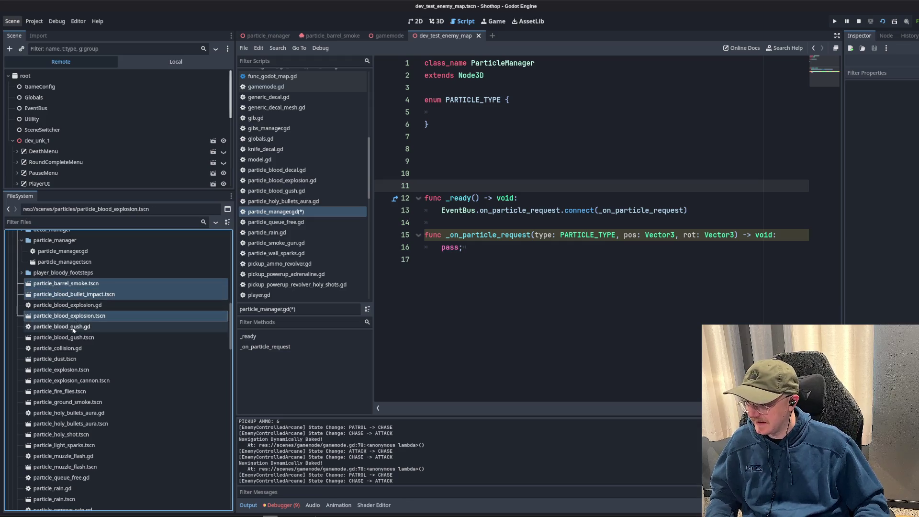
pyautogui.keyDown('ctrl'); pyautogui.click(76, 337); pyautogui.keyUp('ctrl')
pyautogui.click(498, 259)
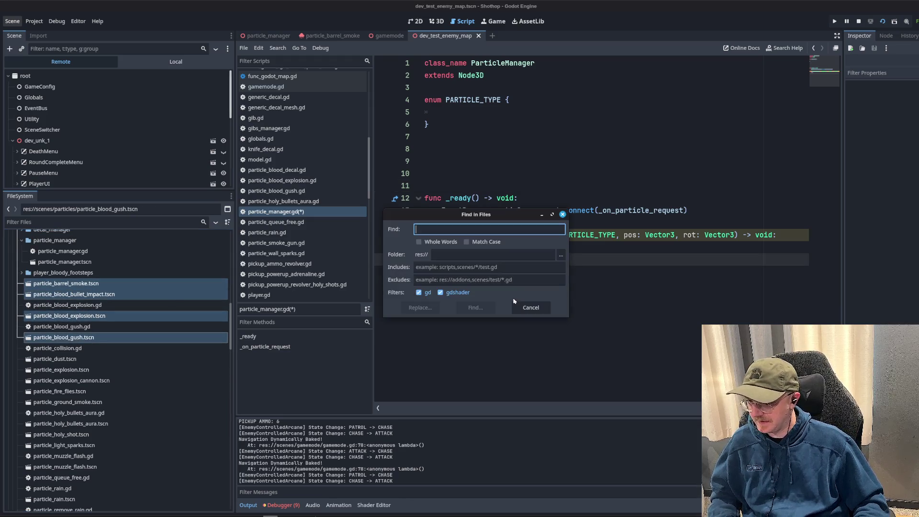
# - Search all project files for PARTICLE_BARREL and open the enemy_turret_v2.gd match
pyautogui.hotkey('ctrl', 'shift', 'f')
pyautogui.write('PARTICLE_BARREL')
pyautogui.press('Return')
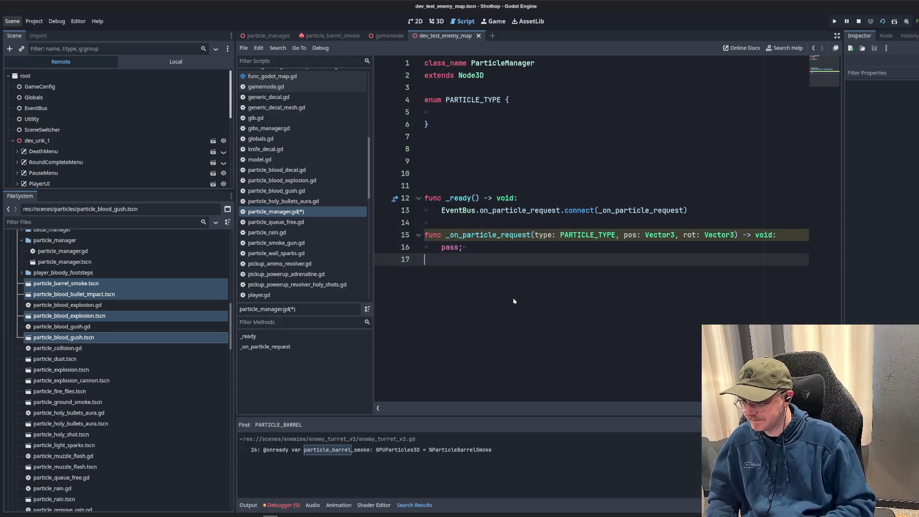
pyautogui.click(431, 449)
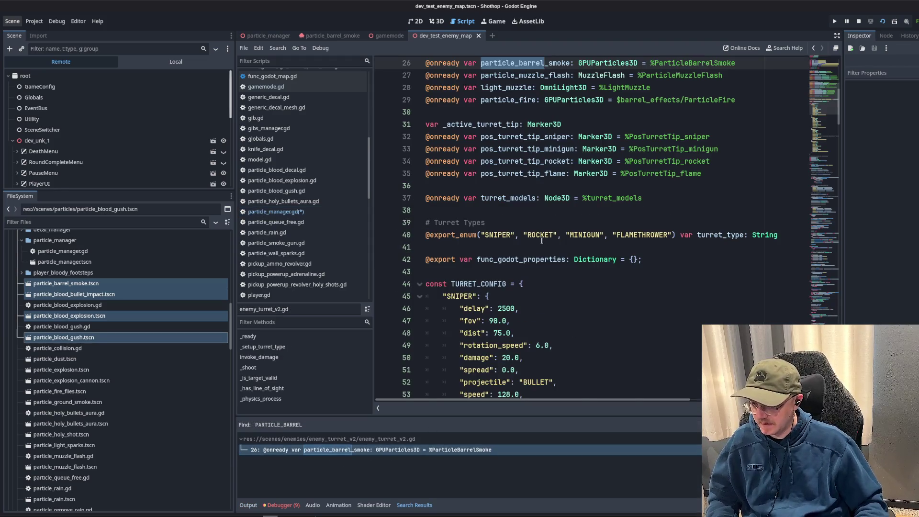
# - Locate the particle_barrel_smoke declaration, enable Emitting on ParticleBarrelSmoke and save the scene
pyautogui.press('Up')
pyautogui.doubleClick(535, 245)
pyautogui.hotkey('ctrl', 'f')
pyautogui.scroll(-1, 554, 267)
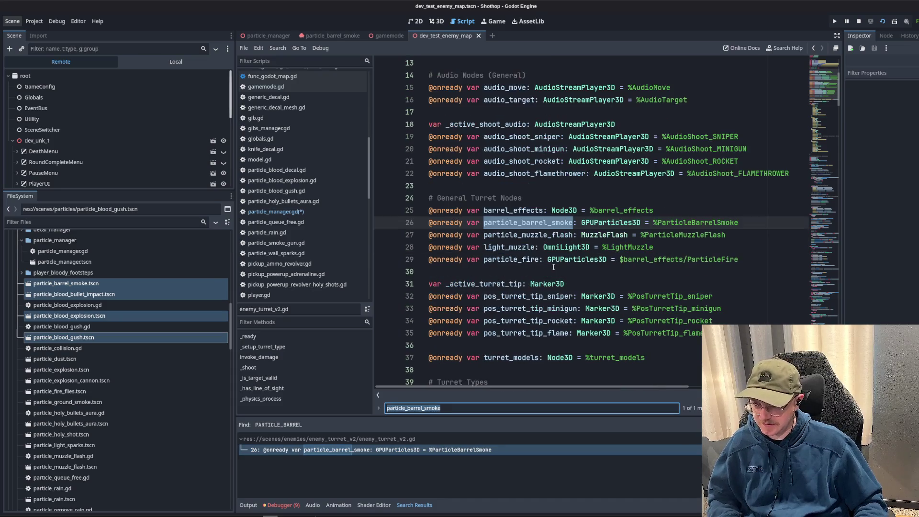
pyautogui.click(573, 224)
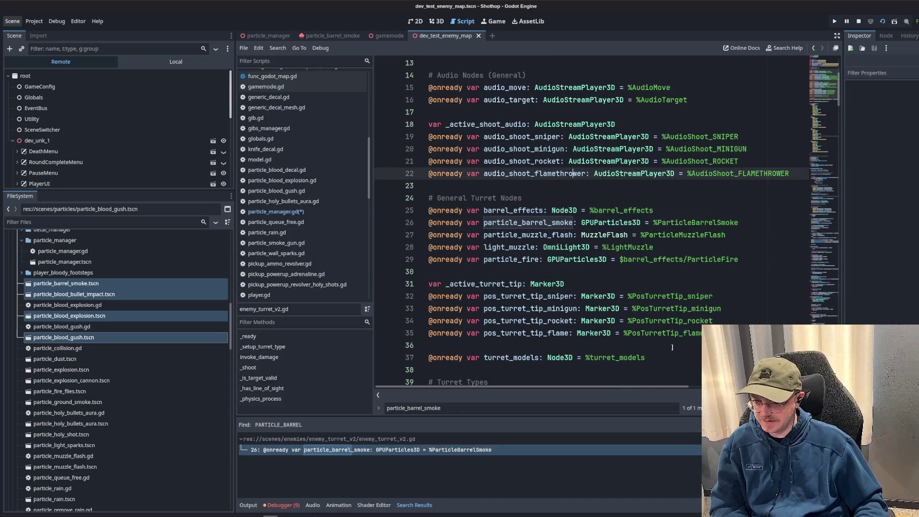
pyautogui.tripleClick(538, 222)
pyautogui.scroll(4, 623, 248)
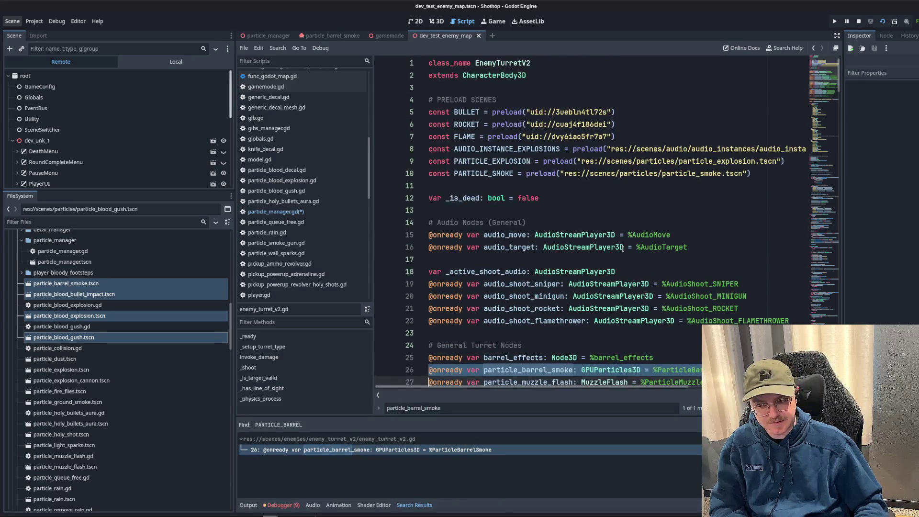
pyautogui.click(542, 182)
pyautogui.scroll(-4, 573, 262)
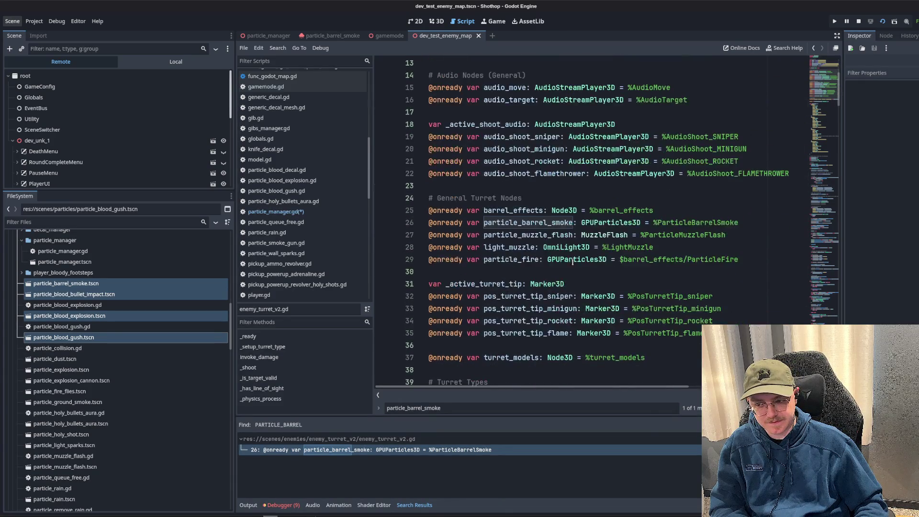
pyautogui.click(516, 224)
pyautogui.click(902, 98)
pyautogui.write('turret')
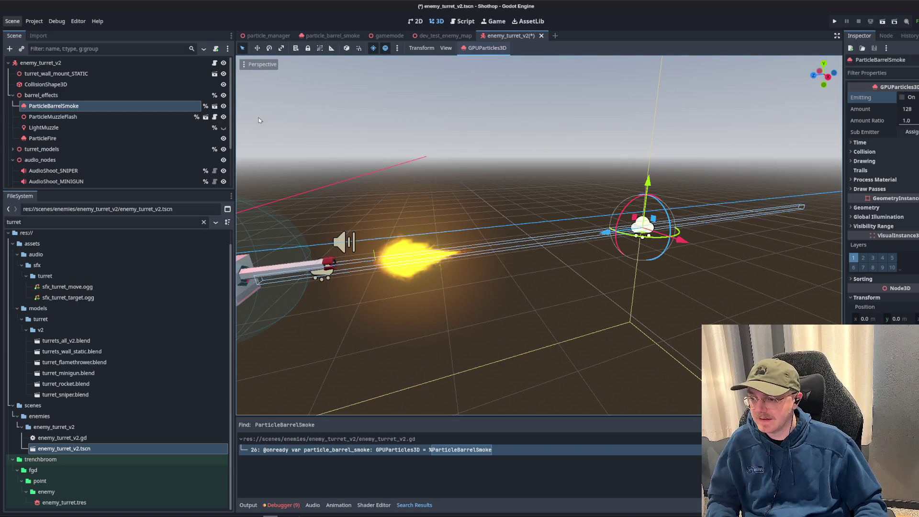
pyautogui.hotkey('ctrl', 's')
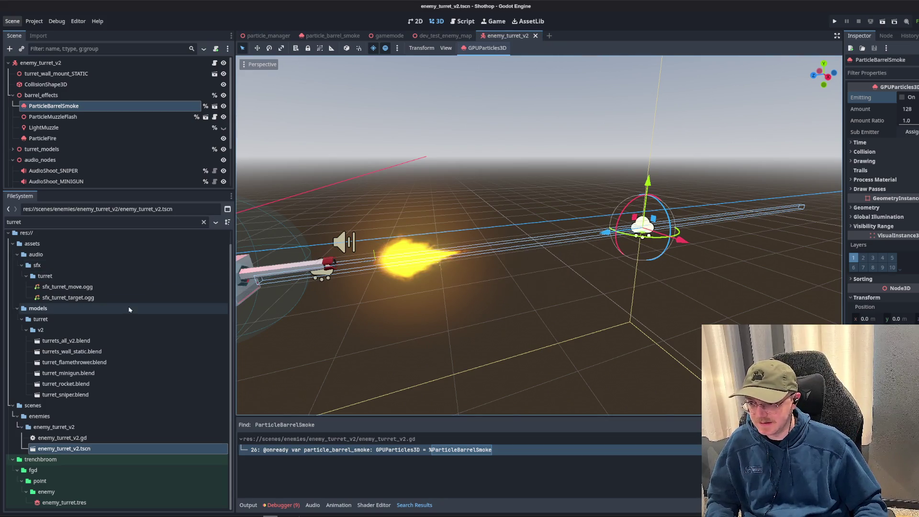
# - Clear the turret file filter and return to particle_manager.gd in the Script editor
pyautogui.click(56, 224)
pyautogui.press('BackSpace')
pyautogui.press('BackSpace')
pyautogui.press('BackSpace')
pyautogui.scroll(-15, 88, 381)
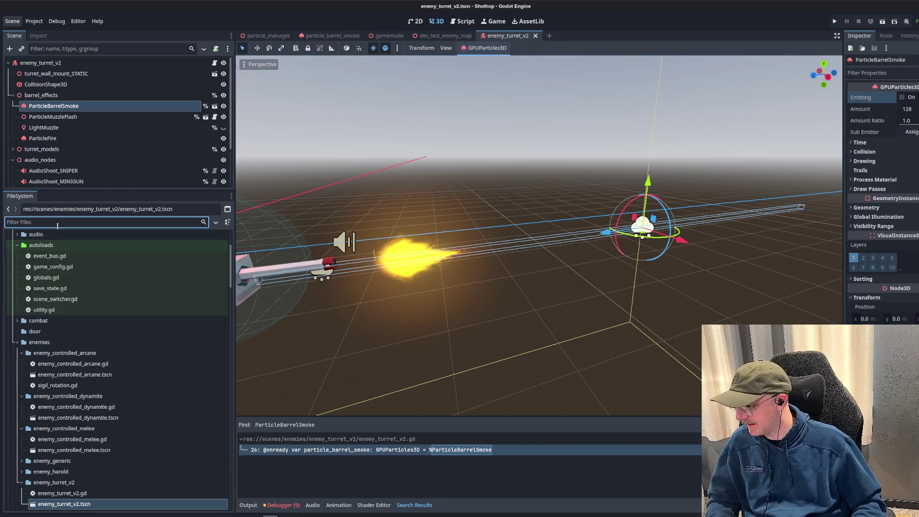
pyautogui.scroll(-5, 88, 381)
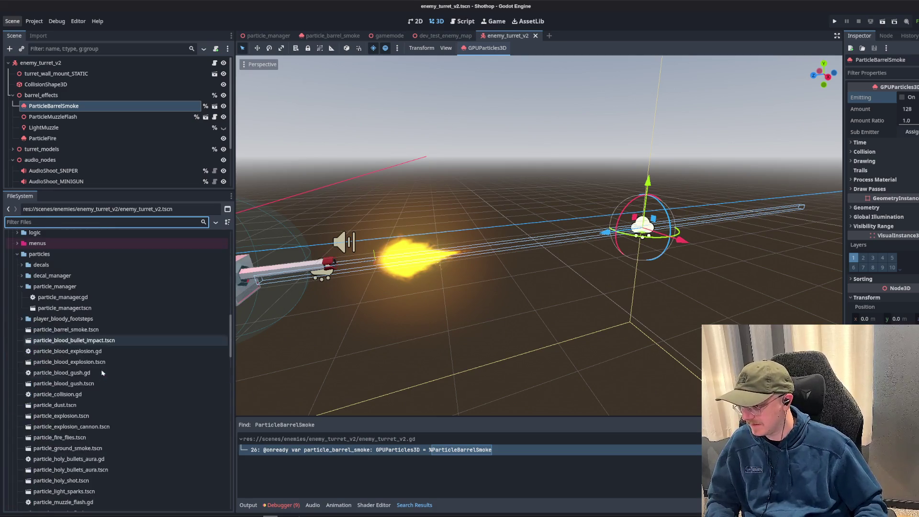
pyautogui.click(463, 21)
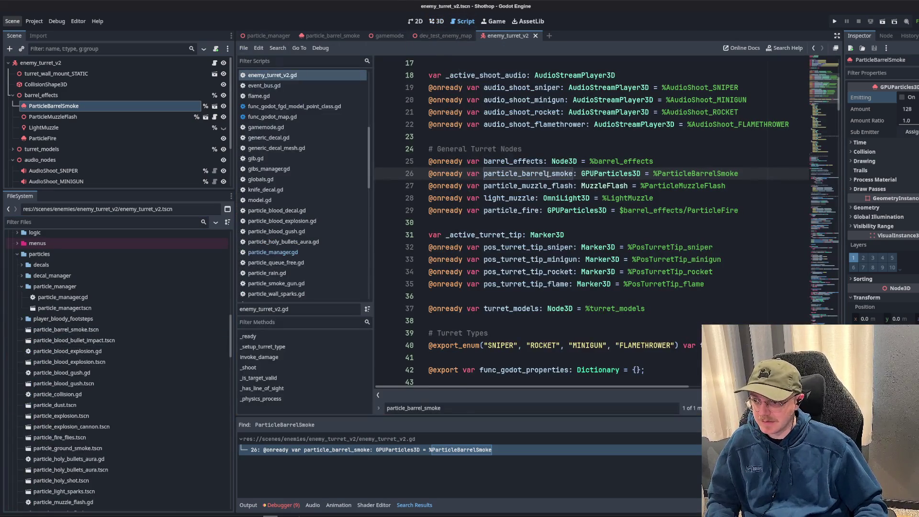
pyautogui.click(287, 256)
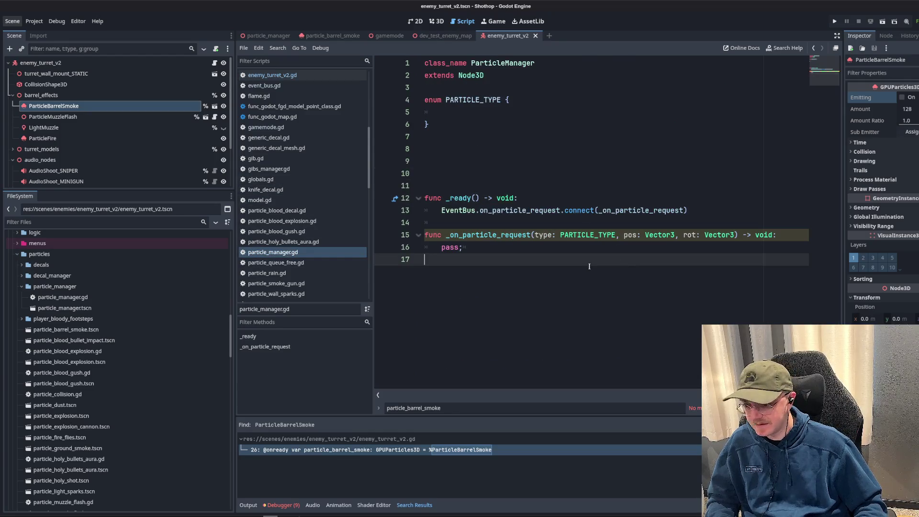
# - Preload particle_barrel_smoke.tscn as PARTICLE_BARREL_SMOKE at line 8, with blank lines below
pyautogui.click(66, 329)
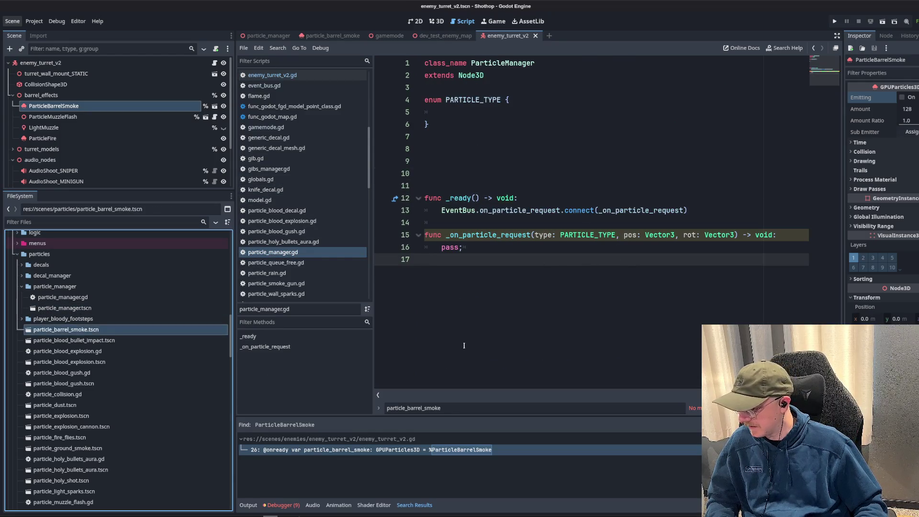
pyautogui.moveTo(67, 329)
pyautogui.mouseDown()
pyautogui.moveTo(287, 216)
pyautogui.moveTo(480, 148)
pyautogui.mouseUp()
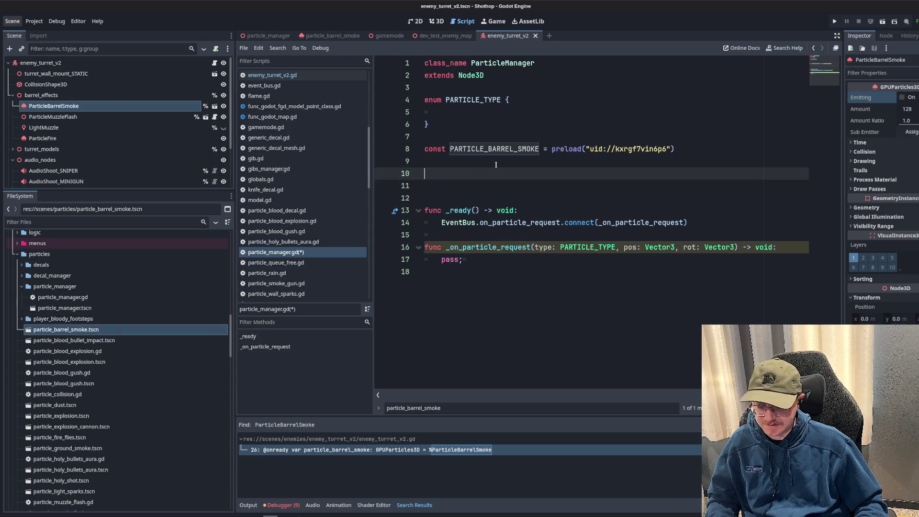
pyautogui.press('Return')
pyautogui.press('Return')
pyautogui.press('Return')
pyautogui.press('Up')
pyautogui.press('Up')
# - Declare const particles: Dictionary[PARTICLE_TYPE, PackedScene] = {} below the preload
pyautogui.write('const d')
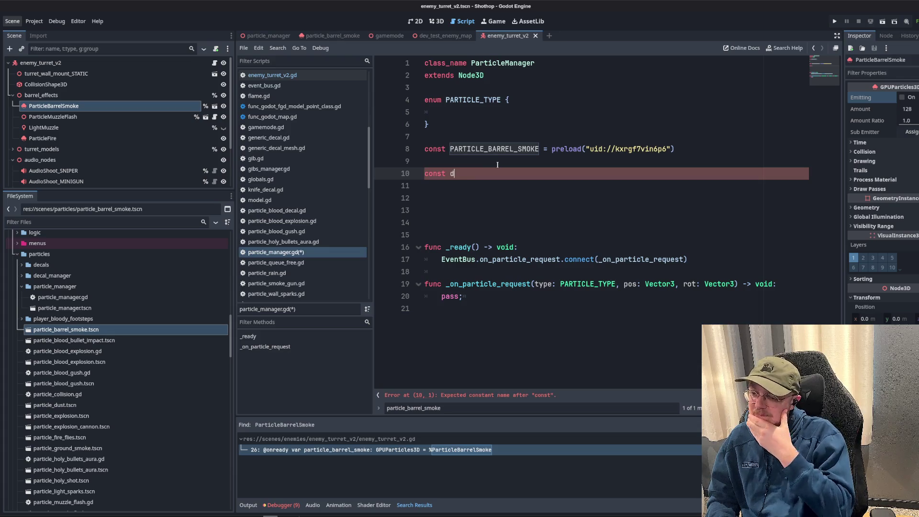
pyautogui.write('ictionary')
pyautogui.press('BackSpace')
pyautogui.press('BackSpace')
pyautogui.press('BackSpace')
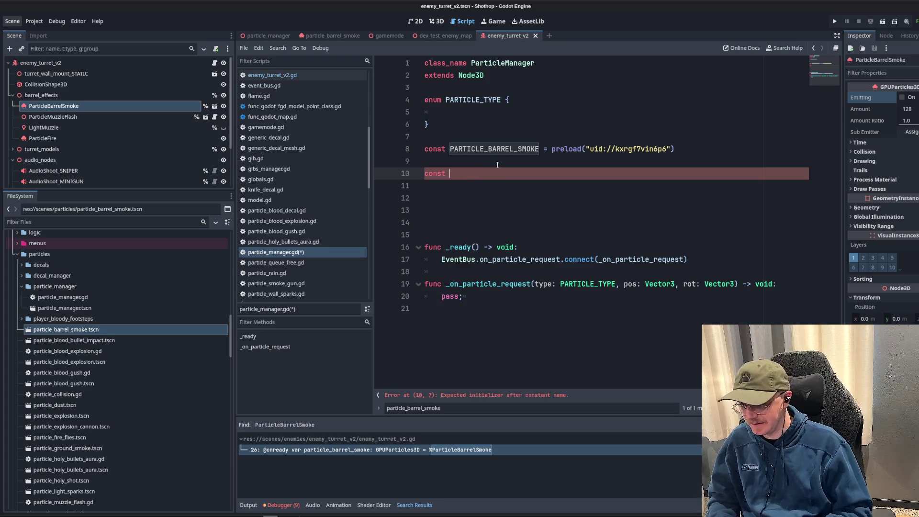
pyautogui.write('particles')
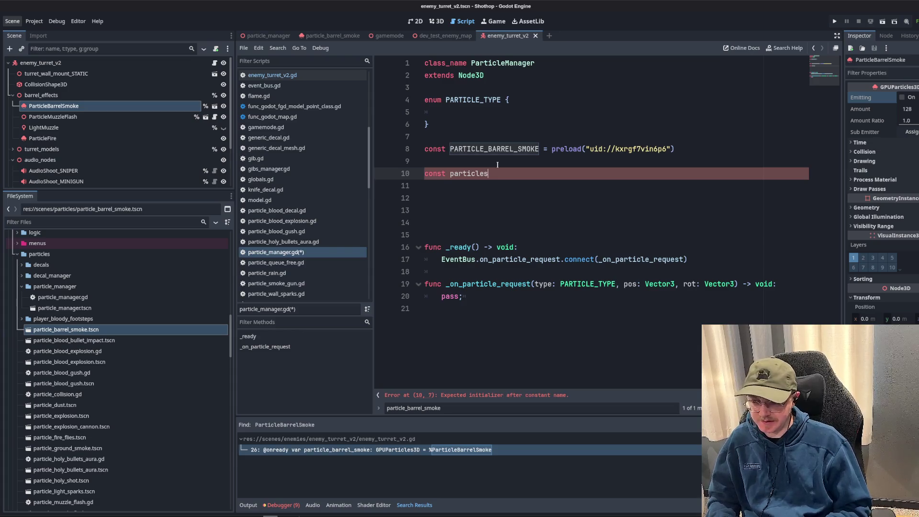
pyautogui.write(': Dictionary[PARTICL')
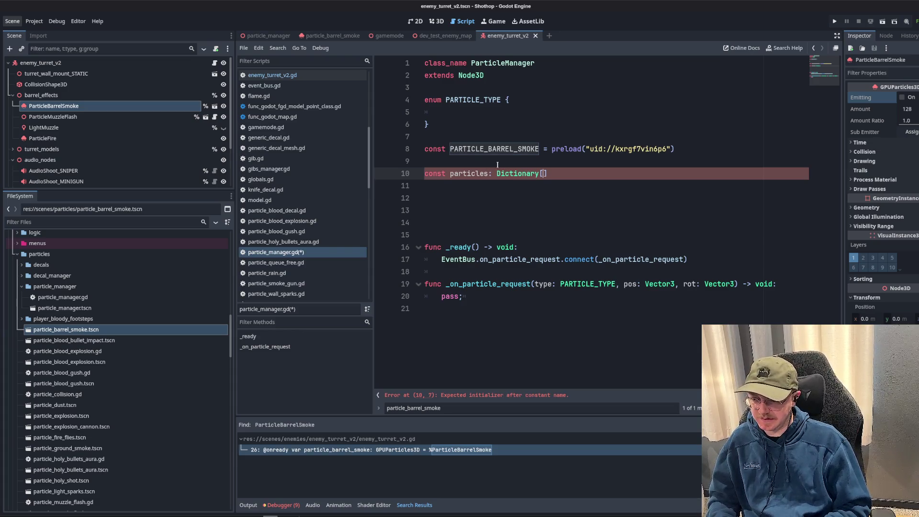
pyautogui.write('E_TYPE, ')
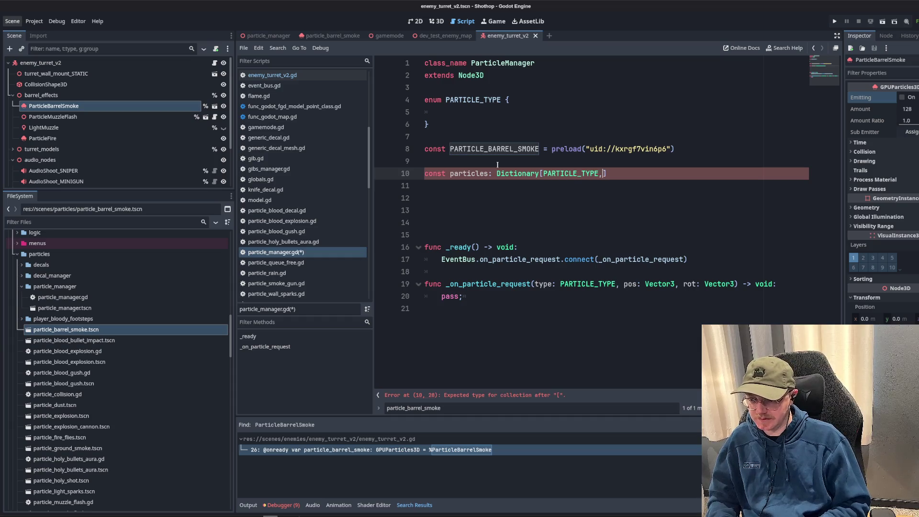
pyautogui.write('GPUP')
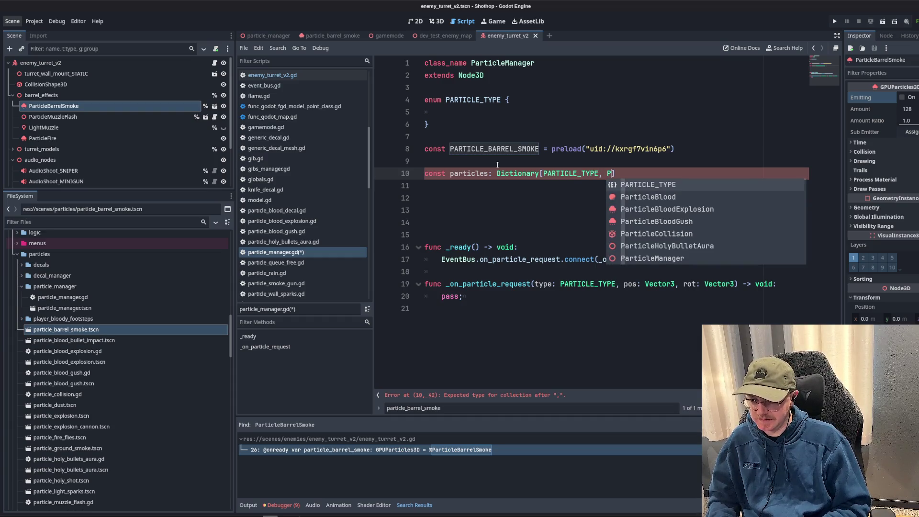
pyautogui.write('articles3')
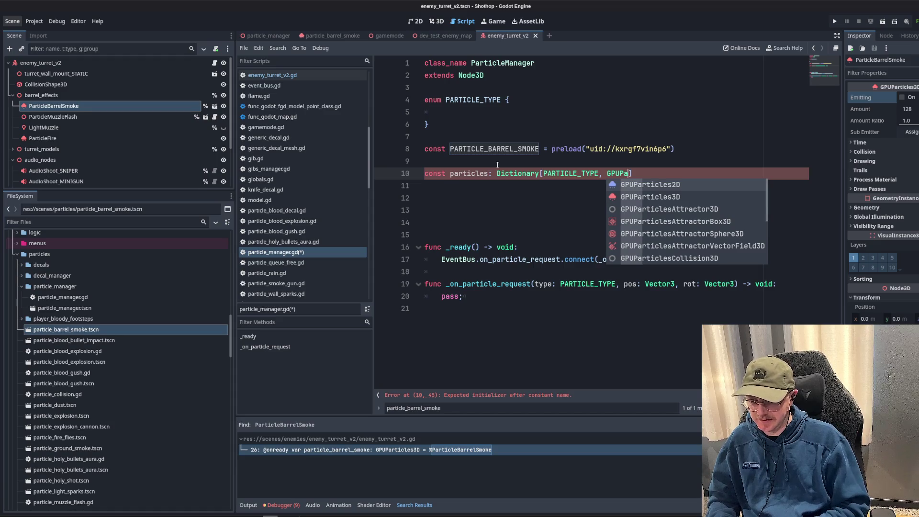
pyautogui.press('Return')
pyautogui.write('{')
pyautogui.press('Return')
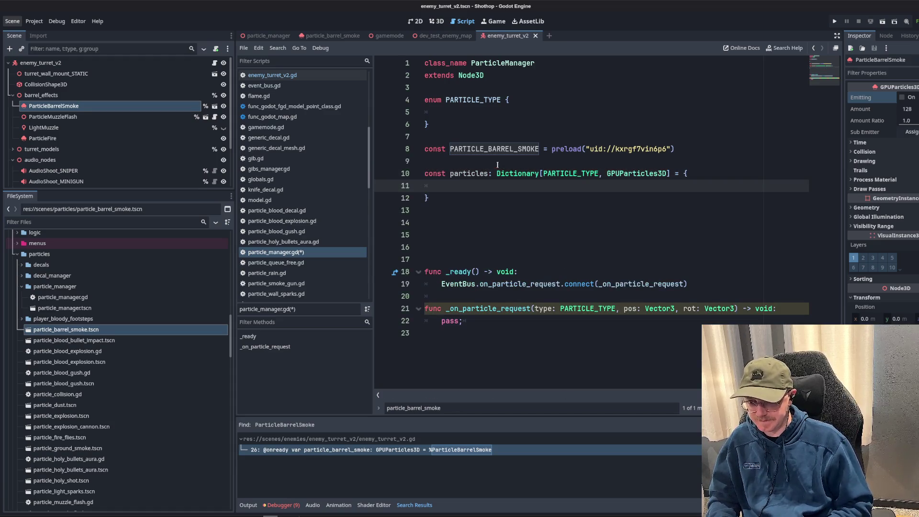
pyautogui.press('Up')
pyautogui.press('Up')
pyautogui.press('Up')
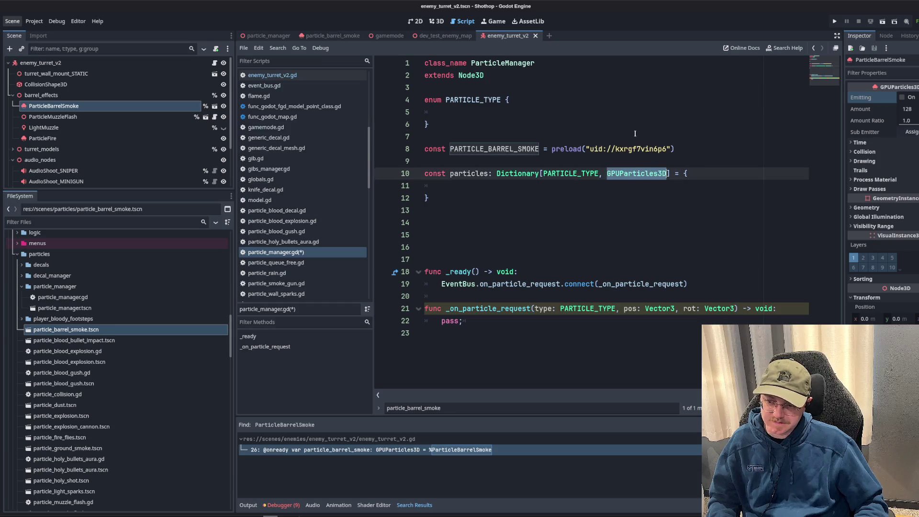
pyautogui.doubleClick(643, 173)
pyautogui.press('BackSpace')
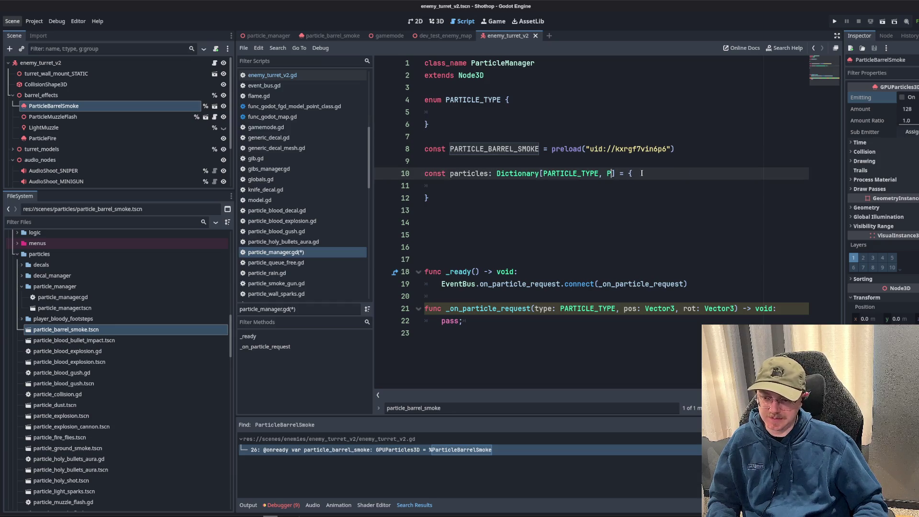
pyautogui.write('Part')
pyautogui.press('BackSpace')
pyautogui.press('BackSpace')
pyautogui.press('BackSpace')
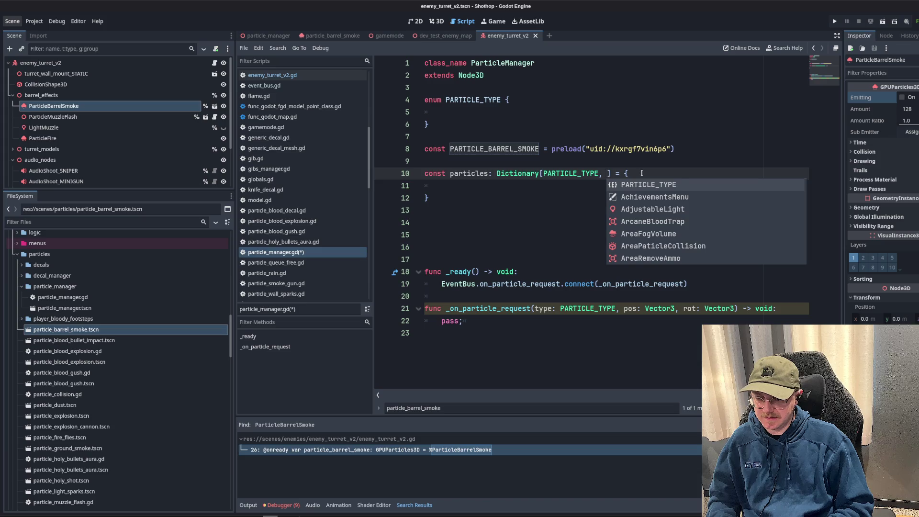
pyautogui.write('PackedScene')
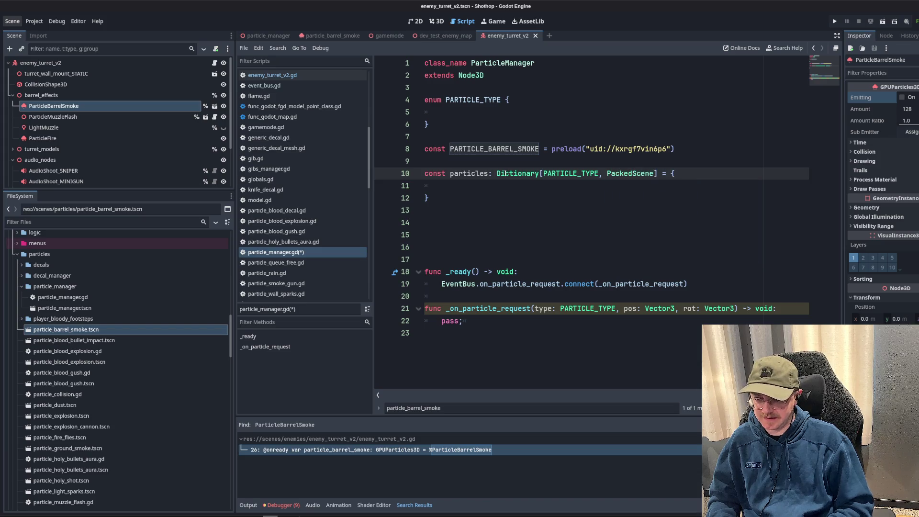
# - Add LONG_BARREL_SMOKE to the PARTICLE_TYPE enum, then begin renaming particle_barrel_smoke.tscn
pyautogui.click(511, 120)
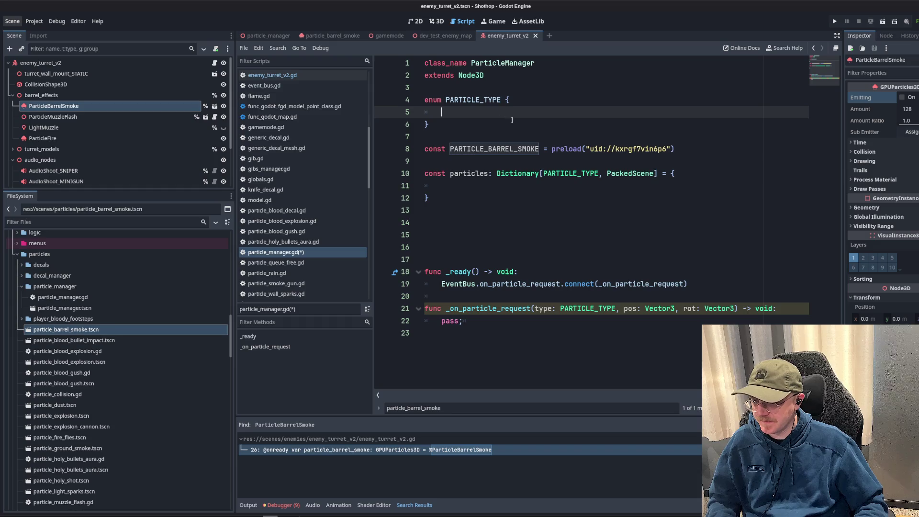
pyautogui.moveTo(602, 149)
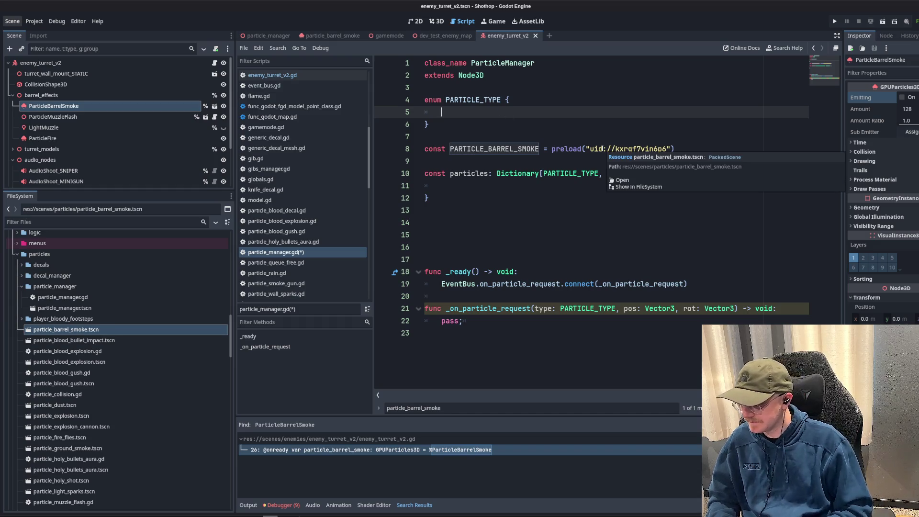
pyautogui.write('LONG_BARREL_SMOKE')
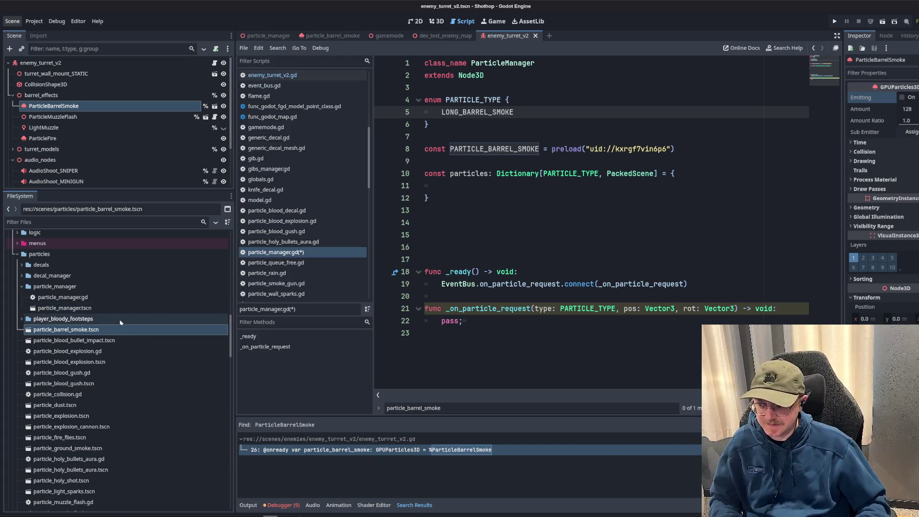
pyautogui.click(100, 334)
pyautogui.press('F2')
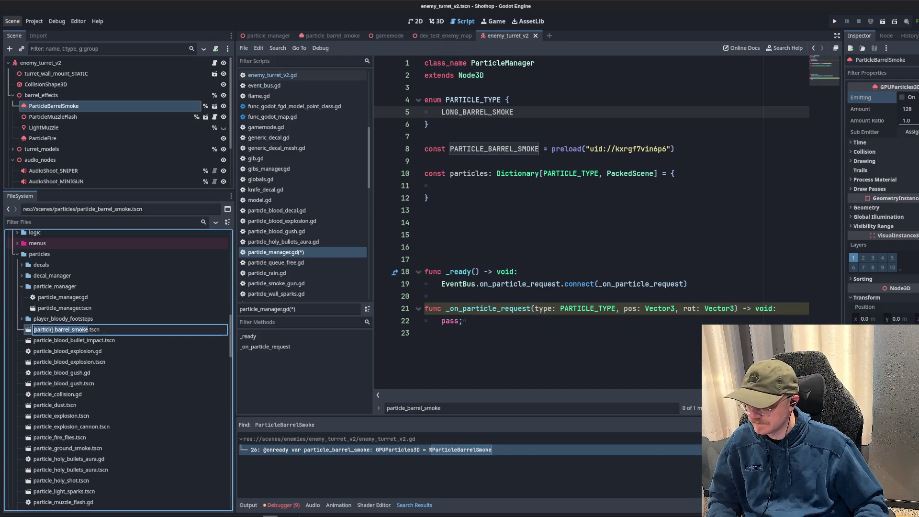
# - Rename the scene to particle_long_barrel_smoke.tscn and preload it as PARTICLE_LONG_BARREL_SMOKE, replacing the old preload
pyautogui.write('long_')
pyautogui.press('Return')
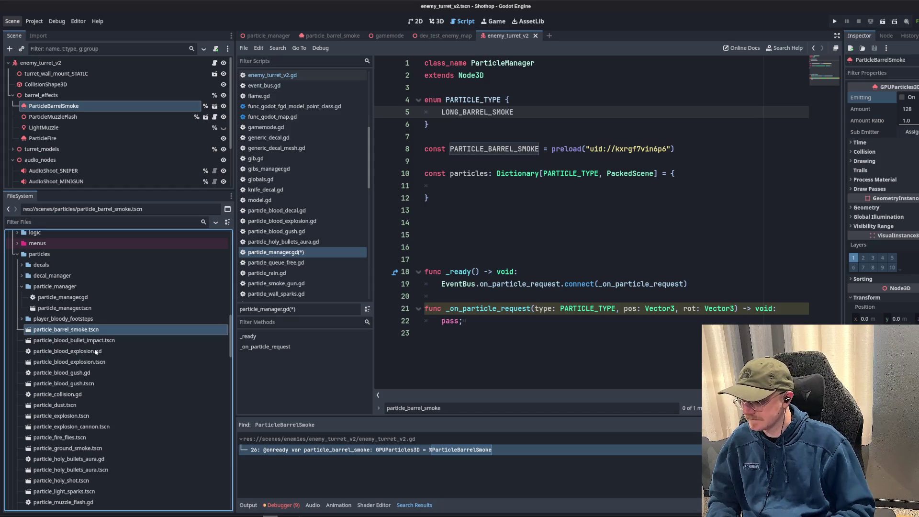
pyautogui.moveTo(69, 492)
pyautogui.mouseDown()
pyautogui.moveTo(536, 218)
pyautogui.moveTo(558, 148)
pyautogui.moveTo(485, 163)
pyautogui.mouseUp()
pyautogui.tripleClick(651, 149)
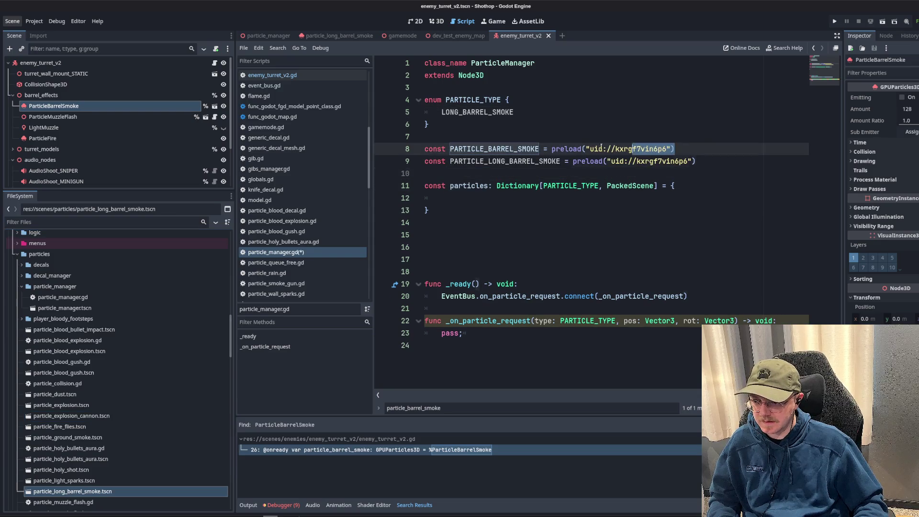
pyautogui.press('BackSpace')
pyautogui.press('Delete')
# - Add the entry PARTICLE_TYPE.LONG_BARREL_SMOKE: PARTICLE_LONG_BARREL_SMOKE to particles and save
pyautogui.click(507, 186)
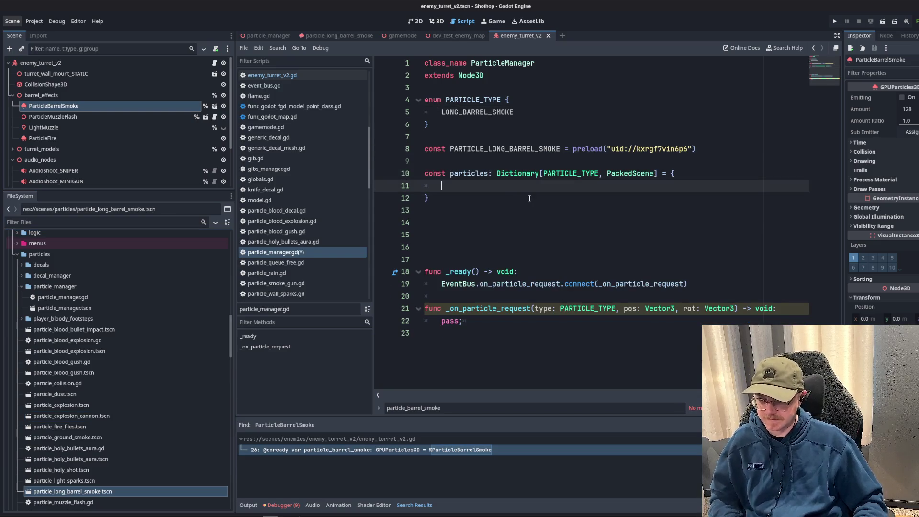
pyautogui.write('PA')
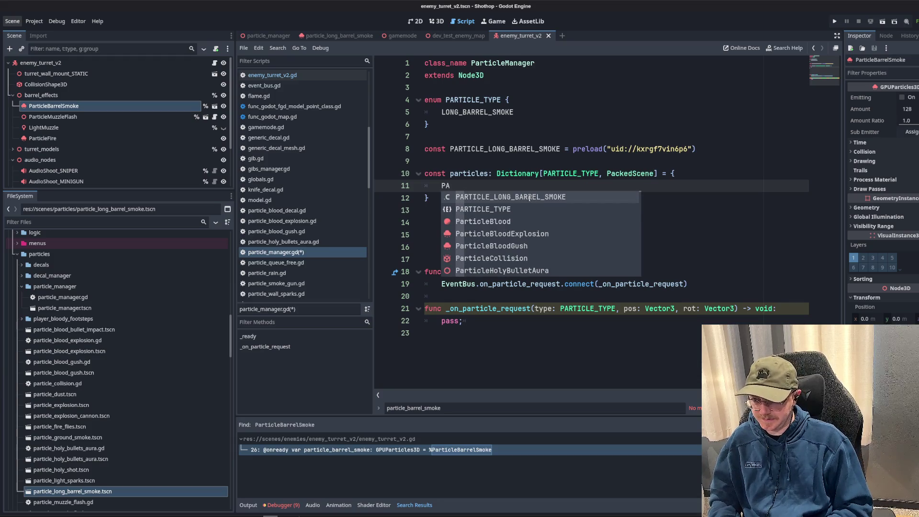
pyautogui.press('Down')
pyautogui.press('Return')
pyautogui.write('.L')
pyautogui.press('Return')
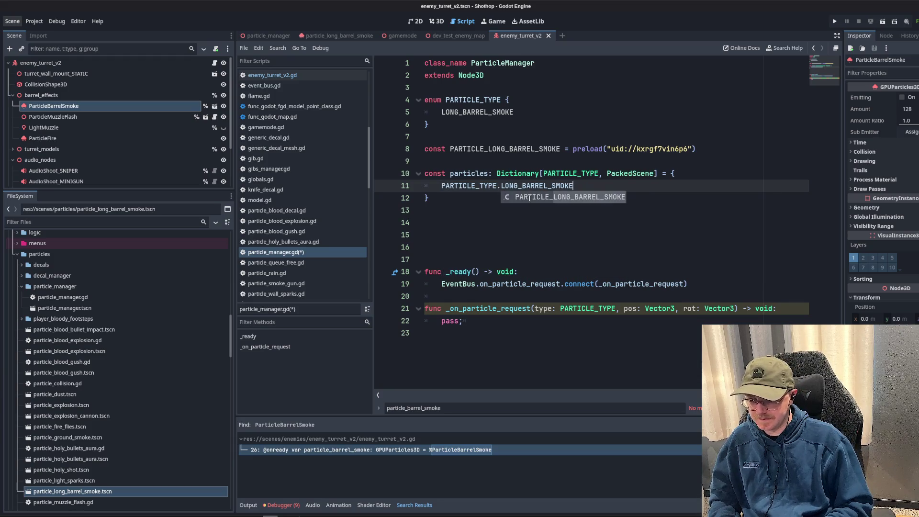
pyautogui.write(': PARTICLE_LONG_BARREL_SMOKE')
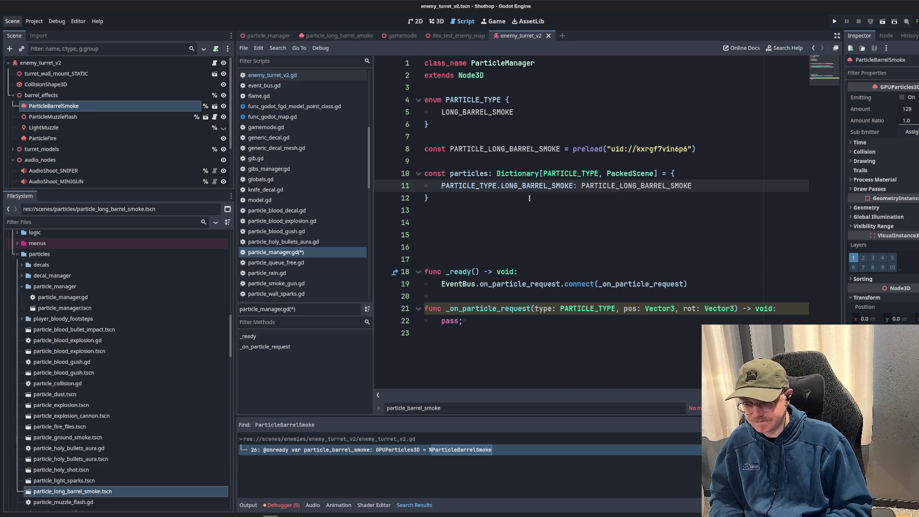
pyautogui.hotkey('ctrl', 's')
# - Remove the extra blank lines below the dictionary and select the PARTICLE_LONG_BARREL_SMOKE preload line
pyautogui.click(507, 235)
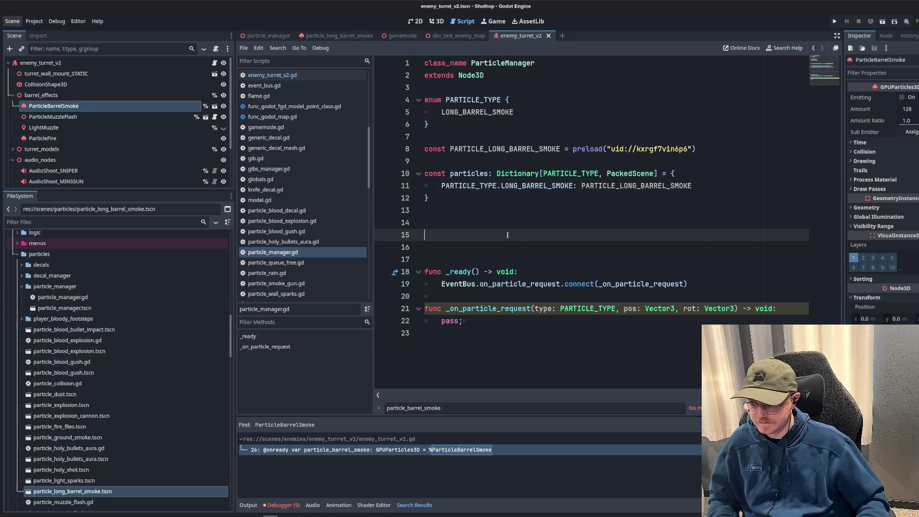
pyautogui.press('BackSpace')
pyautogui.press('BackSpace')
pyautogui.press('BackSpace')
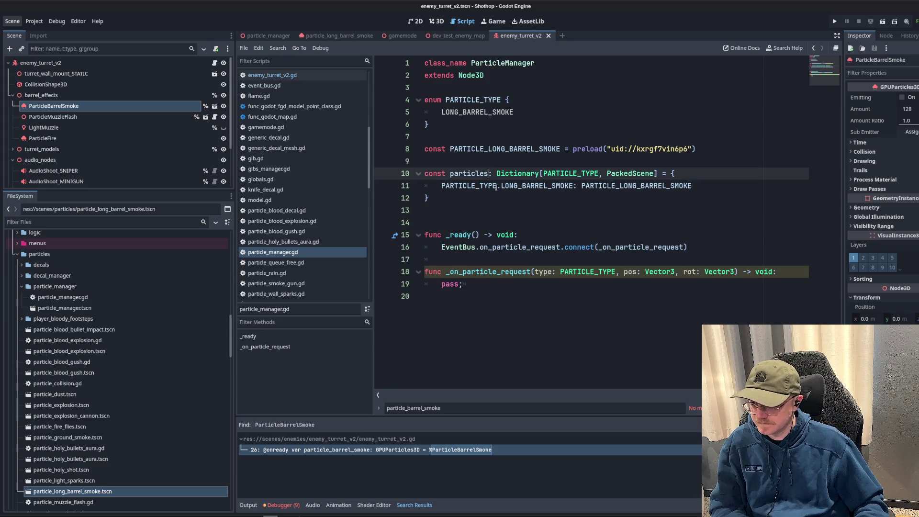
pyautogui.click(526, 166)
pyautogui.click(726, 184)
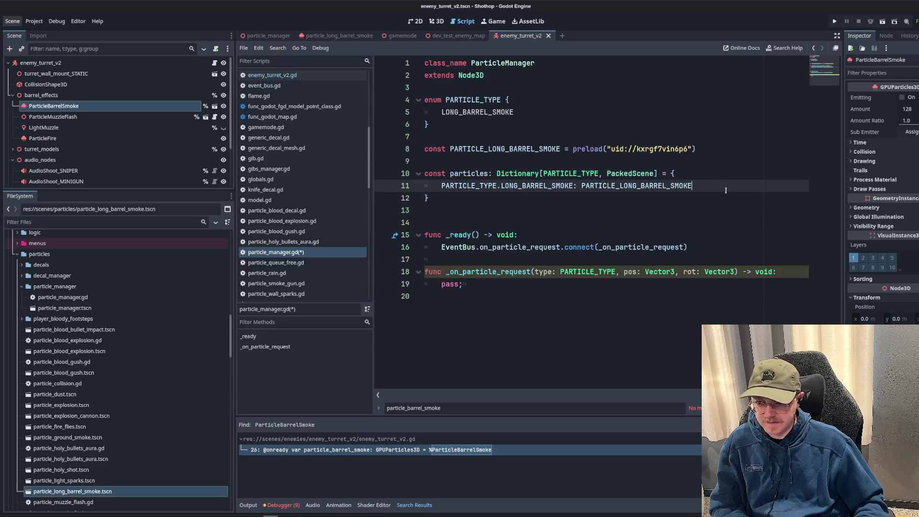
pyautogui.click(695, 197)
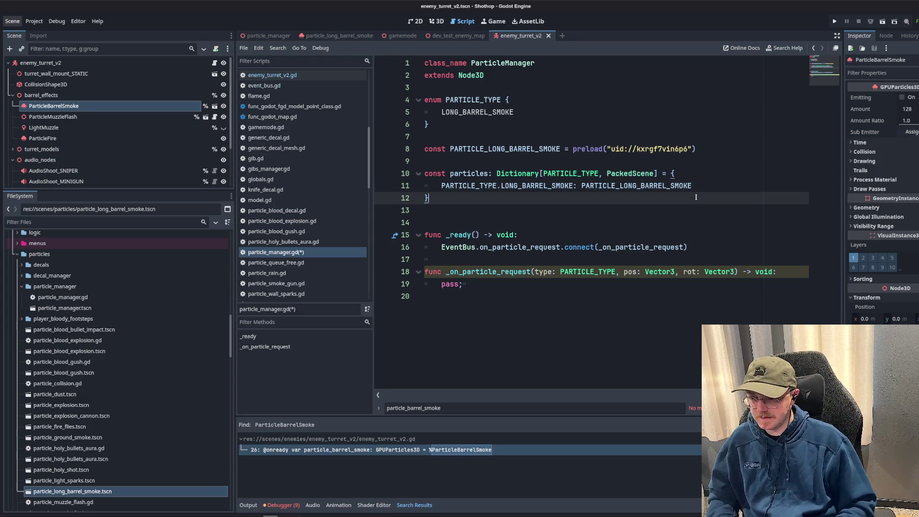
pyautogui.click(526, 217)
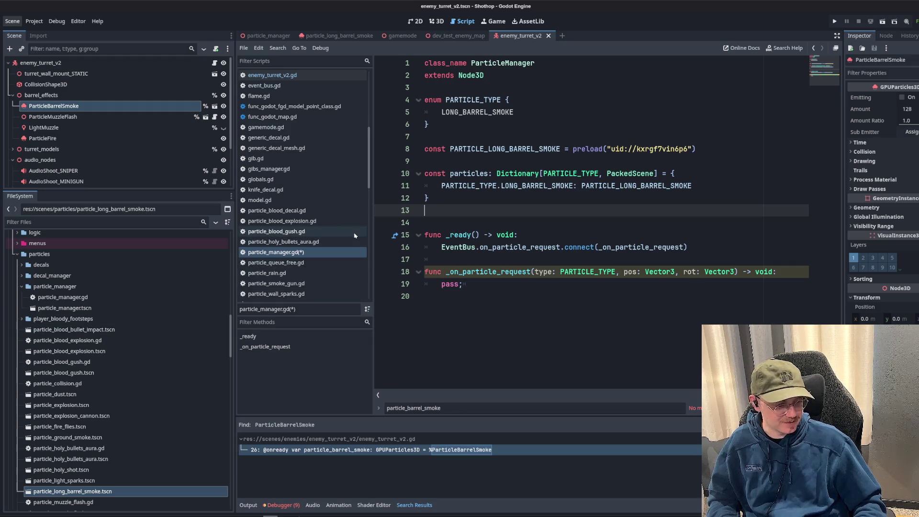
pyautogui.moveTo(453, 164); pyautogui.dragTo(401, 150)
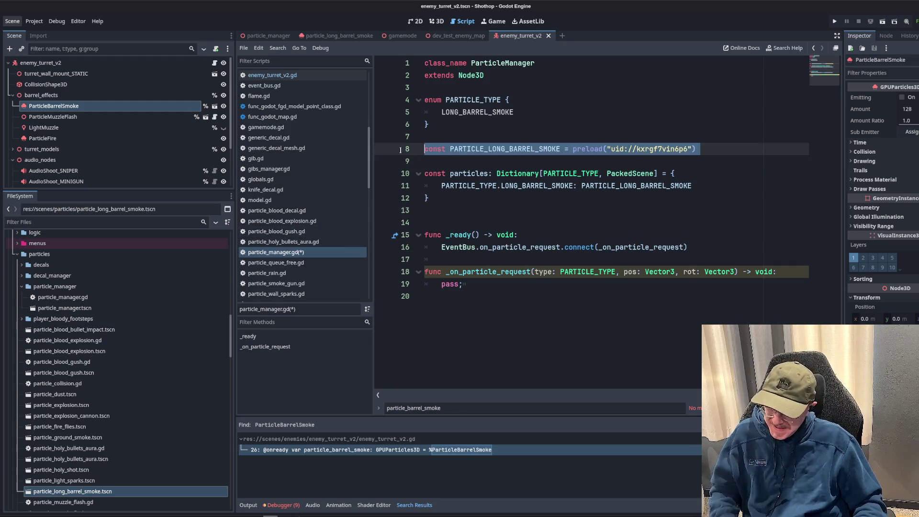
# - Move the PARTICLE_LONG_BARREL_SMOKE preload above the enum, leaving room for another preload
pyautogui.hotkey('alt', 'Up')
pyautogui.hotkey('alt', 'Up')
pyautogui.hotkey('alt', 'Up')
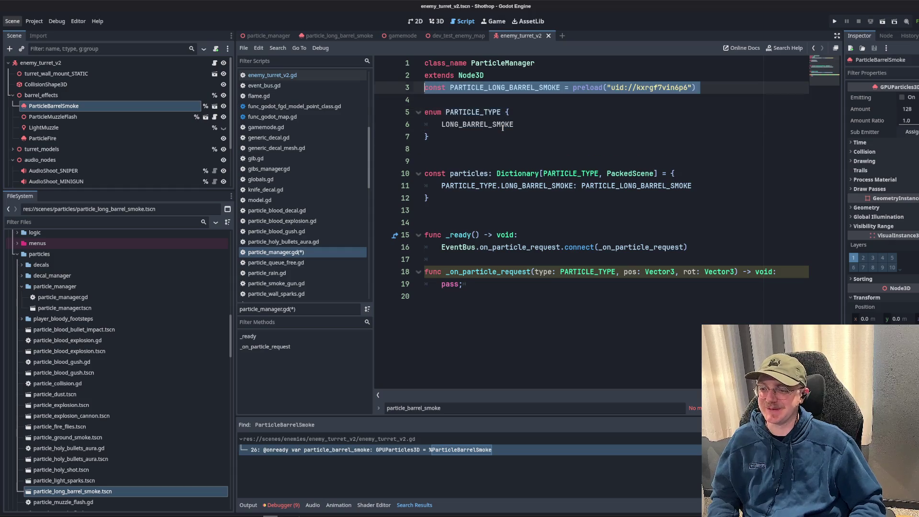
pyautogui.press('Return')
pyautogui.press('Return')
pyautogui.press('Return')
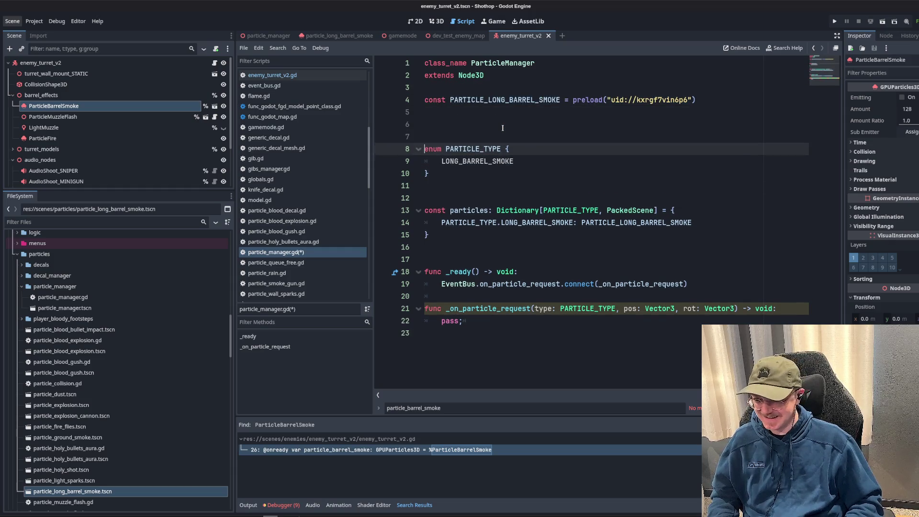
pyautogui.press('BackSpace')
pyautogui.press('BackSpace')
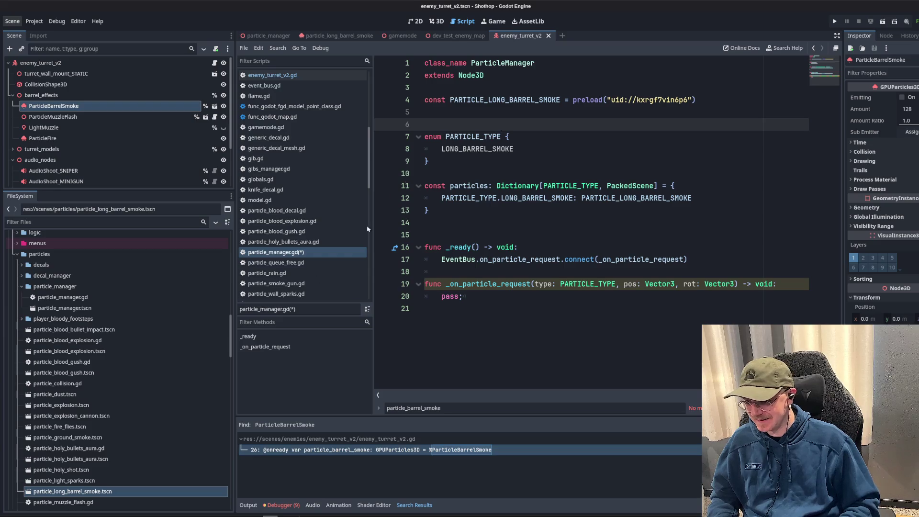
# - Preload particle_blood_explosion.tscn as PARTICLE_BLOOD_EXPLOSION at line 5, then open that scene
pyautogui.click(70, 351)
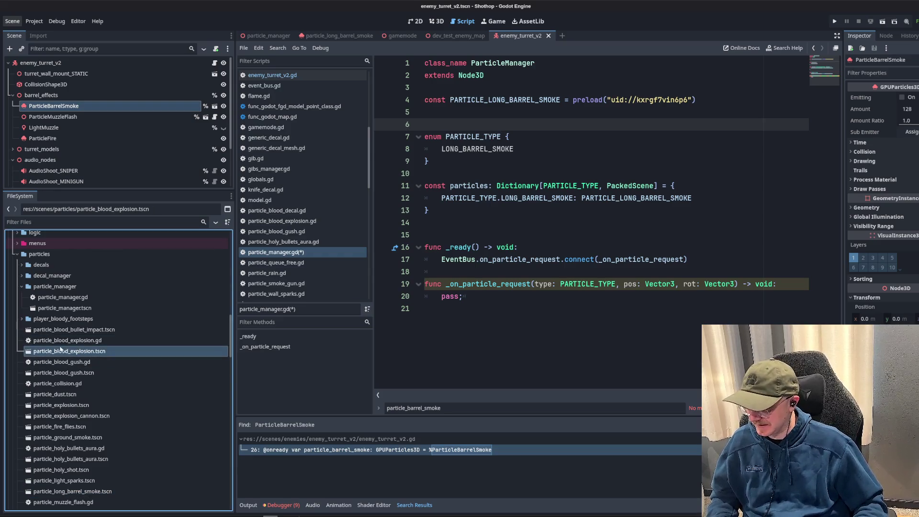
pyautogui.moveTo(59, 355)
pyautogui.mouseDown()
pyautogui.moveTo(479, 163)
pyautogui.moveTo(488, 115)
pyautogui.mouseUp()
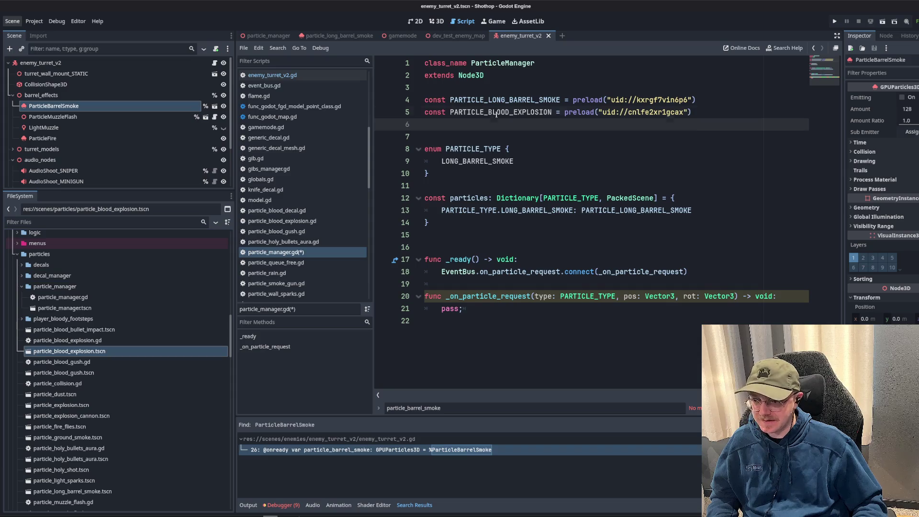
pyautogui.click(490, 126)
pyautogui.press('BackSpace')
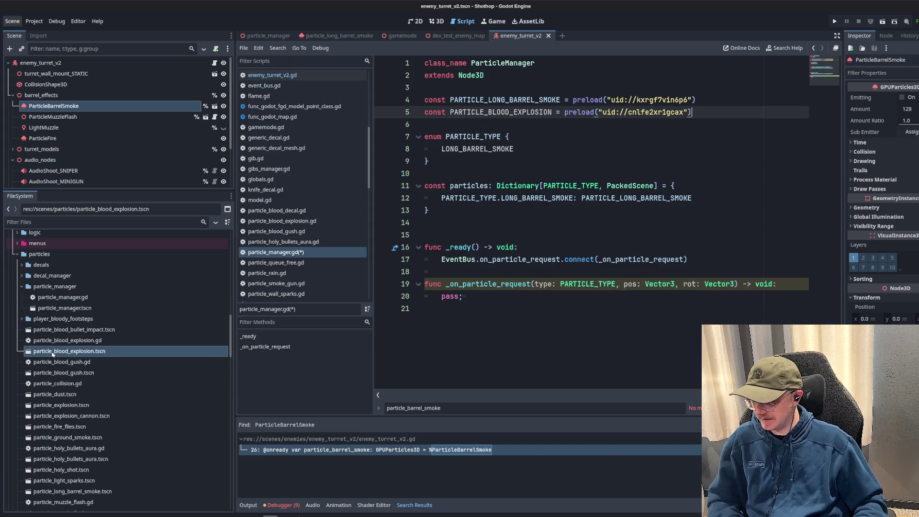
pyautogui.click(52, 353)
pyautogui.doubleClick(53, 353)
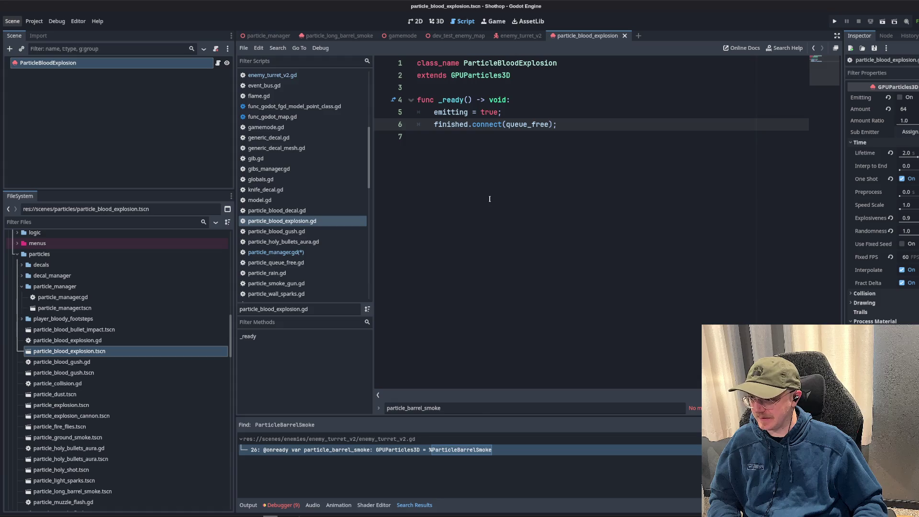
# - Delete particle_blood_explosion.gd from the project and save the scene
pyautogui.click(98, 341)
pyautogui.press('Delete')
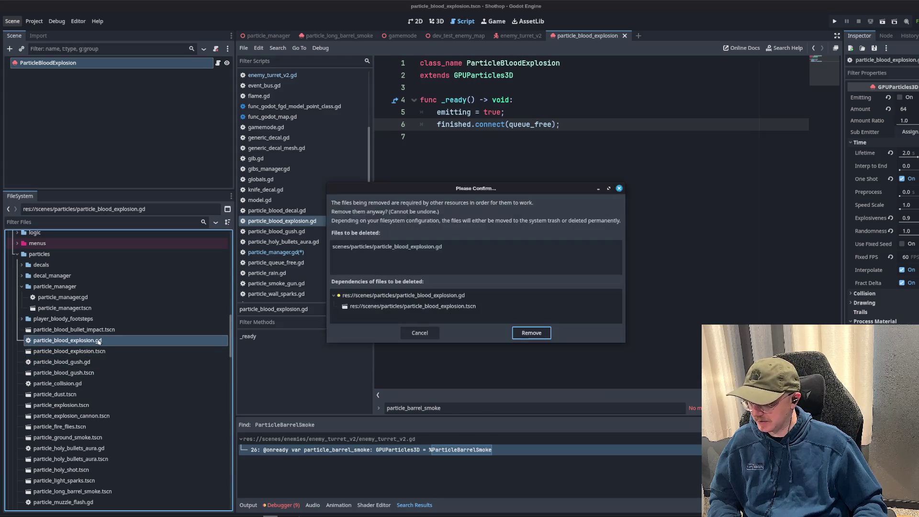
pyautogui.press('Return')
pyautogui.click(96, 120)
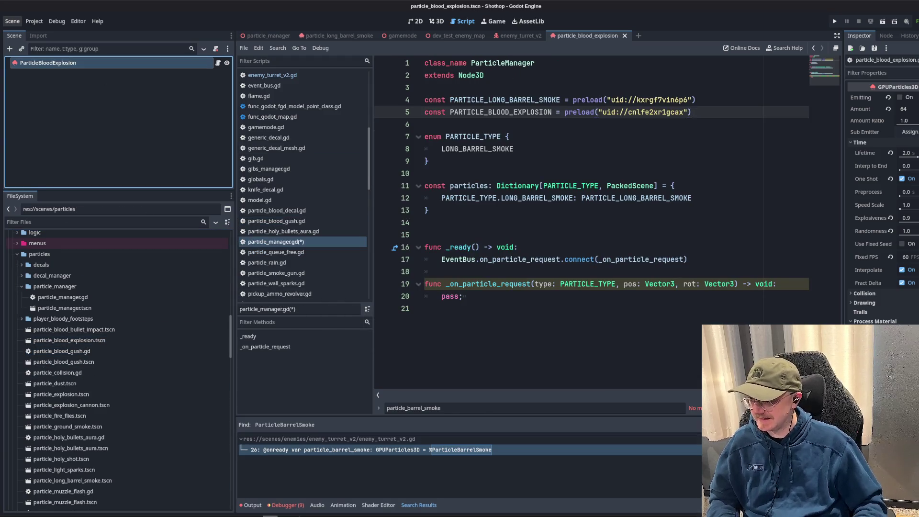
pyautogui.scroll(-5, 881, 167)
pyautogui.hotkey('ctrl', 's')
# - Place the caret inside the PARTICLE_TYPE enum, abandoning a stray scene drop
pyautogui.click(431, 174)
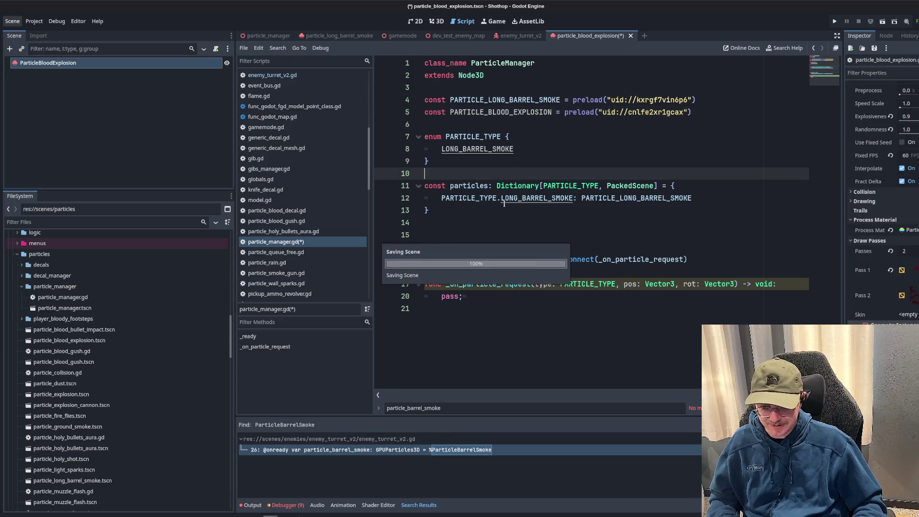
pyautogui.moveTo(69, 340)
pyautogui.mouseDown()
pyautogui.moveTo(546, 181)
pyautogui.moveTo(459, 125)
pyautogui.moveTo(463, 168)
pyautogui.mouseUp()
pyautogui.click(535, 139)
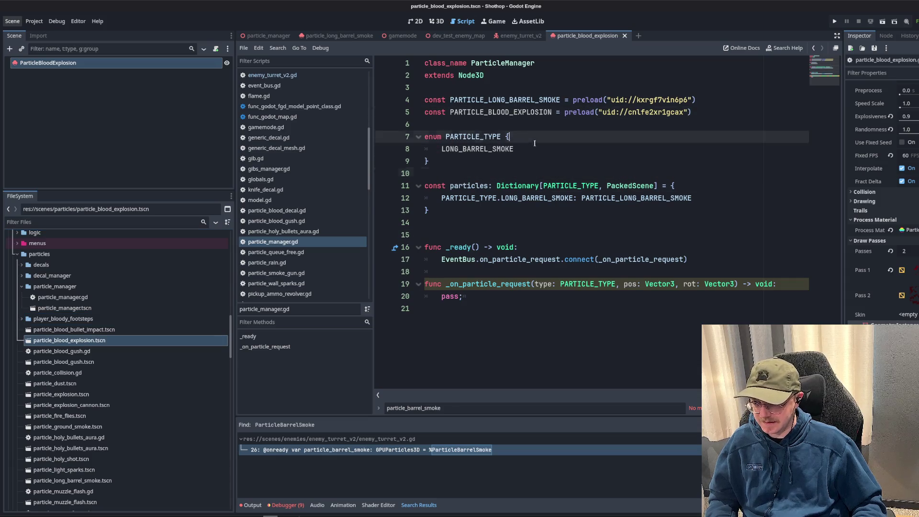
# - Add BLOOD_EXPLOSION after LONG_BARREL_SMOKE in the PARTICLE_TYPE enum
pyautogui.click(540, 153)
pyautogui.press('Up')
pyautogui.write(',')
pyautogui.press('Return')
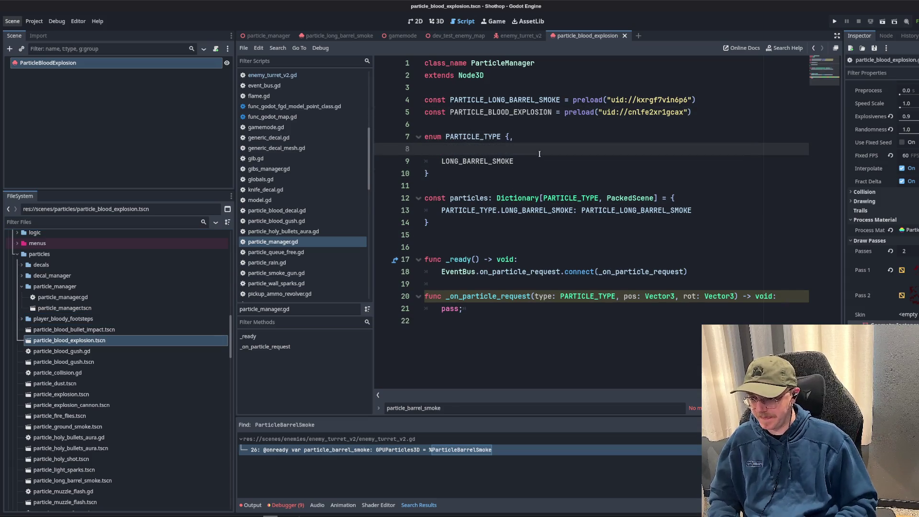
pyautogui.write('BLOOD_EXPLOSION,')
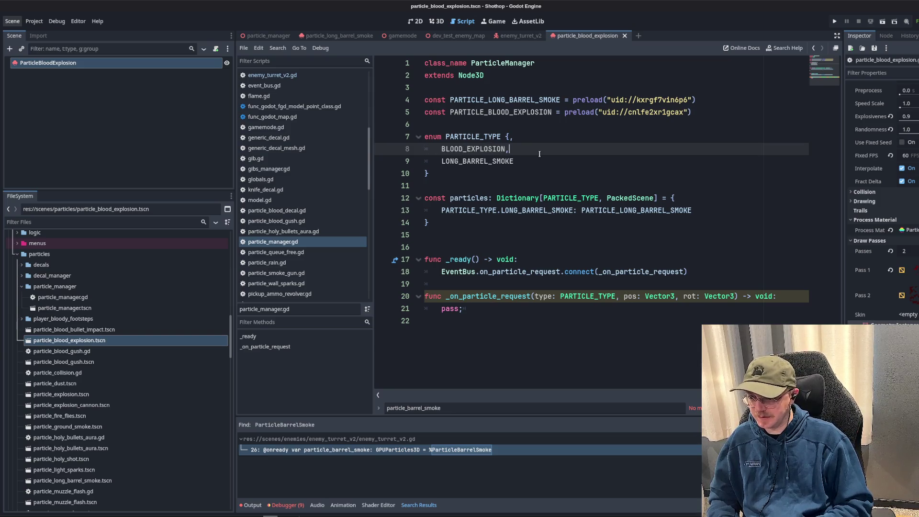
# - Duplicate the dictionary entry and map PARTICLE_TYPE.BLOOD_EXPLOSION to PARTICLE_BLOOD_EXPLOSION
pyautogui.moveTo(708, 210); pyautogui.dragTo(426, 198)
pyautogui.click(712, 209)
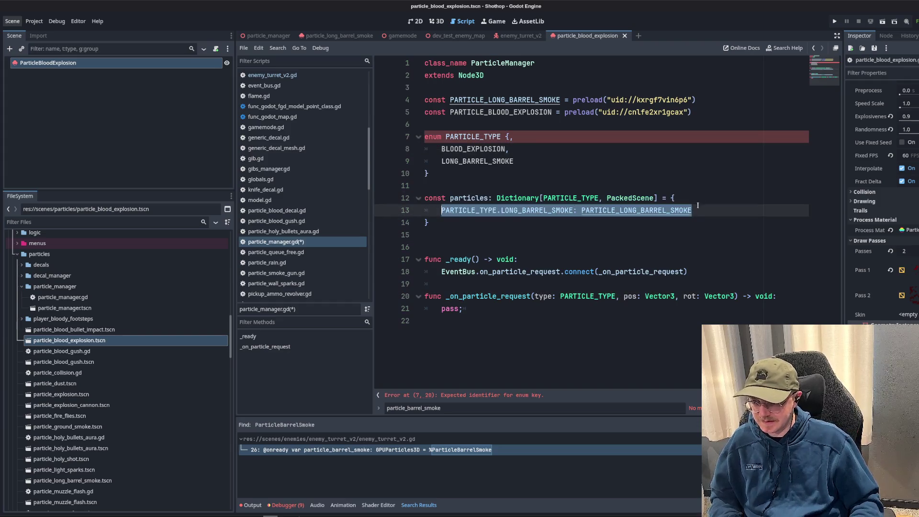
pyautogui.hotkey('ctrl', 'shift', 'd')
pyautogui.doubleClick(527, 223)
pyautogui.write('BLO')
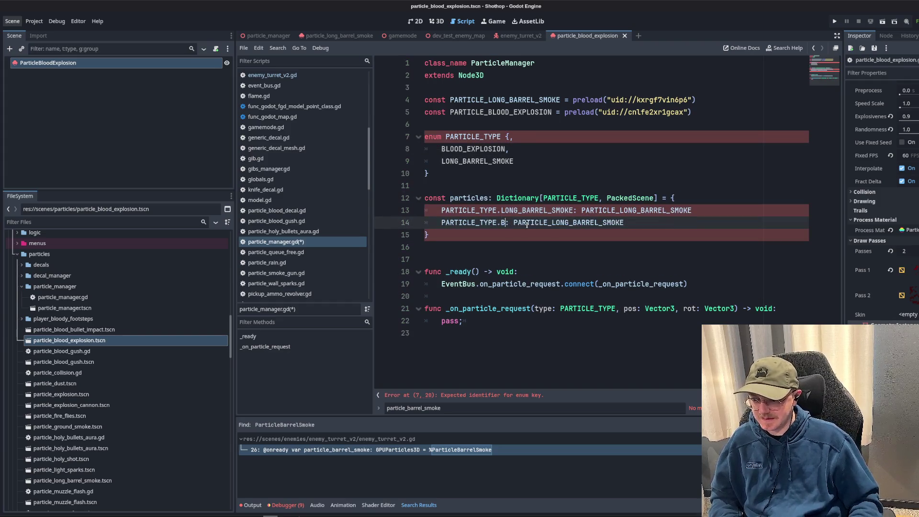
pyautogui.write('OD_EXPLOSION')
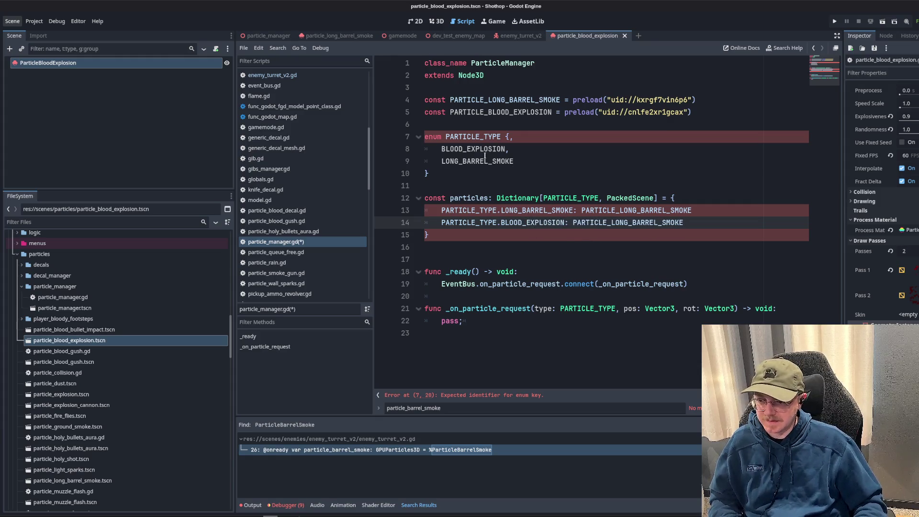
pyautogui.doubleClick(495, 111)
pyautogui.hotkey('ctrl', 'c')
pyautogui.doubleClick(600, 223)
pyautogui.hotkey('ctrl', 'v')
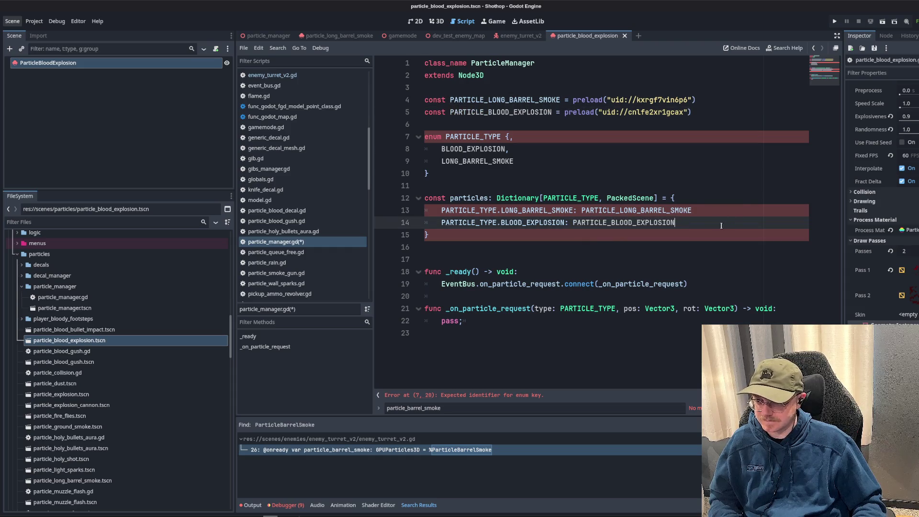
# - Save particle_manager.gd with both dictionary entries in place
pyautogui.click(712, 213)
pyautogui.write(',')
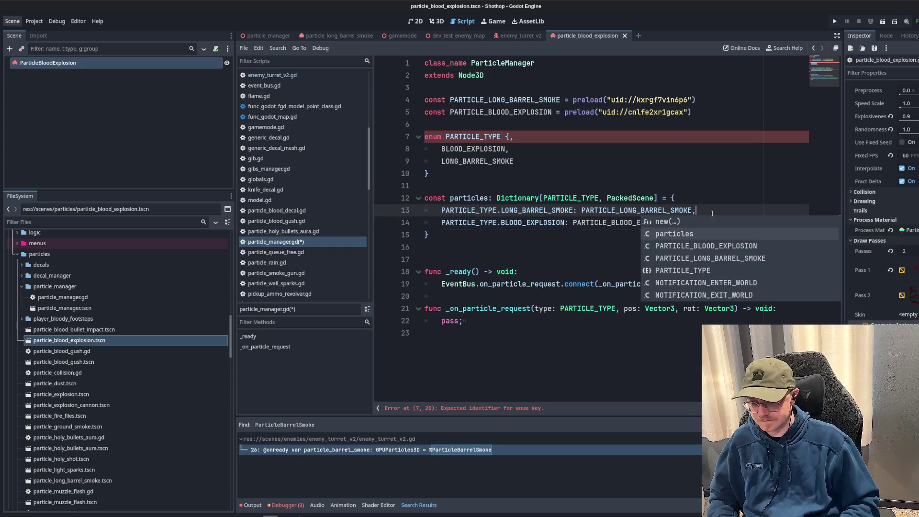
pyautogui.press('Escape')
pyautogui.press('Down')
pyautogui.hotkey('ctrl', 's')
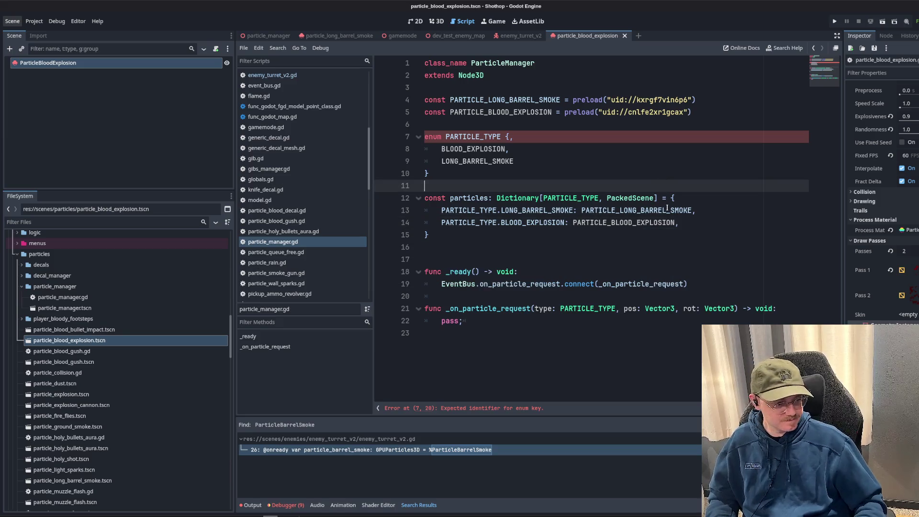
pyautogui.click(650, 223)
pyautogui.click(484, 137)
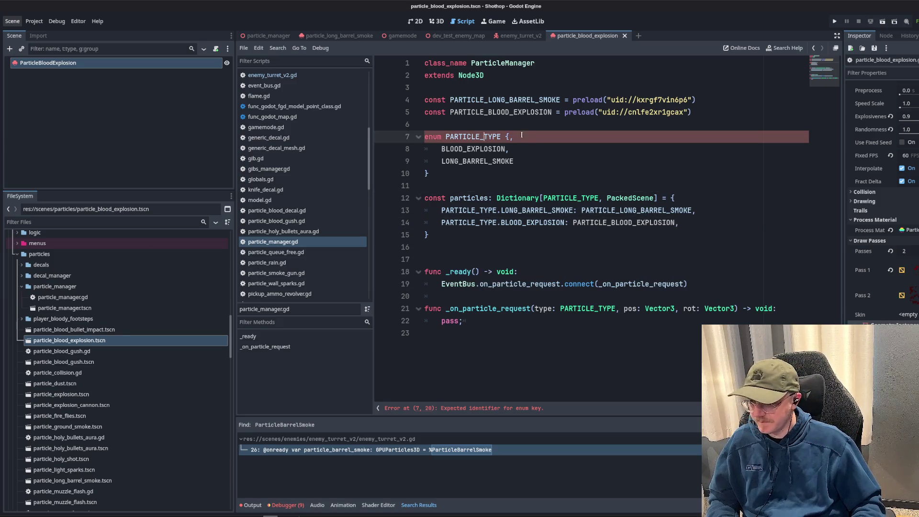
# - Delete particle_blood_gush.gd, preload particle_blood_gush.tscn at line 6, and open that scene
pyautogui.click(81, 352)
pyautogui.press('Delete')
pyautogui.press('Return')
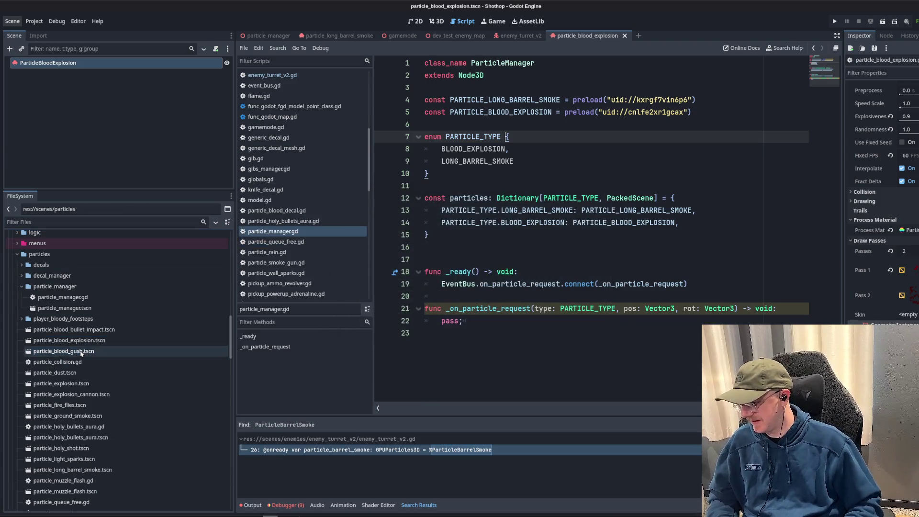
pyautogui.moveTo(68, 352)
pyautogui.mouseDown()
pyautogui.moveTo(498, 117)
pyautogui.moveTo(467, 126)
pyautogui.mouseUp()
pyautogui.click(713, 239)
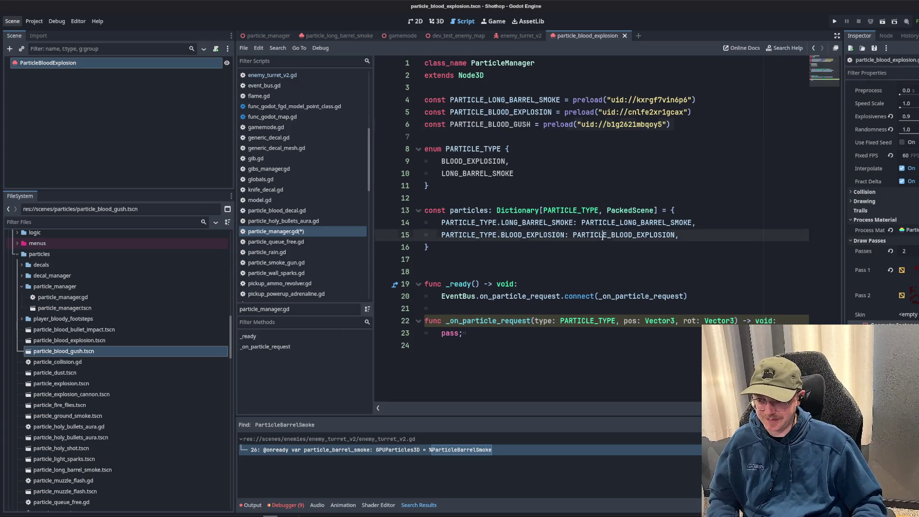
pyautogui.press('Return')
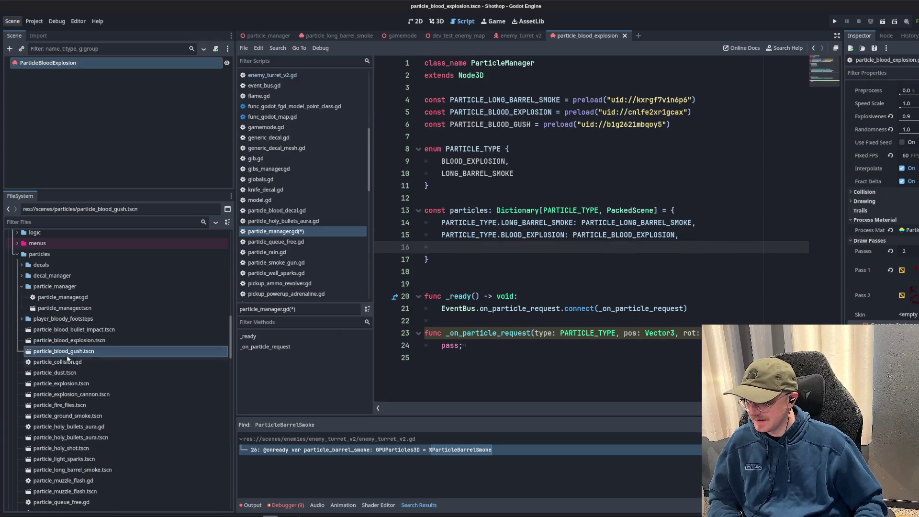
pyautogui.doubleClick(68, 353)
pyautogui.click(468, 300)
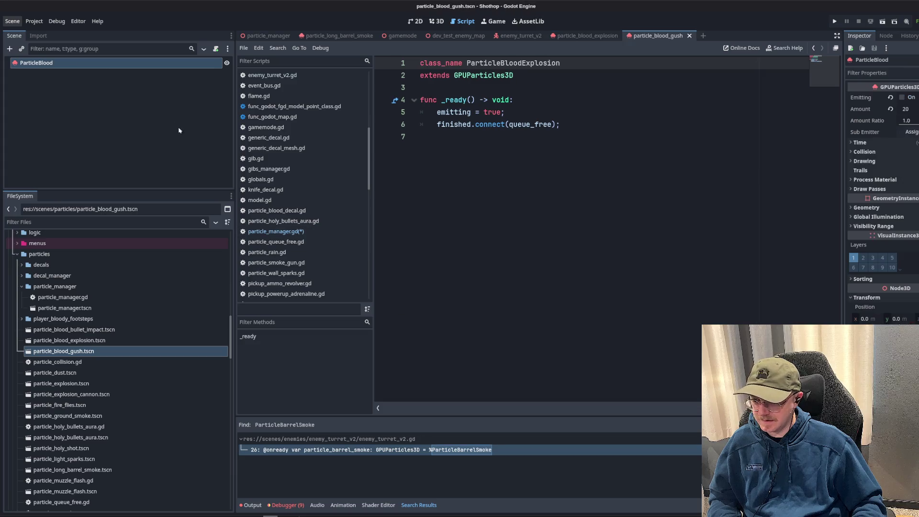
# - Save all changes, visit the particle_blood_explosion tab, and reopen particle_manager.tscn
pyautogui.click(57, 63)
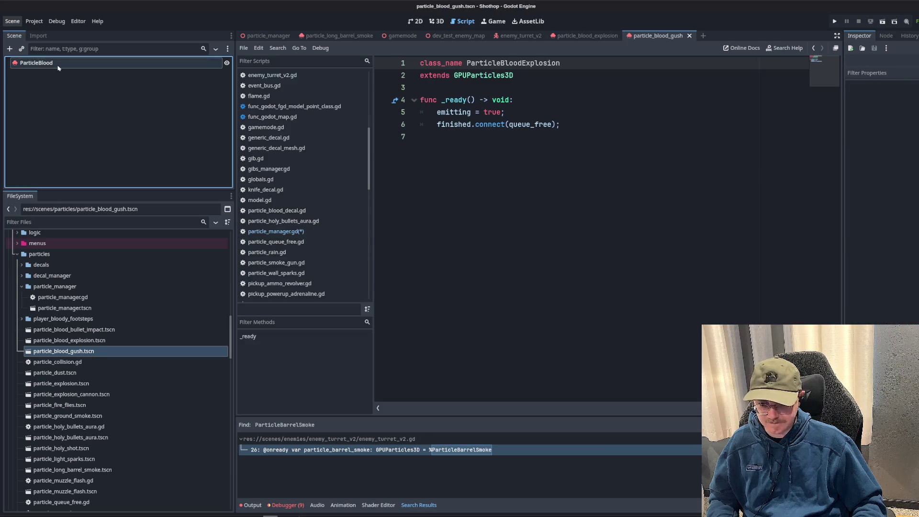
pyautogui.hotkey('ctrl', 's')
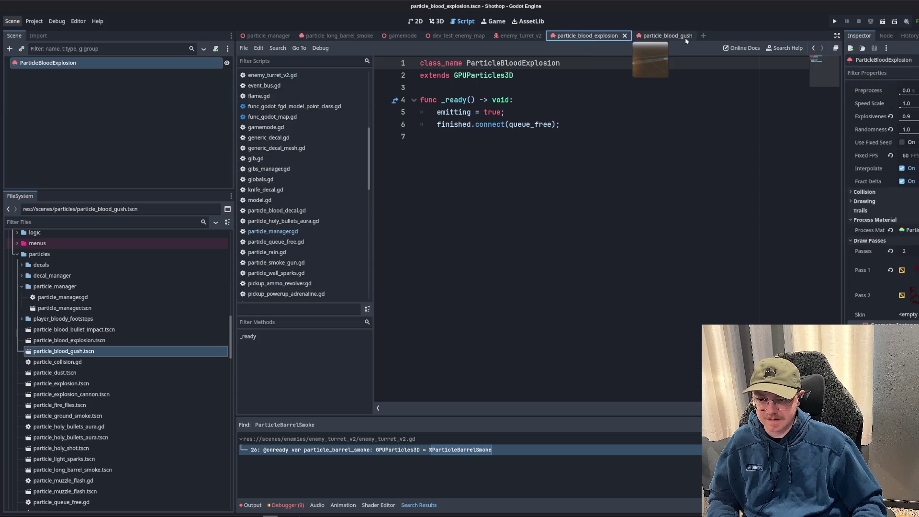
pyautogui.click(463, 21)
pyautogui.click(587, 35)
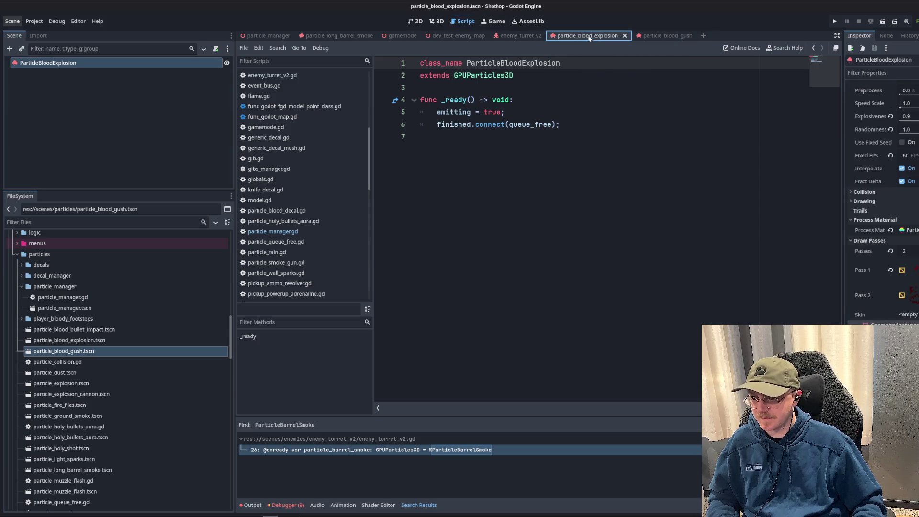
pyautogui.click(521, 36)
pyautogui.click(588, 36)
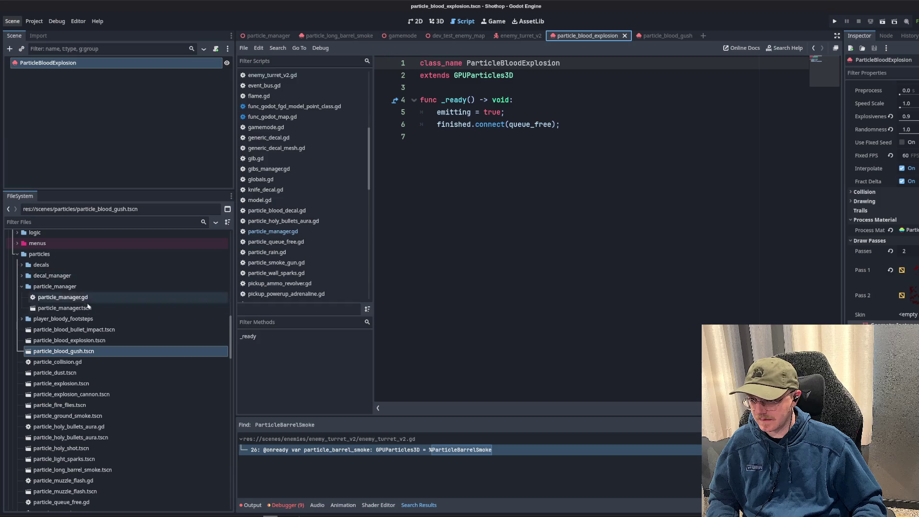
pyautogui.doubleClick(65, 308)
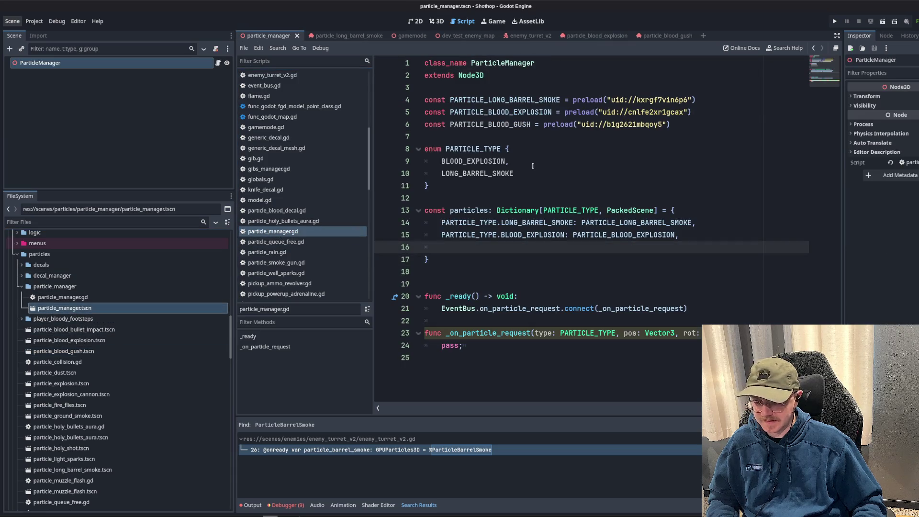
# - Add BLOOD_GUSH to the PARTICLE_TYPE enum after LONG_BARREL_SMOKE
pyautogui.click(550, 176)
pyautogui.press('Return')
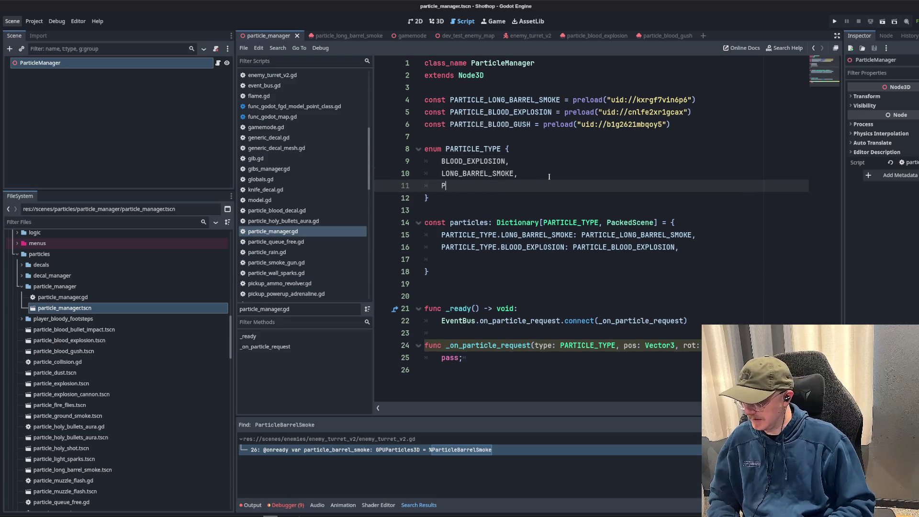
pyautogui.press('Up')
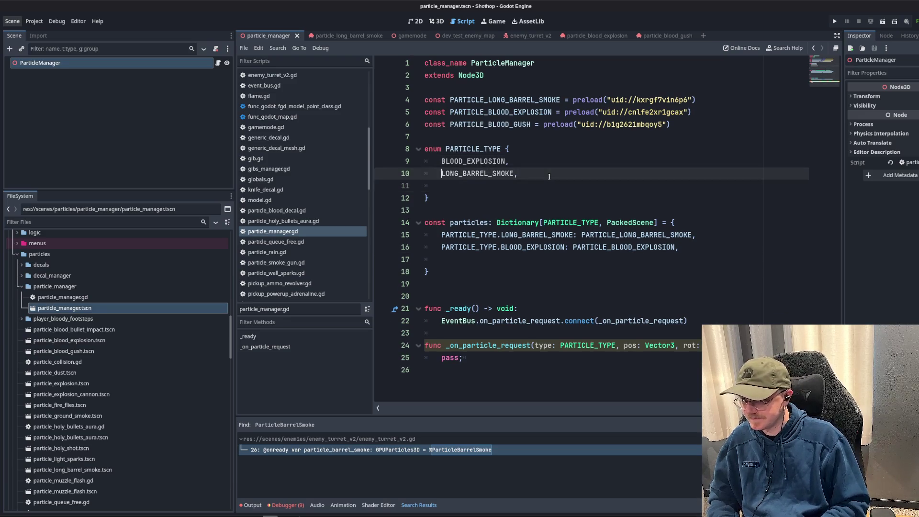
pyautogui.hotkey('ctrl', 'shift', 'Return')
pyautogui.write('BLOOD_')
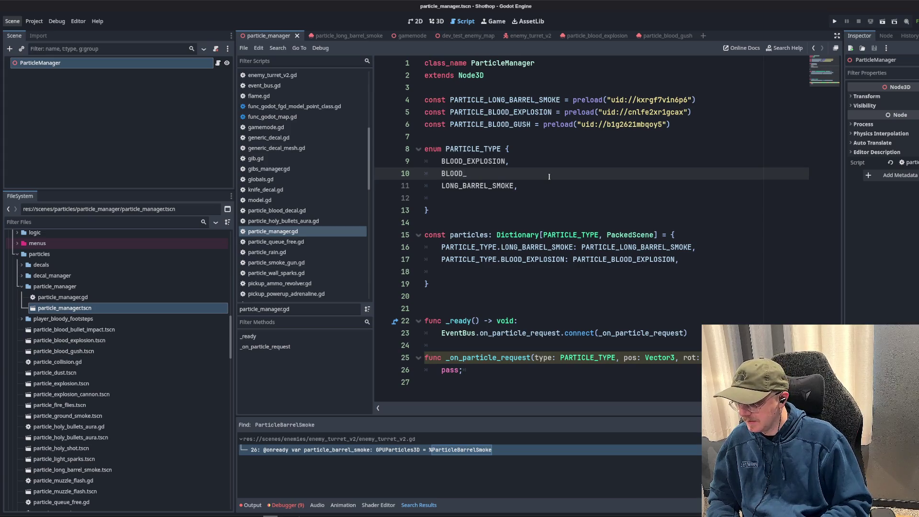
pyautogui.write('GUSH')
pyautogui.press('Down')
pyautogui.press('Down')
pyautogui.press('BackSpace')
pyautogui.press('BackSpace')
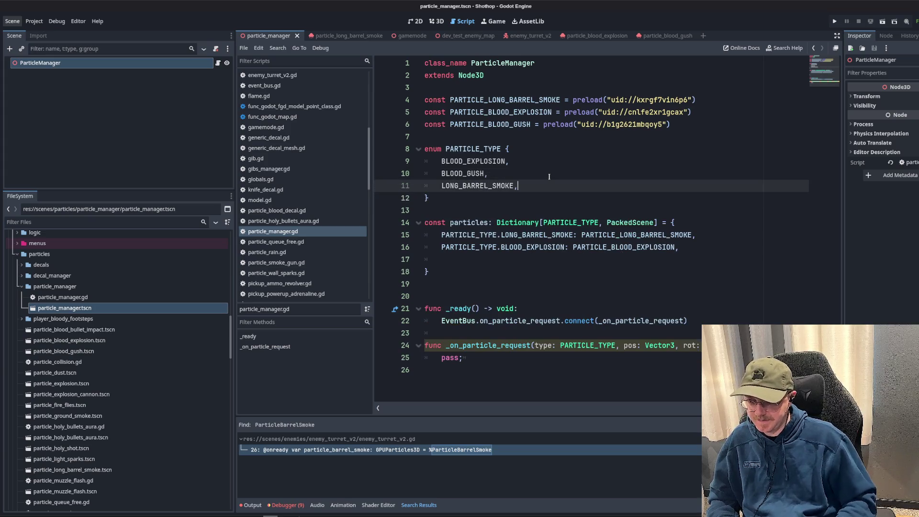
# - Map PARTICLE_TYPE.BLOOD_GUSH to PARTICLE_BLOOD_GUSH in the particles dictionary and save
pyautogui.click(604, 258)
pyautogui.write('PAR')
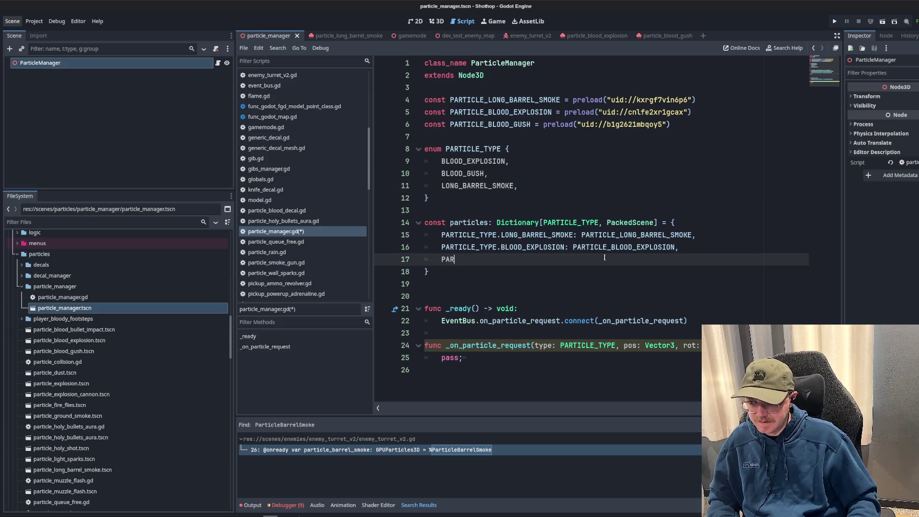
pyautogui.write('TICLE_TYPE.BLOOD')
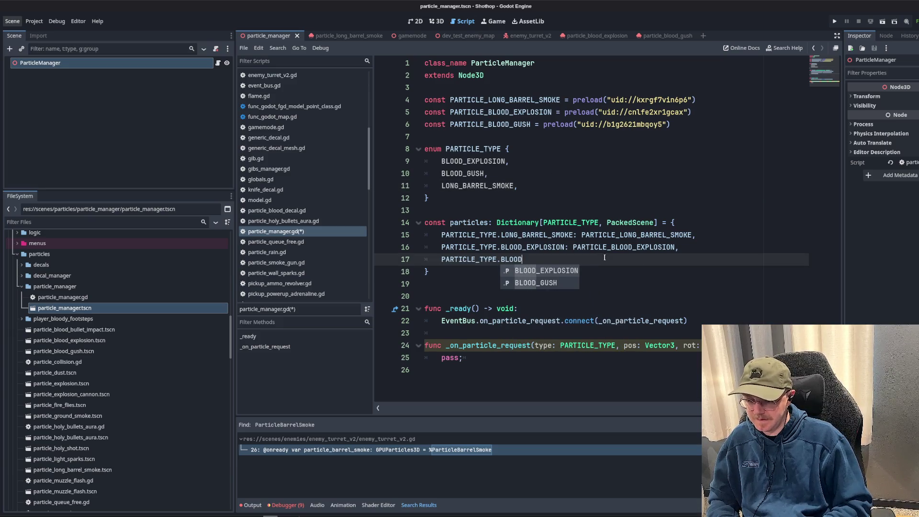
pyautogui.press('Down')
pyautogui.press('Return')
pyautogui.write(': PARTIC')
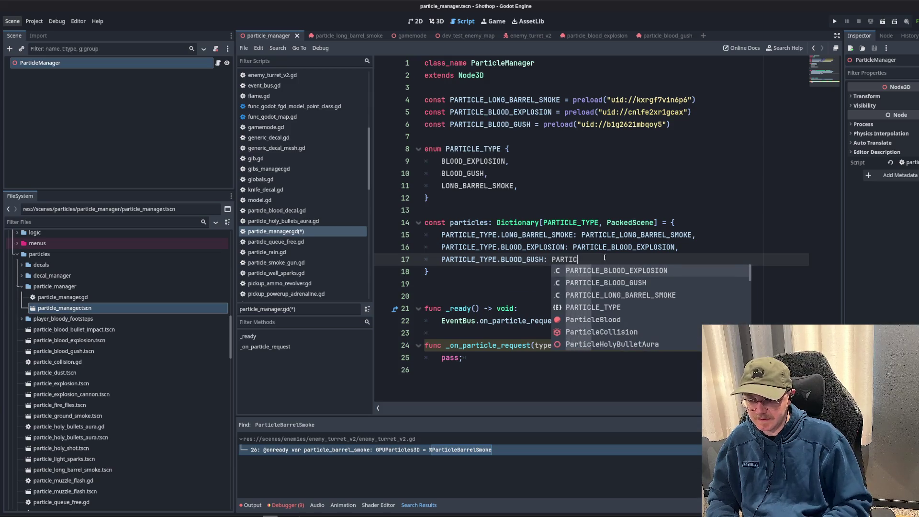
pyautogui.press('Down')
pyautogui.press('Return')
pyautogui.write(',')
pyautogui.hotkey('ctrl', 's')
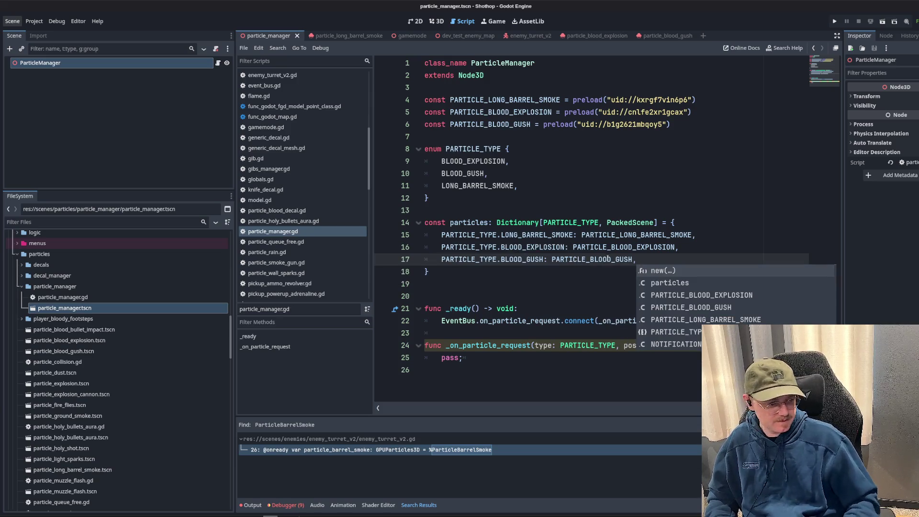
pyautogui.click(611, 259)
pyautogui.click(667, 262)
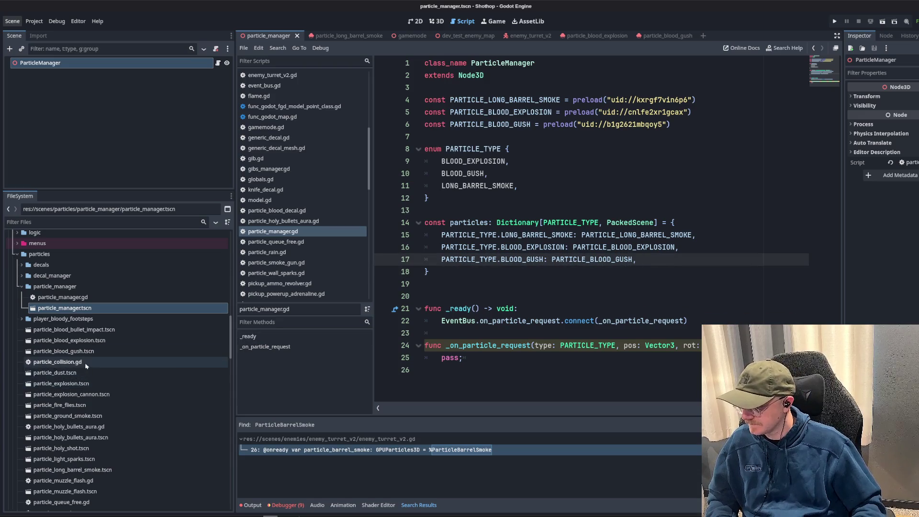
# - Inspect and then delete particle_collision.gd from the project
pyautogui.click(66, 364)
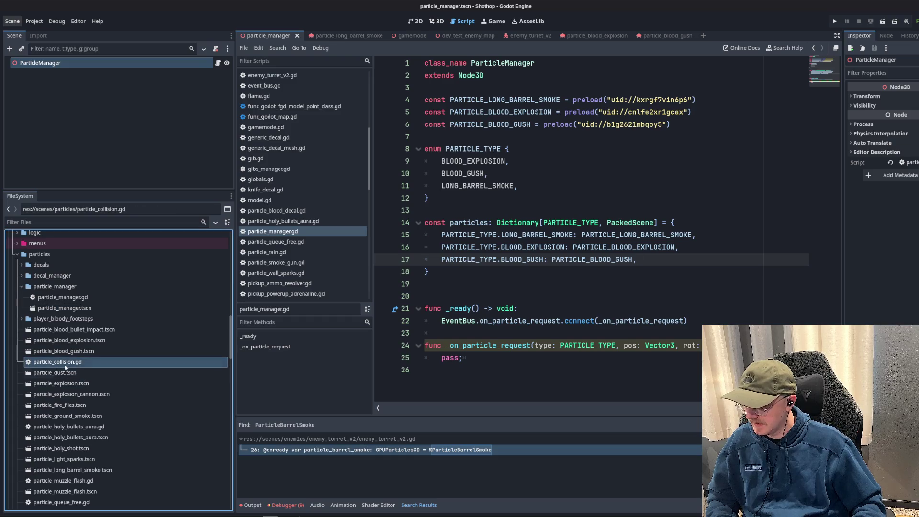
pyautogui.doubleClick(61, 362)
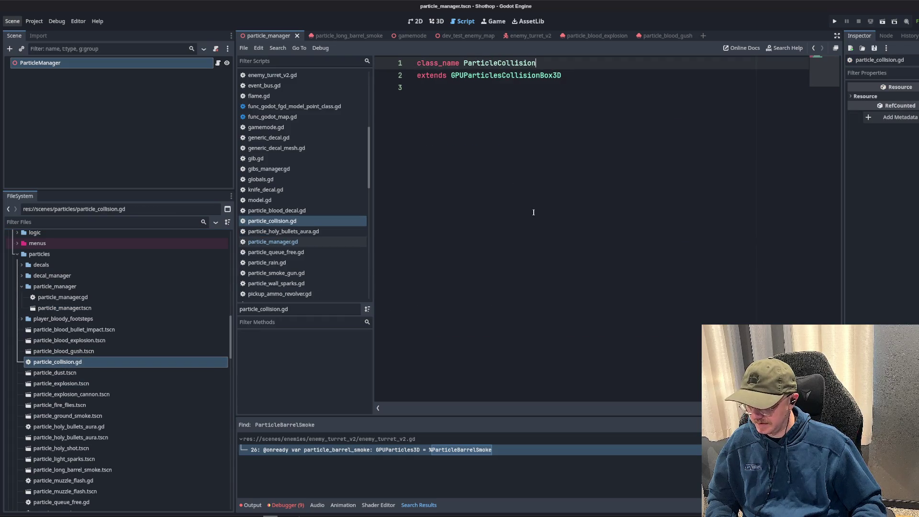
pyautogui.click(68, 367)
pyautogui.press('Delete')
pyautogui.press('Return')
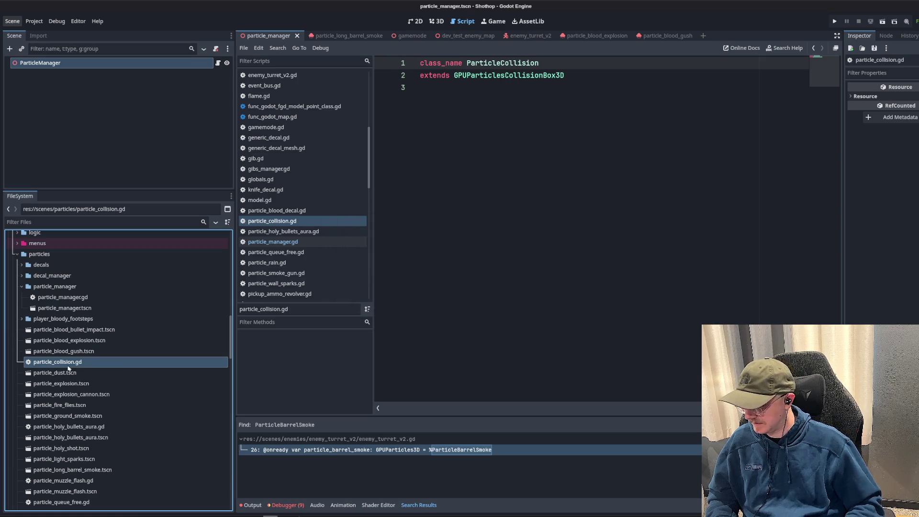
# - Preload particle_dust.tscn as PARTICLE_DUST and add the entry PARTICLE_TYPE.DUST: PARTICLE_DUST
pyautogui.moveTo(66, 368)
pyautogui.keyDown('ctrl'); pyautogui.mouseDown()
pyautogui.moveTo(596, 175)
pyautogui.moveTo(479, 138)
pyautogui.mouseUp(); pyautogui.keyUp('ctrl')
pyautogui.doubleClick(481, 138)
pyautogui.click(658, 276)
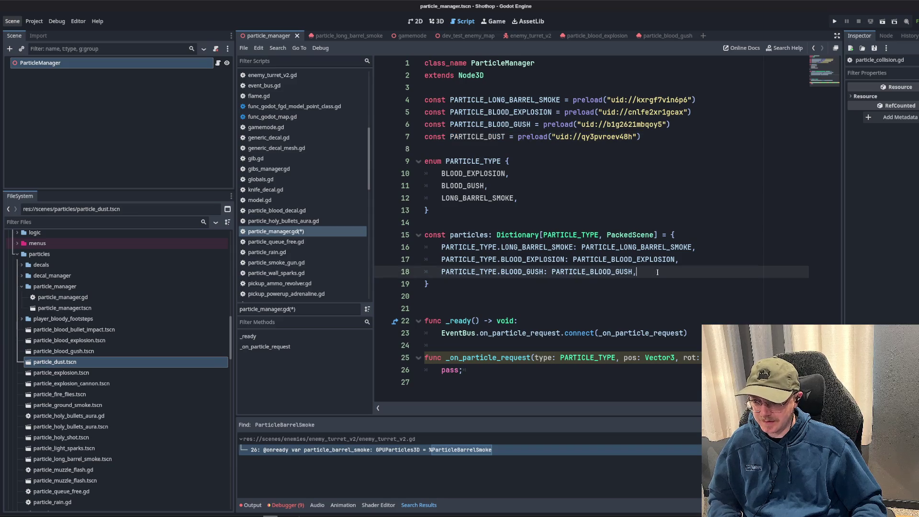
pyautogui.press('Return')
pyautogui.write('PARTICLE_TYPE.PAR')
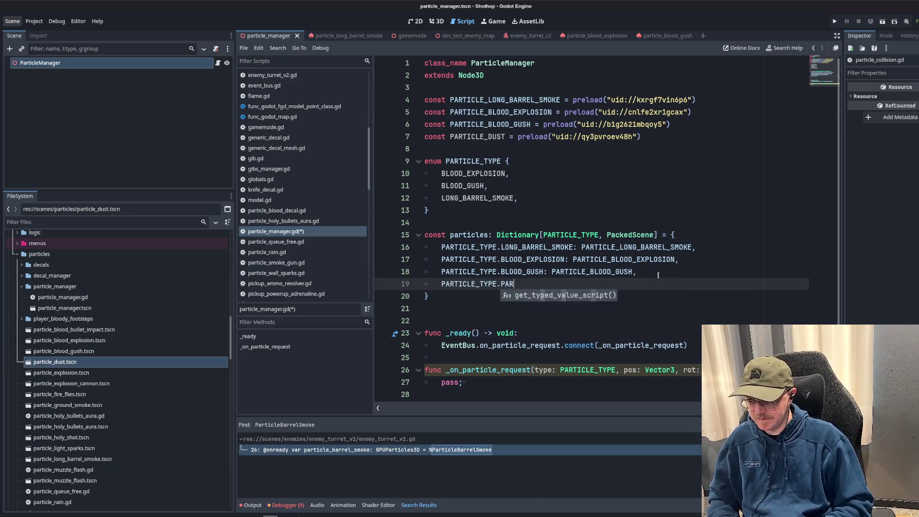
pyautogui.press('BackSpace')
pyautogui.write('DUST: PARTICLE_DUST,')
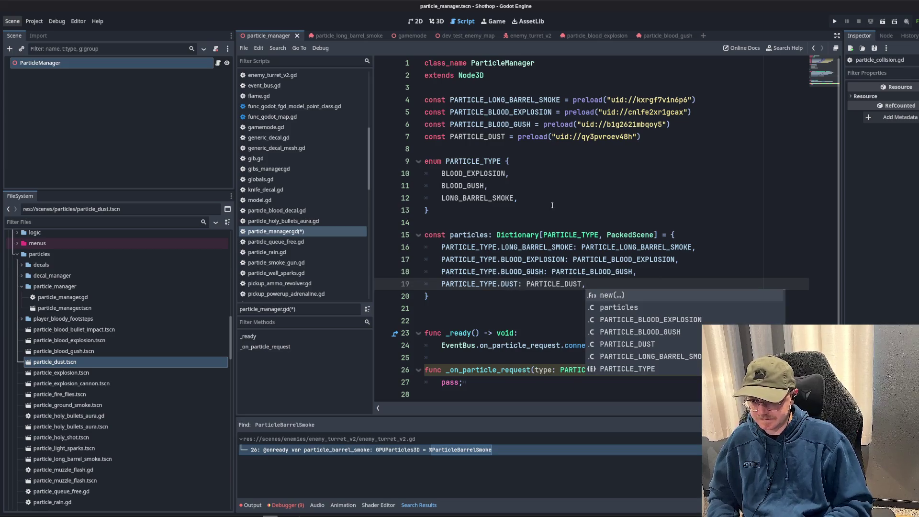
# - Add DUST to the PARTICLE_TYPE enum and save the script
pyautogui.click(544, 198)
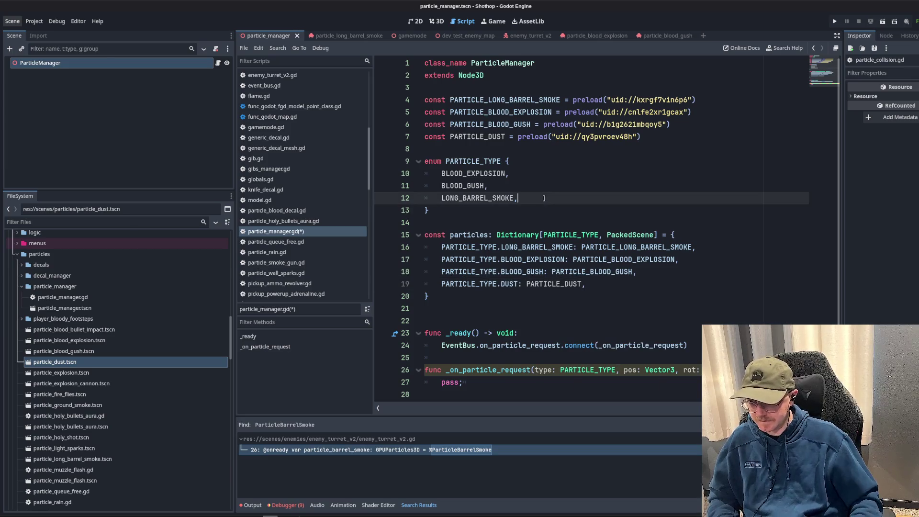
pyautogui.press('Return')
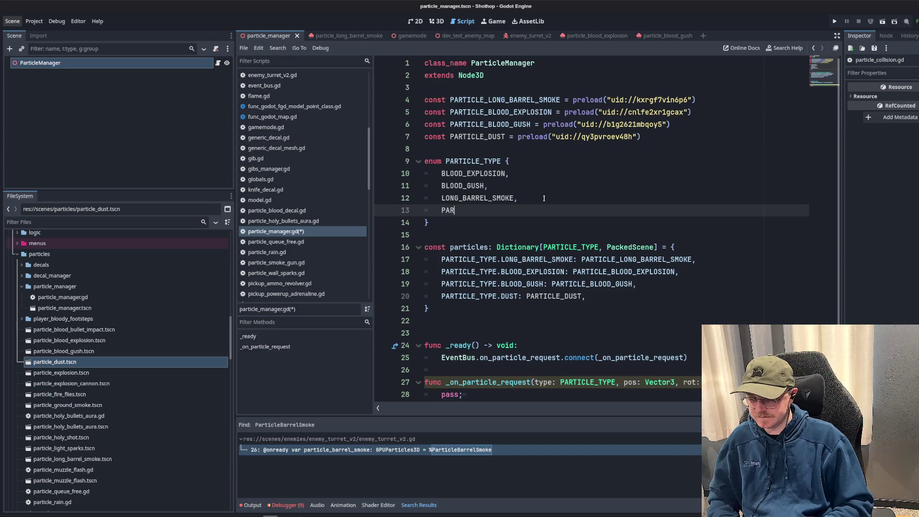
pyautogui.write('DUST')
pyautogui.click(574, 193)
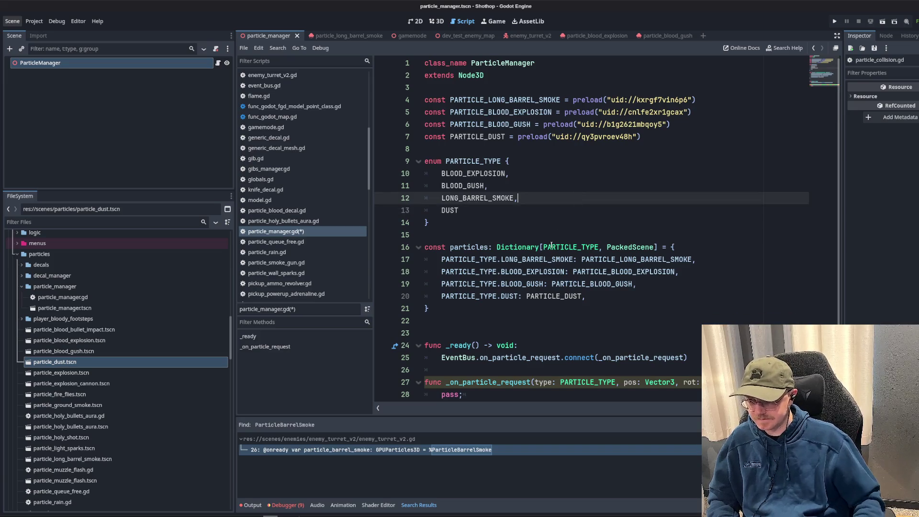
pyautogui.hotkey('ctrl', 's')
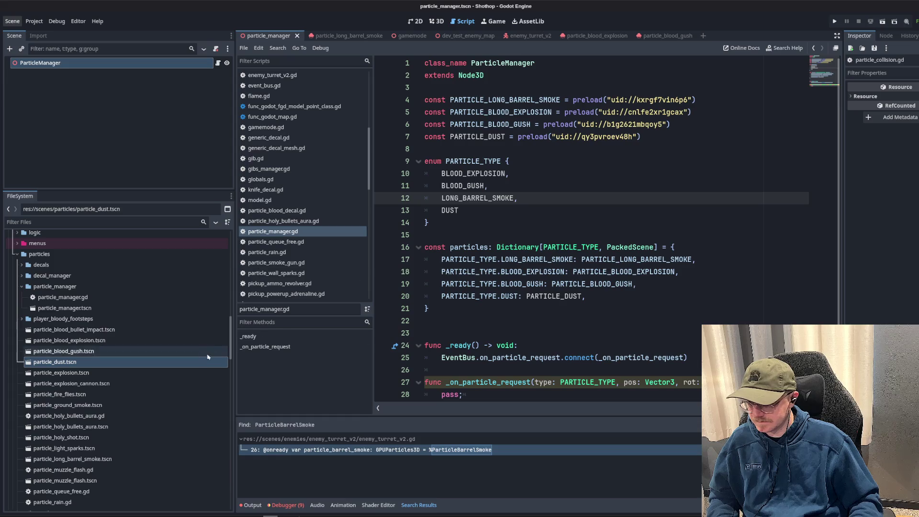
pyautogui.click(104, 374)
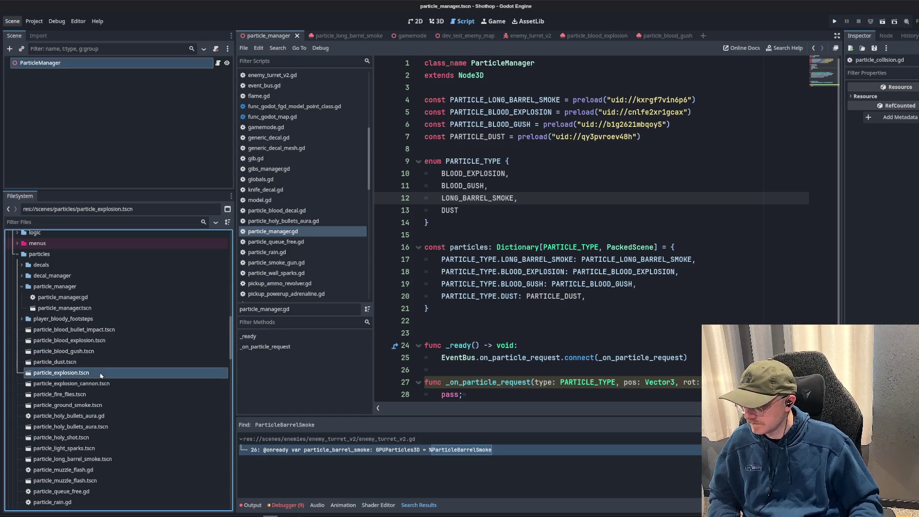
# - Preload the explosion scene, add EXPLOSION to the enum, and map it to PARTICLE_EXPLOSION
pyautogui.moveTo(61, 378)
pyautogui.mouseDown()
pyautogui.moveTo(201, 268)
pyautogui.moveTo(426, 149)
pyautogui.mouseUp()
pyautogui.click(565, 309)
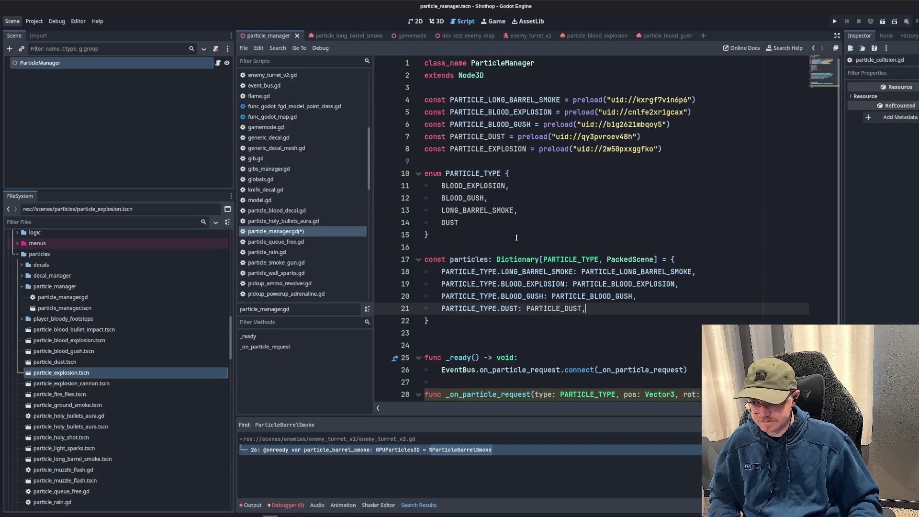
pyautogui.click(498, 224)
pyautogui.press('Return')
pyautogui.write('EXPLOSION')
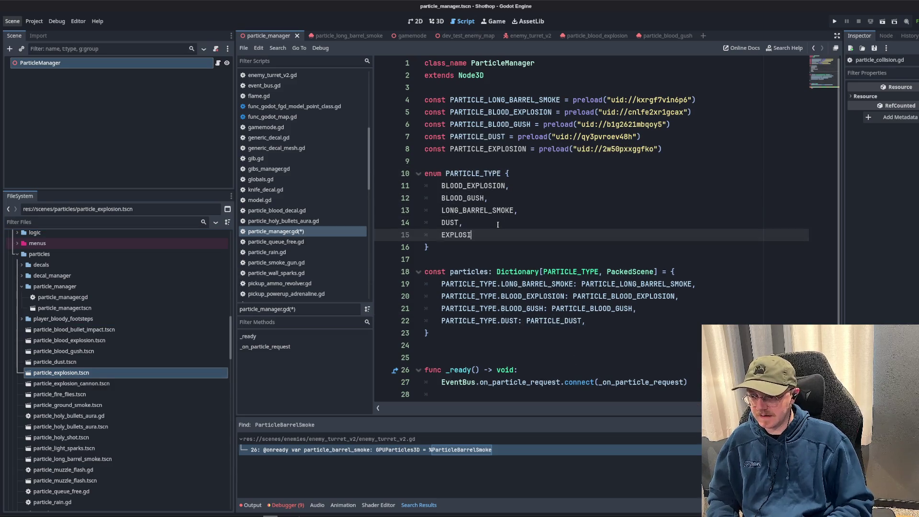
pyautogui.click(522, 186)
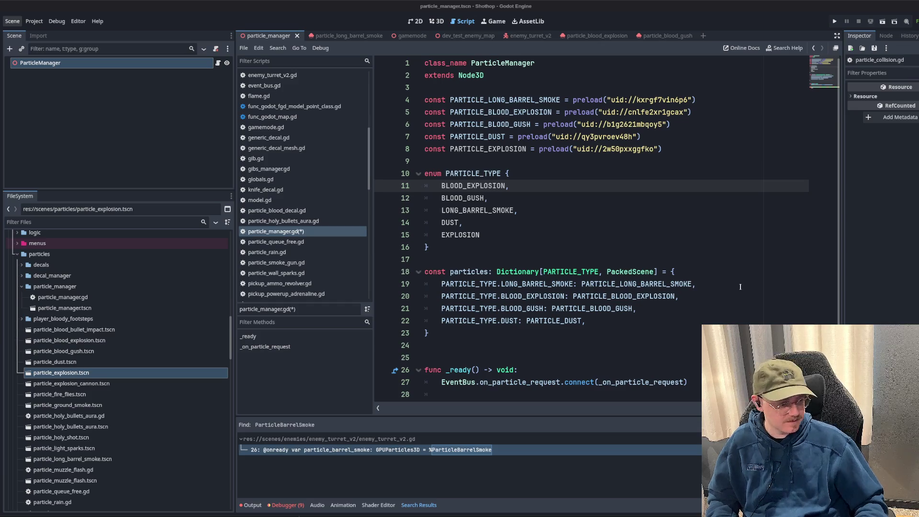
pyautogui.click(450, 211)
pyautogui.doubleClick(467, 235)
pyautogui.scroll(-2, 569, 244)
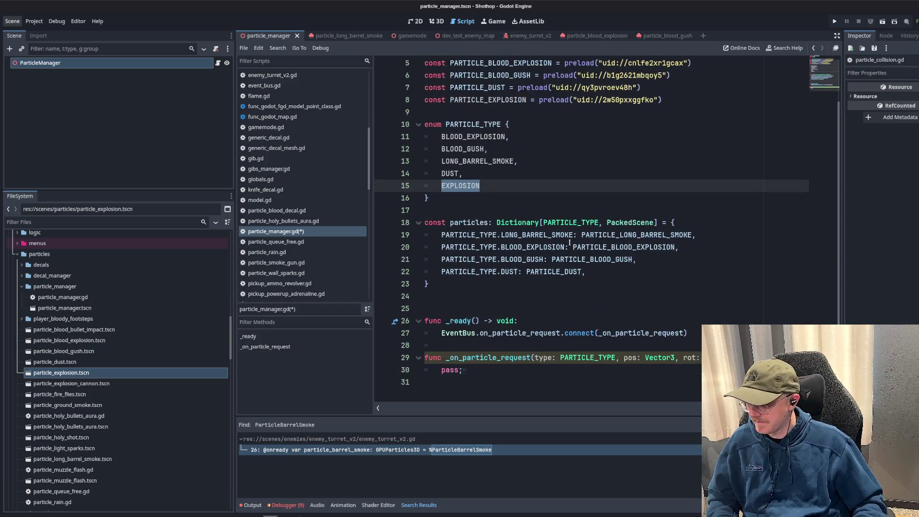
pyautogui.click(619, 274)
pyautogui.doubleClick(458, 186)
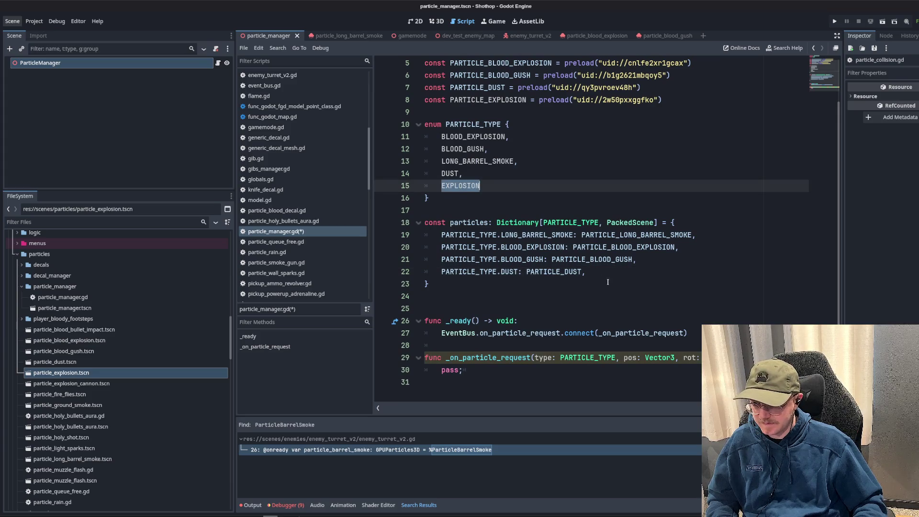
pyautogui.click(634, 277)
pyautogui.press('Return')
pyautogui.write('PARTICLE_TYPE.EXPL')
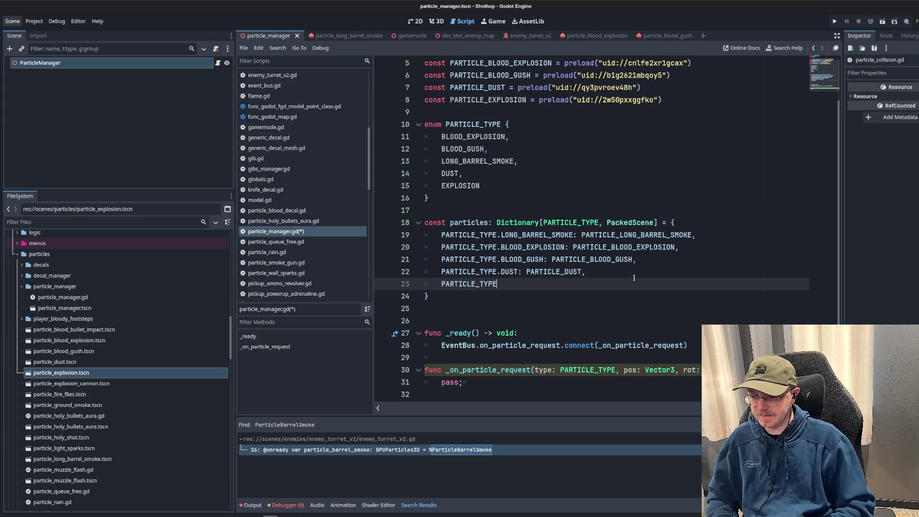
pyautogui.write('OSION')
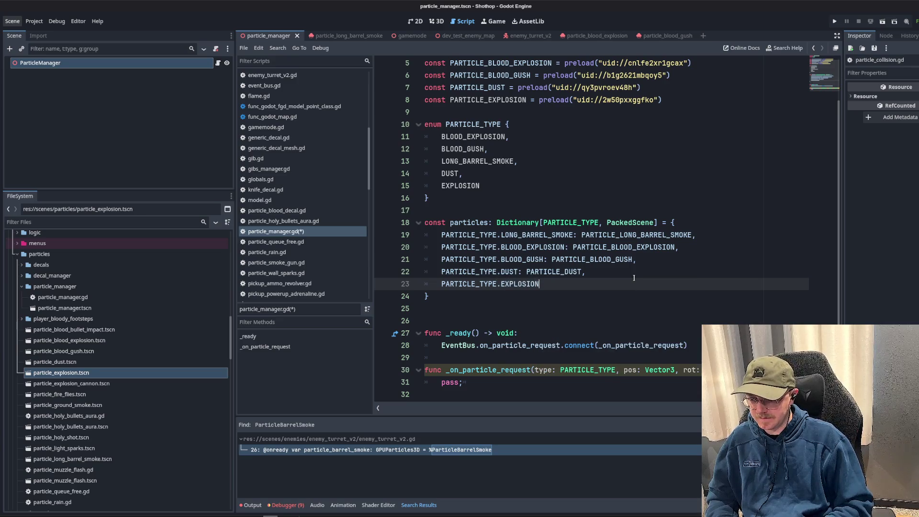
pyautogui.write(': PARTICLE_E')
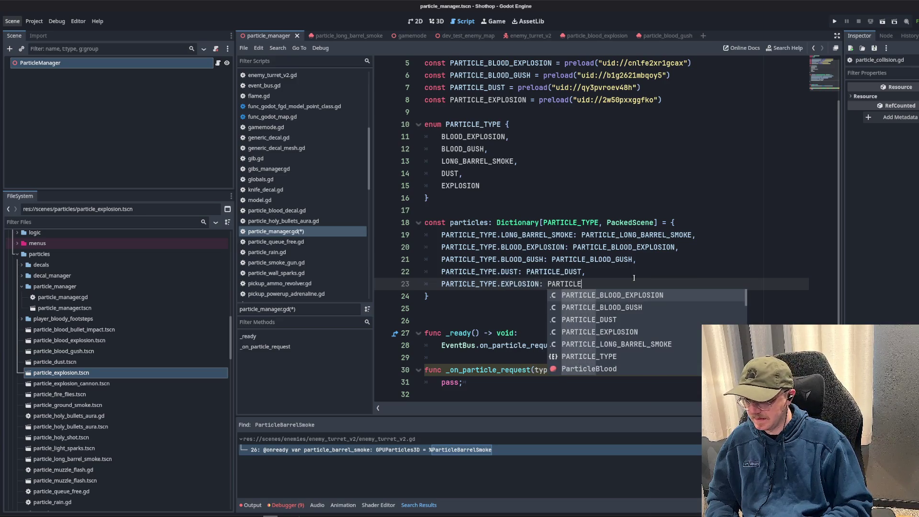
pyautogui.press('Return')
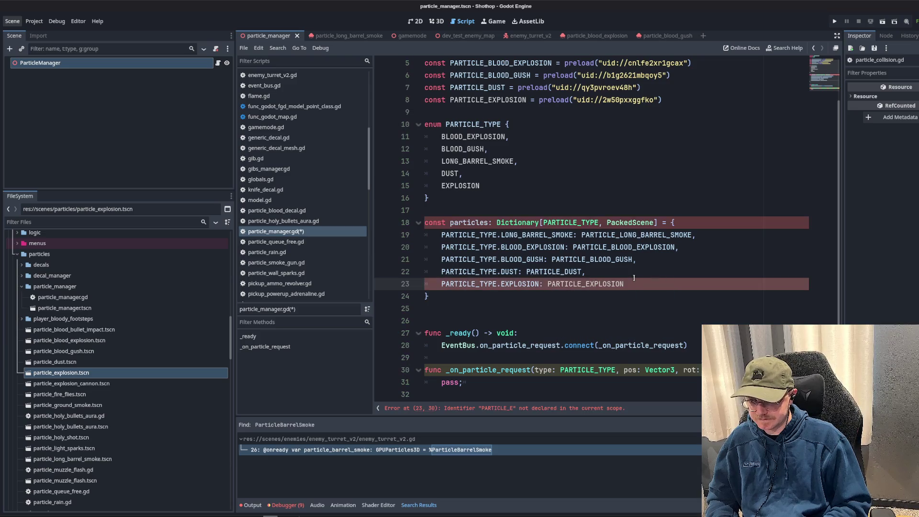
pyautogui.write(',')
# - Preload the explosion cannon scene and start EXPLOSION_CANNON entries in the dictionary and enum
pyautogui.press('Return')
pyautogui.write('P')
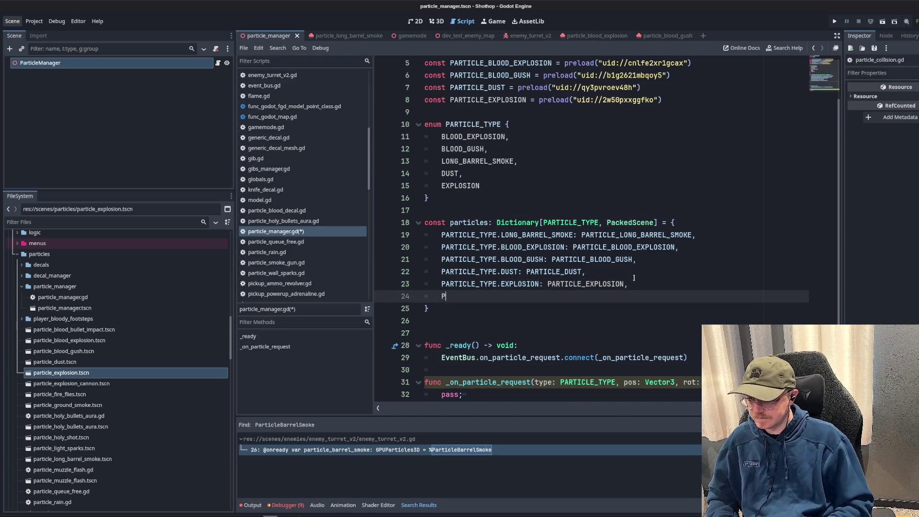
pyautogui.write('ARTICLE_TYPE.EXPLOSIO')
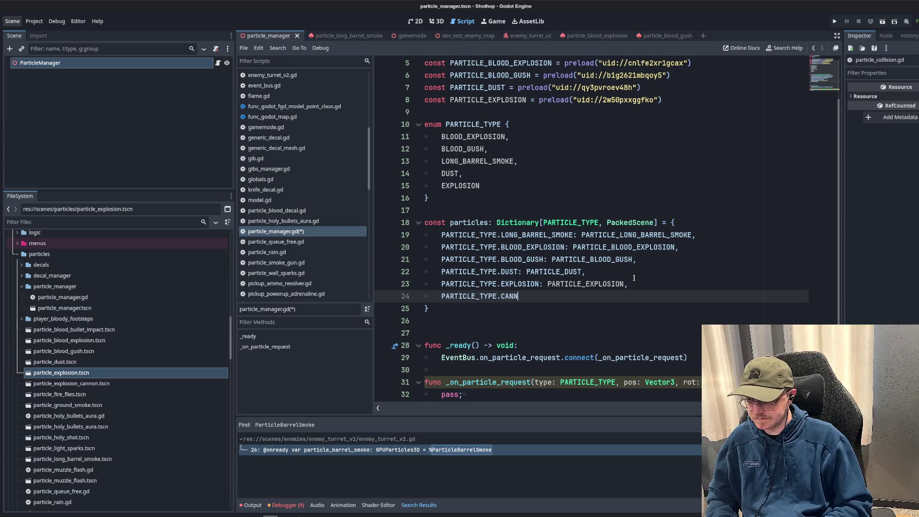
pyautogui.write('N_CANNON')
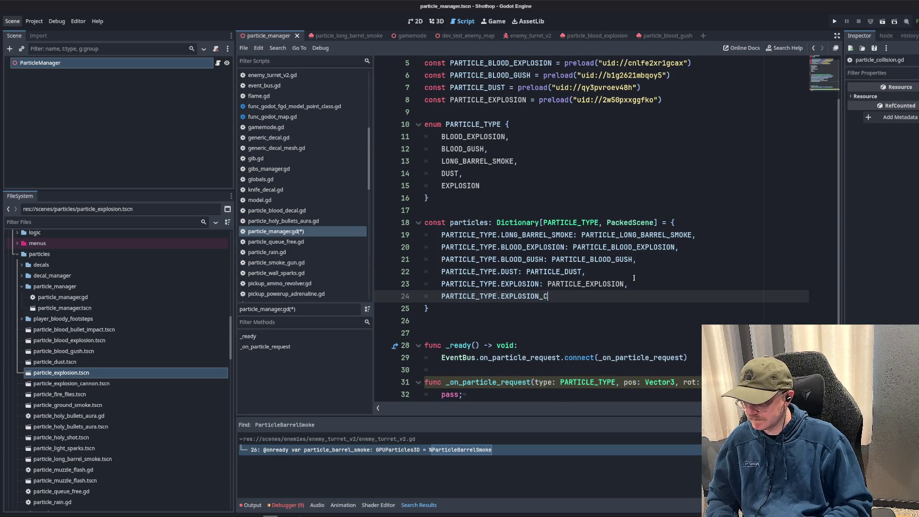
pyautogui.press('BackSpace')
pyautogui.press('BackSpace')
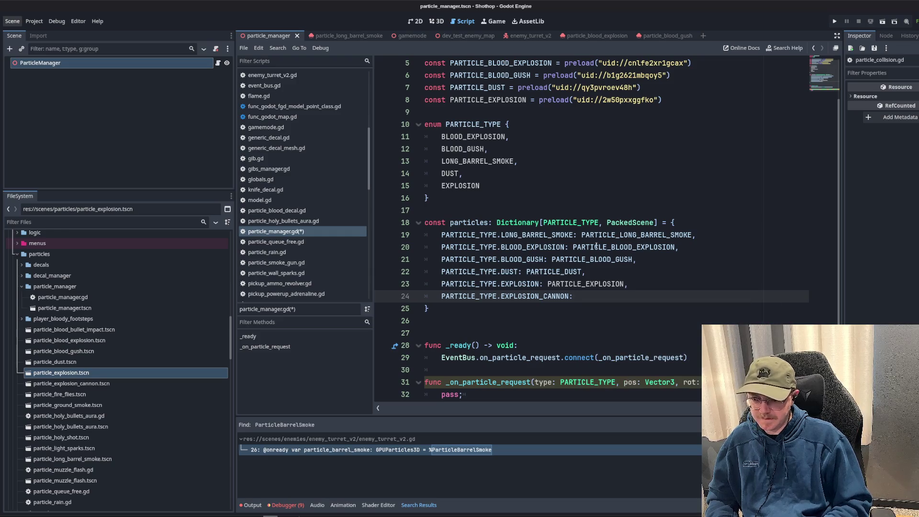
pyautogui.click(480, 185)
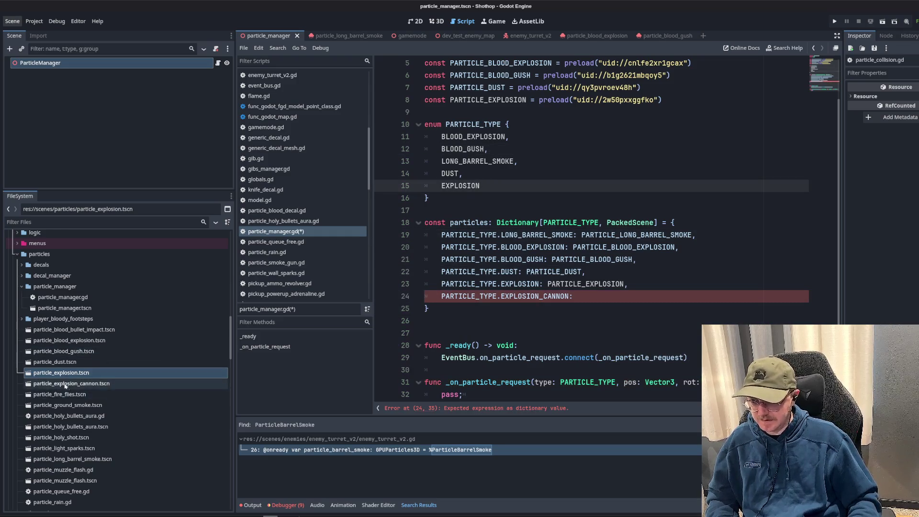
pyautogui.moveTo(66, 386)
pyautogui.mouseDown()
pyautogui.moveTo(460, 91)
pyautogui.moveTo(479, 113)
pyautogui.mouseUp()
pyautogui.click(493, 205)
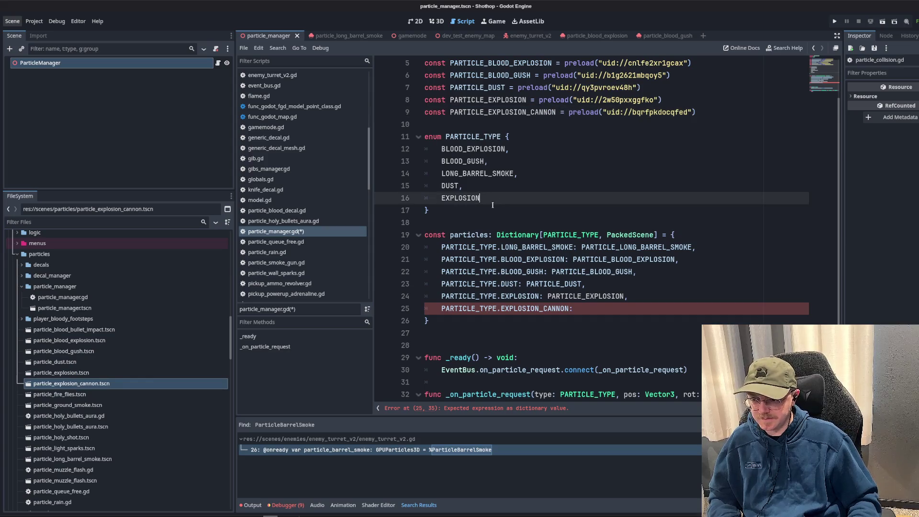
pyautogui.write(',')
pyautogui.press('Return')
pyautogui.write('PARTICLE_EXPLOSION_CANNON')
# - Name the enum entry EXPLOSION_CANNON, map it to PARTICLE_EXPLOSION_CANNON, and save the script
pyautogui.click(490, 198)
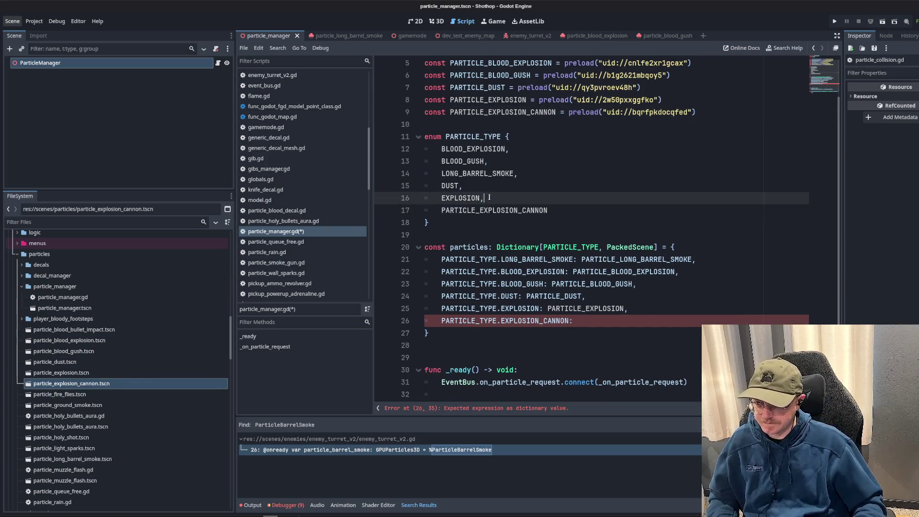
pyautogui.doubleClick(499, 207)
pyautogui.press('BackSpace')
pyautogui.write('XPLOSION_C')
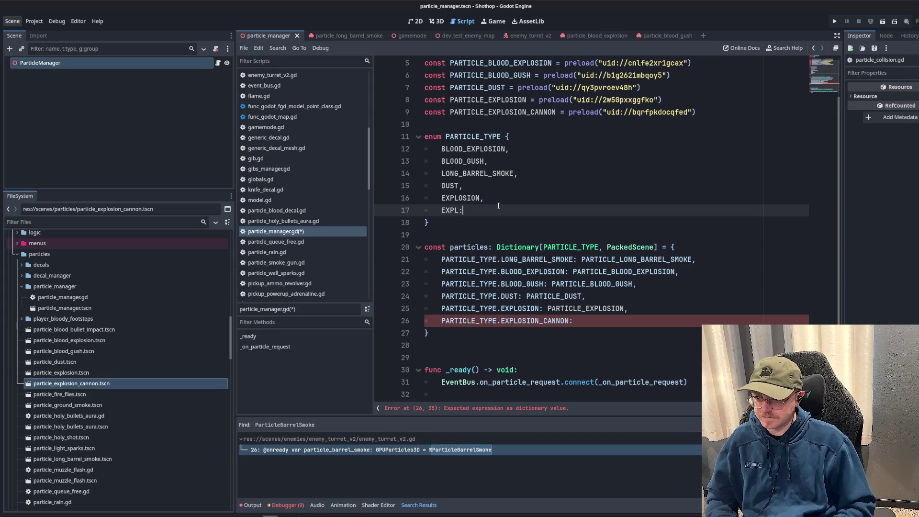
pyautogui.write('ANNON')
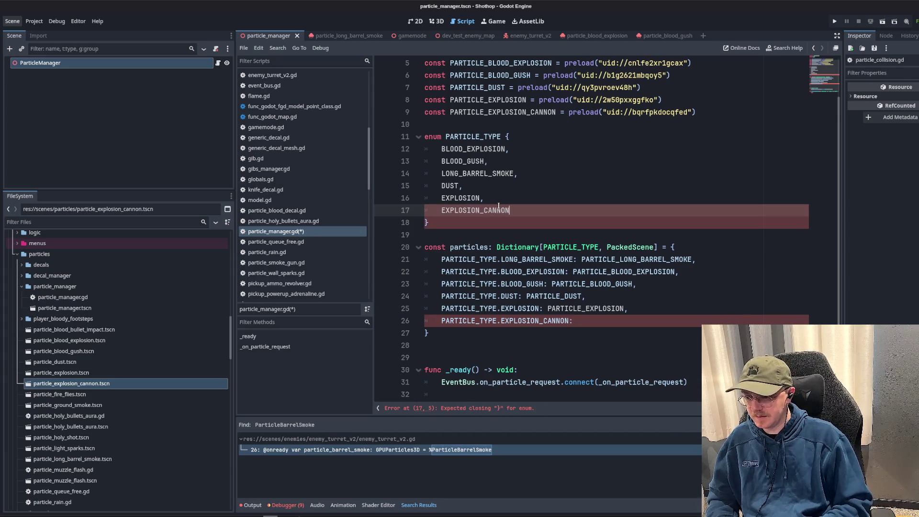
pyautogui.click(601, 324)
pyautogui.write('PARTICLE_EXPLOSION_CANNON')
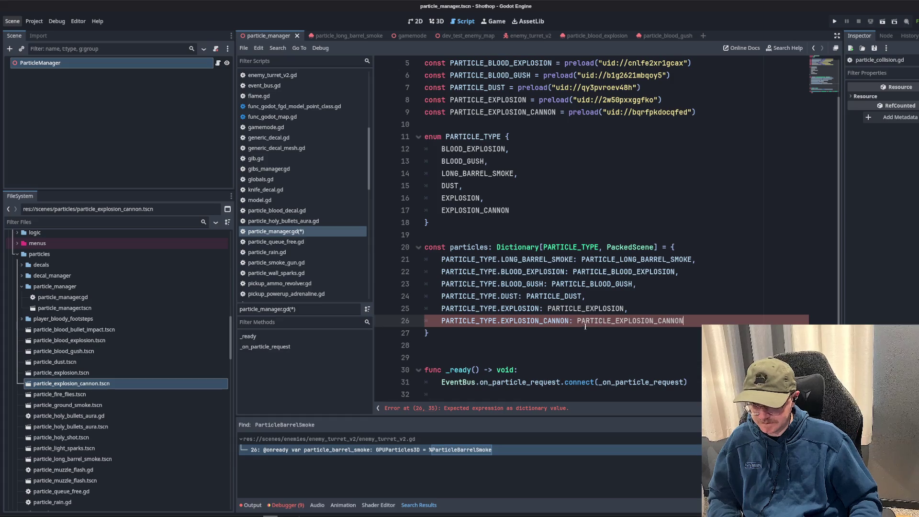
pyautogui.write(',new(')
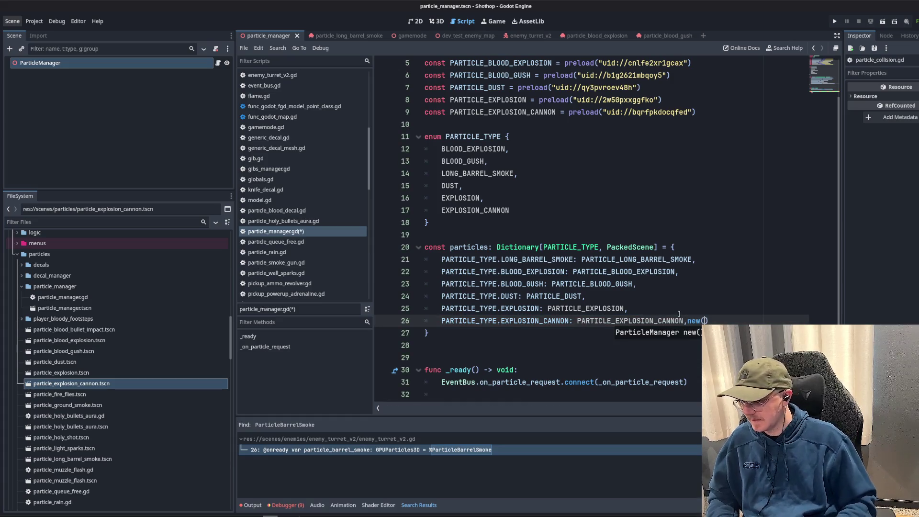
pyautogui.press('BackSpace')
pyautogui.press('BackSpace')
pyautogui.press('BackSpace')
pyautogui.press('Return')
pyautogui.hotkey('ctrl', 's')
# - Preload the fire flies scene and add a fire flies enum entry mapped to PARTICLE_FIRE_FLIES
pyautogui.click(674, 271)
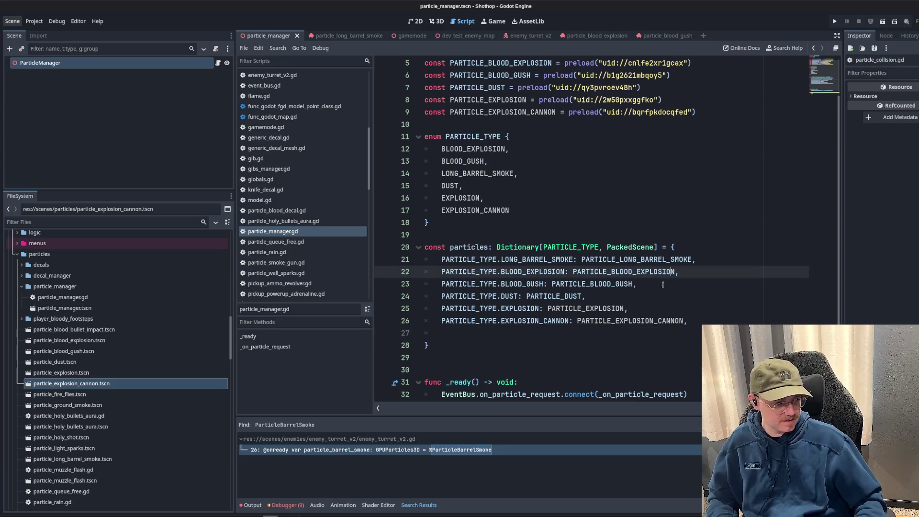
pyautogui.click(94, 398)
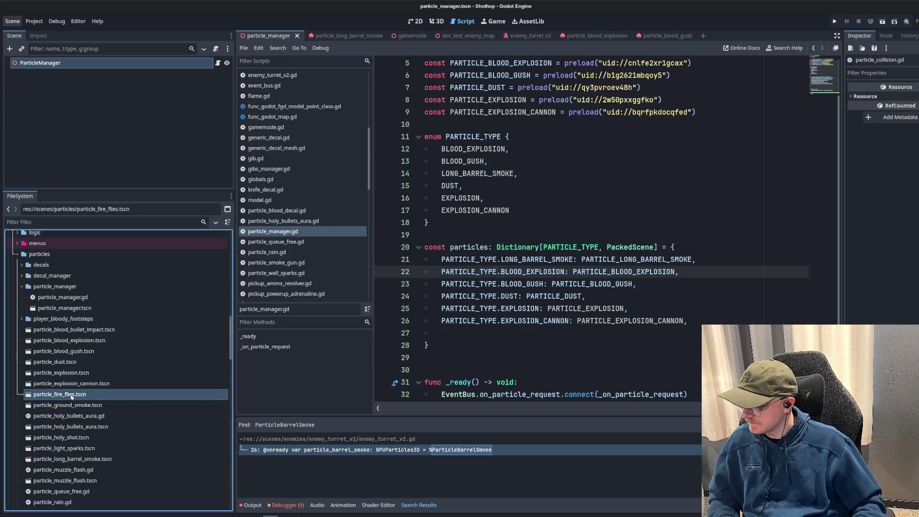
pyautogui.moveTo(71, 396)
pyautogui.mouseDown()
pyautogui.moveTo(508, 148)
pyautogui.moveTo(478, 126)
pyautogui.mouseUp()
pyautogui.click(528, 230)
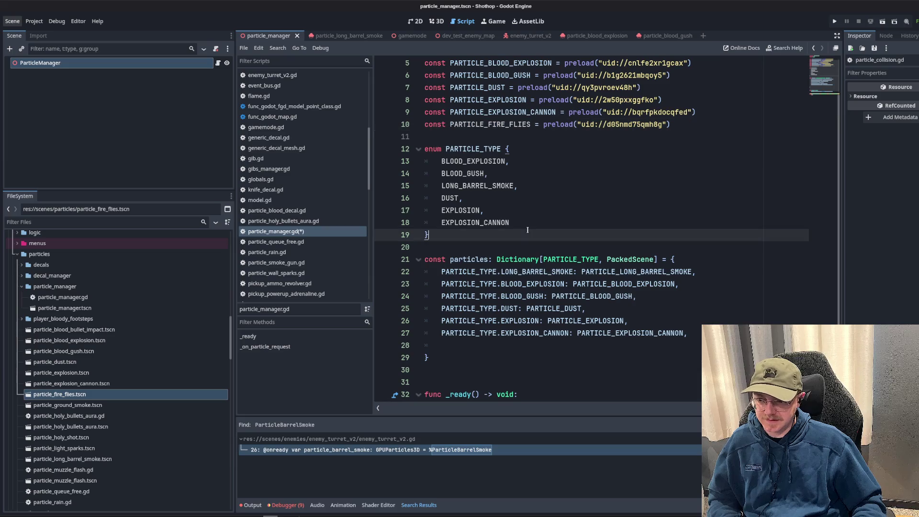
pyautogui.click(527, 223)
pyautogui.press('Return')
pyautogui.write('REFLIES,')
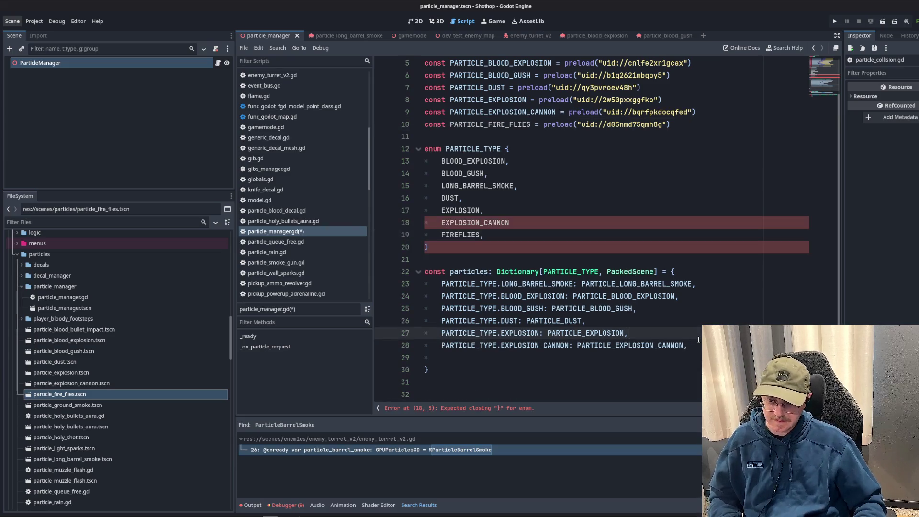
pyautogui.click(699, 339)
pyautogui.write('ICLE_TYPE.')
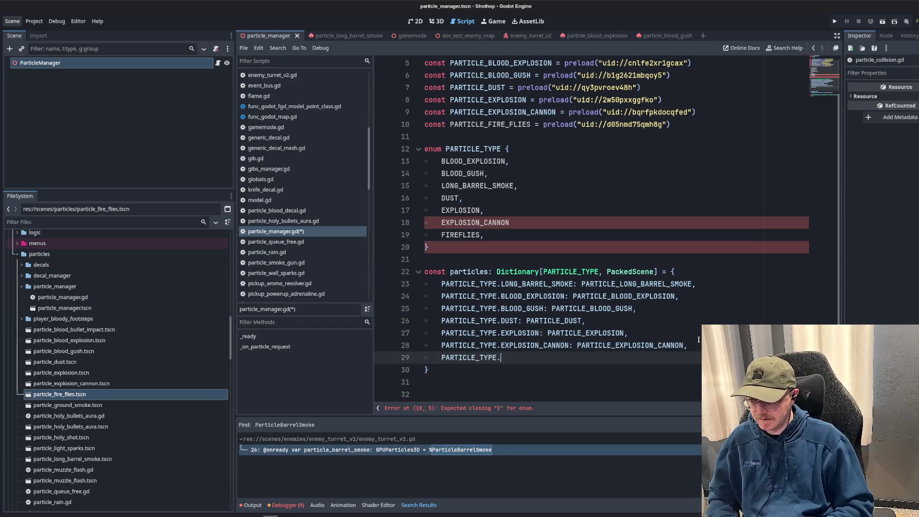
pyautogui.write('FIRELIES: PARTICLE_FIRE_FLIES,')
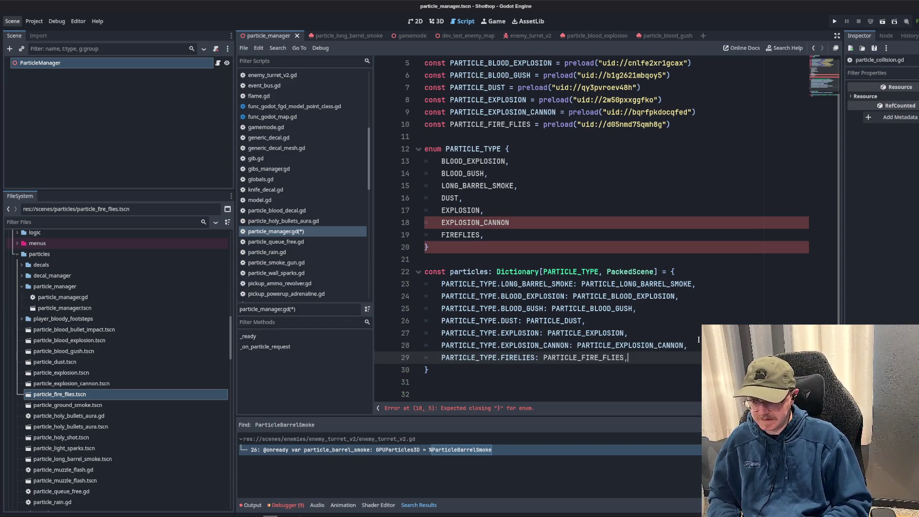
# - Preload the ground smoke scene and begin a new PARTICLE_TYPE dictionary entry
pyautogui.moveTo(68, 405)
pyautogui.mouseDown()
pyautogui.moveTo(216, 287)
pyautogui.moveTo(479, 137)
pyautogui.mouseUp()
pyautogui.scroll(-3, 602, 238)
pyautogui.click(709, 272)
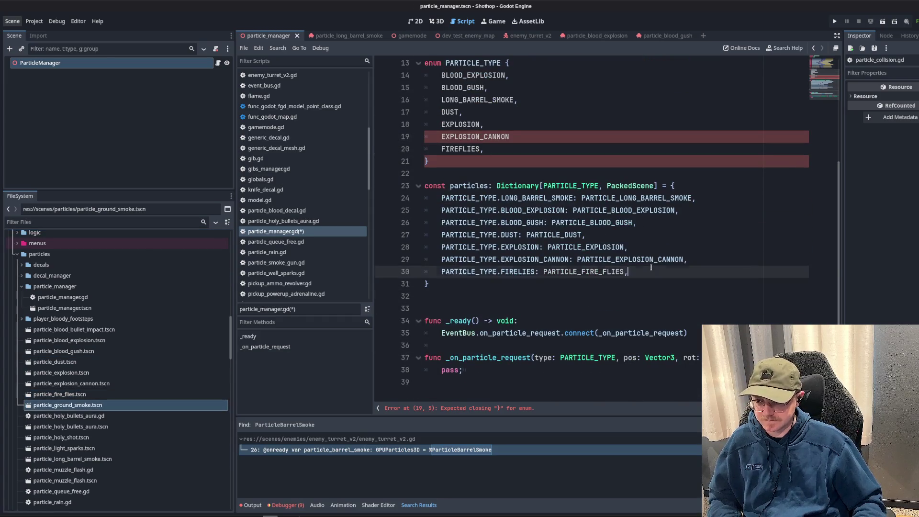
pyautogui.press('Return')
pyautogui.write('PARTICLE_TYPE.')
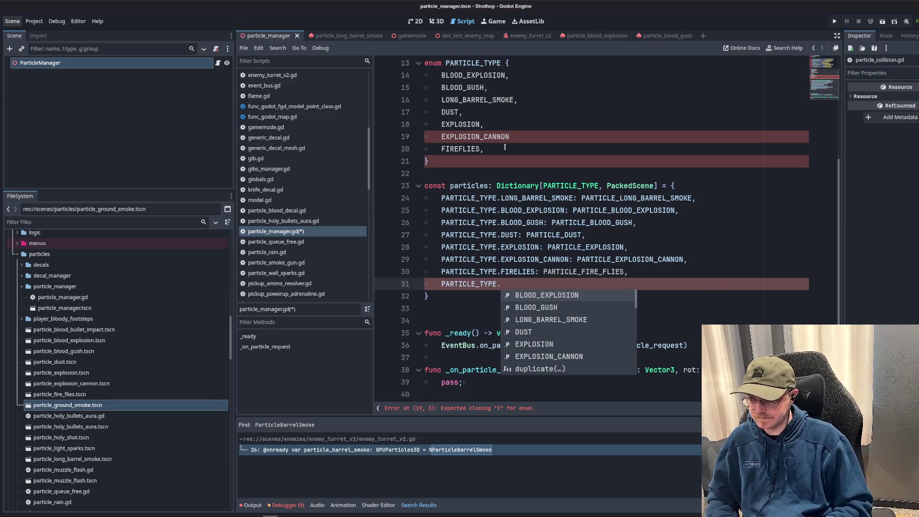
pyautogui.click(553, 134)
pyautogui.write(',')
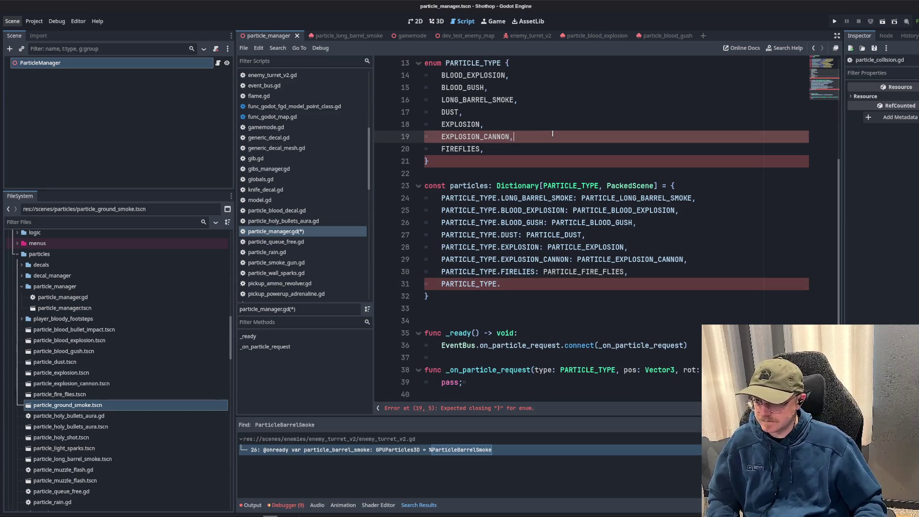
# - Preview the ground smoke particle effect in 3D, then return to particle_manager.gd
pyautogui.doubleClick(67, 405)
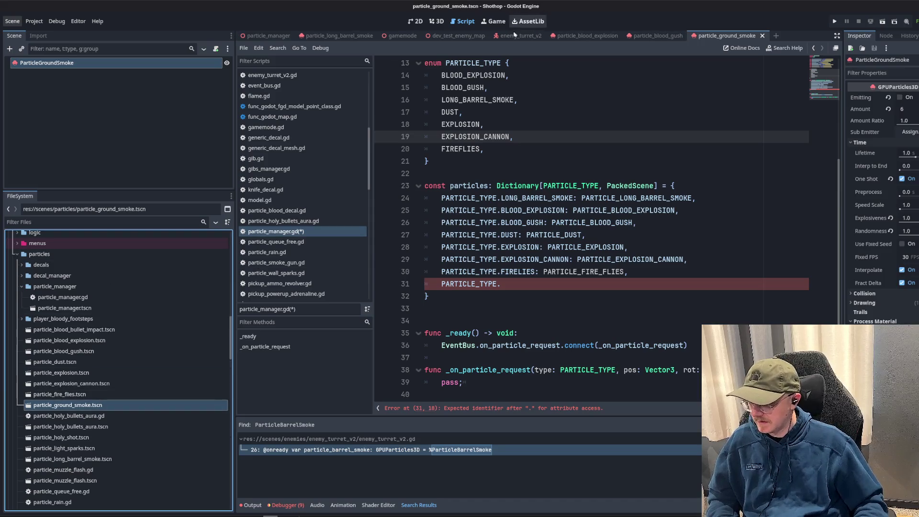
pyautogui.hotkey('ctrl', 'F2')
pyautogui.click(900, 98)
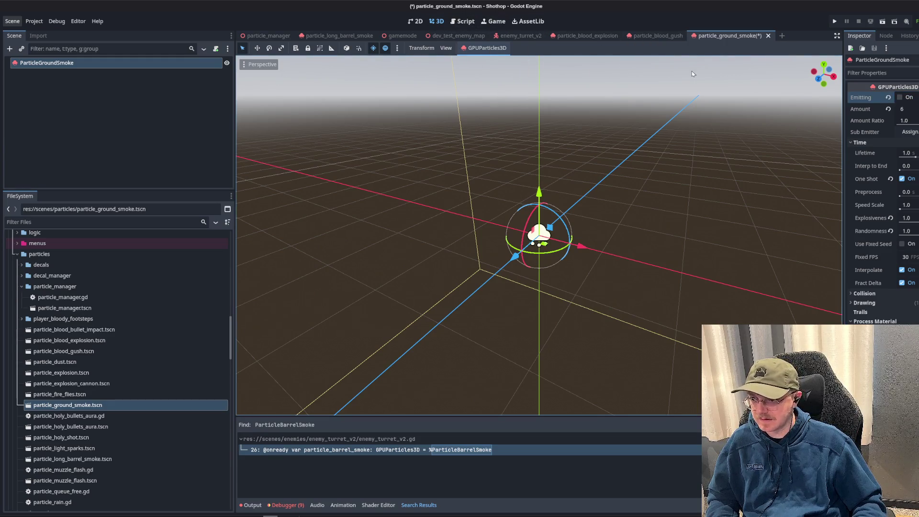
pyautogui.click(461, 21)
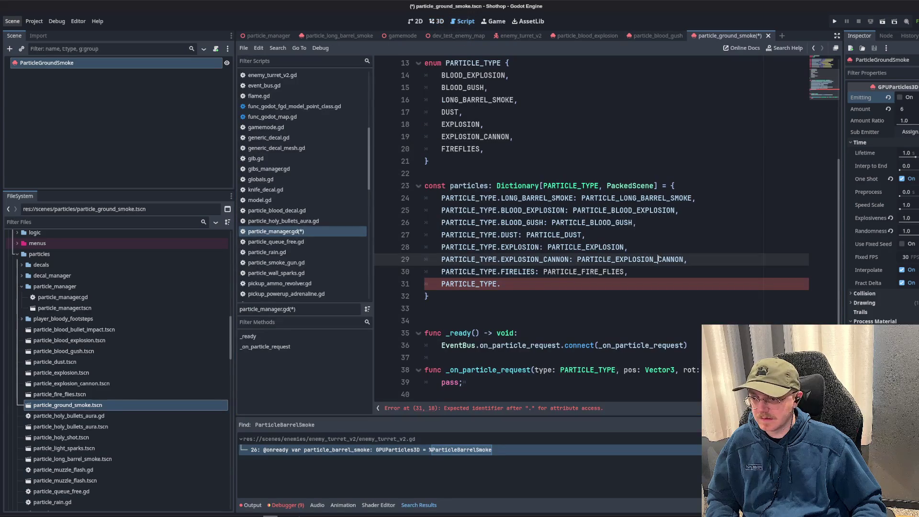
pyautogui.click(516, 234)
pyautogui.click(543, 175)
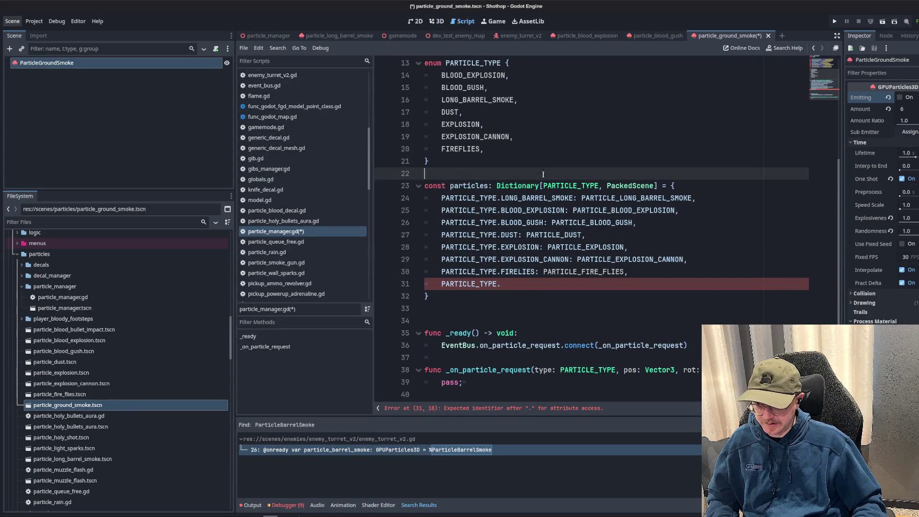
pyautogui.click(520, 284)
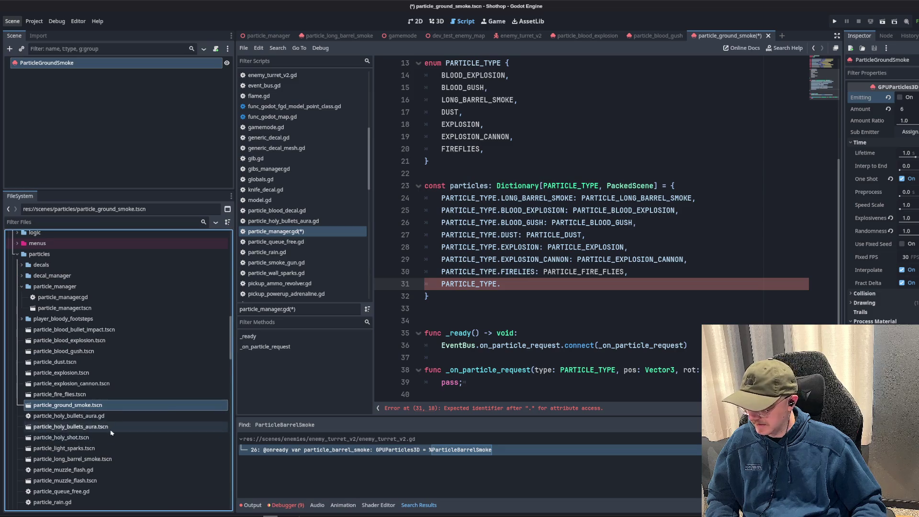
# - Rename the ground smoke scene file to particle_smoke_ground.tscn
pyautogui.scroll(-5, 111, 433)
pyautogui.scroll(3, 111, 433)
pyautogui.press('F2')
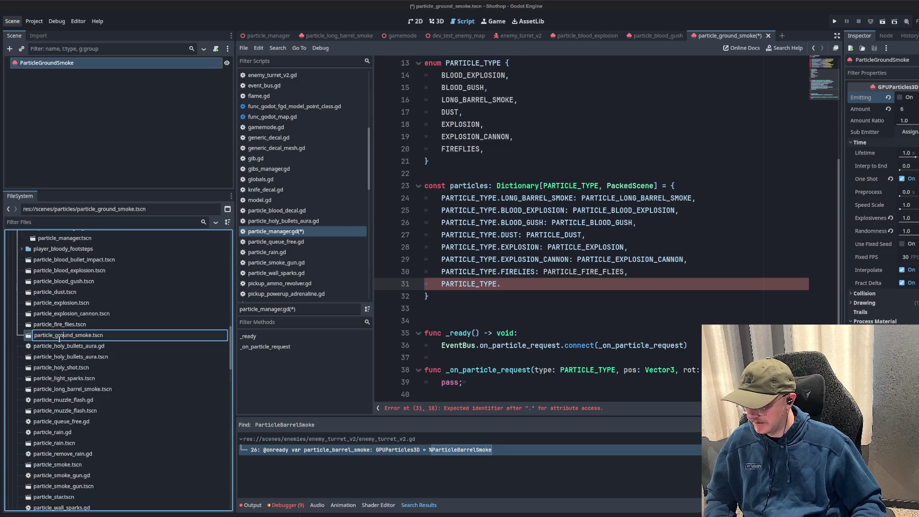
pyautogui.moveTo(57, 335); pyautogui.dragTo(89, 335)
pyautogui.press('BackSpace')
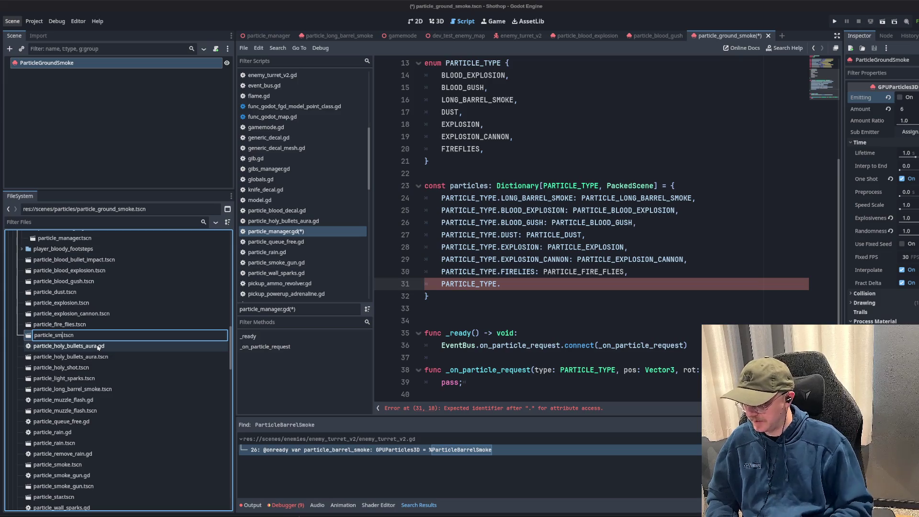
pyautogui.write('oke_ground')
pyautogui.press('Return')
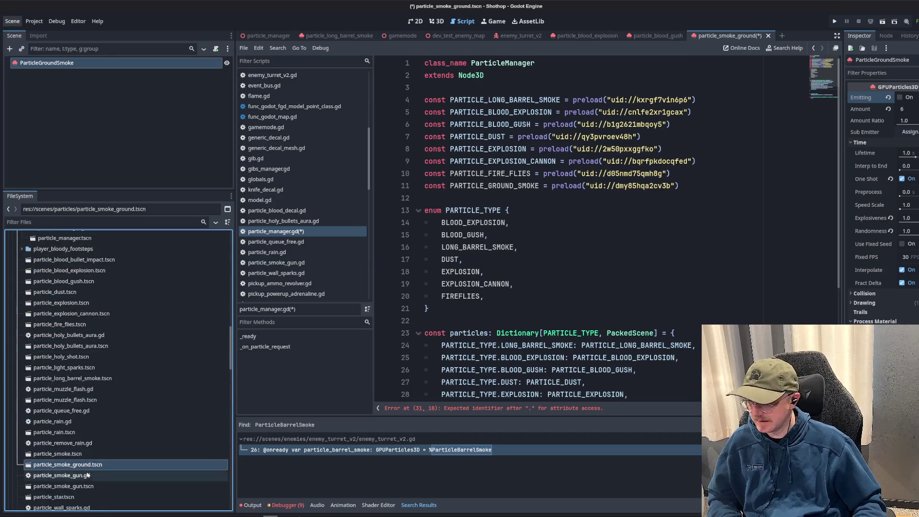
# - Preload the smoke ground scene, add SMOKE_GROUND to the enum, and map it to PARTICLE_SMOKE_GROUND
pyautogui.moveTo(81, 464)
pyautogui.mouseDown()
pyautogui.moveTo(479, 204)
pyautogui.moveTo(503, 206)
pyautogui.mouseUp()
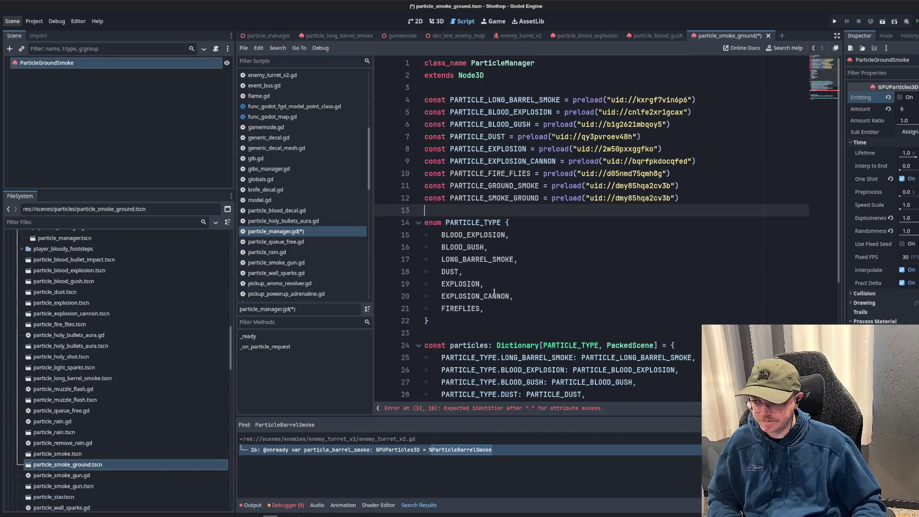
pyautogui.click(499, 309)
pyautogui.press('Return')
pyautogui.write('SMOKE_GROUND,')
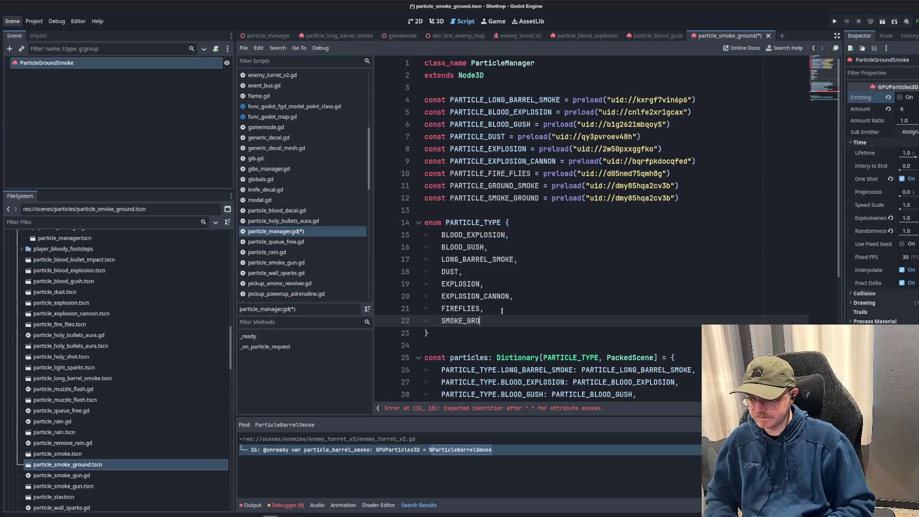
pyautogui.click(501, 199)
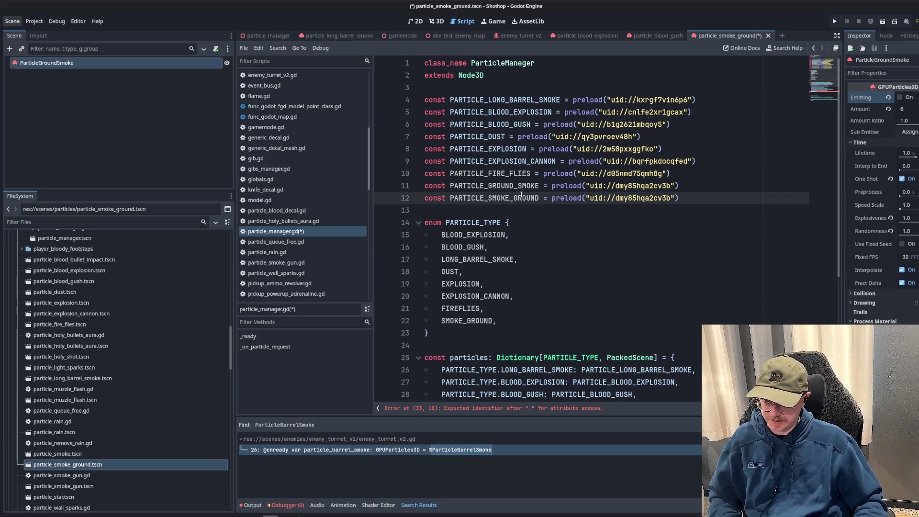
pyautogui.scroll(-4, 521, 195)
pyautogui.click(520, 307)
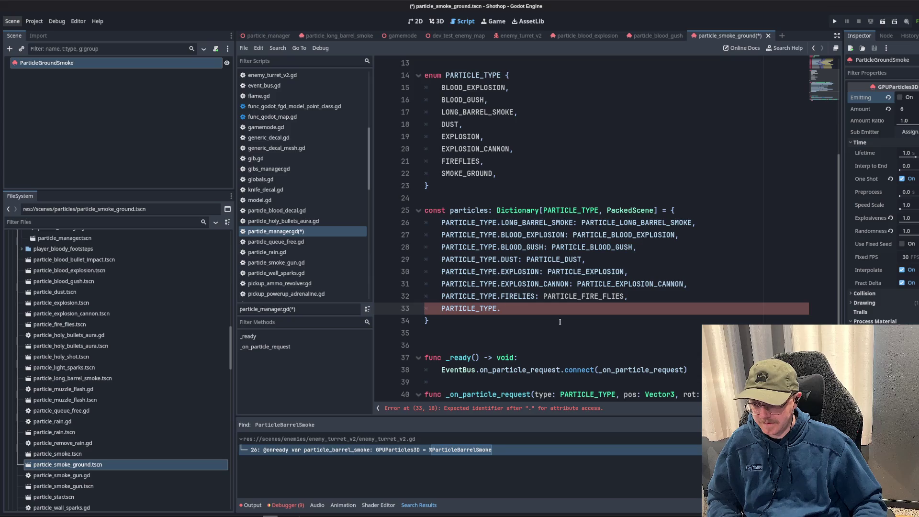
pyautogui.write('SM')
pyautogui.press('Return')
pyautogui.write(': PARTICLE_SMOKE_GROUND')
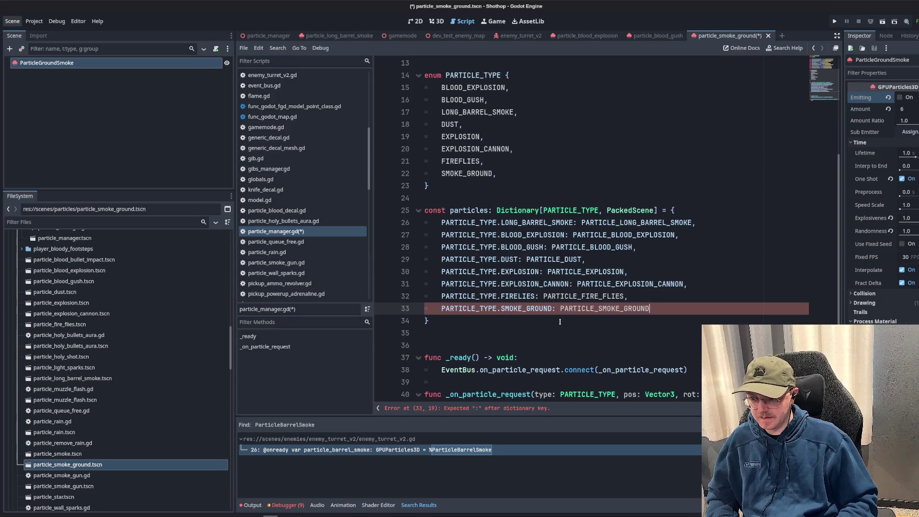
pyautogui.press('Up')
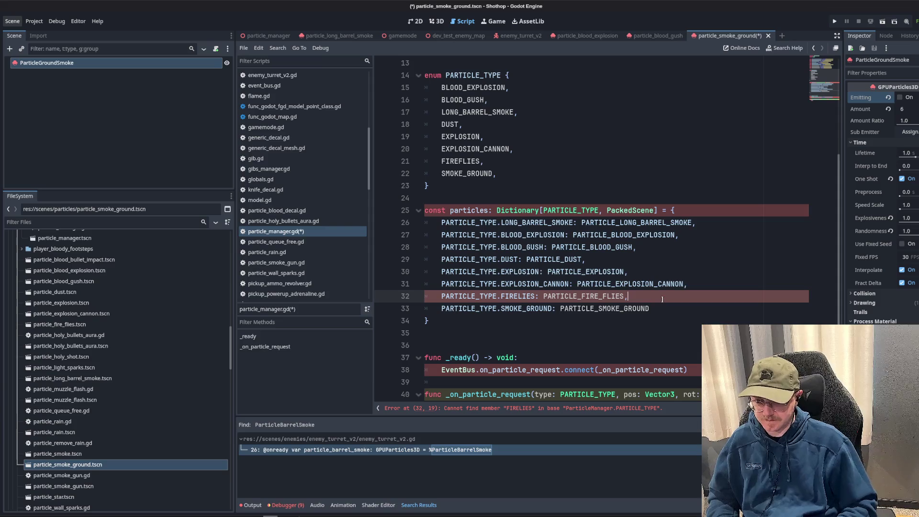
pyautogui.press('Down')
# - Replace the misspelled FIRELIES key on line 32 with FIREFLIES copied from the enum, and save
pyautogui.scroll(-1, 663, 287)
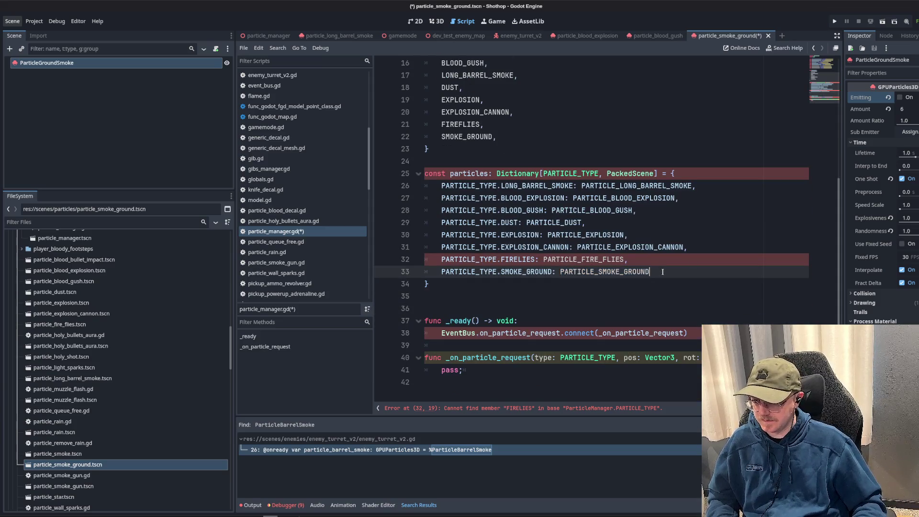
pyautogui.doubleClick(517, 259)
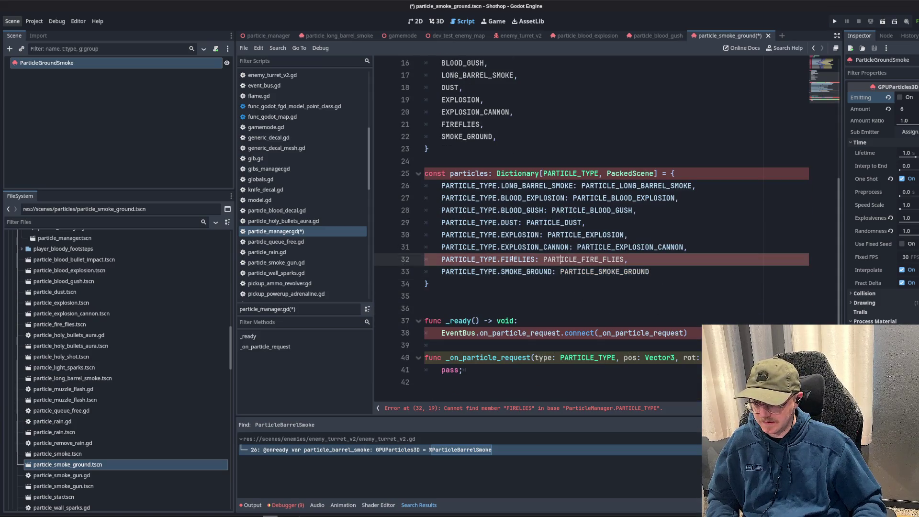
pyautogui.scroll(3, 517, 259)
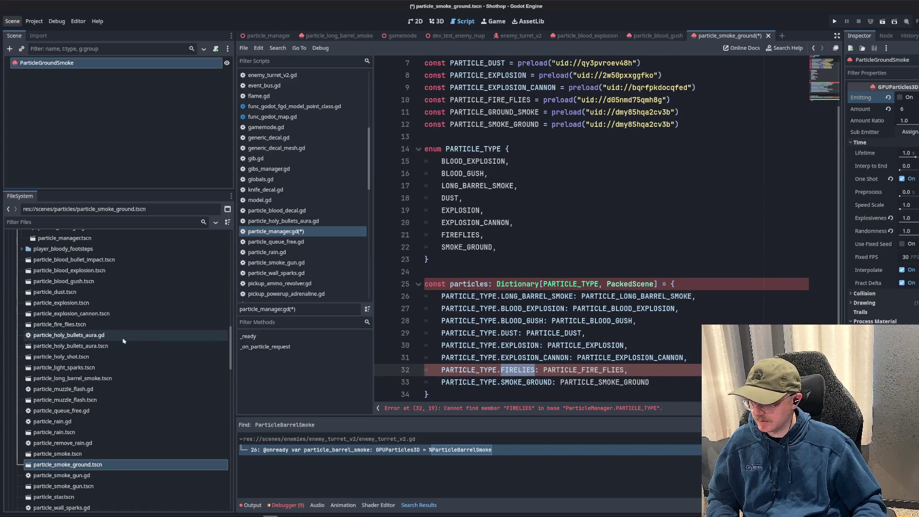
pyautogui.click(450, 211)
pyautogui.doubleClick(488, 174)
pyautogui.scroll(-4, 604, 296)
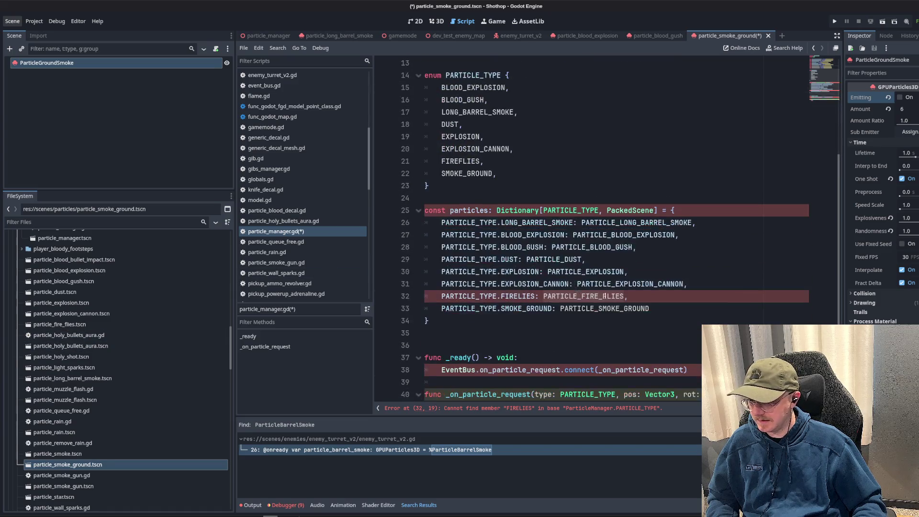
pyautogui.doubleClick(605, 296)
pyautogui.press('Right')
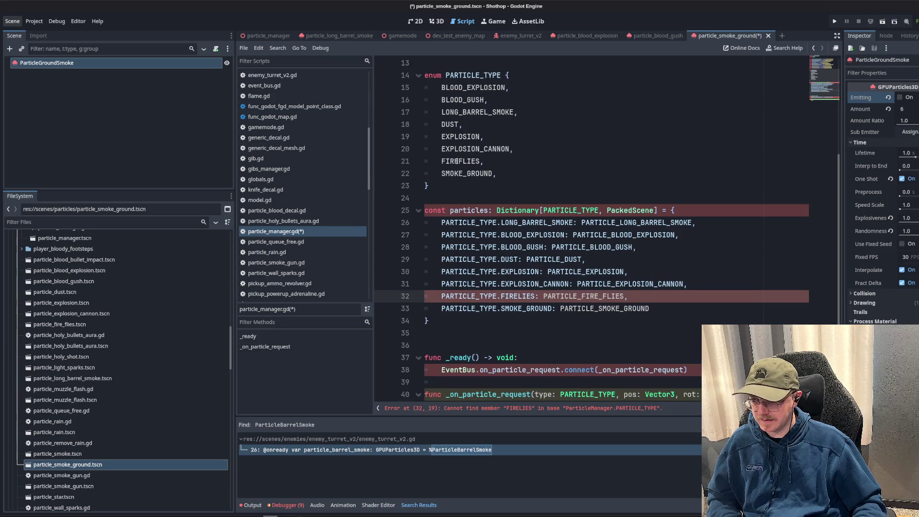
pyautogui.doubleClick(460, 161)
pyautogui.hotkey('ctrl', 'c')
pyautogui.doubleClick(520, 297)
pyautogui.hotkey('ctrl', 'v')
pyautogui.hotkey('ctrl', 's')
# - Add a trailing comma after the SMOKE_GROUND dictionary entry
pyautogui.click(701, 312)
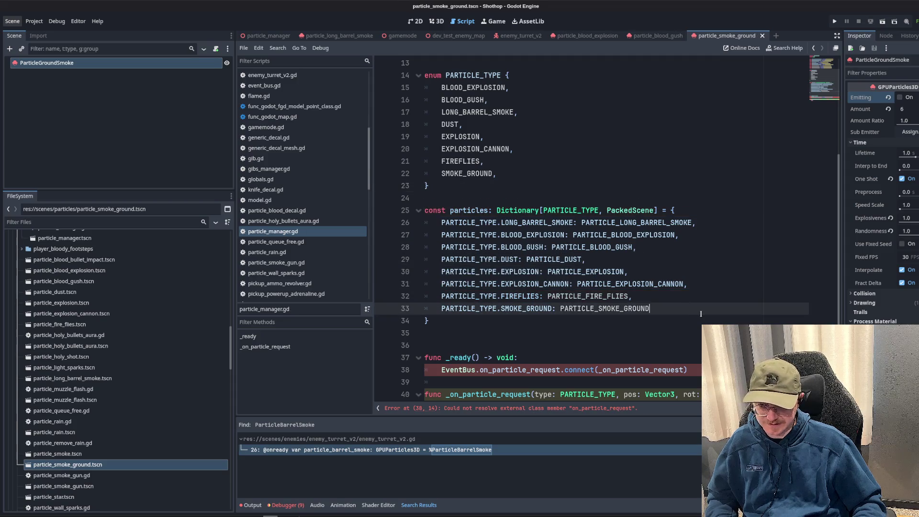
pyautogui.write(',')
pyautogui.press('Return')
pyautogui.click(429, 186)
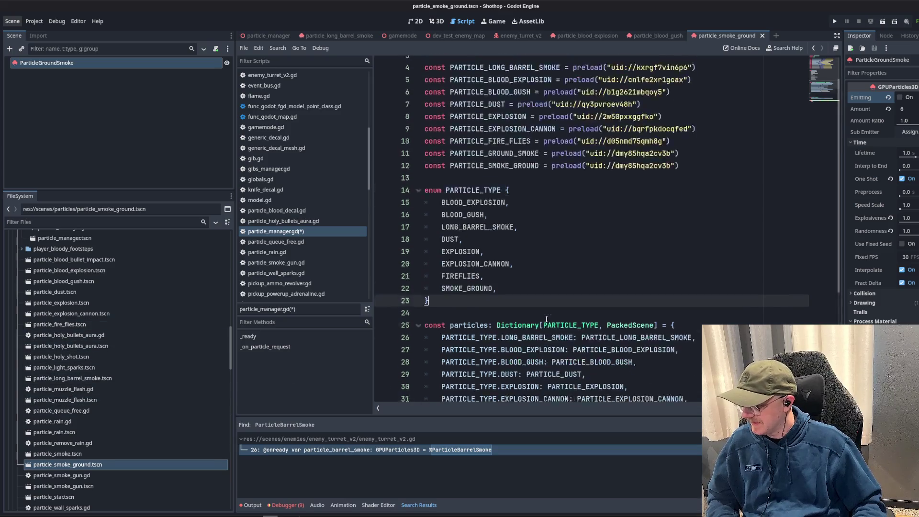
# - Open the holy bullets aura scene in 3D and select its GPUParticles3D node
pyautogui.doubleClick(85, 346)
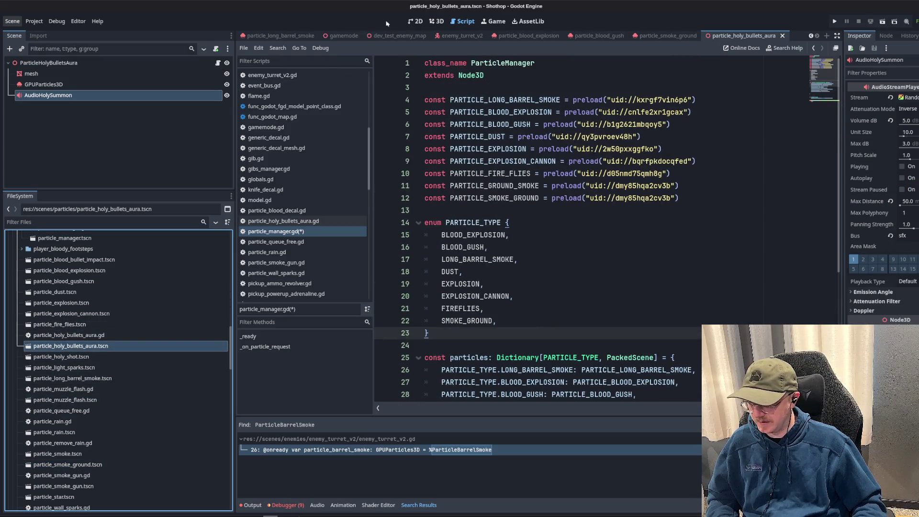
pyautogui.click(439, 24)
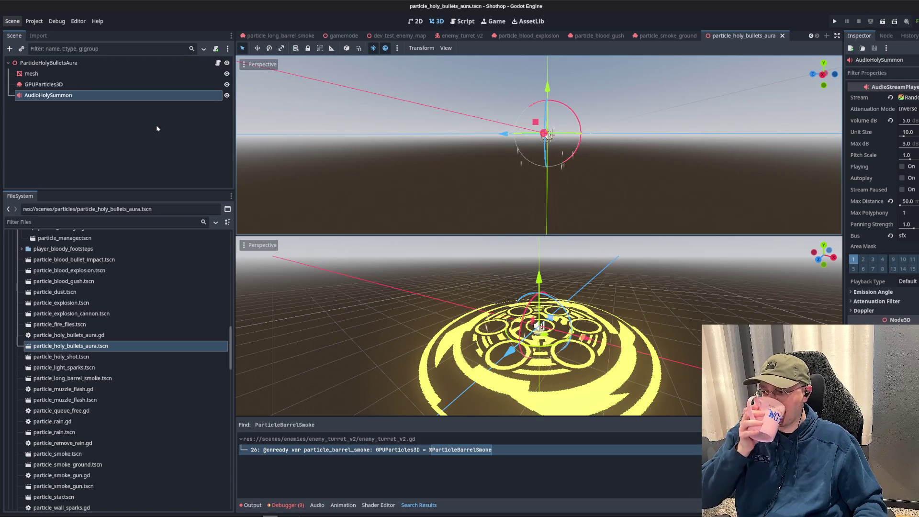
pyautogui.click(82, 84)
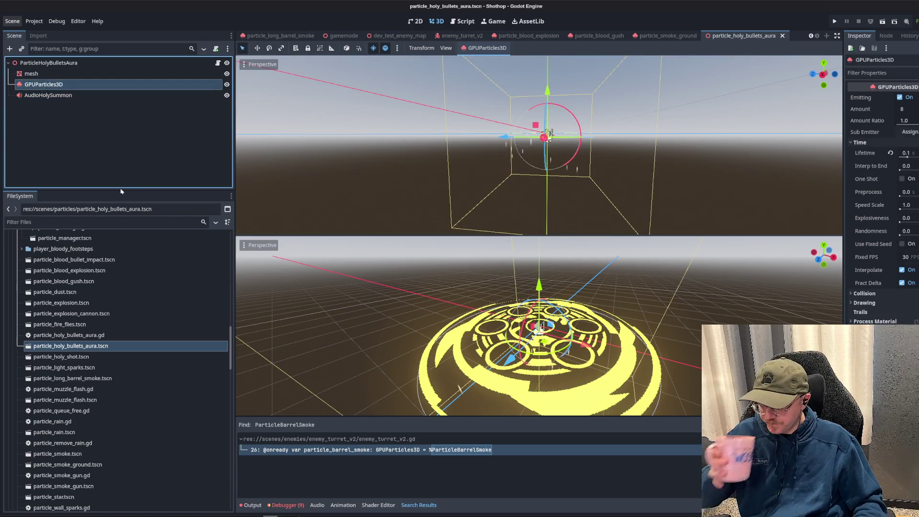
pyautogui.scroll(5, 514, 166)
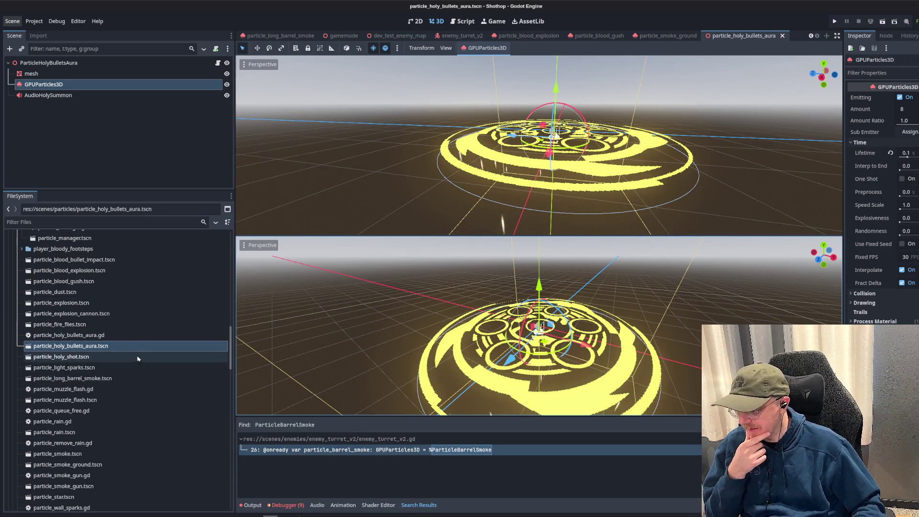
pyautogui.scroll(3, 137, 359)
# - Open the particle manager scene and script, then replay the holy shot particles in 3D
pyautogui.doubleClick(65, 307)
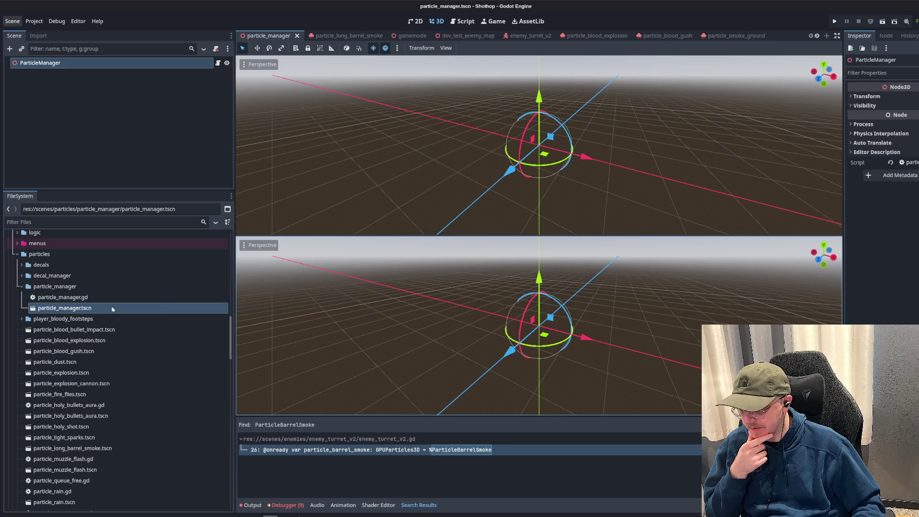
pyautogui.doubleClick(62, 297)
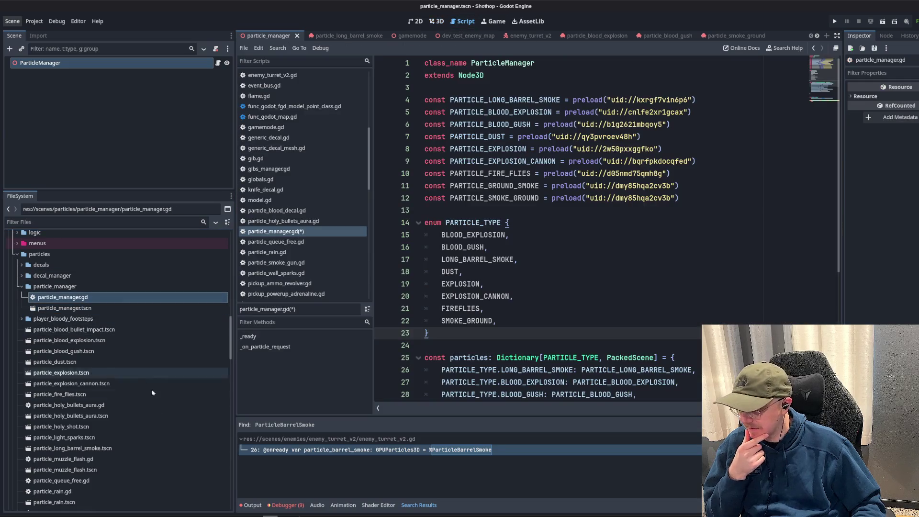
pyautogui.doubleClick(91, 427)
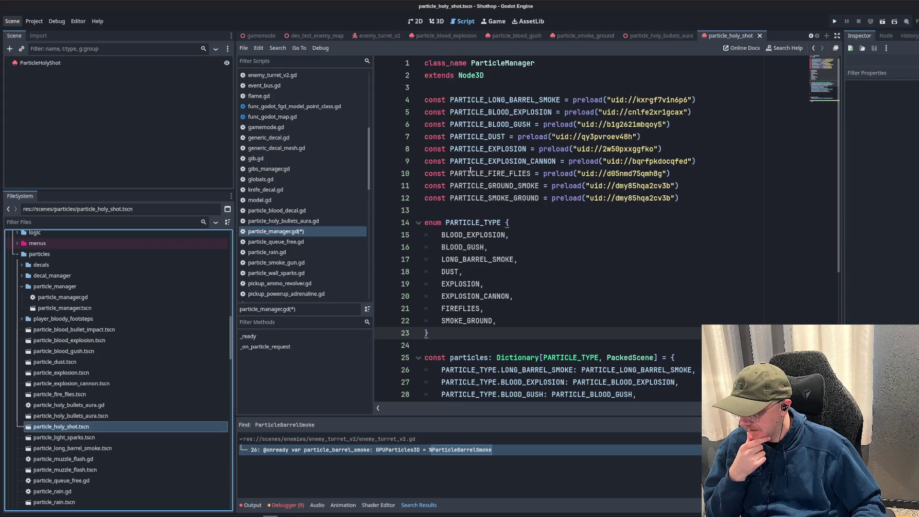
pyautogui.click(436, 21)
pyautogui.click(40, 65)
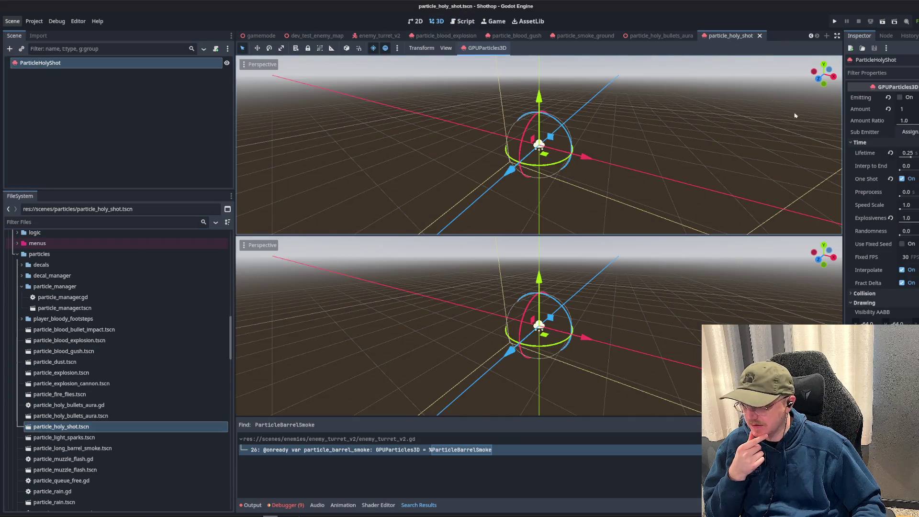
pyautogui.click(907, 97)
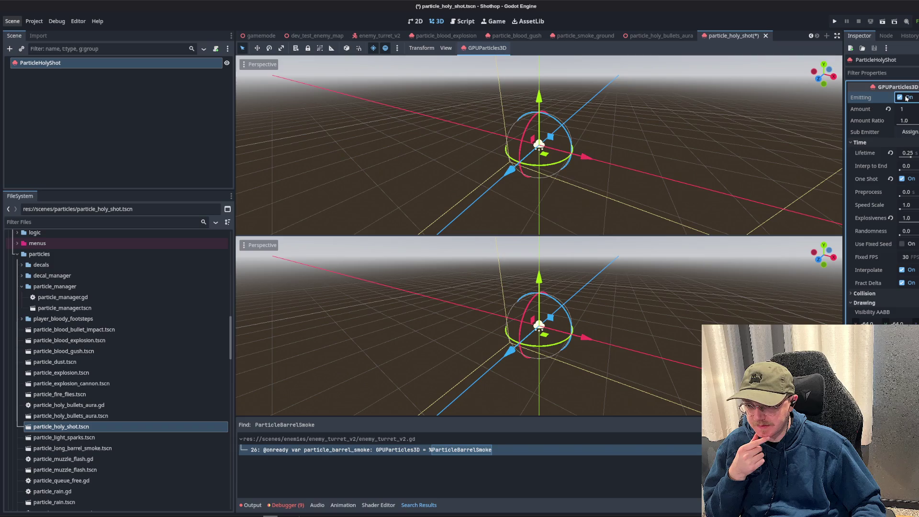
pyautogui.moveTo(622, 144); pyautogui.dragTo(574, 153)
pyautogui.scroll(-2, 527, 144)
pyautogui.click(900, 97)
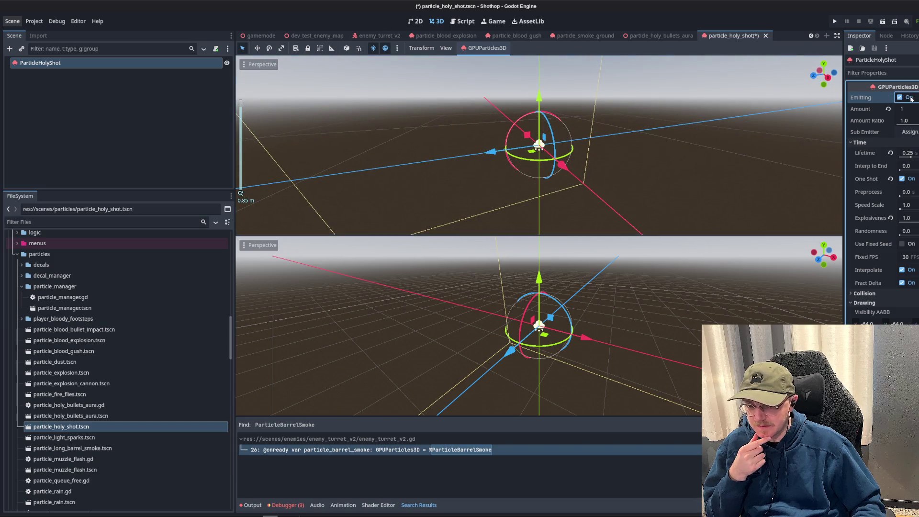
pyautogui.click(900, 97)
pyautogui.click(900, 98)
pyautogui.click(83, 134)
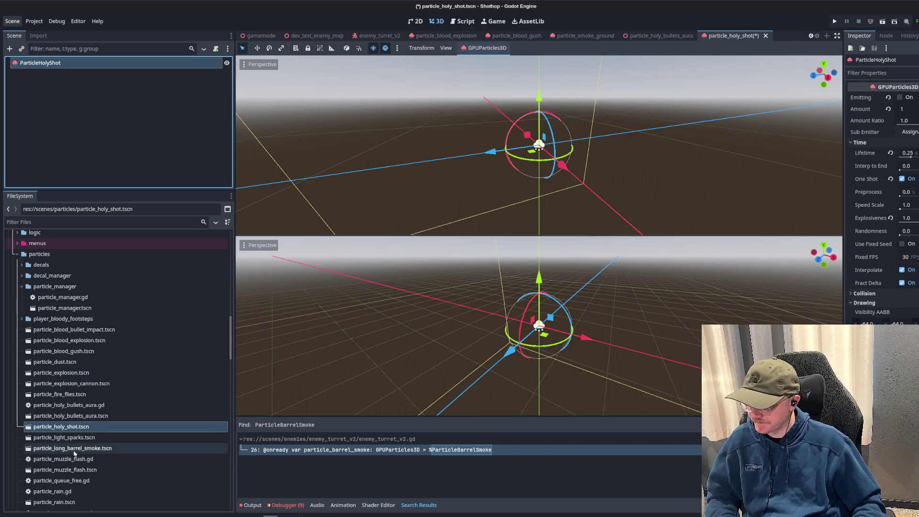
# - Search the project for PARTICLE_HOLY_SHOT and open the bullet.gd match
pyautogui.hotkey('ctrl', 'shift', 'f')
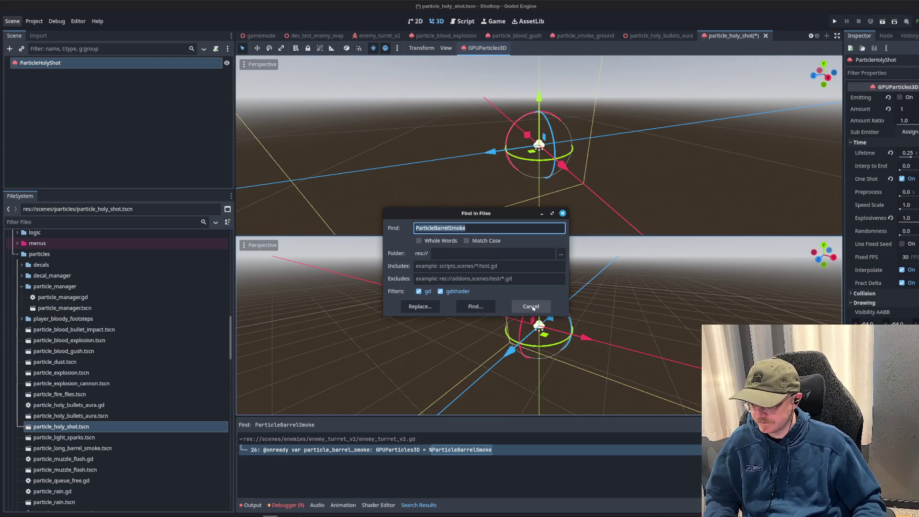
pyautogui.write('PARTICLE_HOLY_SHOT')
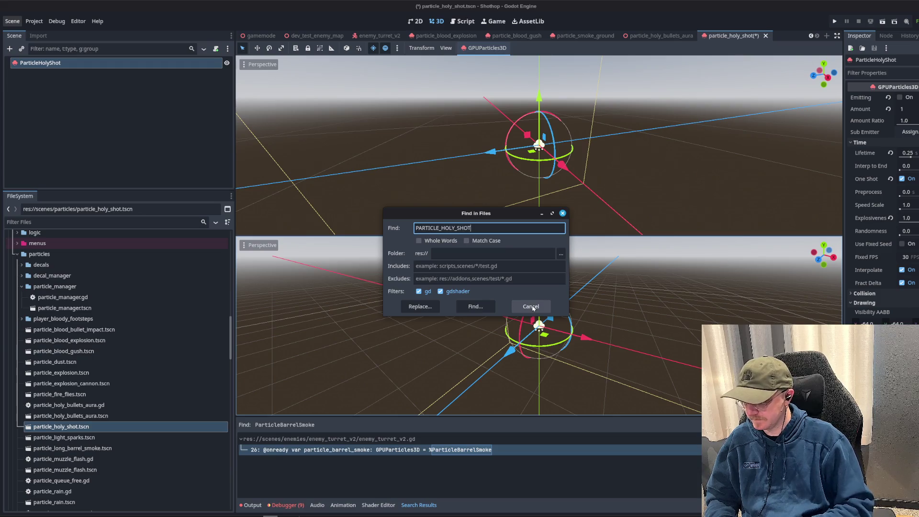
pyautogui.press('Return')
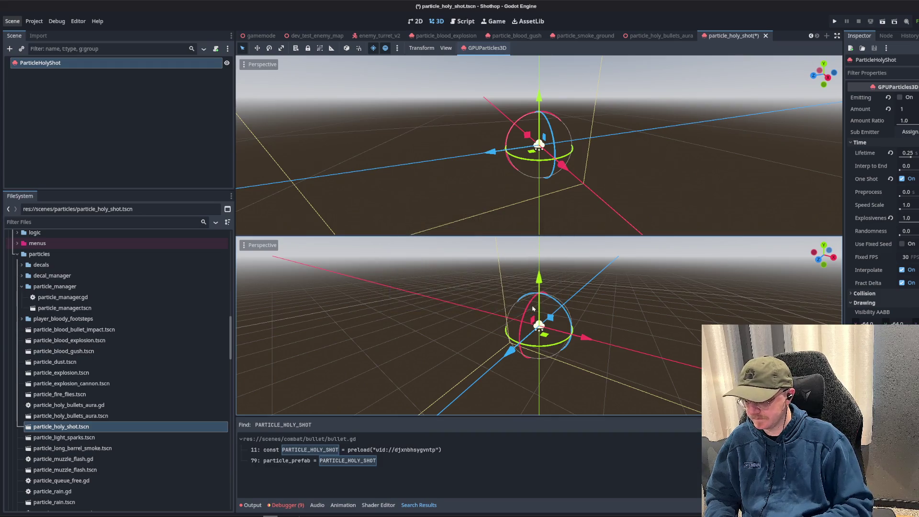
pyautogui.click(297, 449)
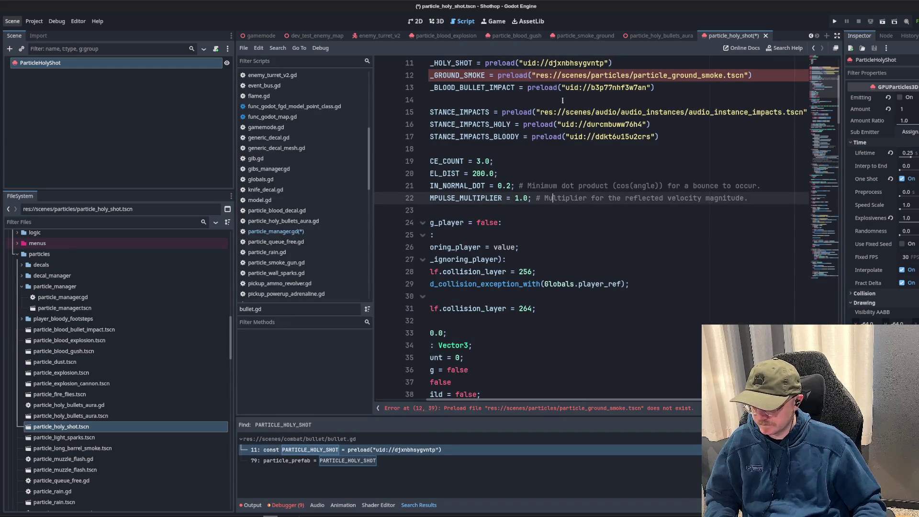
pyautogui.scroll(4, 501, 192)
pyautogui.click(500, 162)
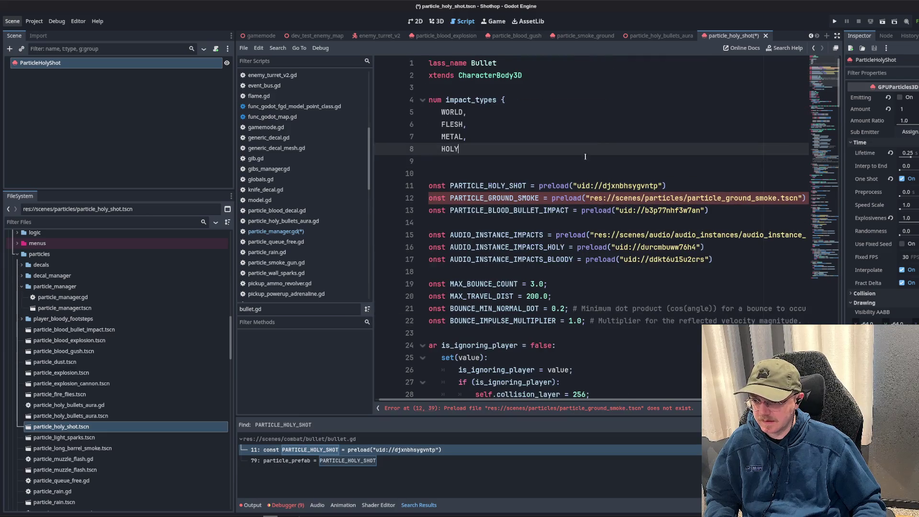
# - Check the PARTICLE_HOLY_SHOT preload on line 11 and find its use for HOLY impacts
pyautogui.keyDown('ctrl'); pyautogui.click(609, 186); pyautogui.keyUp('ctrl')
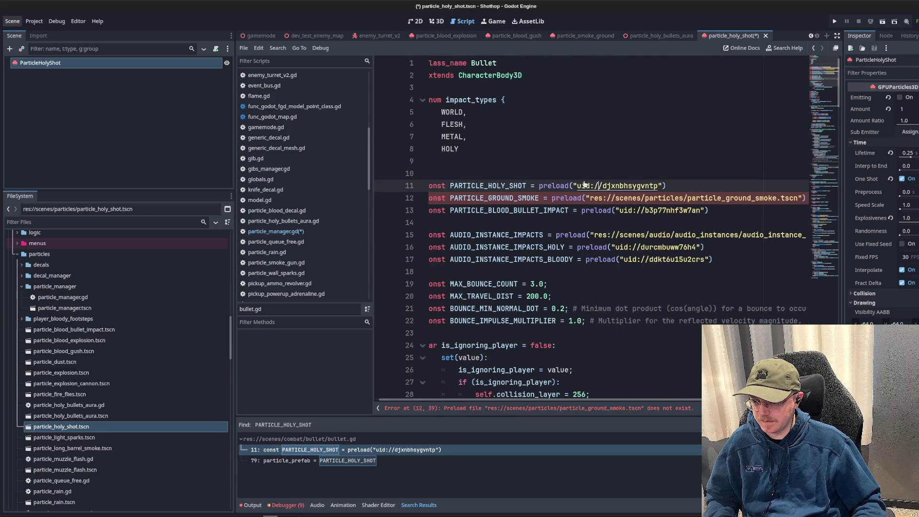
pyautogui.doubleClick(634, 186)
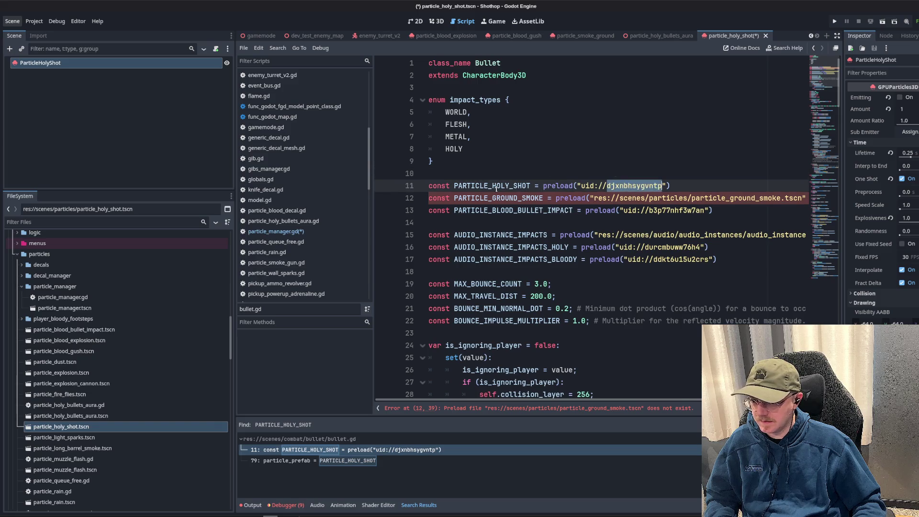
pyautogui.doubleClick(497, 186)
pyautogui.hotkey('ctrl', 'f')
pyautogui.press('Return')
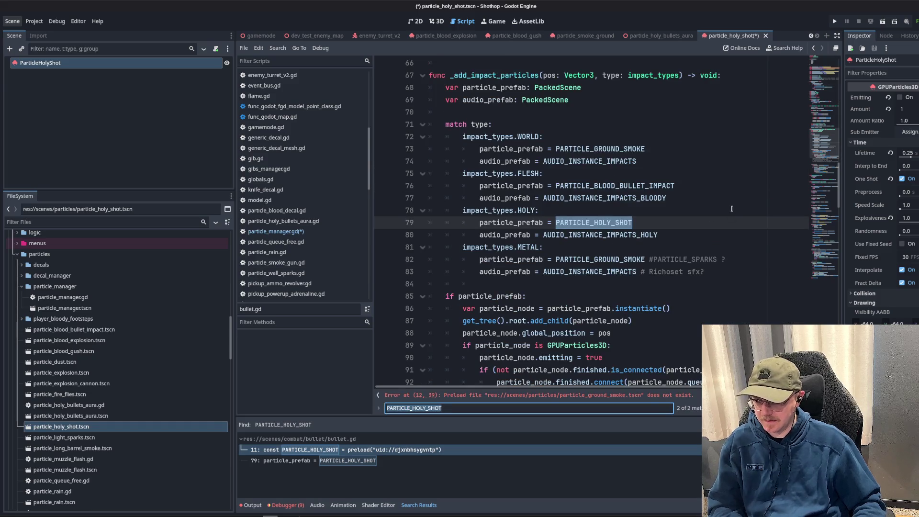
pyautogui.press('Return')
pyautogui.press('Return')
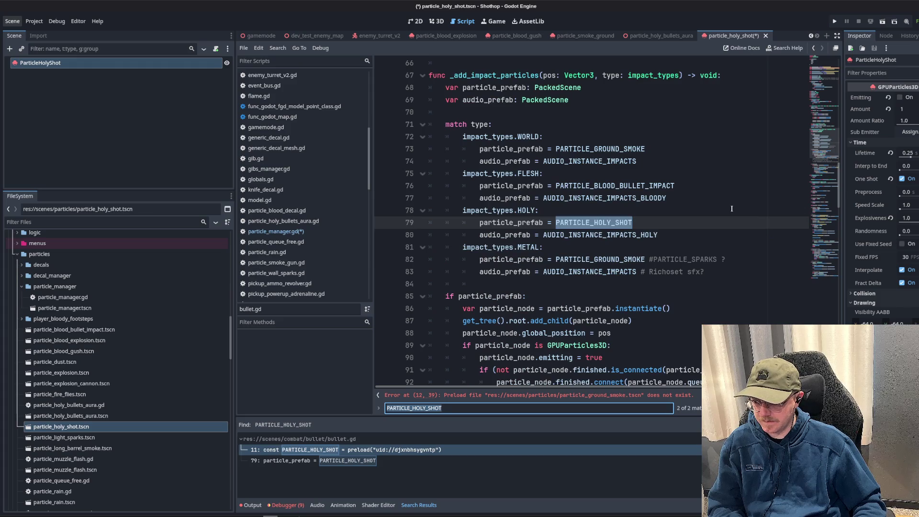
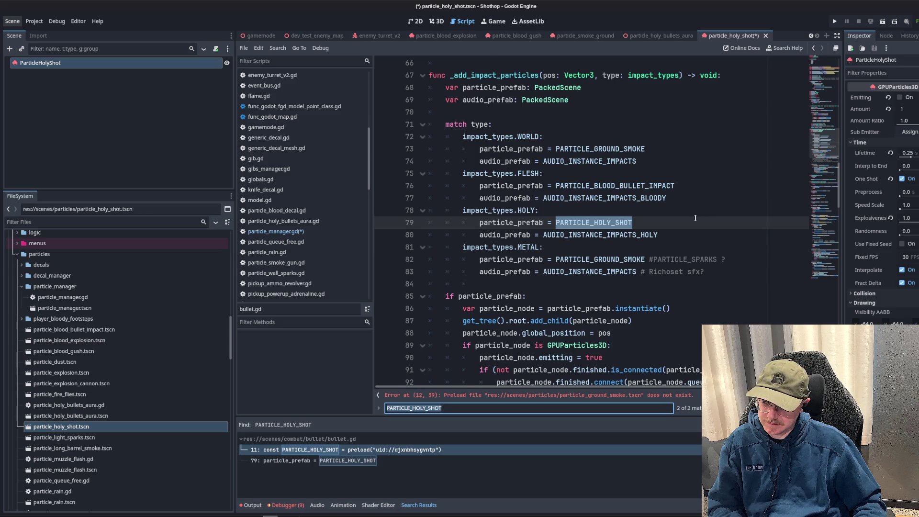
# - Jump to the PARTICLE_HOLY_SHOT declaration on line 11 and bring particle_manager.gd back up
pyautogui.press('Return')
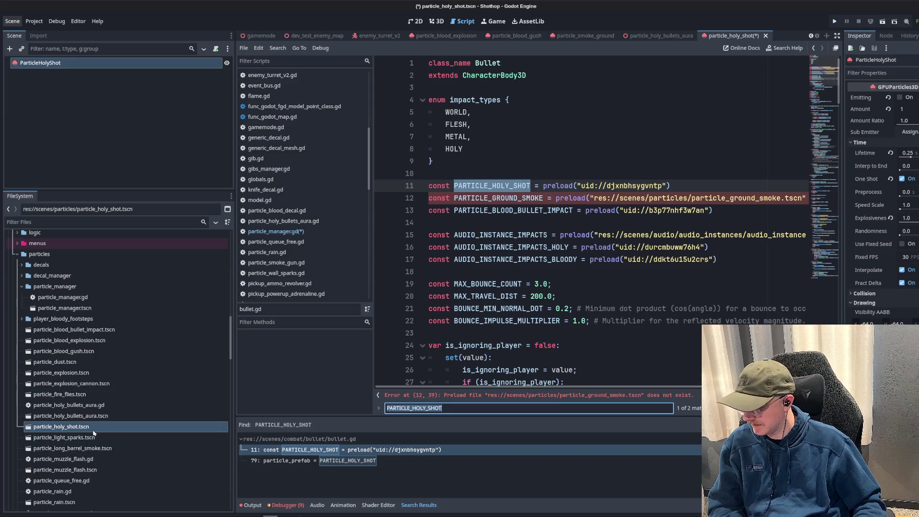
pyautogui.click(90, 437)
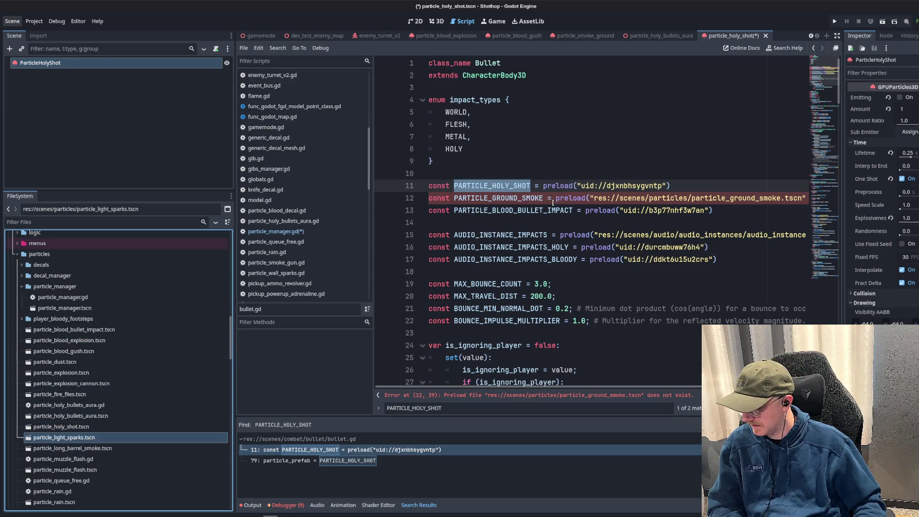
pyautogui.click(463, 22)
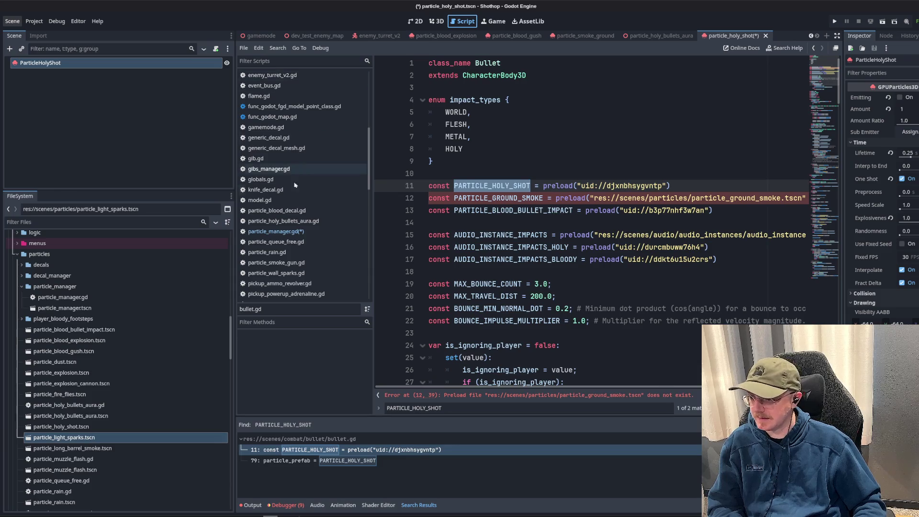
pyautogui.click(278, 231)
# - Look through the particle files and open the particle_muzzle_flash.tscn scene
pyautogui.scroll(-3, 127, 386)
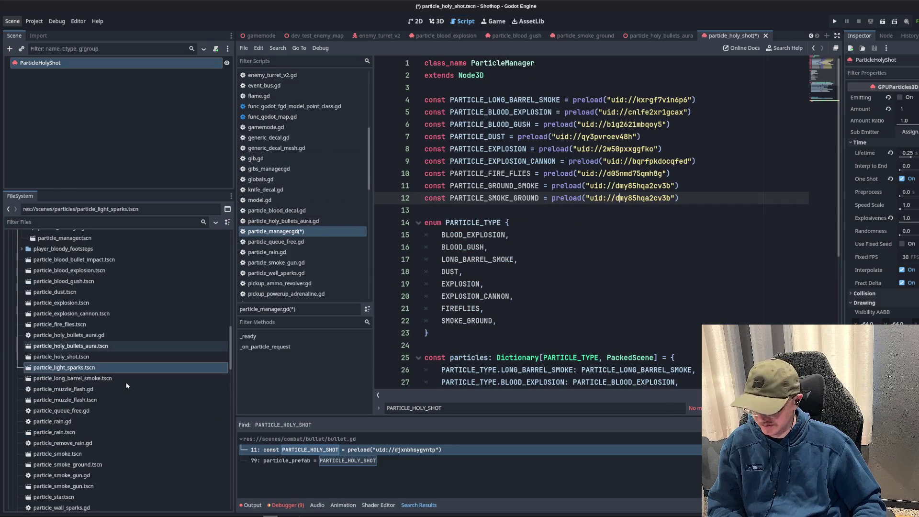
pyautogui.click(67, 380)
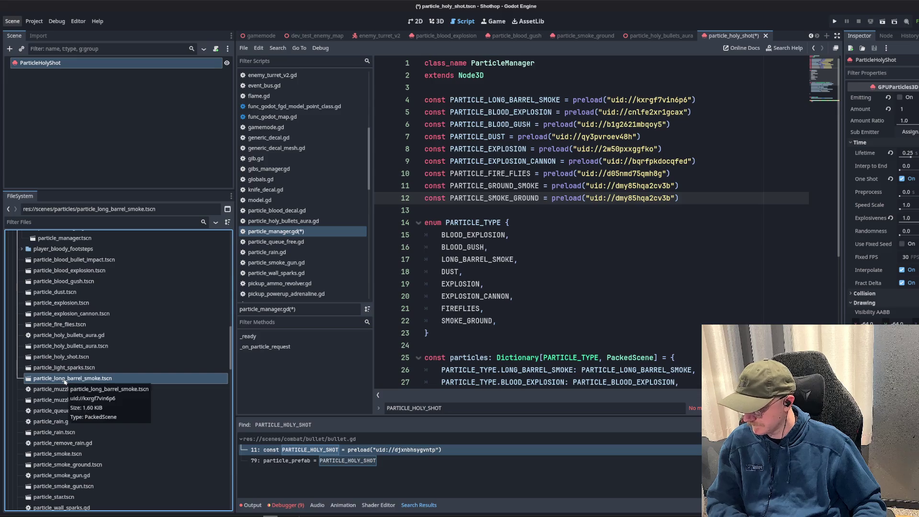
pyautogui.click(61, 409)
pyautogui.click(57, 401)
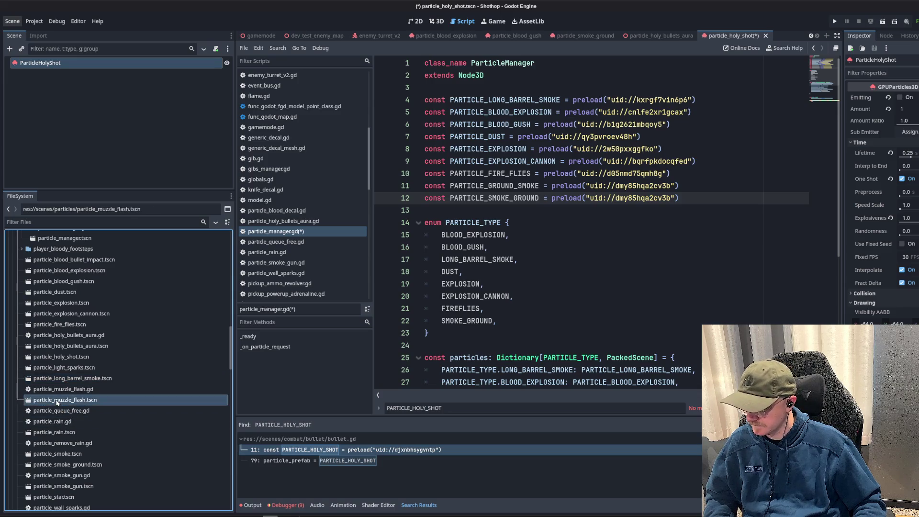
pyautogui.doubleClick(49, 400)
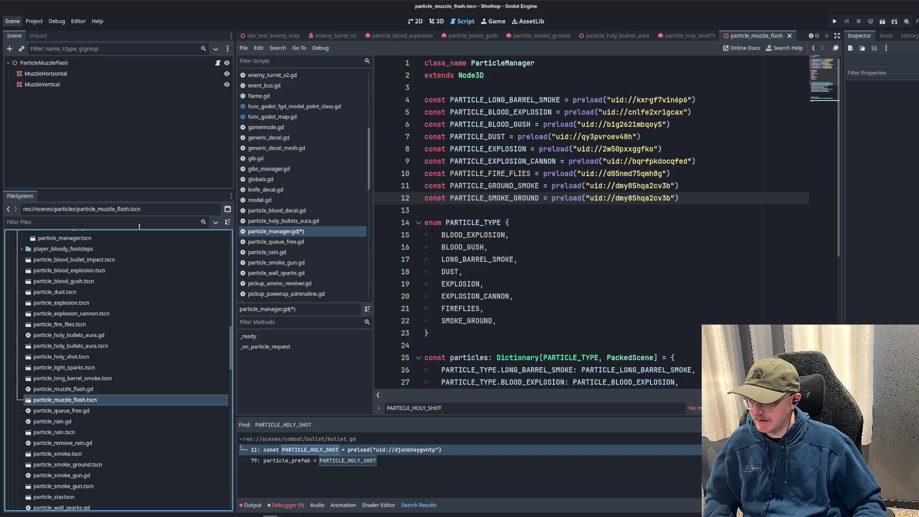
# - Rename particle_muzzle_flash.tscn to gun_muzzle_flash.tscn
pyautogui.press('F2')
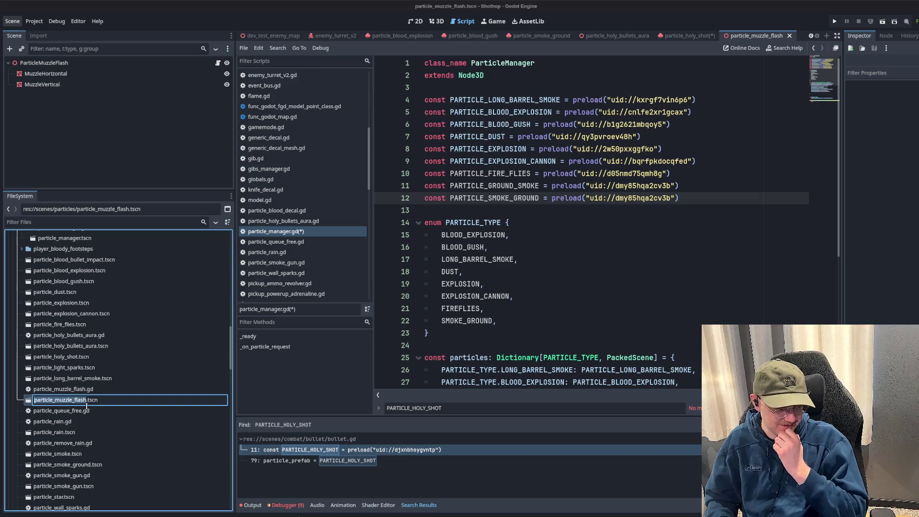
pyautogui.write('m')
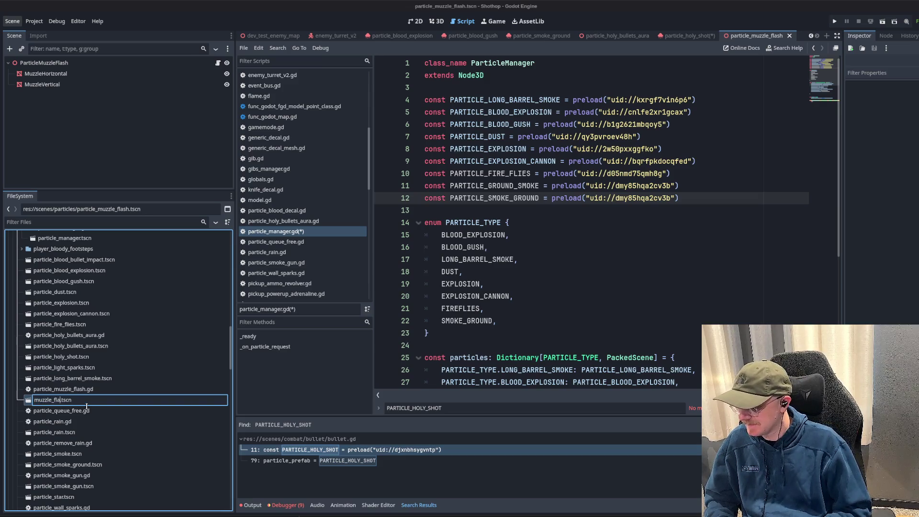
pyautogui.press('Return')
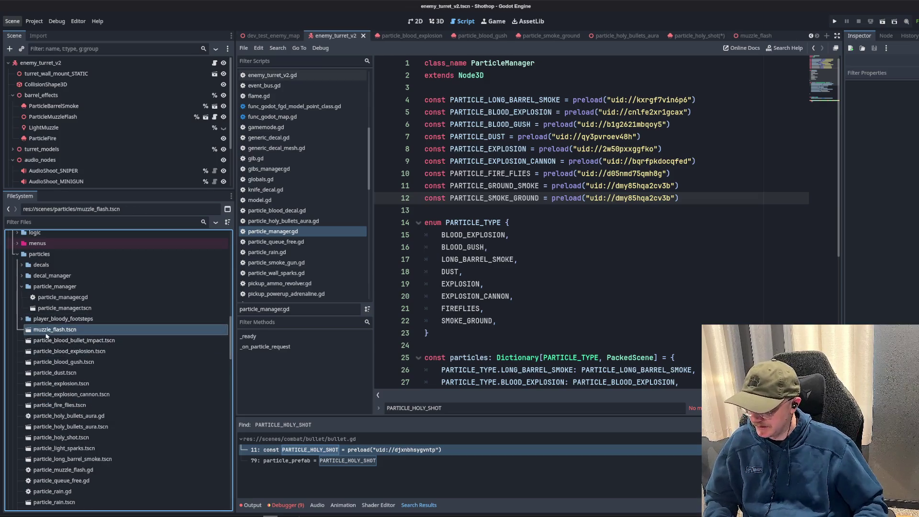
pyautogui.rightClick(47, 333)
pyautogui.rightClick(41, 334)
pyautogui.rightClick(41, 334)
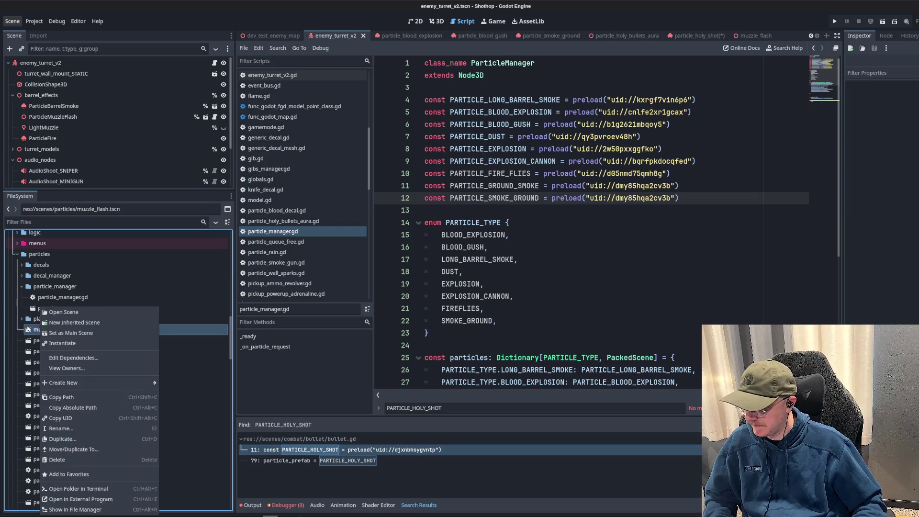
pyautogui.press('Escape')
pyautogui.press('F2')
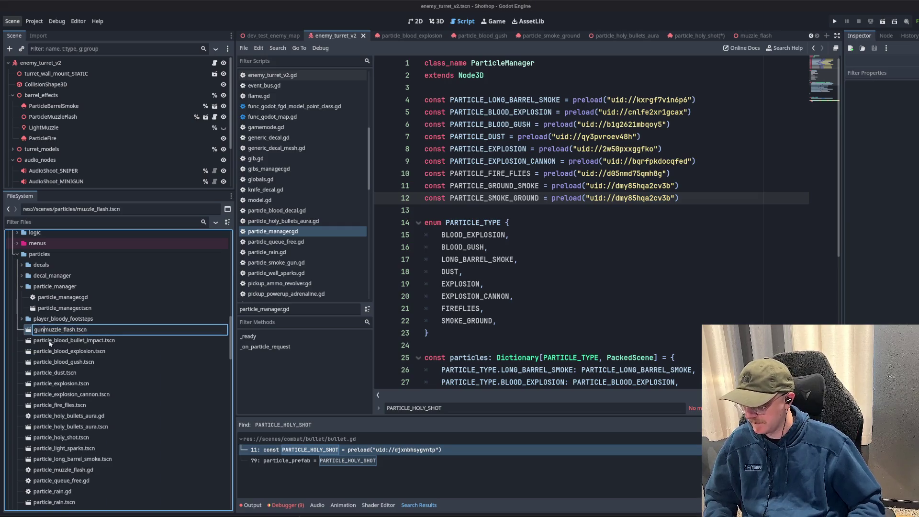
pyautogui.write('_')
pyautogui.press('Return')
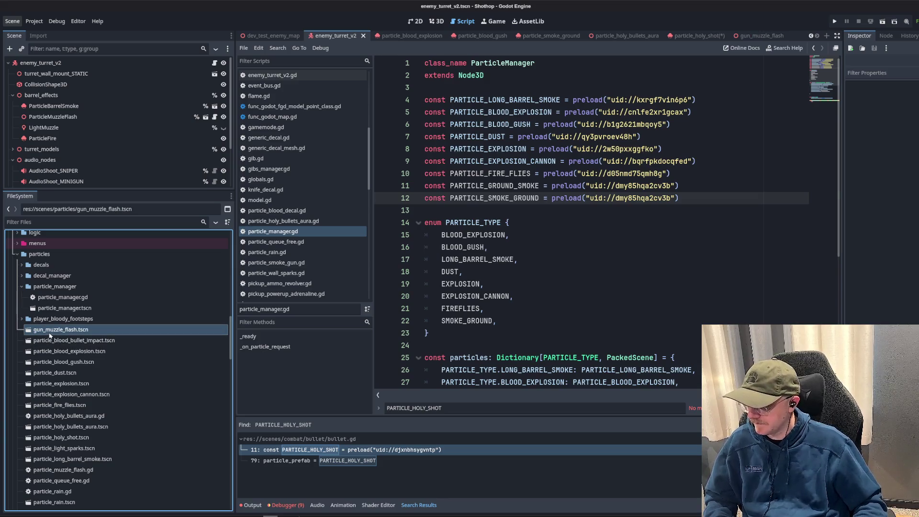
# - Move gun_muzzle_flash.tscn into the scenes/combat folder
pyautogui.rightClick(50, 335)
pyautogui.click(174, 442)
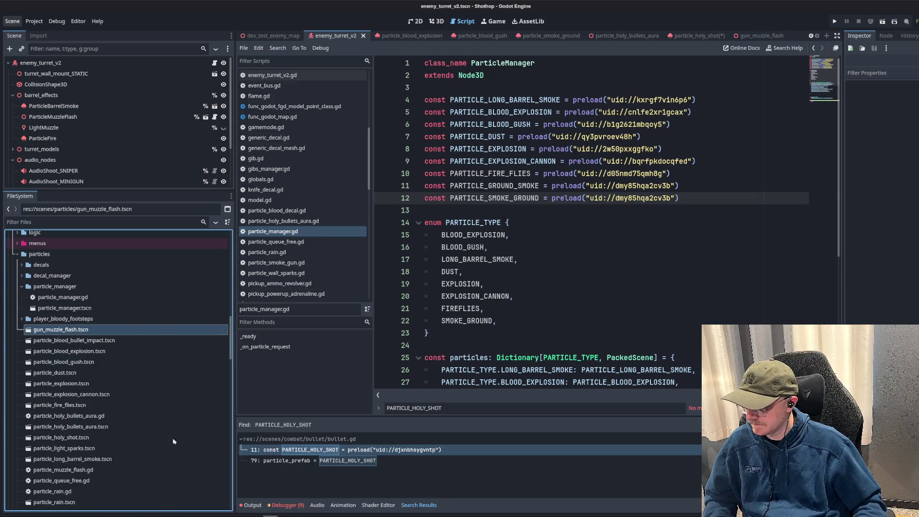
pyautogui.doubleClick(355, 217)
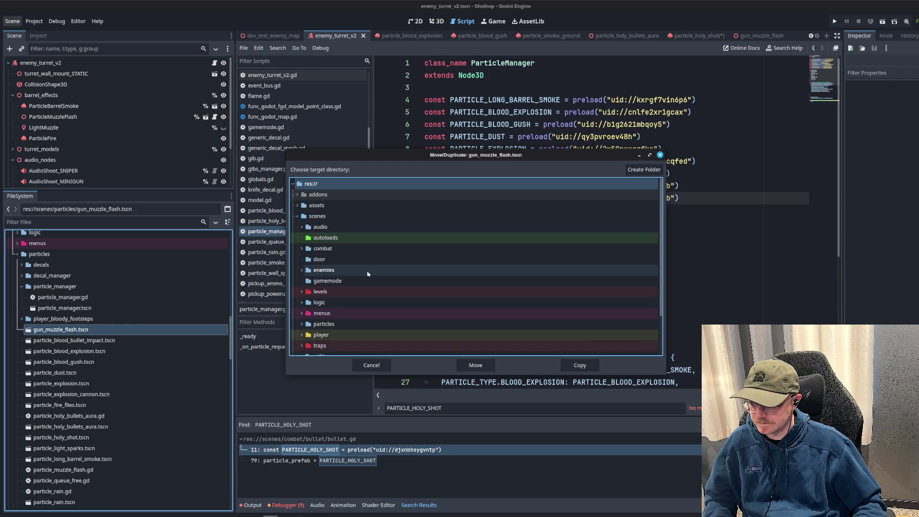
pyautogui.click(325, 249)
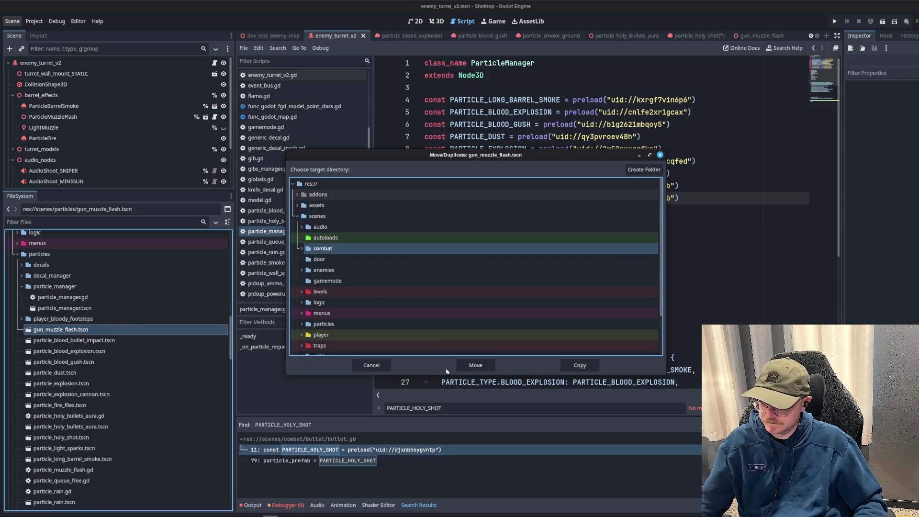
pyautogui.click(302, 249)
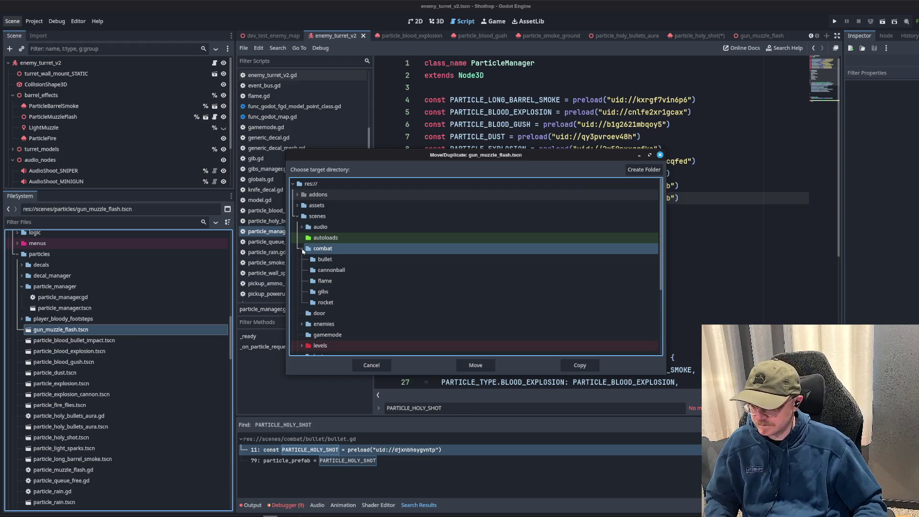
pyautogui.click(474, 370)
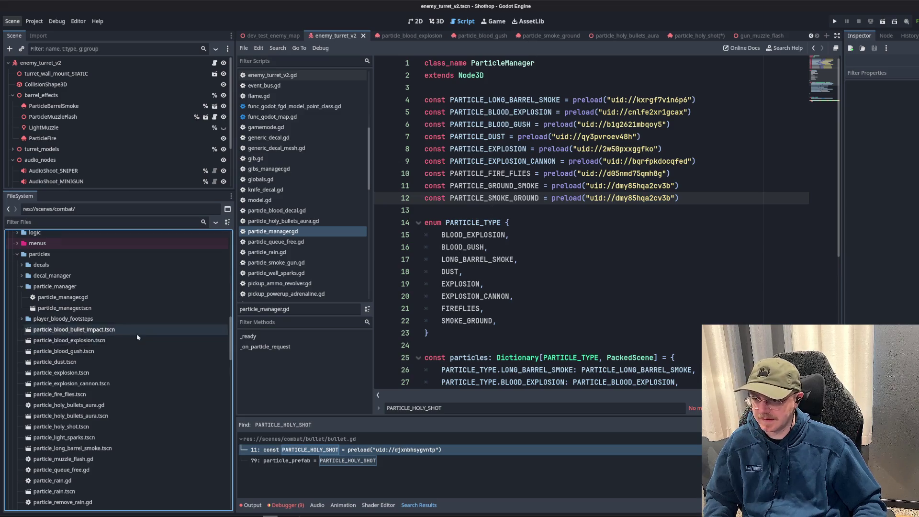
# - Drag particle_light_sparks.tscn into the script as a PARTICLE_LIGHT_SPARKS preload on line 13
pyautogui.scroll(-5, 89, 335)
pyautogui.scroll(1, 90, 335)
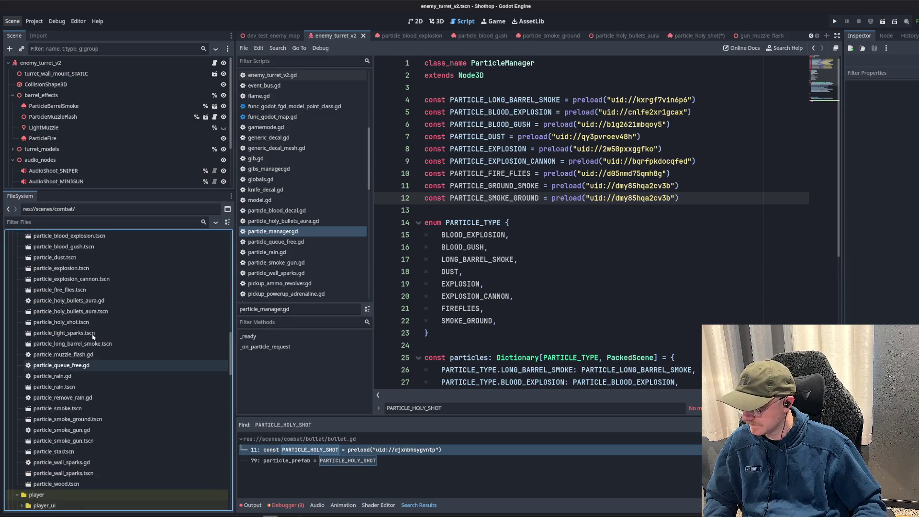
pyautogui.click(85, 335)
pyautogui.moveTo(84, 338)
pyautogui.mouseDown()
pyautogui.moveTo(306, 272)
pyautogui.moveTo(570, 217)
pyautogui.moveTo(495, 216)
pyautogui.mouseUp()
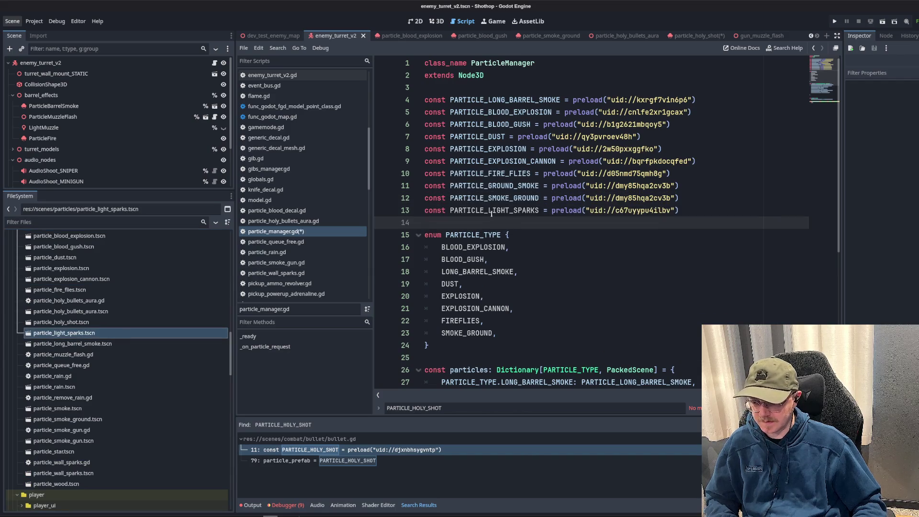
# - Open a new entry line after FIREFLIES in the PARTICLE_TYPE enum
pyautogui.click(504, 334)
pyautogui.press('Up')
pyautogui.press('Up')
pyautogui.press('Down')
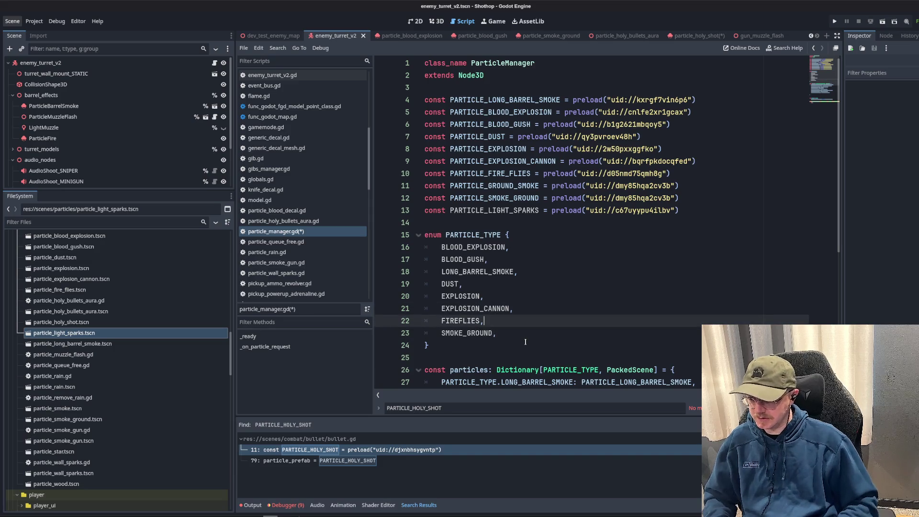
pyautogui.press('Return')
pyautogui.write('LIGHT_SPARKS,')
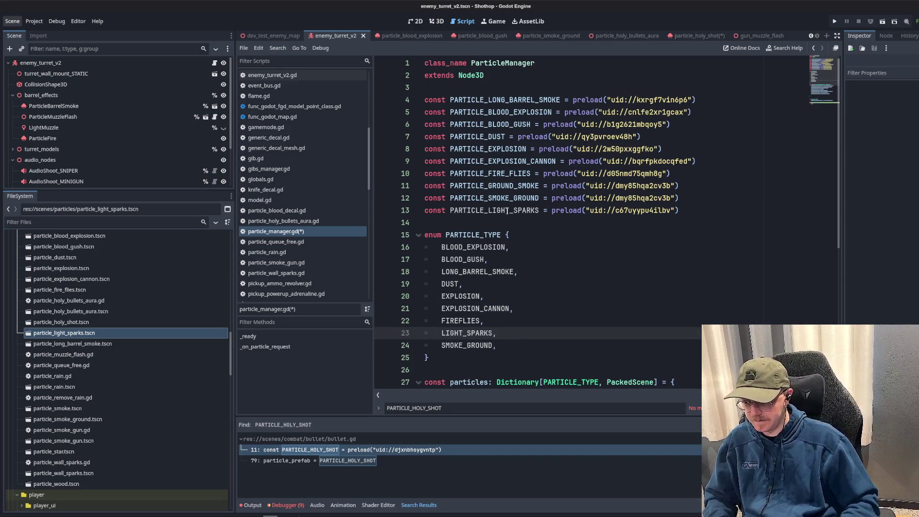
# - Add a LIGHT_SPARKS: PARTICLE_LIGHT_SPARKS entry to the particles dictionary
pyautogui.click(507, 211)
pyautogui.scroll(-4, 508, 211)
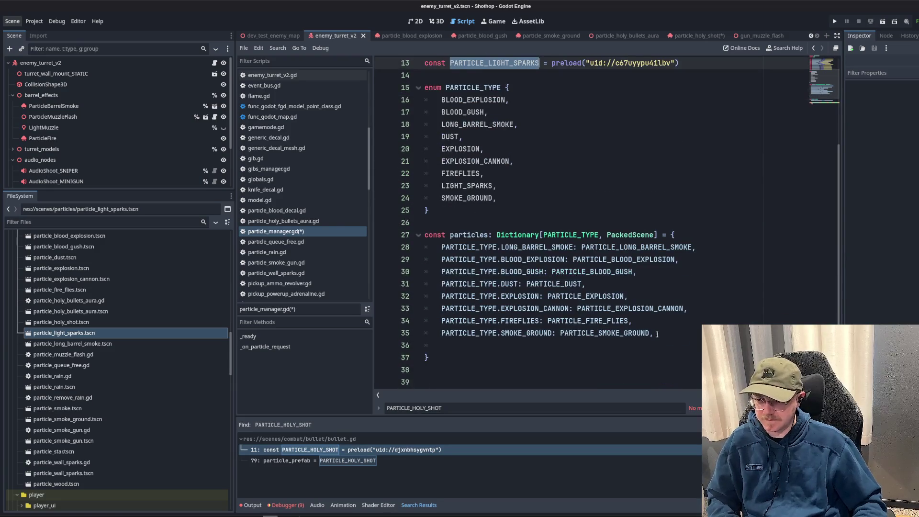
pyautogui.click(679, 339)
pyautogui.press('Up')
pyautogui.press('Return')
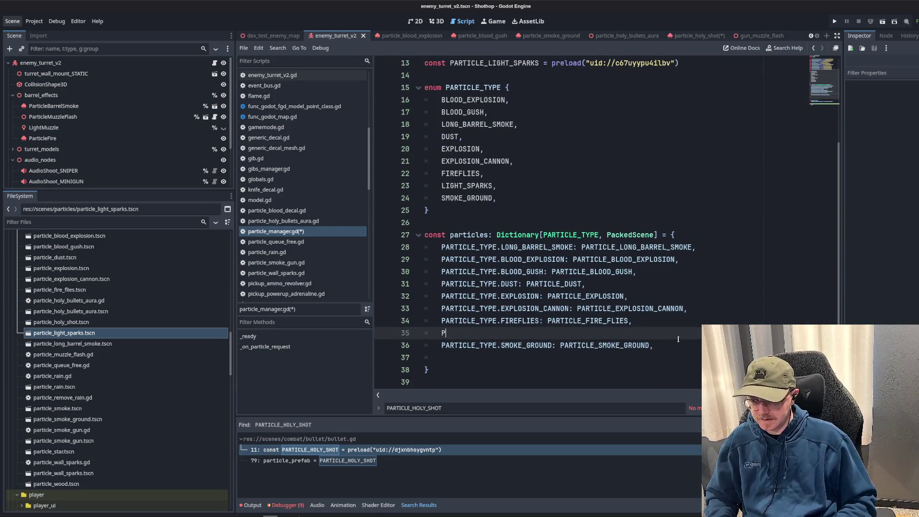
pyautogui.write('LIGHT')
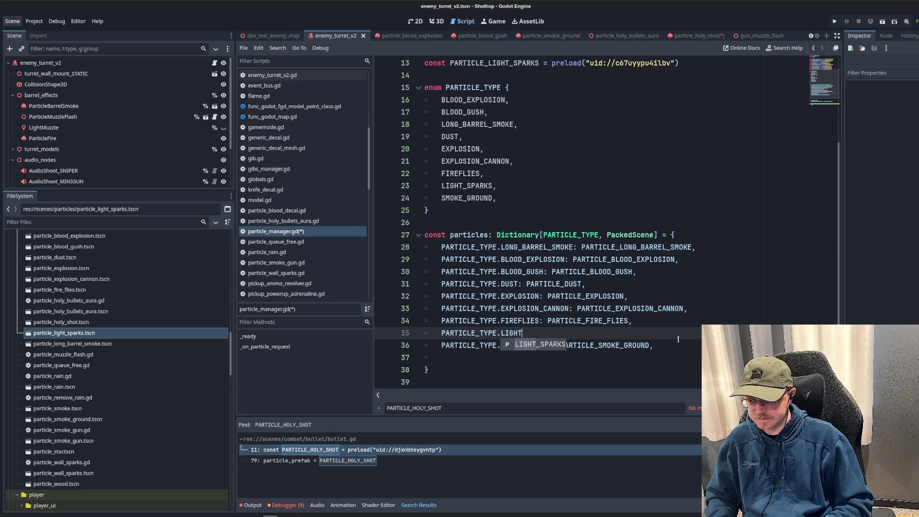
pyautogui.press('Return')
pyautogui.write('PARTICLE_LIGHT_SPARKS,')
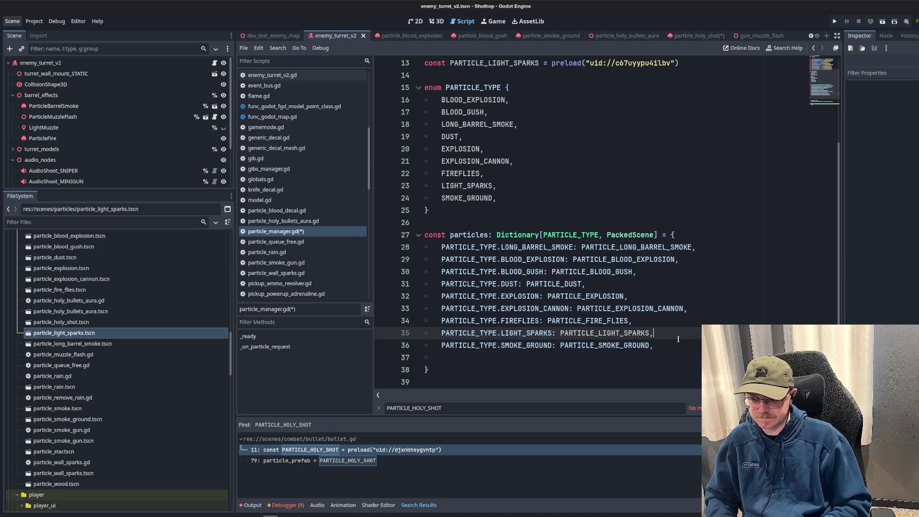
pyautogui.click(576, 202)
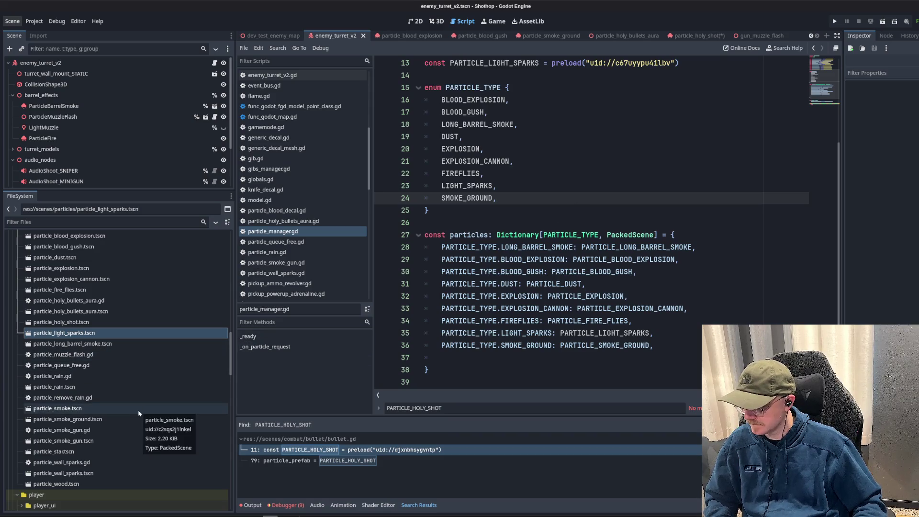
# - Drop in a particle_smoke.tscn preload, then undo it and the blank enum line
pyautogui.scroll(4, 464, 282)
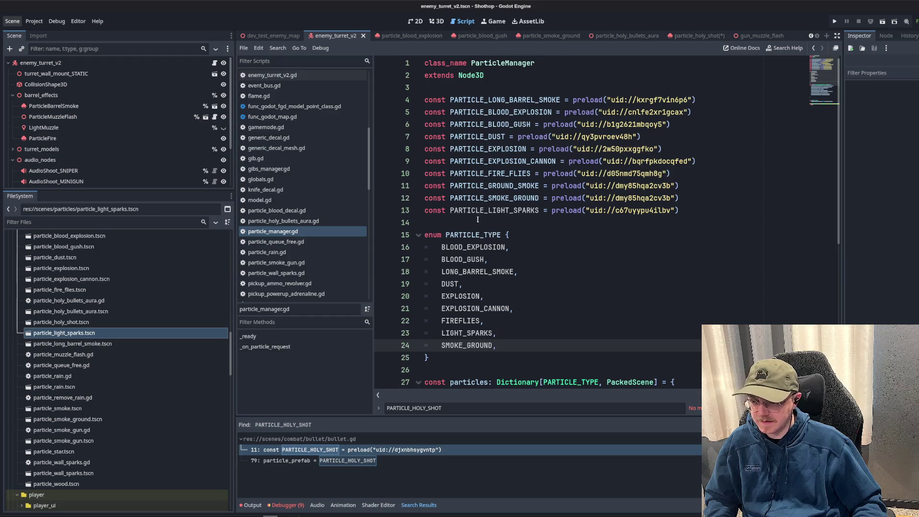
pyautogui.moveTo(57, 409); pyautogui.dragTo(471, 223)
pyautogui.scroll(-4, 527, 215)
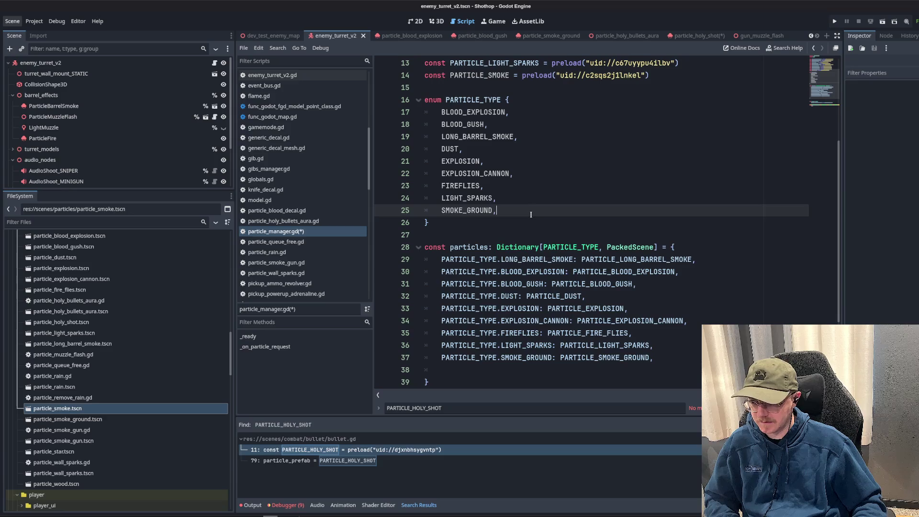
pyautogui.press('Return')
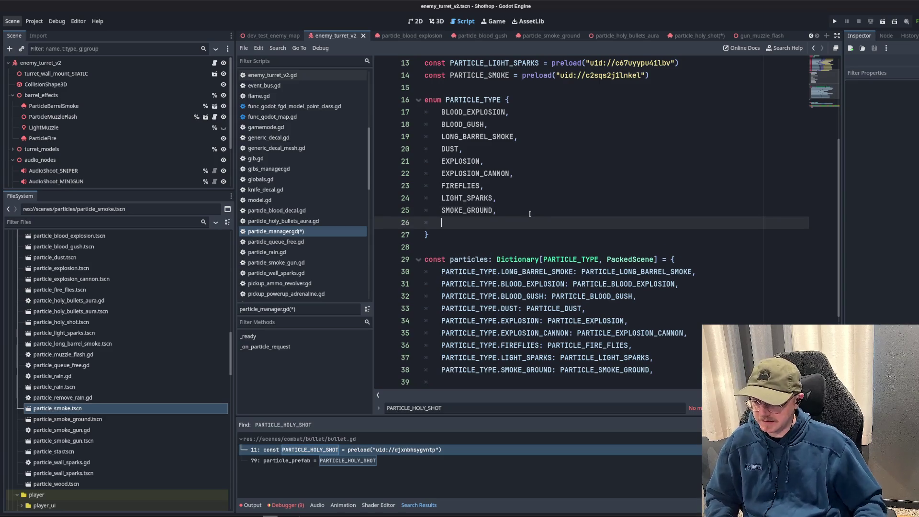
pyautogui.hotkey('ctrl', 'z')
pyautogui.hotkey('ctrl', 'z')
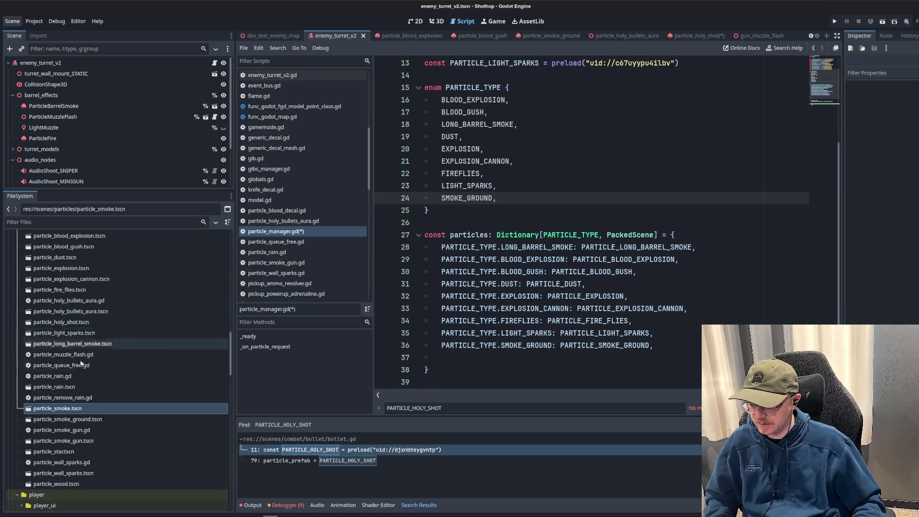
# - Preview particle_smoke.tscn in 3D and rename it particle_explosive_smoke.tscn
pyautogui.doubleClick(57, 409)
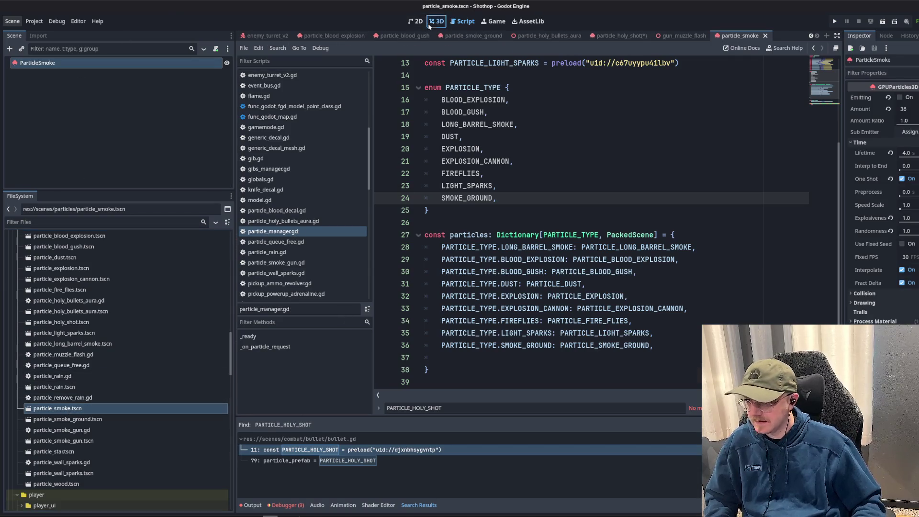
pyautogui.click(437, 21)
pyautogui.click(908, 99)
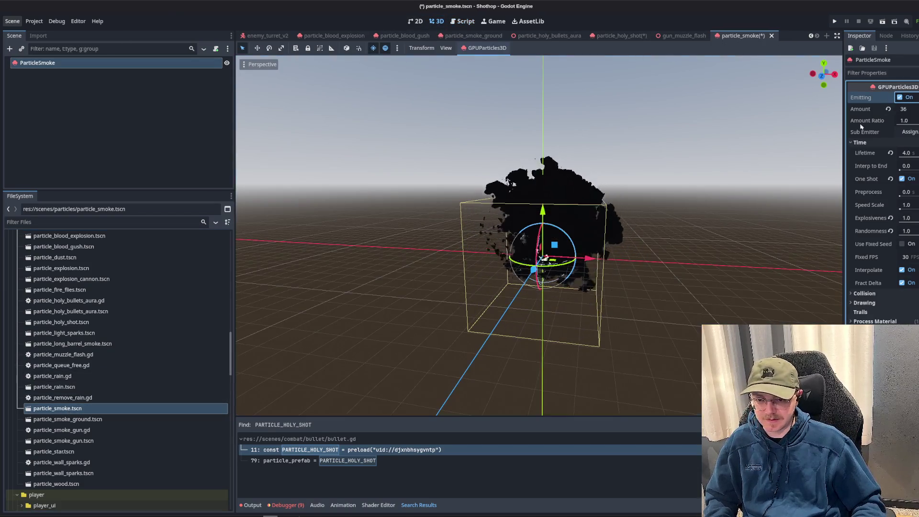
pyautogui.click(81, 409)
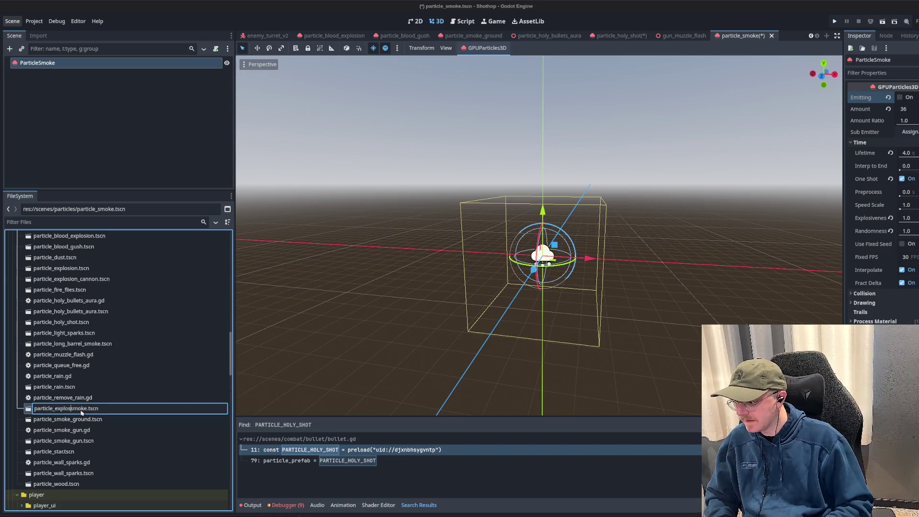
pyautogui.write('ive_')
pyautogui.press('Return')
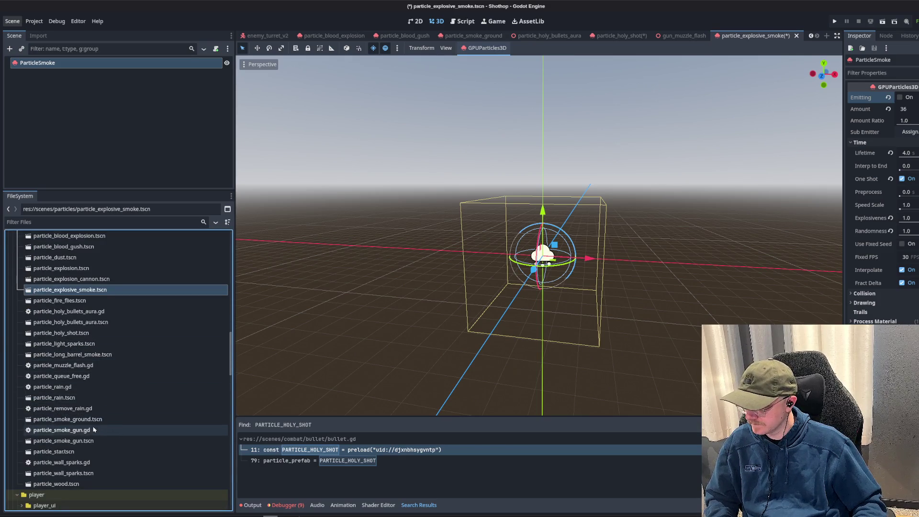
# - Open particle_manager.gd and add a PARTICLE_EXPLOSIVE_SMOKE preload on line 14
pyautogui.scroll(5, 87, 424)
pyautogui.click(70, 332)
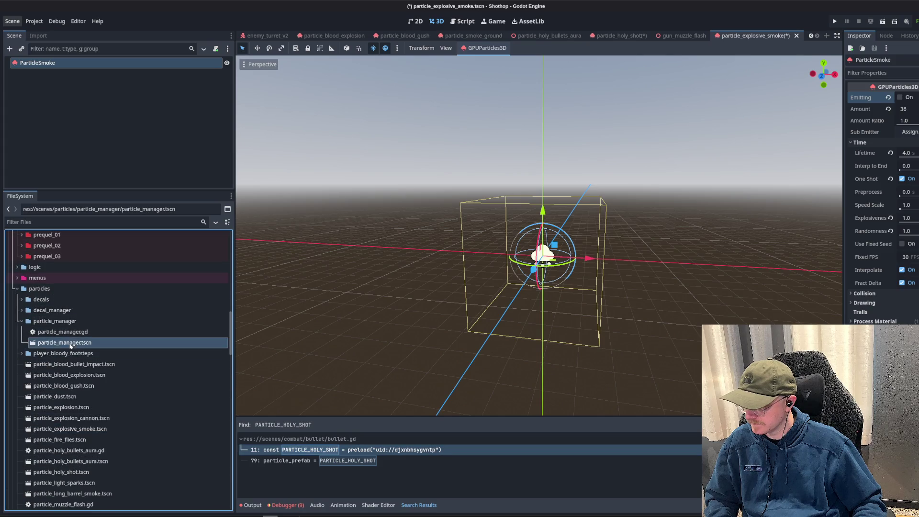
pyautogui.doubleClick(70, 333)
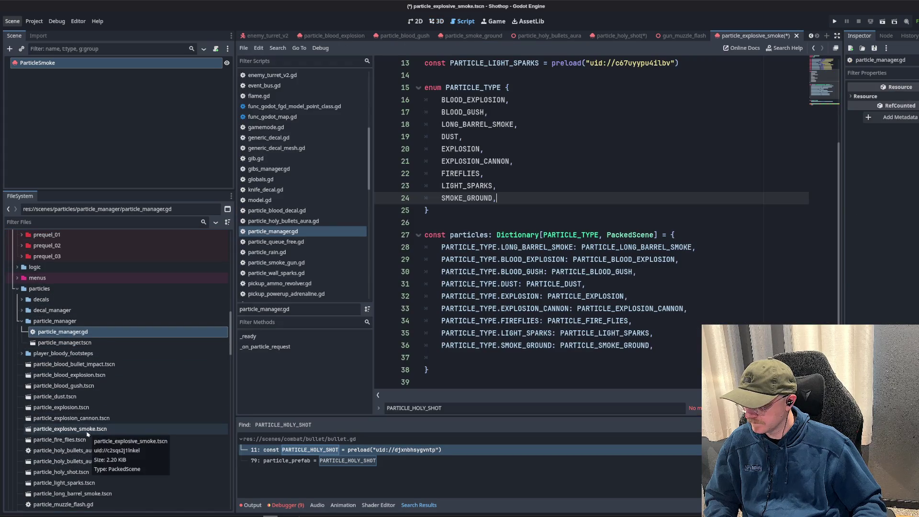
pyautogui.moveTo(86, 431)
pyautogui.mouseDown()
pyautogui.moveTo(210, 382)
pyautogui.moveTo(462, 211)
pyautogui.moveTo(467, 72)
pyautogui.moveTo(505, 194)
pyautogui.mouseUp()
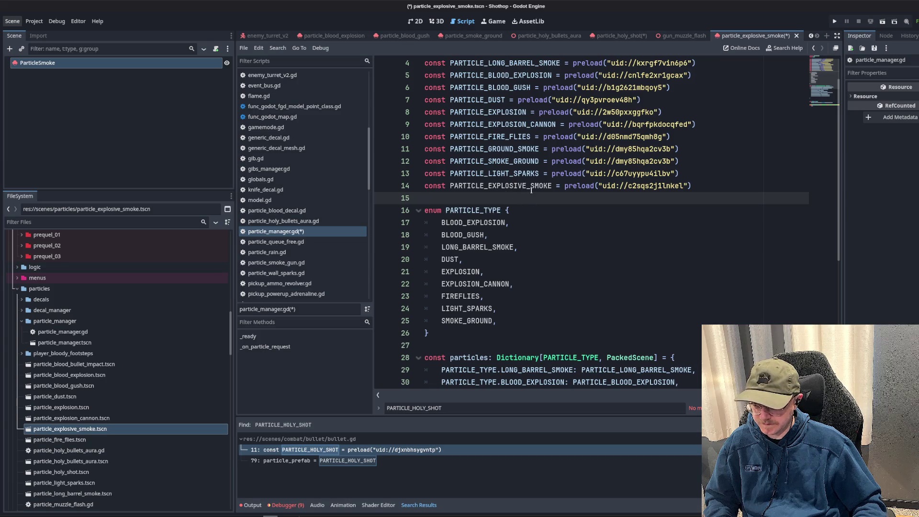
# - Rename the scene to particle_smoke_exlosion.tscn and replace its preload with PARTICLE_SMOKE_EXLOSION
pyautogui.click(531, 191)
pyautogui.doubleClick(529, 186)
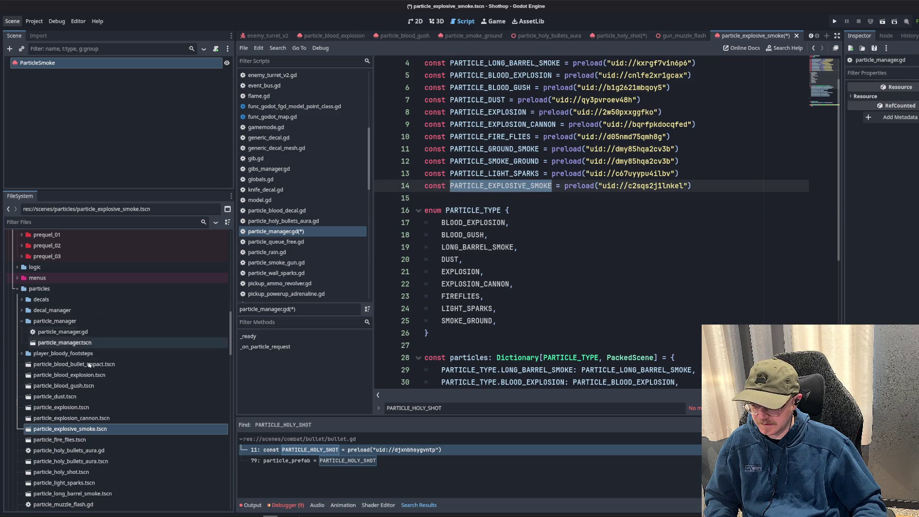
pyautogui.click(71, 429)
pyautogui.moveTo(55, 429); pyautogui.dragTo(70, 430)
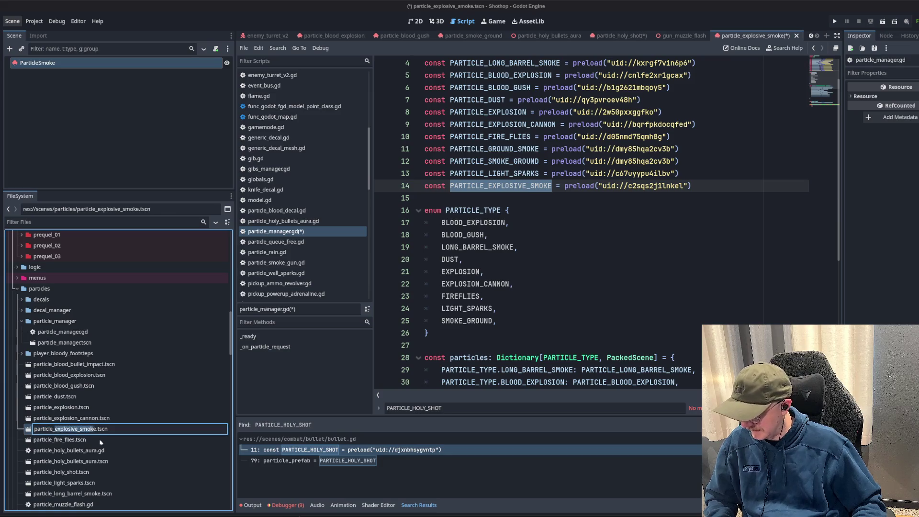
pyautogui.press('BackSpace')
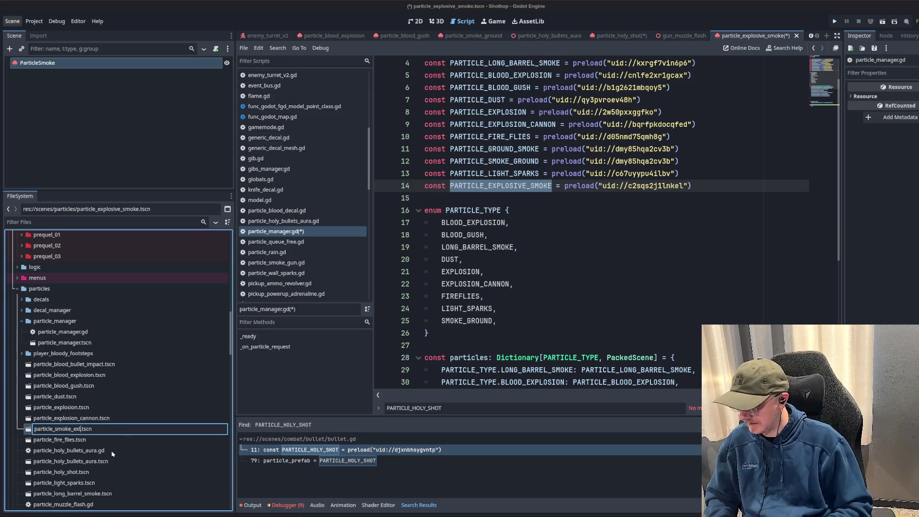
pyautogui.write('n')
pyautogui.press('Return')
pyautogui.hotkey('ctrl', 'x')
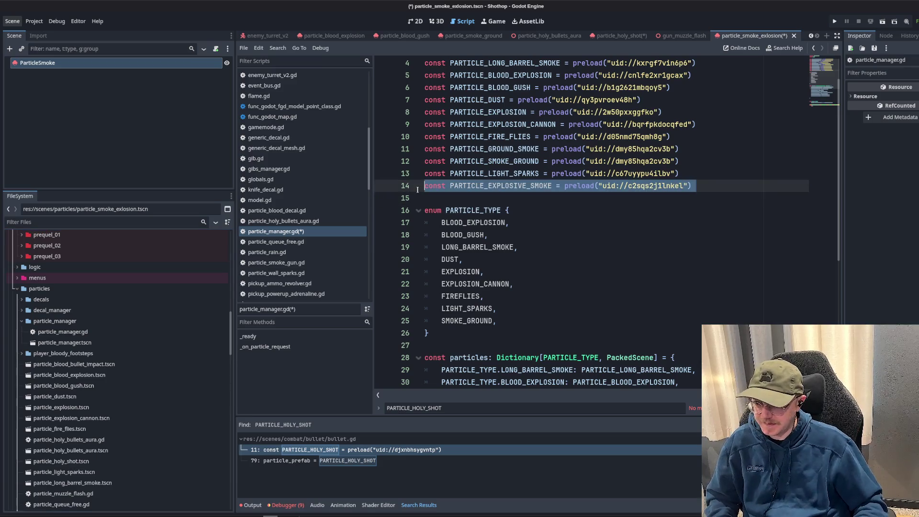
pyautogui.moveTo(69, 443)
pyautogui.mouseDown()
pyautogui.moveTo(507, 194)
pyautogui.moveTo(494, 187)
pyautogui.mouseUp()
pyautogui.doubleClick(494, 186)
# - Add SMOKE_EXPLOSION to the enum and map it to PARTICLE_SMOKE_EXLOSION in the dictionary
pyautogui.click(516, 324)
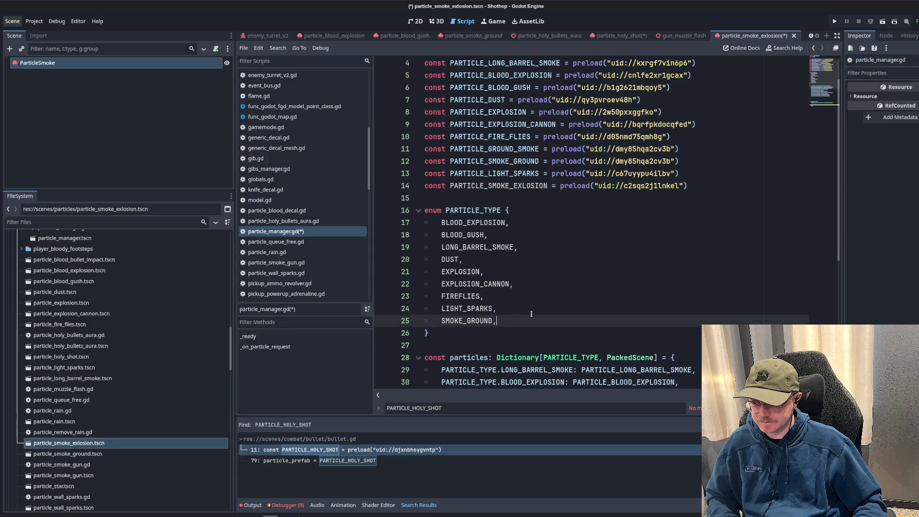
pyautogui.press('Return')
pyautogui.write('SMOKE_EXPLOSION')
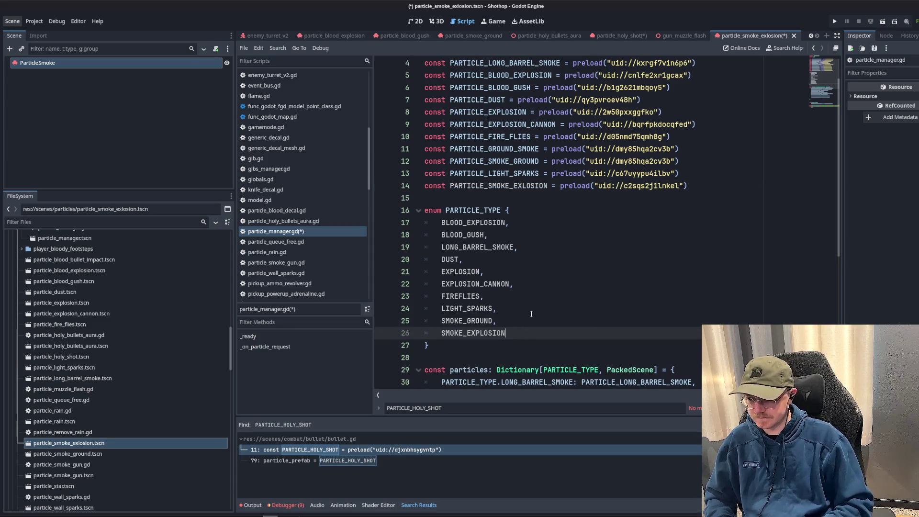
pyautogui.scroll(-5, 639, 305)
pyautogui.click(638, 309)
pyautogui.write('PARTICLE_TYPE.')
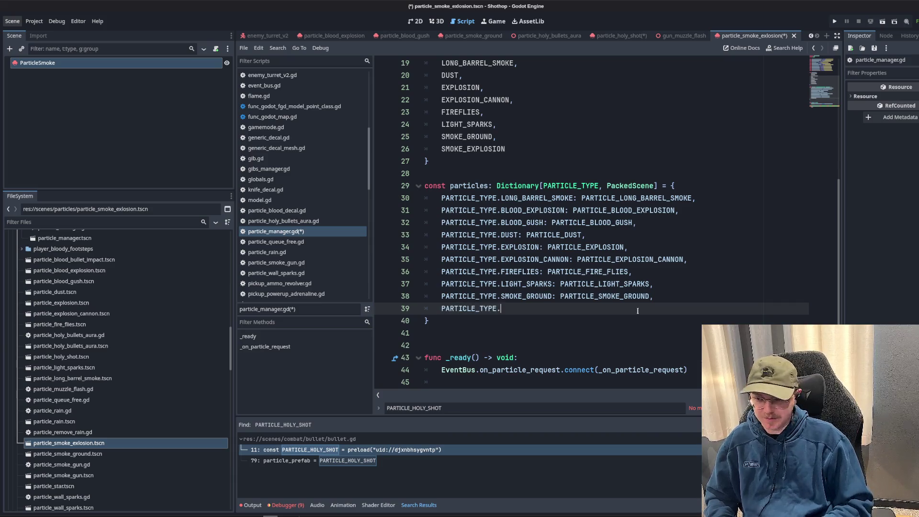
pyautogui.write('SMOKE_EX')
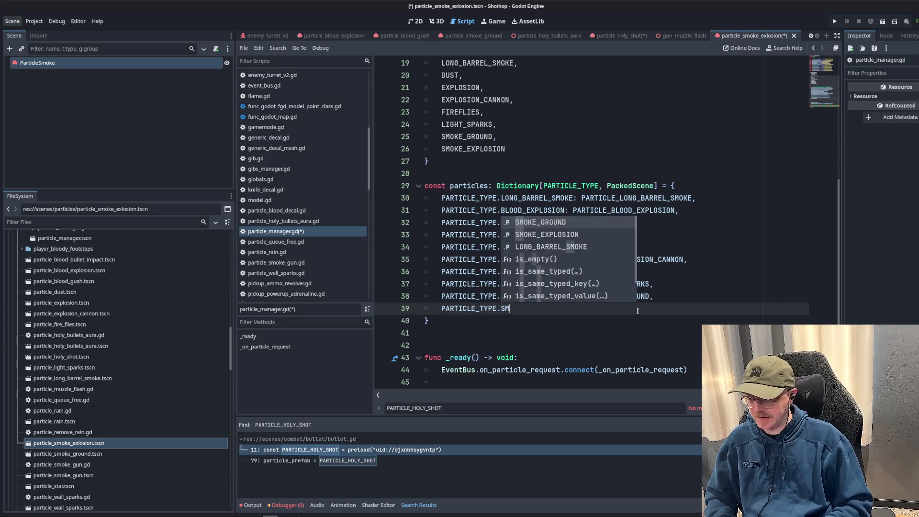
pyautogui.press('Return')
pyautogui.write('ARTICLE')
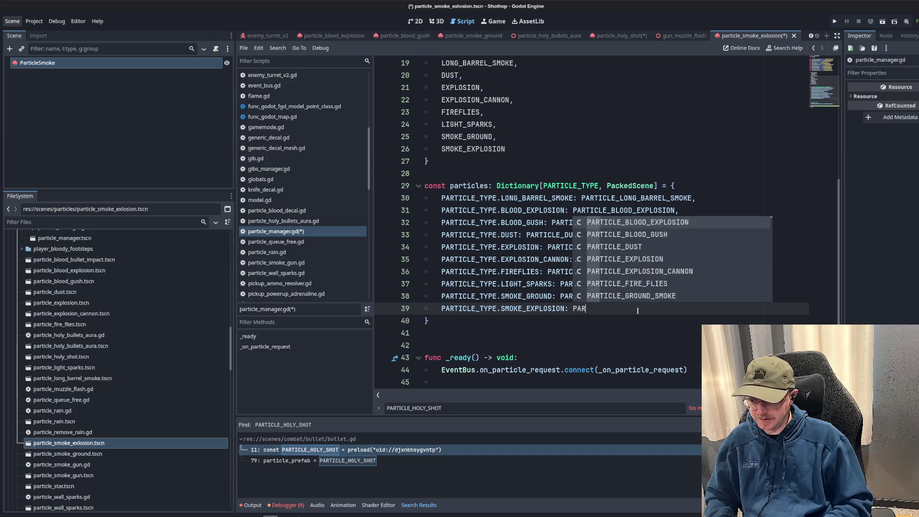
pyautogui.press('Down')
pyautogui.press('Down')
pyautogui.press('Down')
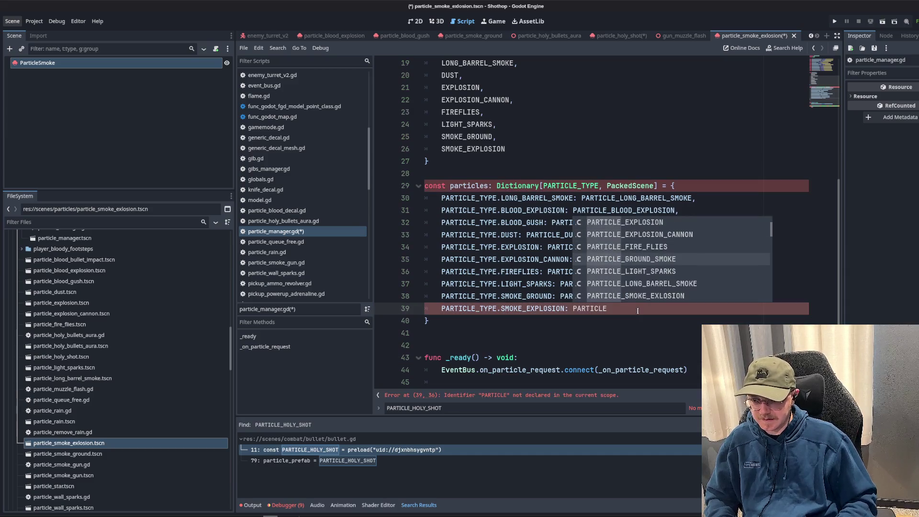
pyautogui.press('Return')
pyautogui.write(',')
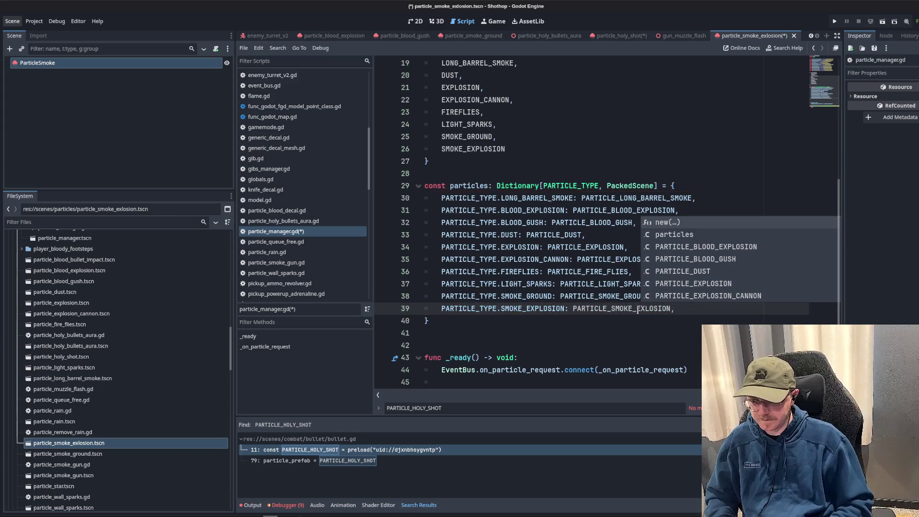
pyautogui.press('Down')
pyautogui.press('Down')
# - Save particle_manager.gd and return to the top of the script
pyautogui.hotkey('ctrl', 's')
pyautogui.scroll(-5, 96, 378)
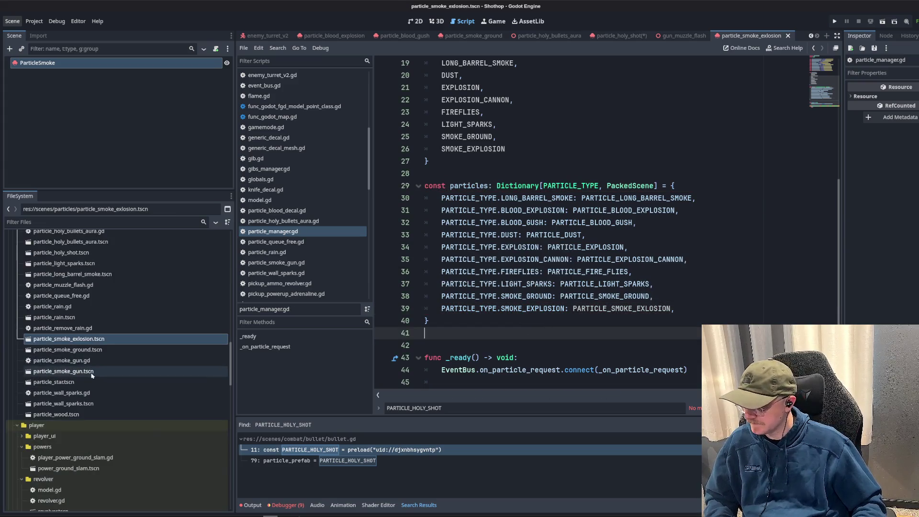
pyautogui.hotkey('ctrl', 'Home')
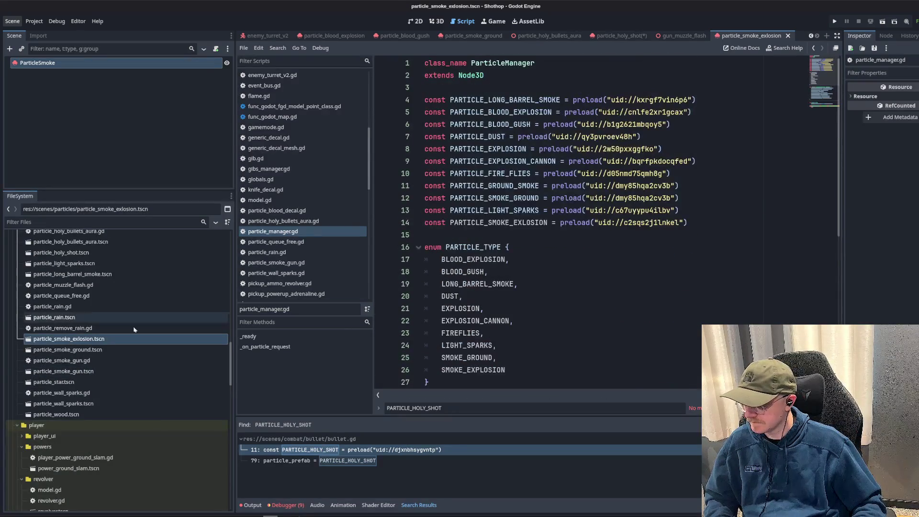
# - Add a PARTICLE_SMOKE_GUN preload and a SMOKE_GUN entry after SMOKE_EXPLOSION in the enum
pyautogui.moveTo(56, 373)
pyautogui.mouseDown()
pyautogui.moveTo(508, 244)
pyautogui.moveTo(508, 235)
pyautogui.mouseUp()
pyautogui.scroll(-4, 526, 230)
pyautogui.click(540, 229)
pyautogui.click(534, 233)
pyautogui.write(',')
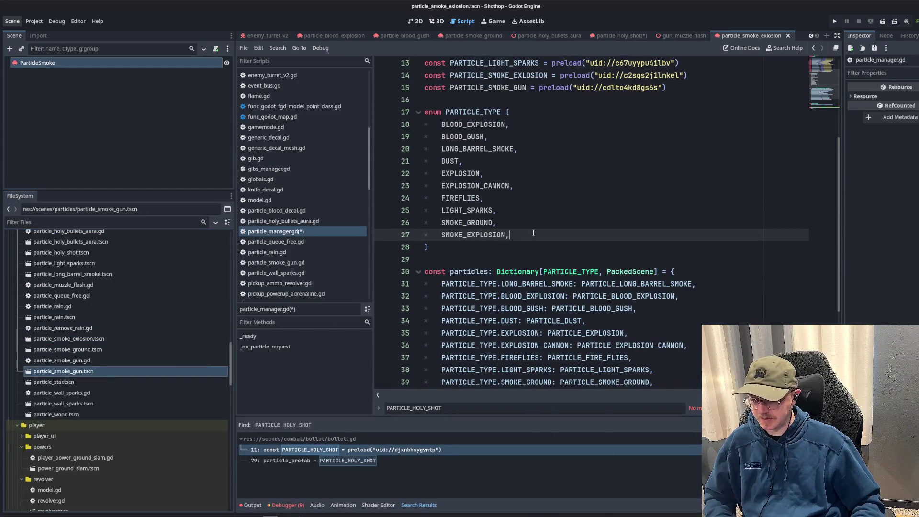
pyautogui.press('Return')
pyautogui.write('SMOKE_GUN')
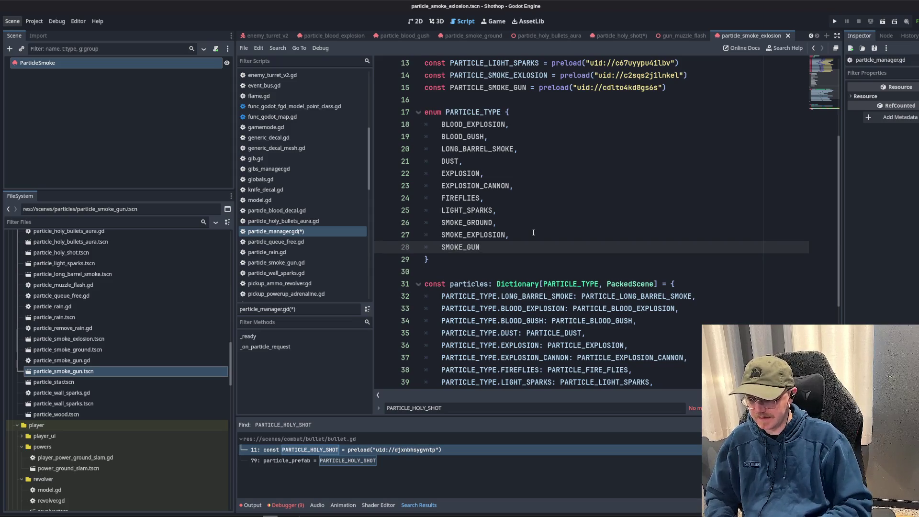
pyautogui.scroll(2, 536, 220)
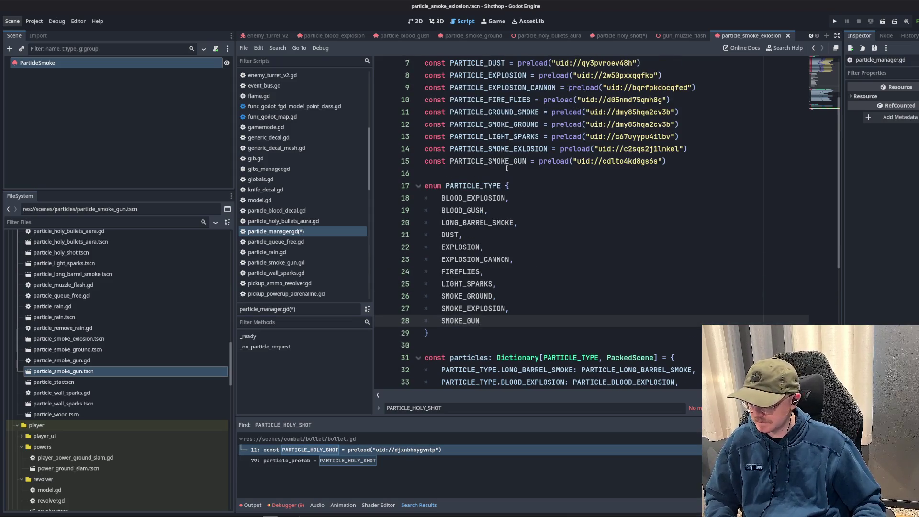
pyautogui.doubleClick(507, 167)
# - Add 'SMOKE_GUN: PARTICLE_SMOKE_GUN,' to the particles dictionary and save the script
pyautogui.scroll(-6, 507, 168)
pyautogui.click(694, 248)
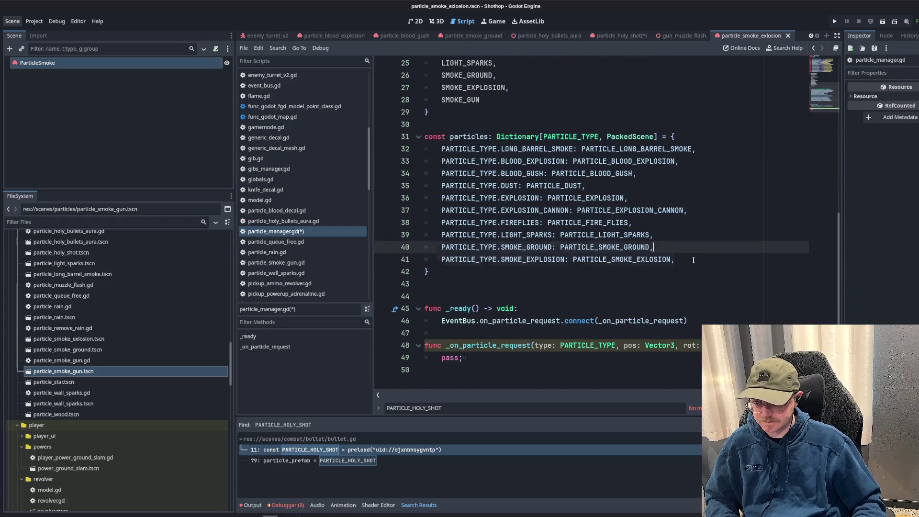
pyautogui.click(693, 260)
pyautogui.press('Return')
pyautogui.write('PARTICLE_TYPE.')
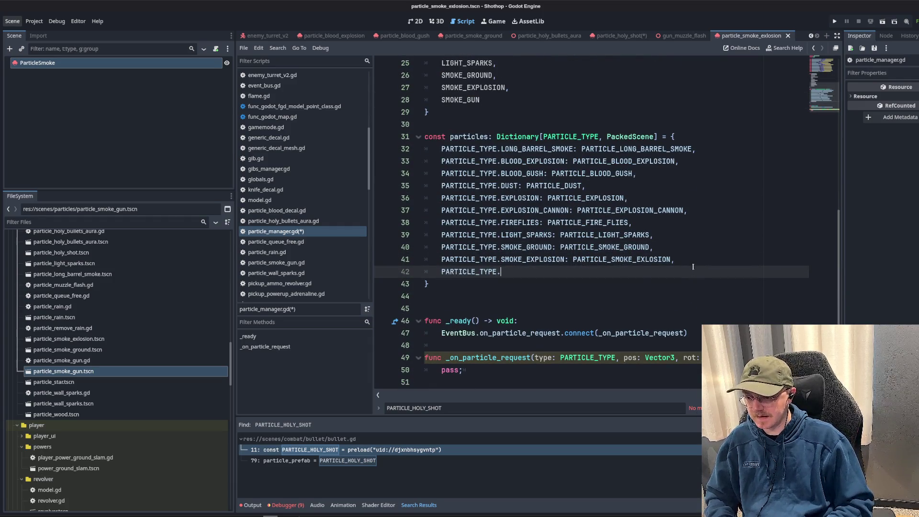
pyautogui.write('SMOKE_GUN: PARTICLE_SMOKE_GUN,')
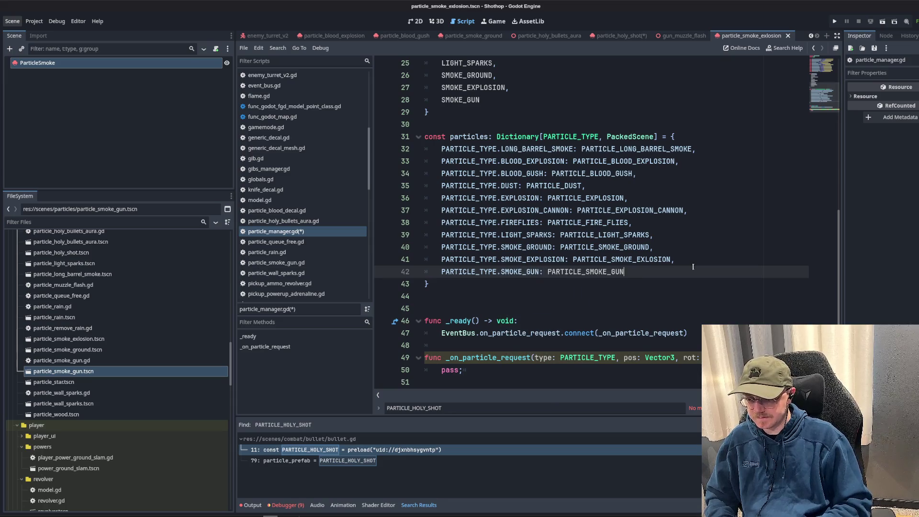
pyautogui.hotkey('ctrl', 's')
pyautogui.click(670, 223)
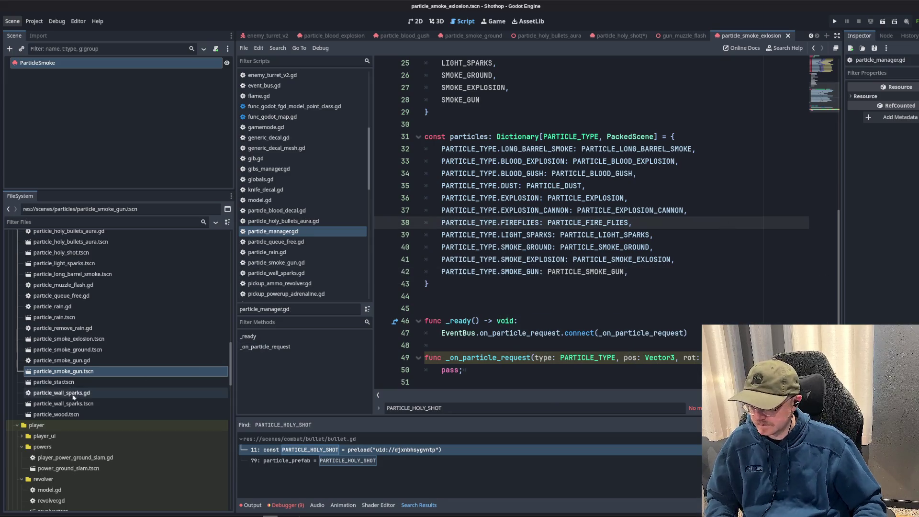
# - Open the particle_star.tscn scene
pyautogui.click(62, 382)
pyautogui.doubleClick(62, 382)
pyautogui.scroll(5, 677, 150)
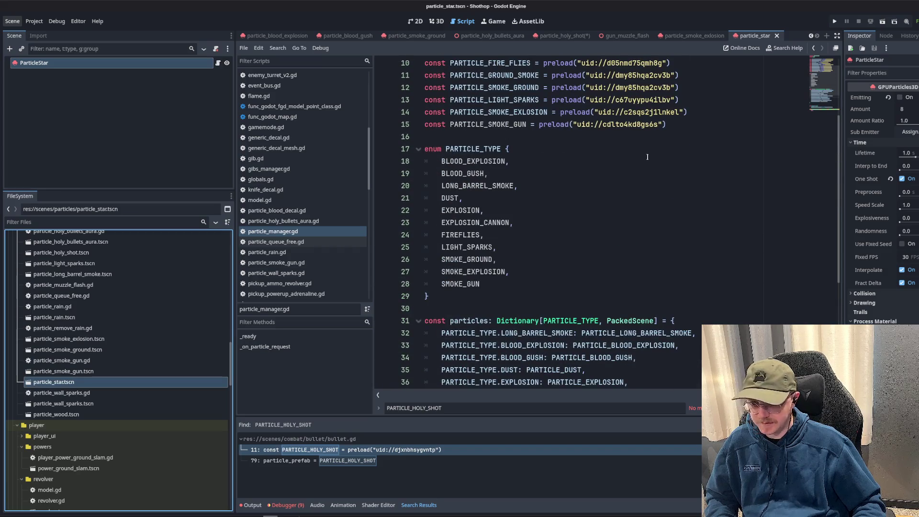
# - Test-fire the particle_star emitter in the 3D view, then delete particle_star.tscn
pyautogui.click(437, 21)
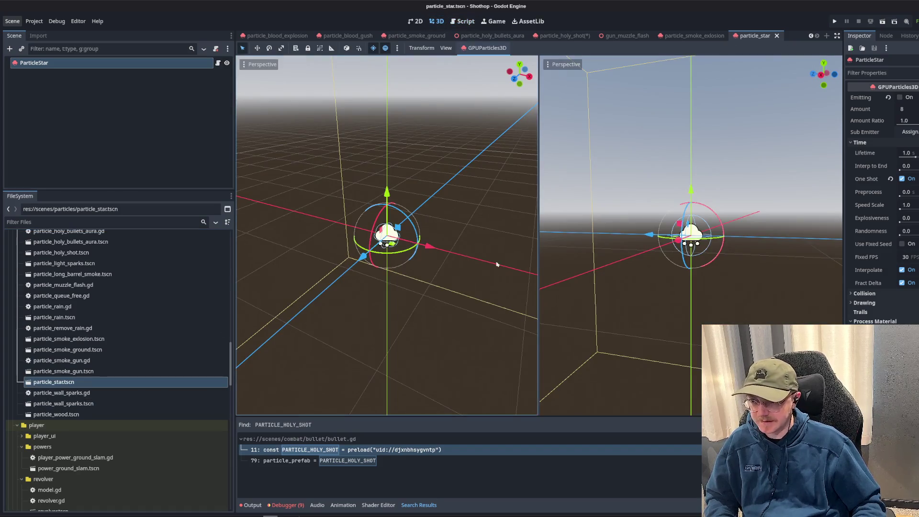
pyautogui.moveTo(638, 213); pyautogui.dragTo(814, 192)
pyautogui.click(901, 97)
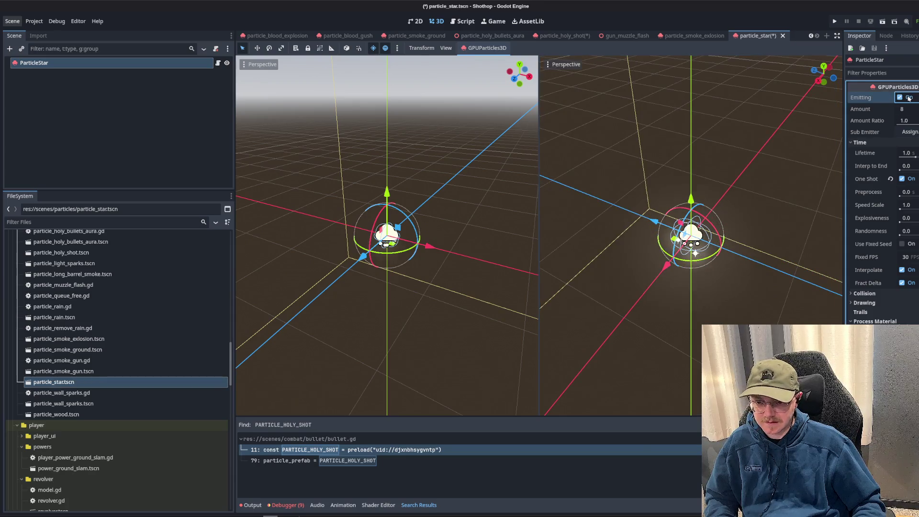
pyautogui.click(83, 383)
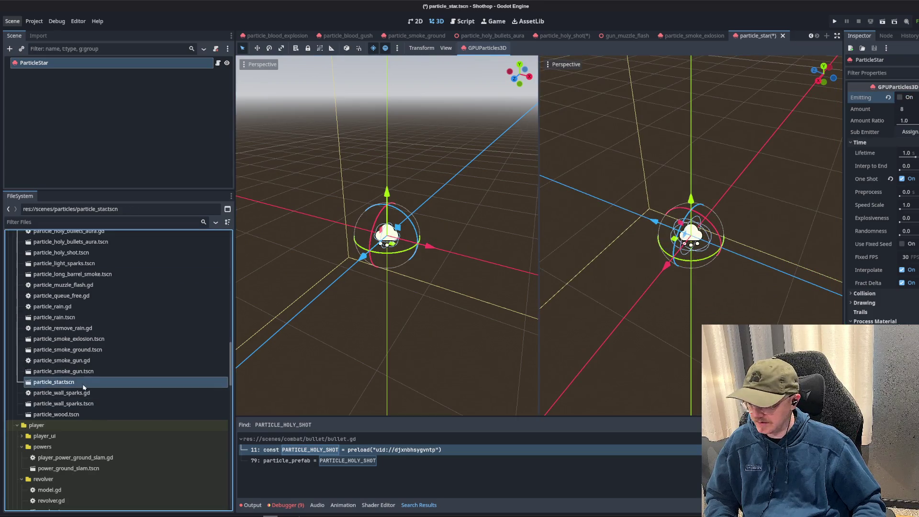
pyautogui.press('Delete')
pyautogui.press('Return')
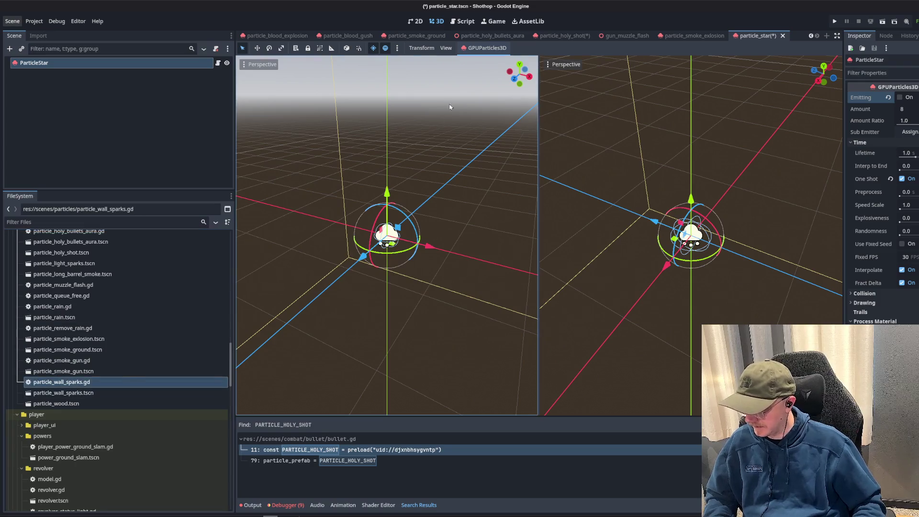
# - Open the particle_smoke_gun and particle_wall_sparks scenes
pyautogui.click(463, 22)
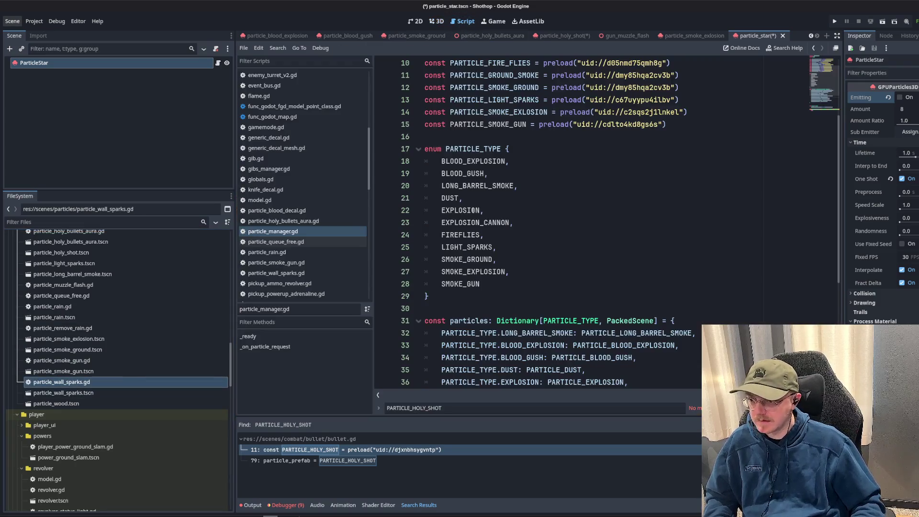
pyautogui.click(110, 371)
pyautogui.doubleClick(96, 372)
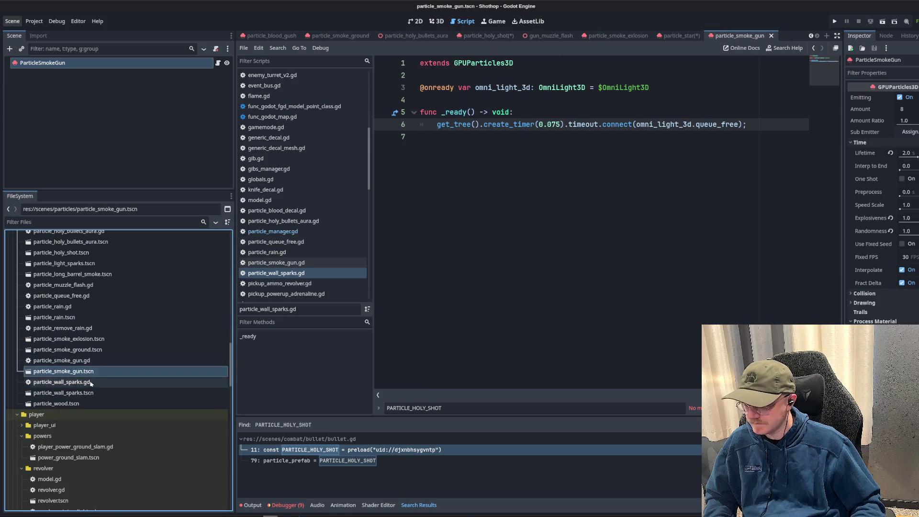
pyautogui.doubleClick(87, 393)
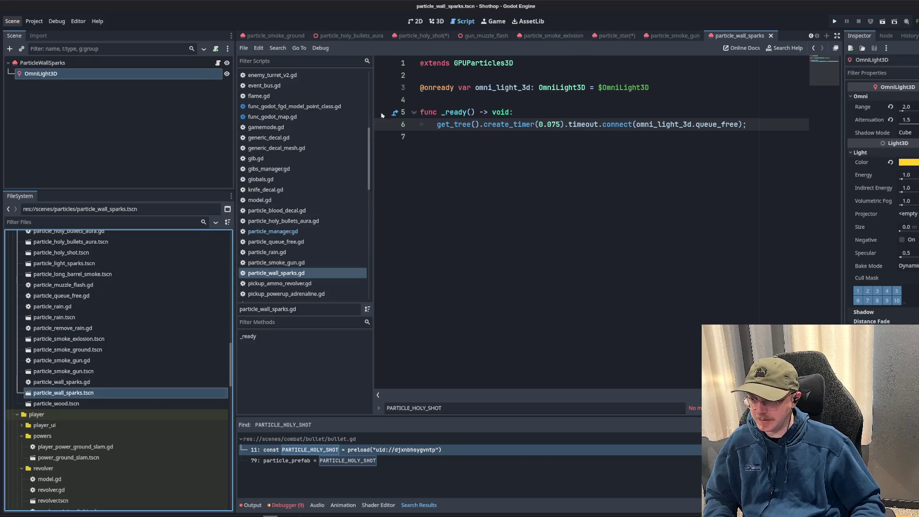
# - Delete the particle_wall_sparks.gd script file
pyautogui.click(60, 385)
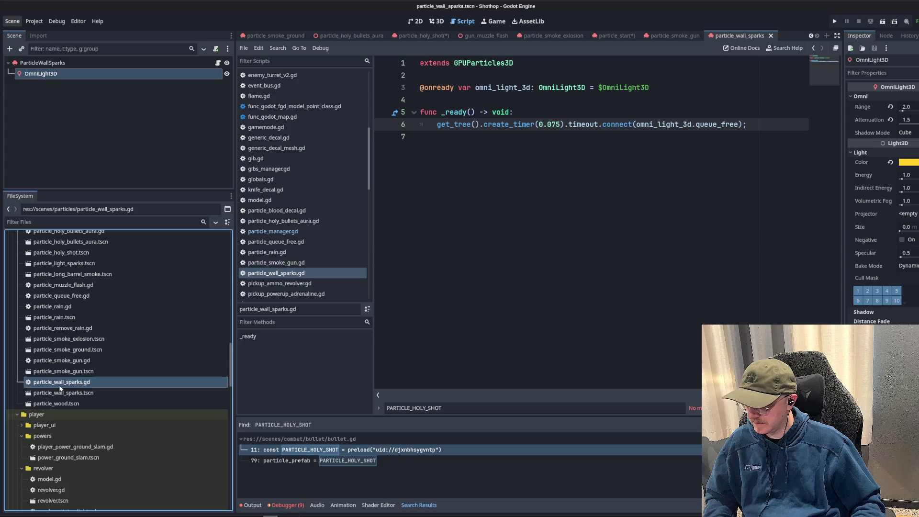
pyautogui.press('Delete')
pyautogui.press('Return')
pyautogui.click(53, 93)
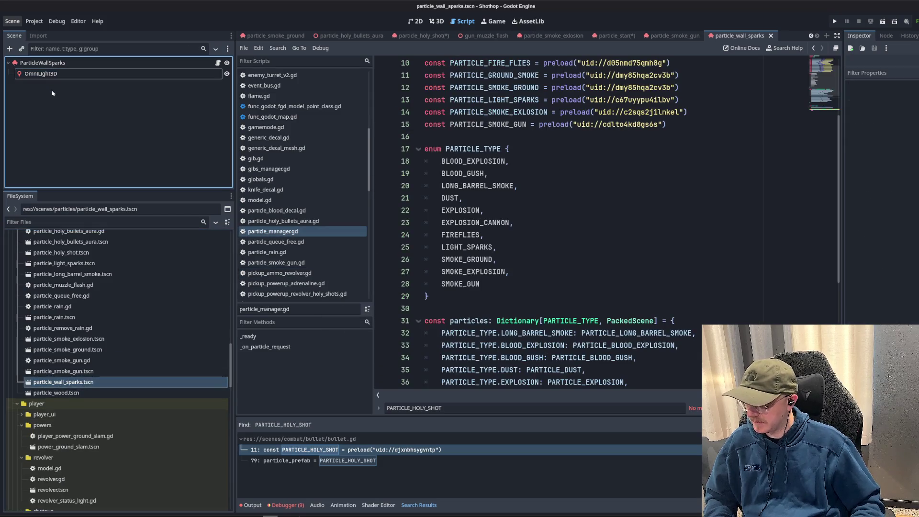
# - Remove the OmniLight3D node from the wall sparks scene and save it
pyautogui.click(72, 74)
pyautogui.press('Delete')
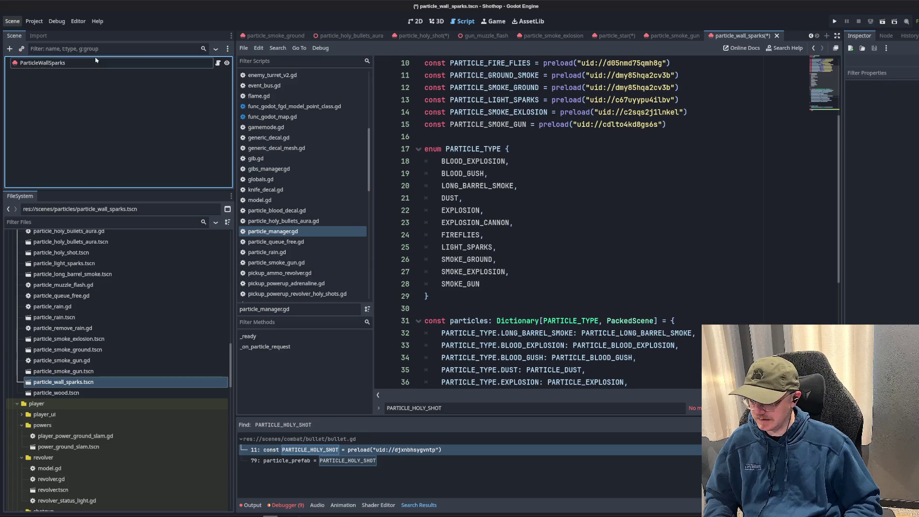
pyautogui.scroll(-5, 883, 196)
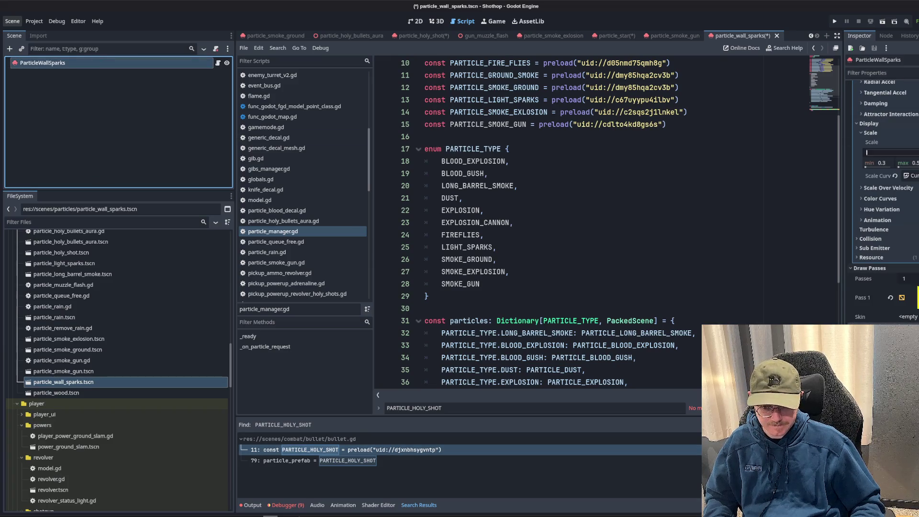
pyautogui.hotkey('ctrl', 's')
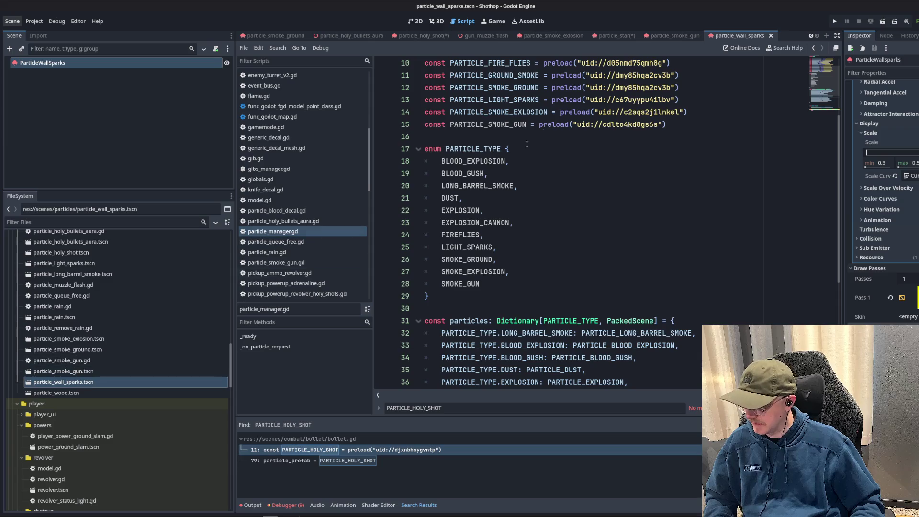
# - Rename the wall sparks scene to particle_sparks_wall.tscn
pyautogui.click(120, 381)
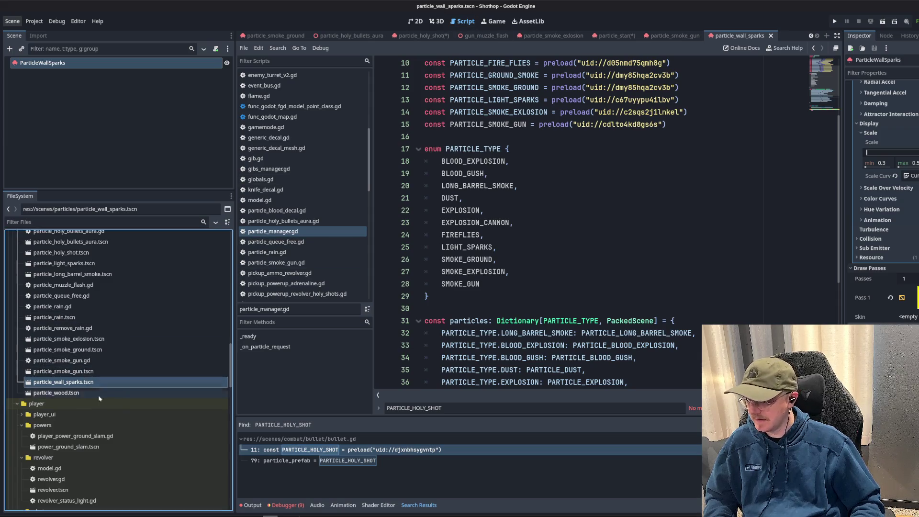
pyautogui.press('F2')
pyautogui.press('Right')
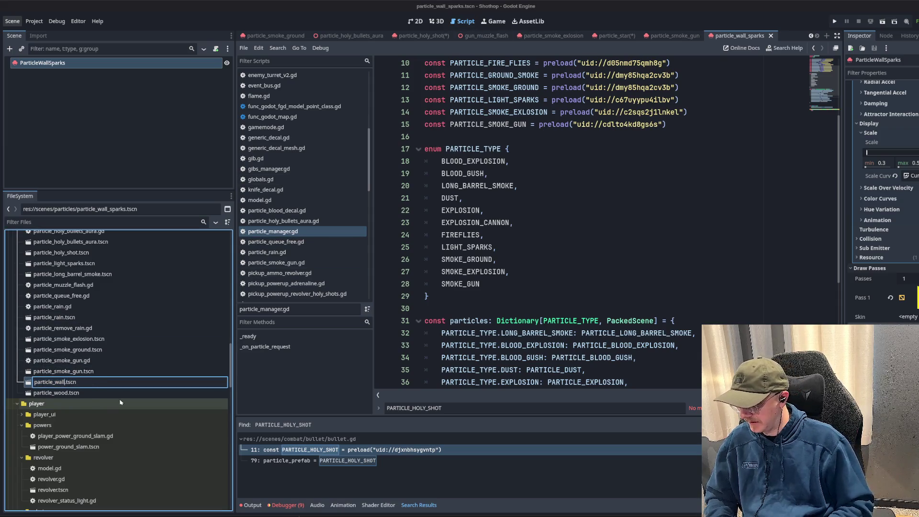
pyautogui.write('_sparks')
pyautogui.press('Return')
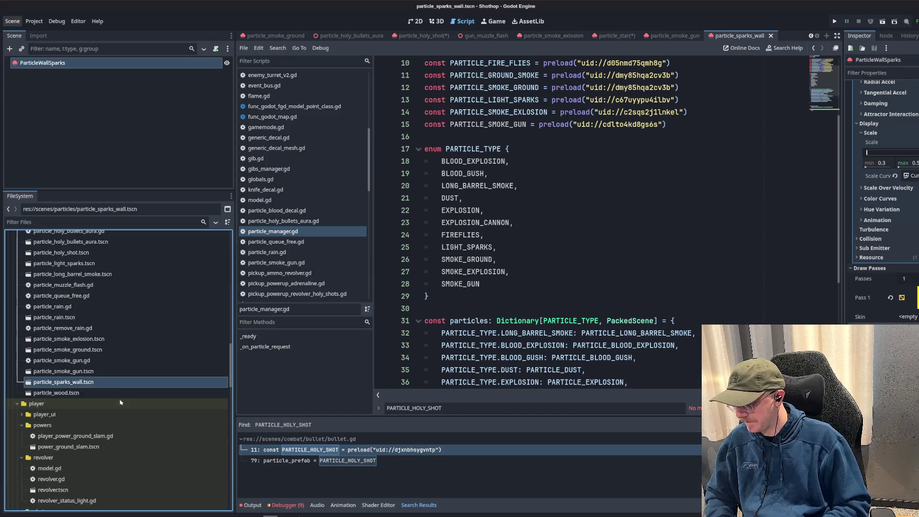
pyautogui.click(441, 22)
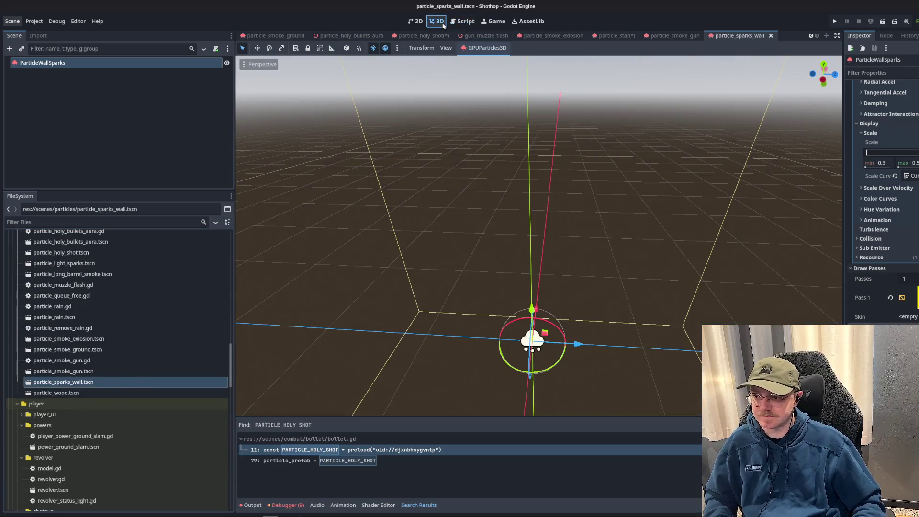
# - Open particle_manager.gd and drag particle_sparks_wall.tscn in as a PARTICLE_SPARKS_WALL preload constant
pyautogui.click(463, 21)
pyautogui.scroll(3, 527, 192)
pyautogui.scroll(-5, 302, 169)
pyautogui.scroll(15, 302, 168)
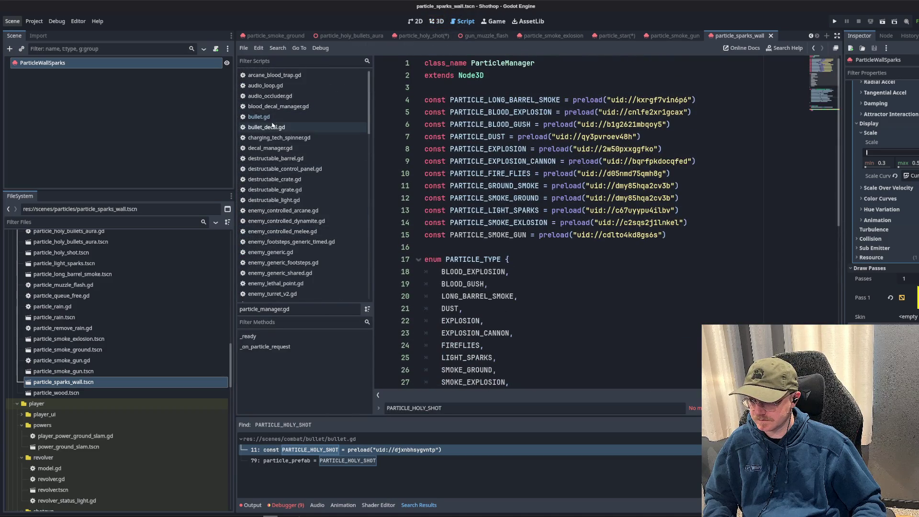
pyautogui.scroll(-6, 295, 194)
pyautogui.scroll(-4, 295, 194)
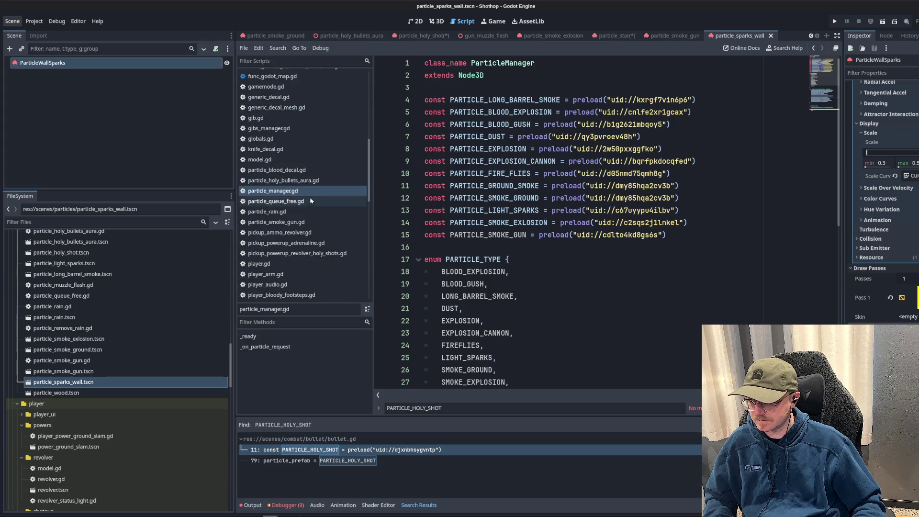
pyautogui.click(301, 191)
pyautogui.moveTo(62, 382)
pyautogui.mouseDown()
pyautogui.moveTo(329, 304)
pyautogui.moveTo(479, 247)
pyautogui.mouseUp()
# - Add a comma and a new entry line after SMOKE_GUN in the PARTICLE_TYPE enum for SPARKS_WALL
pyautogui.scroll(-5, 558, 259)
pyautogui.click(517, 210)
pyautogui.click(522, 224)
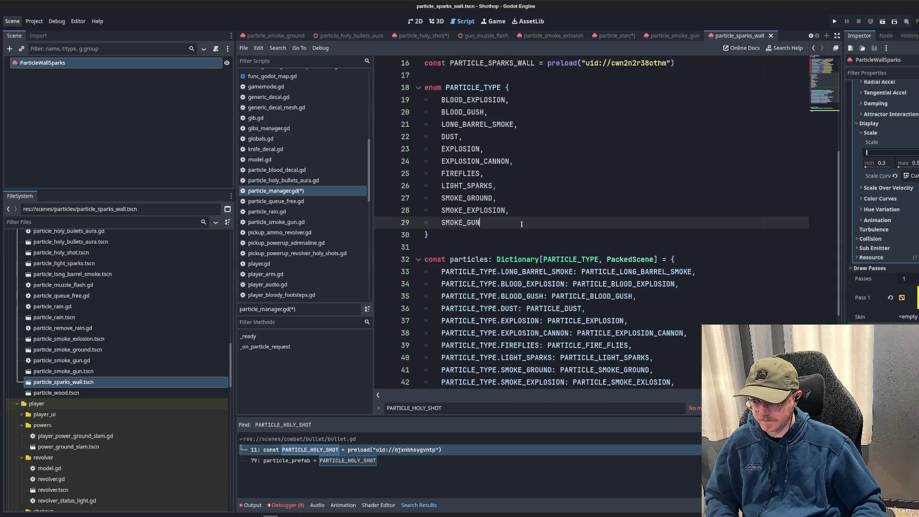
pyautogui.write(',')
pyautogui.press('Return')
pyautogui.write('SPARKS_WALL')
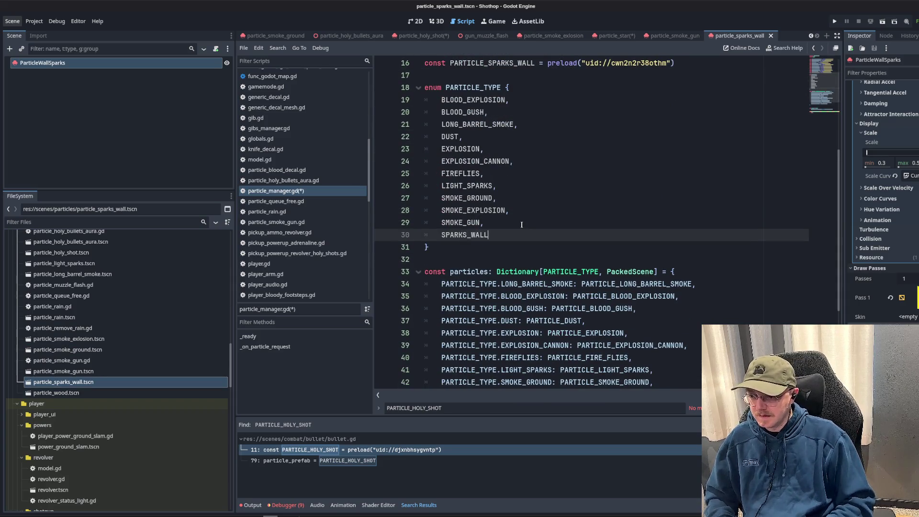
# - Add a SPARKS_WALL: PARTICLE_SPARKS_WALL entry to the particles dictionary and remove the extra blank line
pyautogui.scroll(2, 470, 148)
pyautogui.scroll(-5, 486, 140)
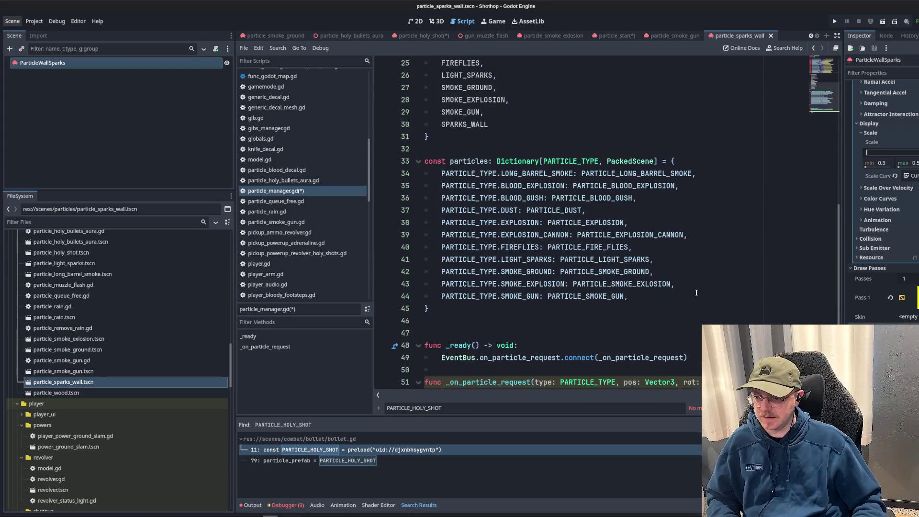
pyautogui.click(697, 296)
pyautogui.press('Return')
pyautogui.write('PARTICLE_TYPE.')
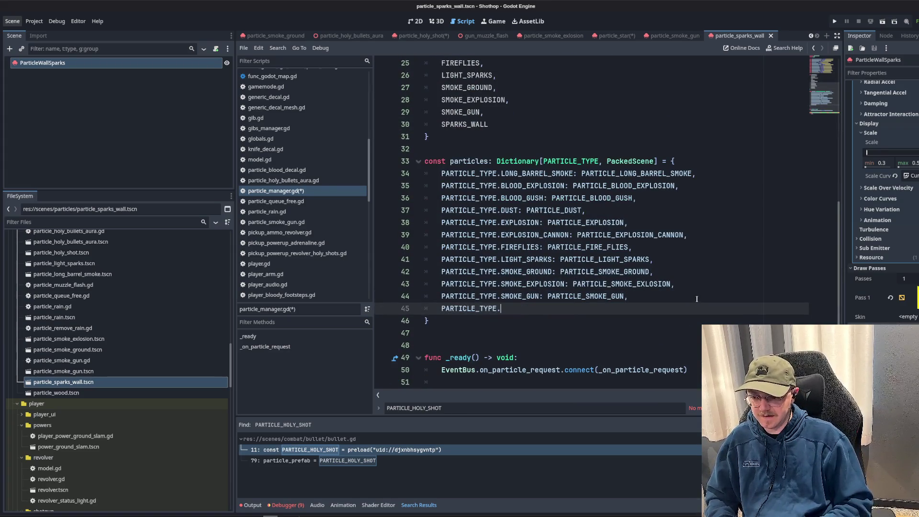
pyautogui.write('SPA')
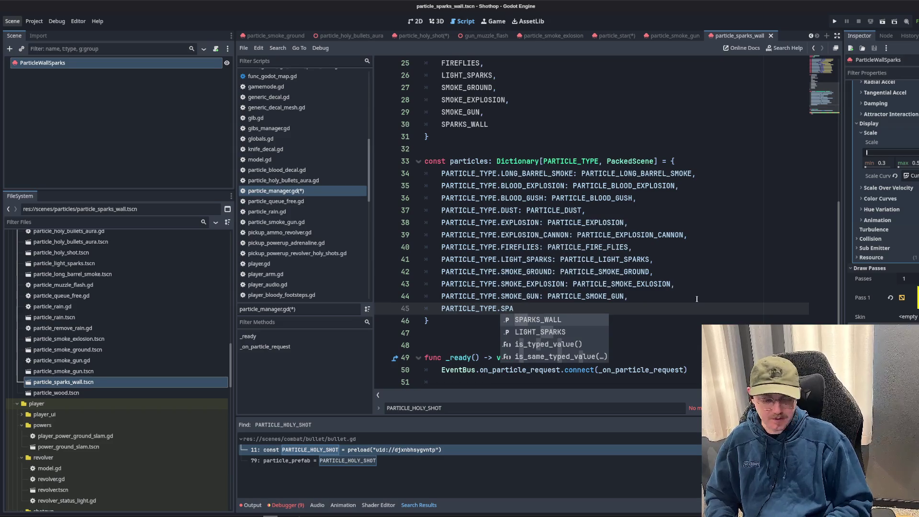
pyautogui.press('Return')
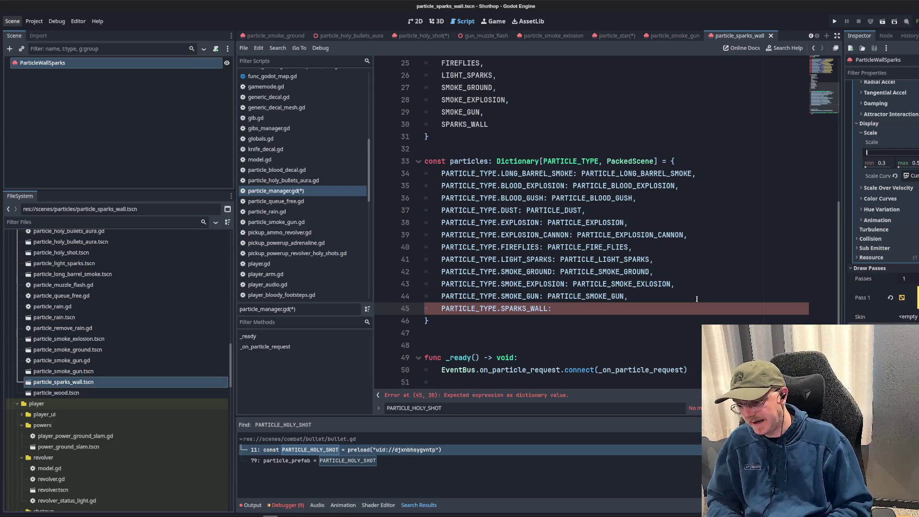
pyautogui.scroll(-1, 673, 278)
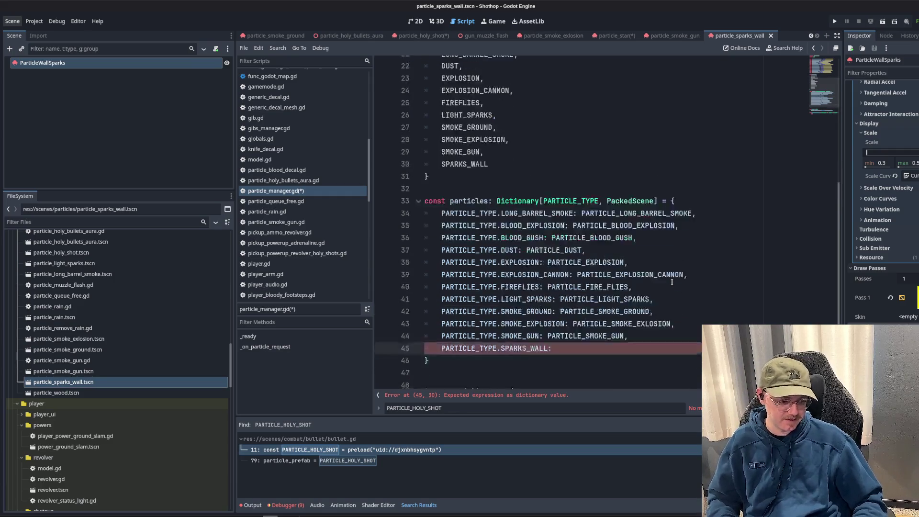
pyautogui.write('PARTICLE_SPARKS_WALL')
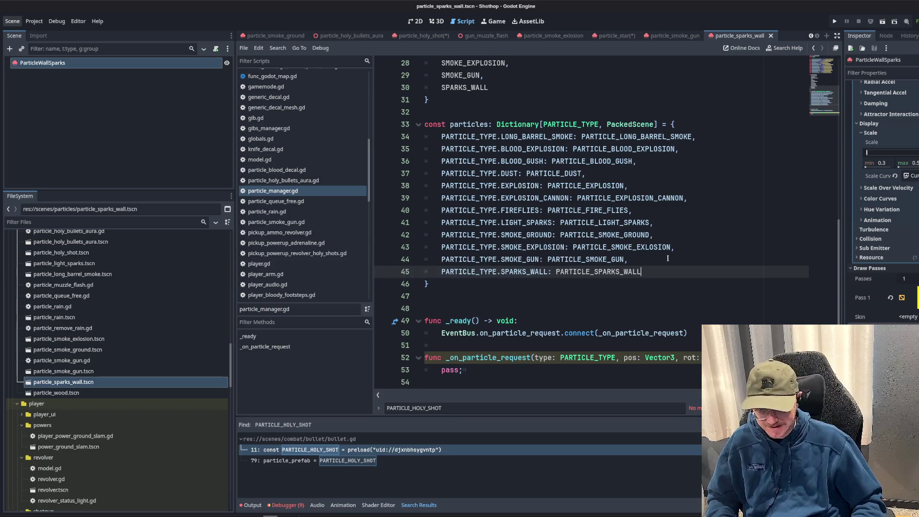
pyautogui.click(635, 309)
pyautogui.press('Delete')
pyautogui.press('End')
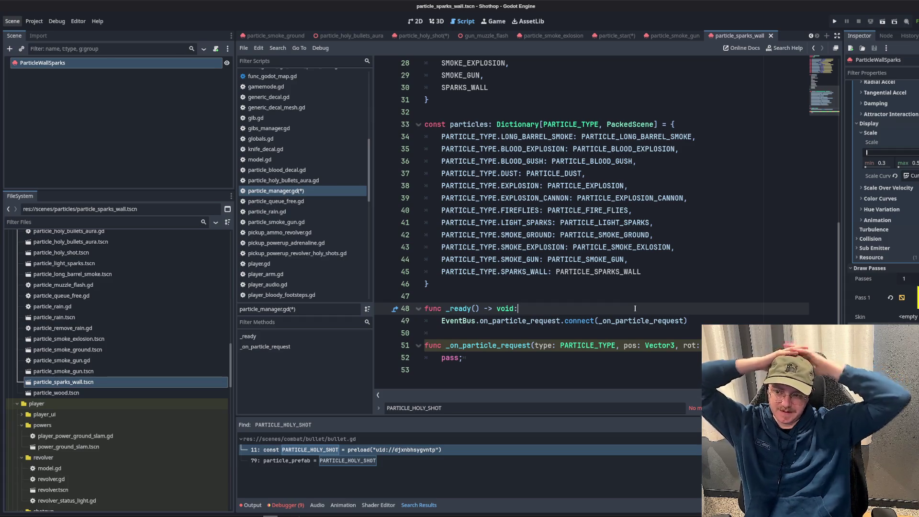
# - Close the particle_star scene without saving its changes
pyautogui.scroll(9, 472, 290)
pyautogui.click(478, 92)
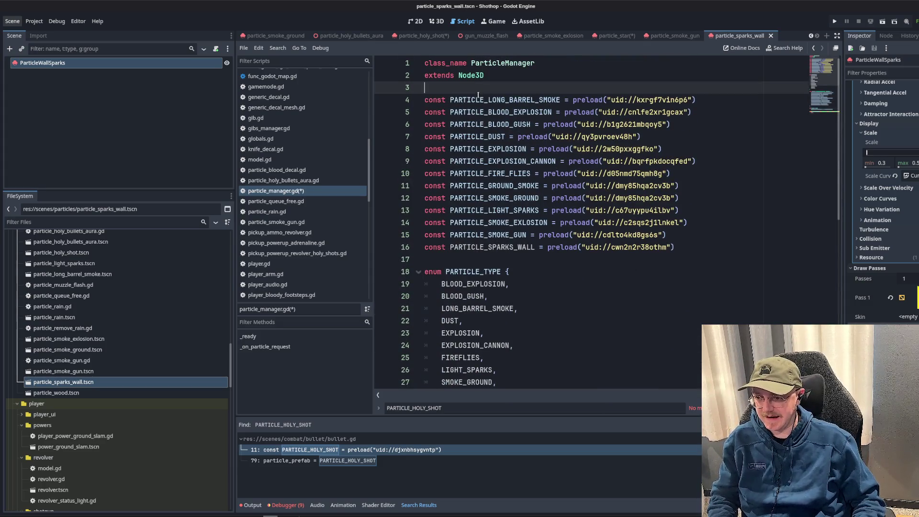
pyautogui.click(615, 36)
pyautogui.click(642, 35)
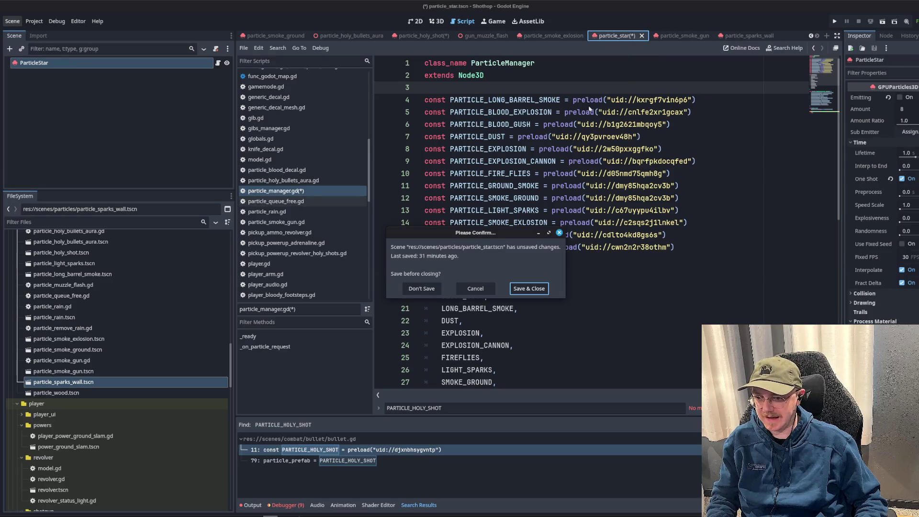
pyautogui.click(422, 289)
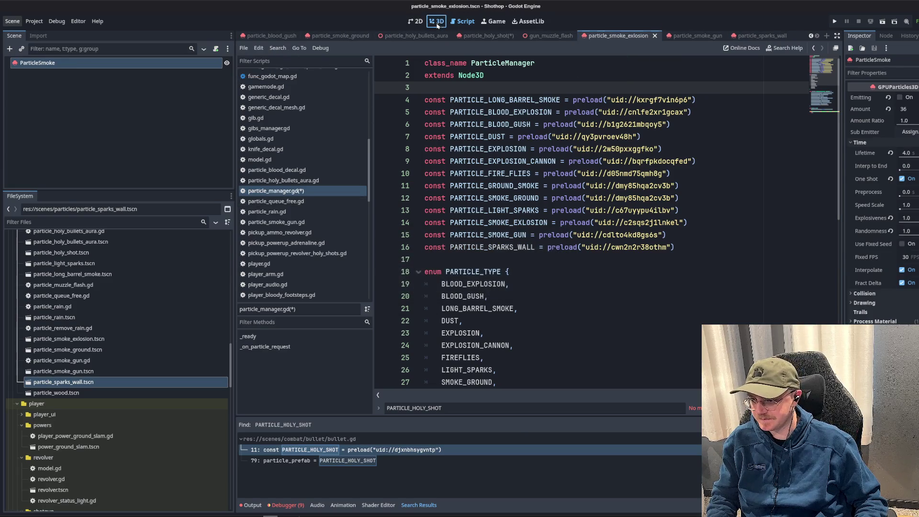
# - Raise the smoke explosion's Interp to End to 0.14, then save and close that scene
pyautogui.click(437, 22)
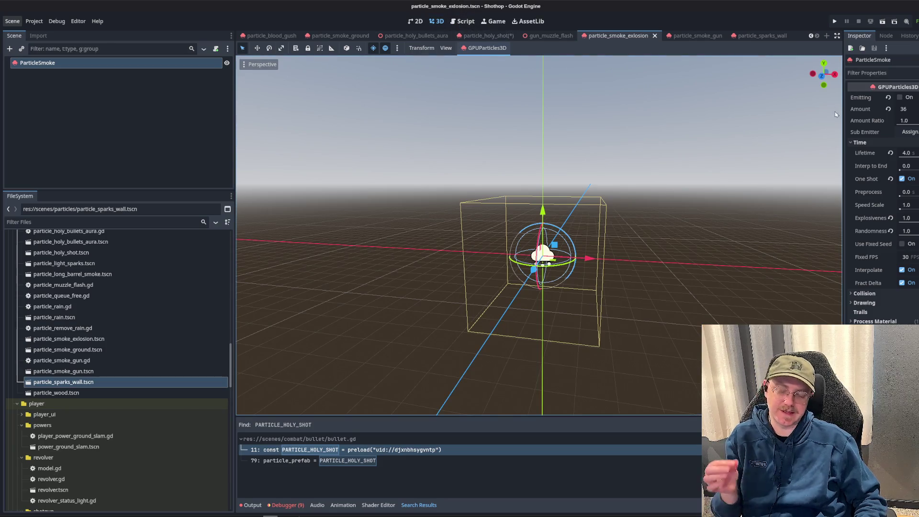
pyautogui.moveTo(844, 132); pyautogui.dragTo(726, 136)
pyautogui.moveTo(846, 170)
pyautogui.mouseDown()
pyautogui.moveTo(865, 176)
pyautogui.moveTo(841, 177)
pyautogui.mouseUp()
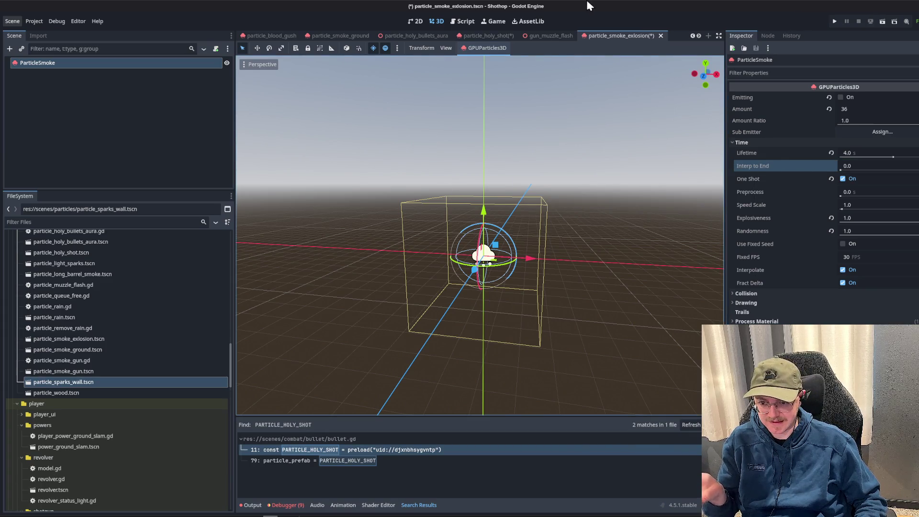
pyautogui.click(660, 36)
pyautogui.click(538, 288)
# - Close the particle_holy_shot and particle_holy_bullets_aura scenes and return to particle_manager.gd
pyautogui.click(493, 37)
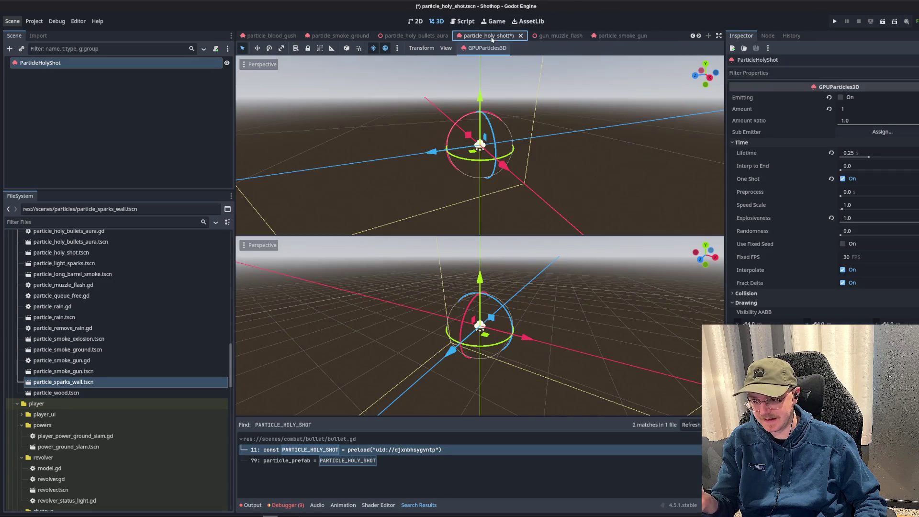
pyautogui.click(520, 36)
pyautogui.click(536, 288)
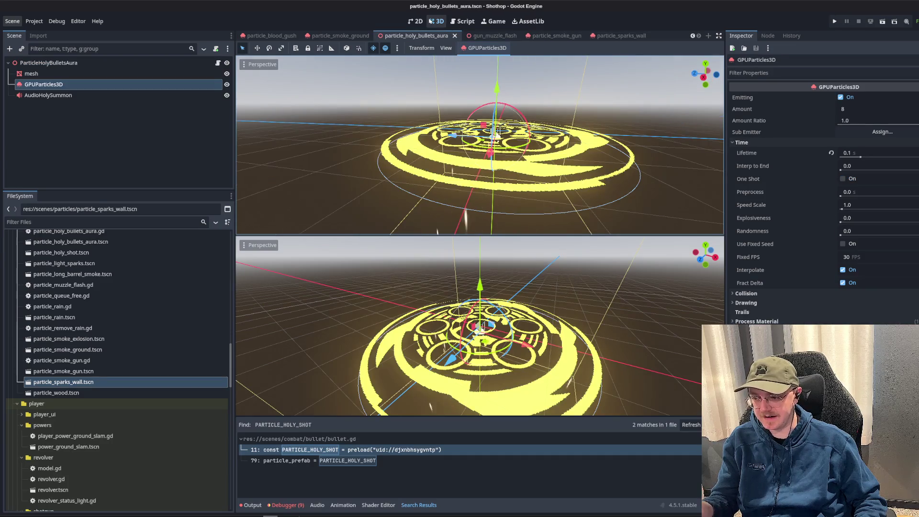
pyautogui.click(456, 36)
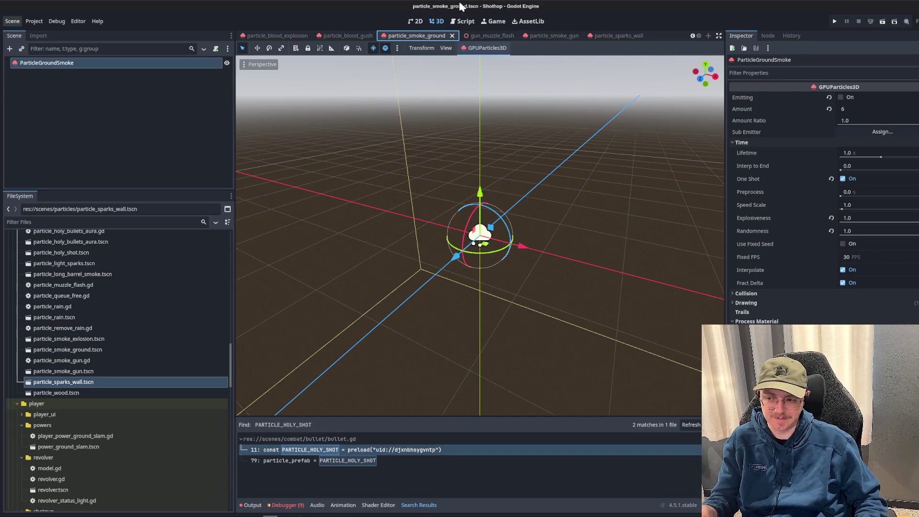
pyautogui.click(463, 21)
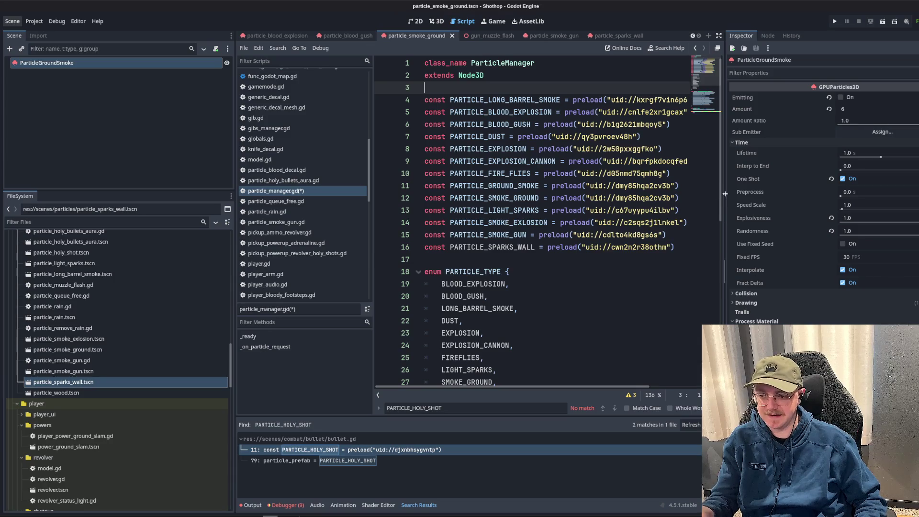
# - Widen the code area by dragging the dock splitters, then save particle_manager.gd with Ctrl+S
pyautogui.moveTo(726, 196); pyautogui.dragTo(794, 196)
pyautogui.click(747, 223)
pyautogui.press('Escape')
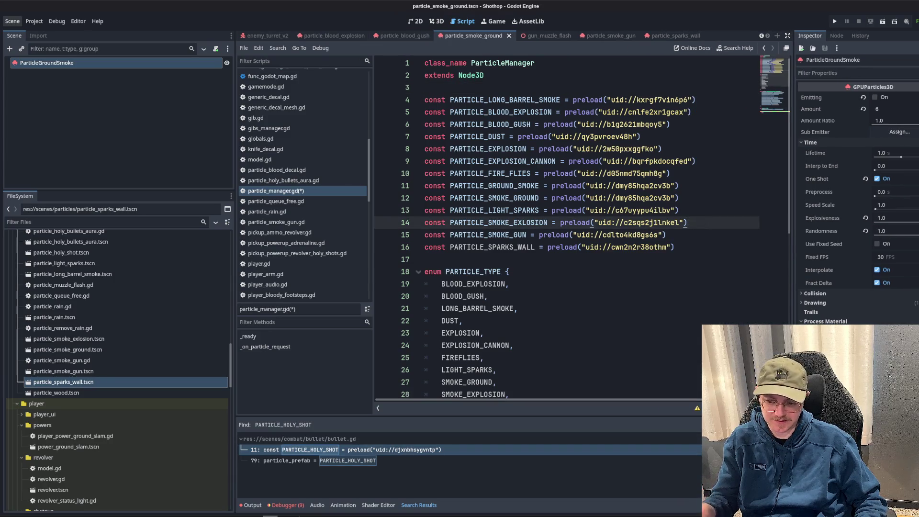
pyautogui.click(690, 273)
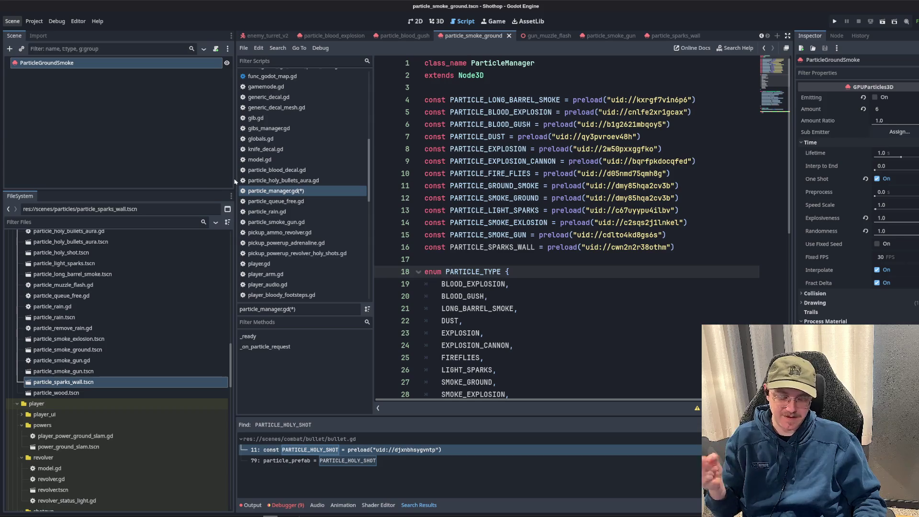
pyautogui.moveTo(235, 182); pyautogui.dragTo(152, 181)
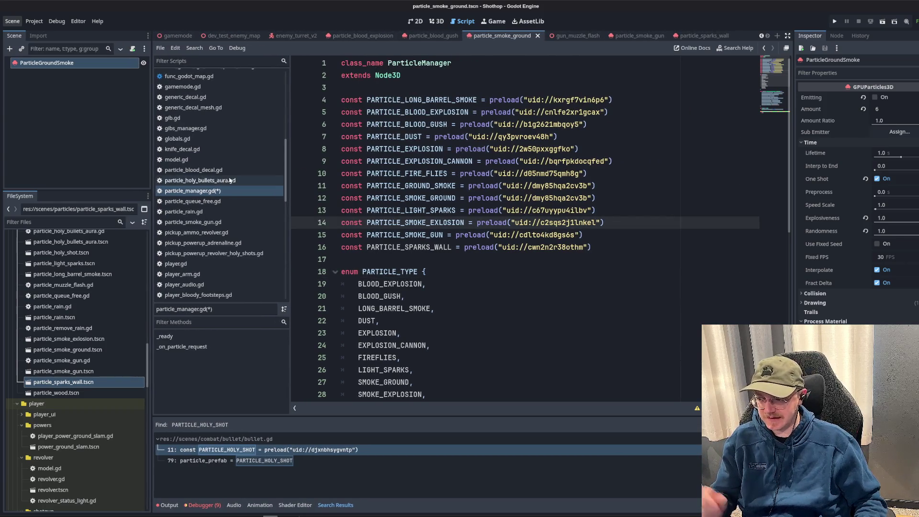
pyautogui.click(213, 192)
pyautogui.hotkey('ctrl', 's')
pyautogui.click(517, 161)
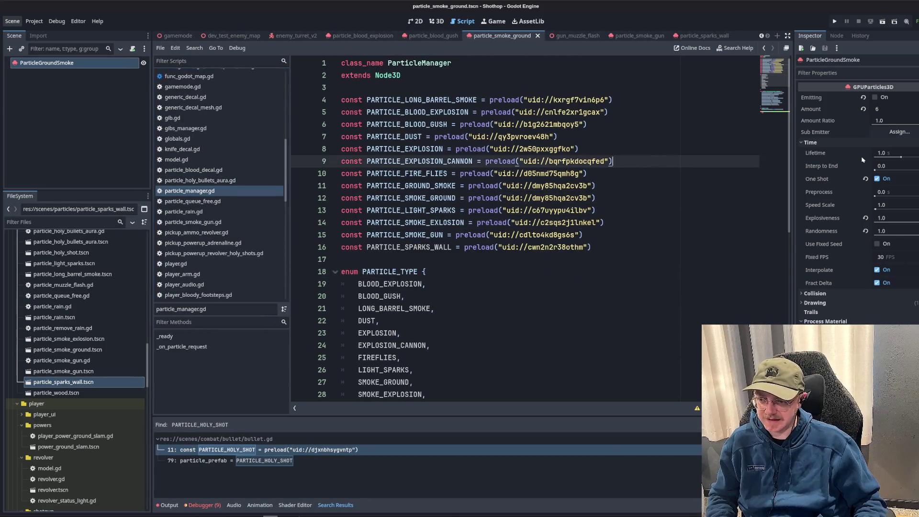
# - List ParticleGroundSmoke's signals in the Node dock, open the tree_entered Connect dialog, then cancel it
pyautogui.click(837, 35)
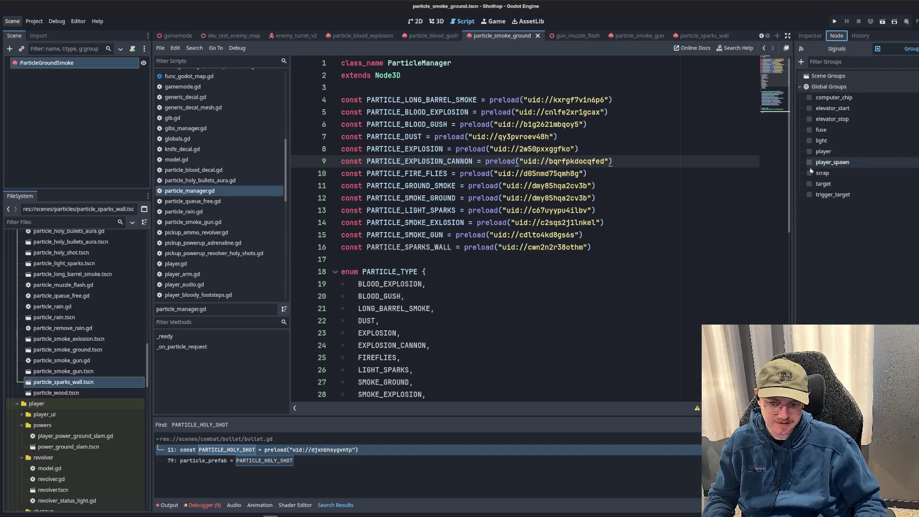
pyautogui.click(837, 49)
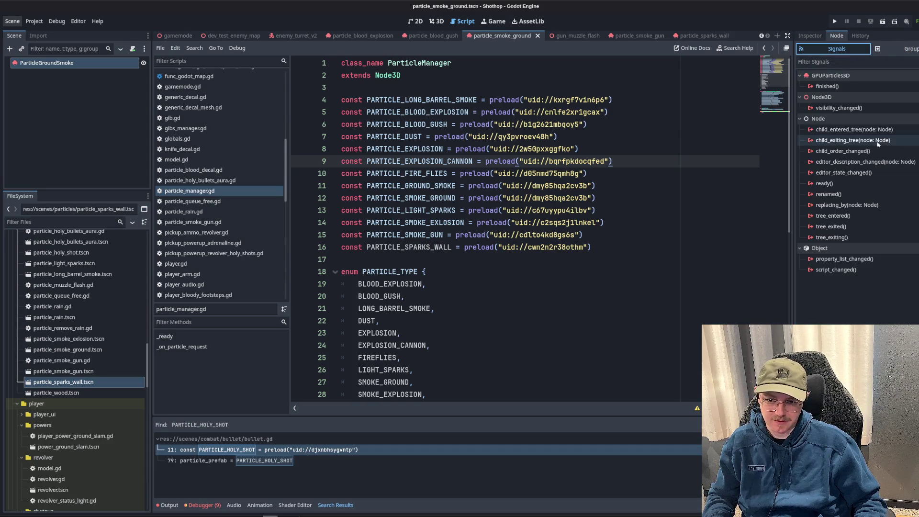
pyautogui.rightClick(842, 150)
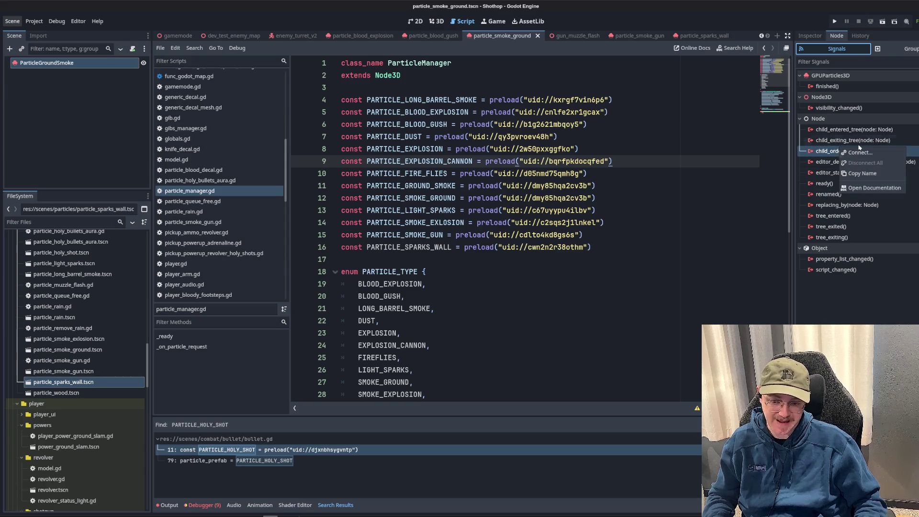
pyautogui.click(859, 153)
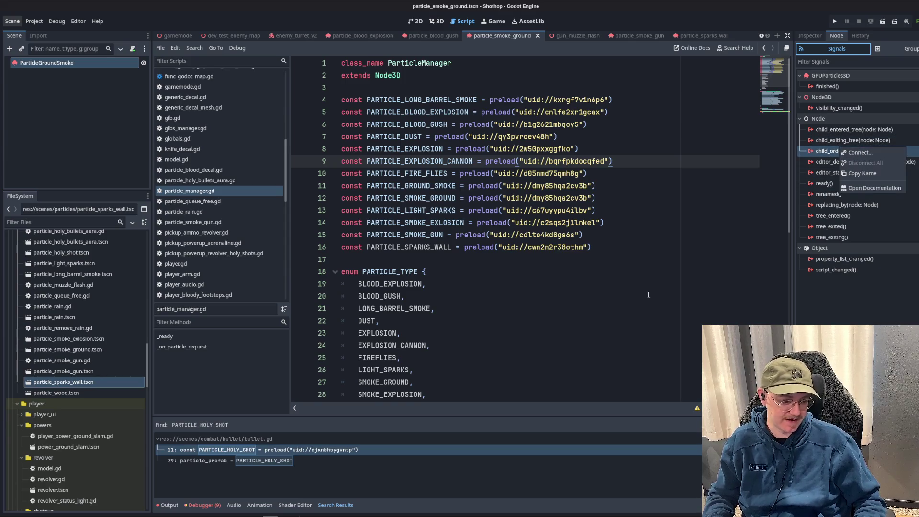
pyautogui.scroll(-8, 632, 245)
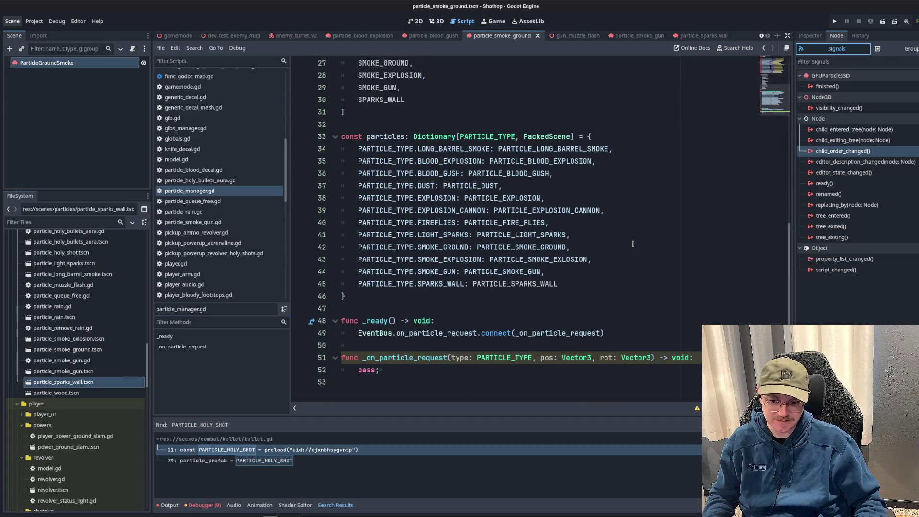
pyautogui.click(855, 186)
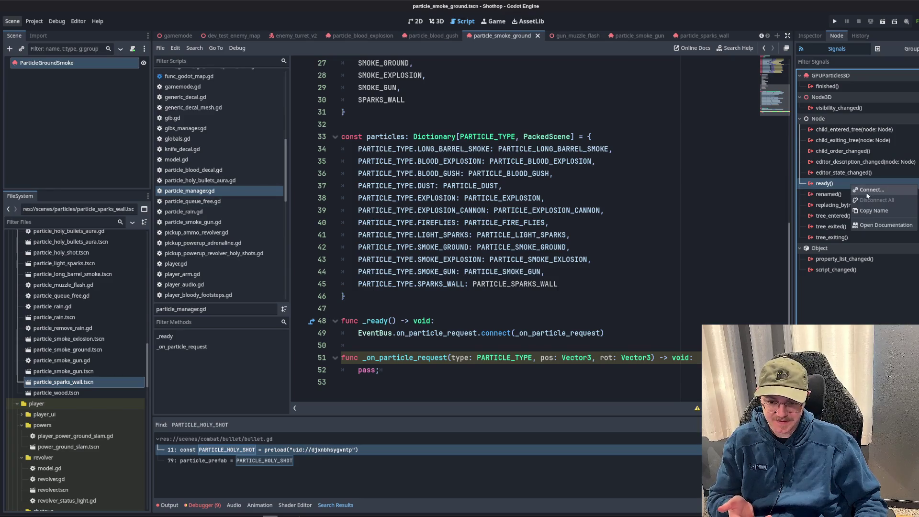
pyautogui.doubleClick(833, 216)
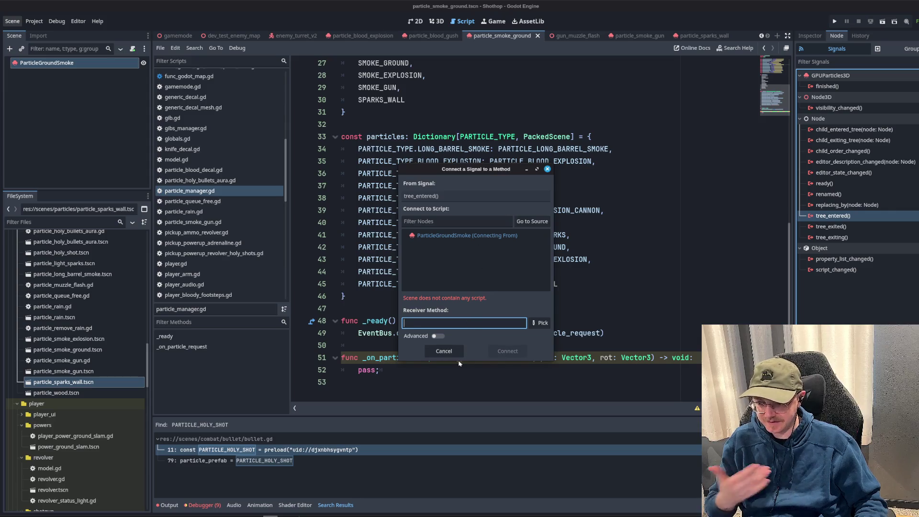
pyautogui.click(444, 352)
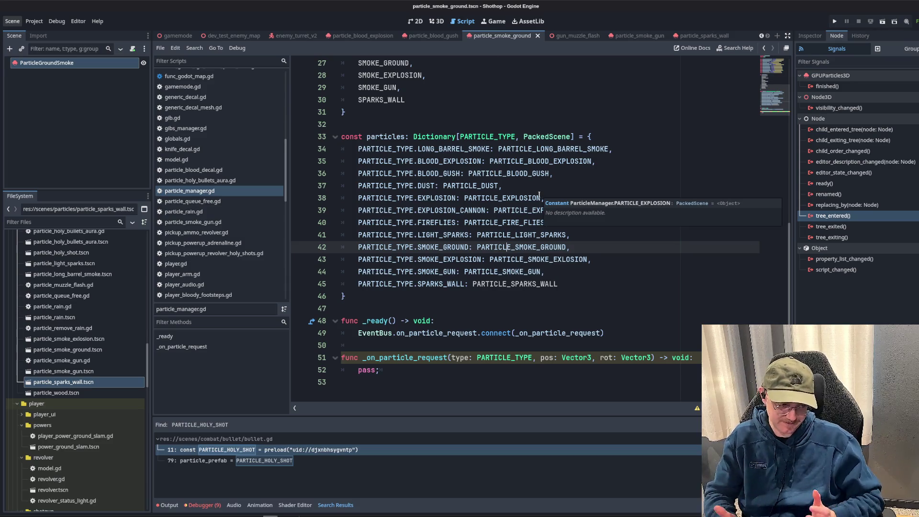
pyautogui.click(534, 198)
pyautogui.click(670, 284)
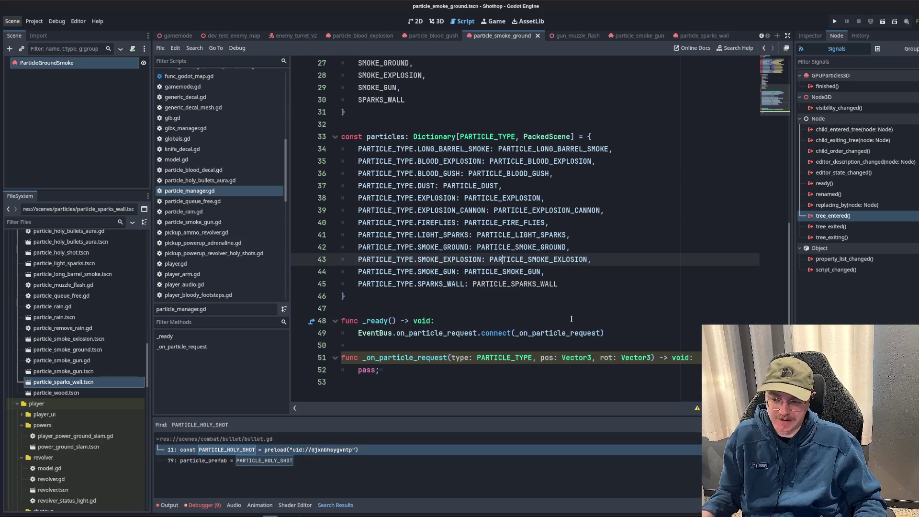
pyautogui.click(575, 322)
pyautogui.press('Return')
pyautogui.press('Return')
pyautogui.press('Up')
pyautogui.write('self.')
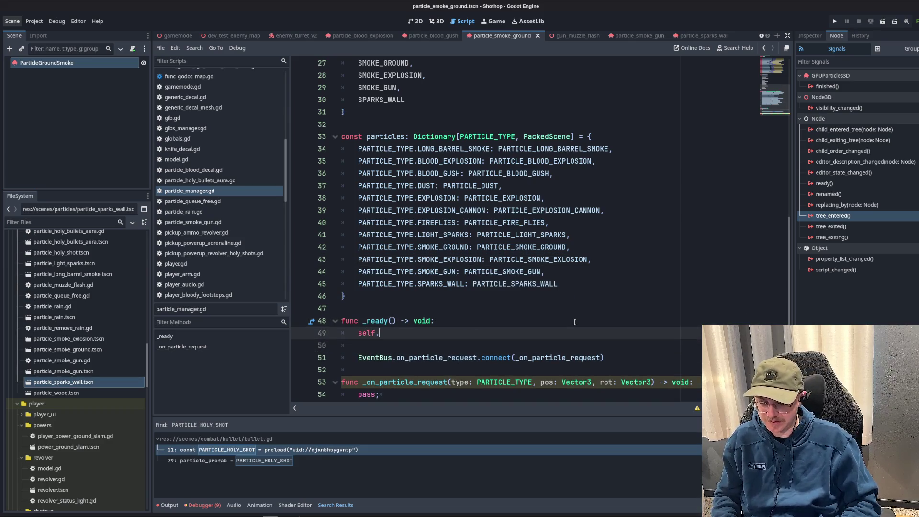
pyautogui.write('tree')
pyautogui.press('Return')
pyautogui.write('.conn')
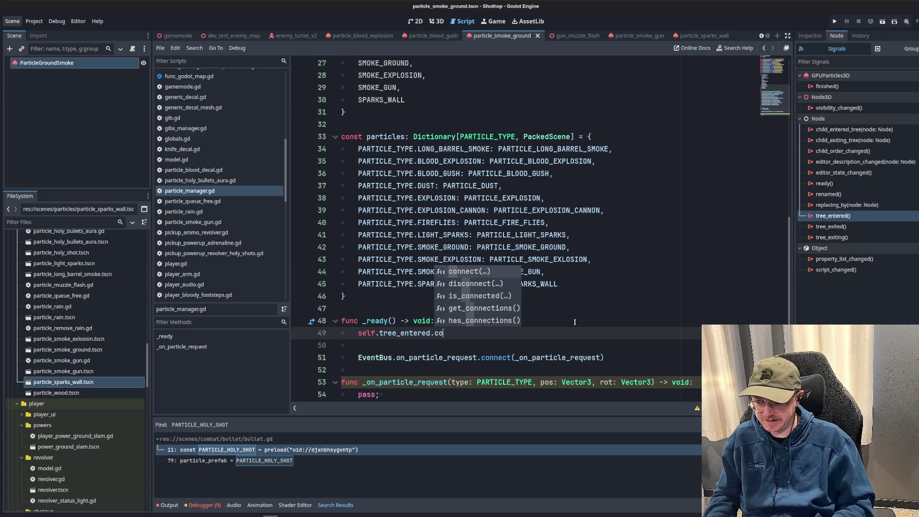
pyautogui.press('Return')
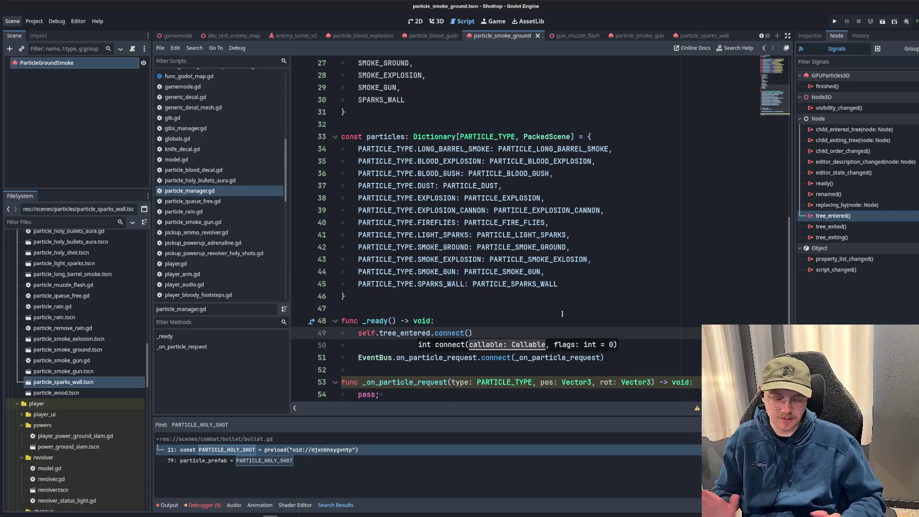
pyautogui.click(564, 302)
pyautogui.moveTo(421, 352); pyautogui.dragTo(341, 330)
pyautogui.press('BackSpace')
pyautogui.click(562, 290)
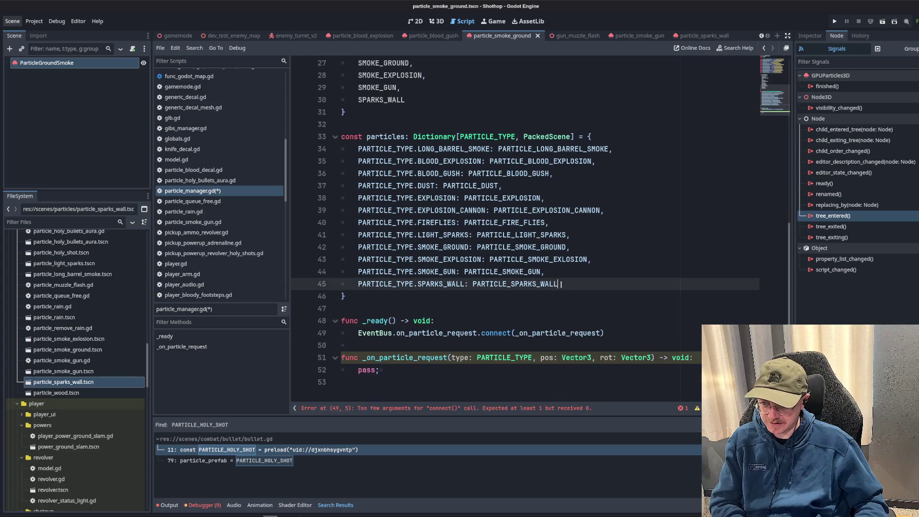
pyautogui.click(587, 300)
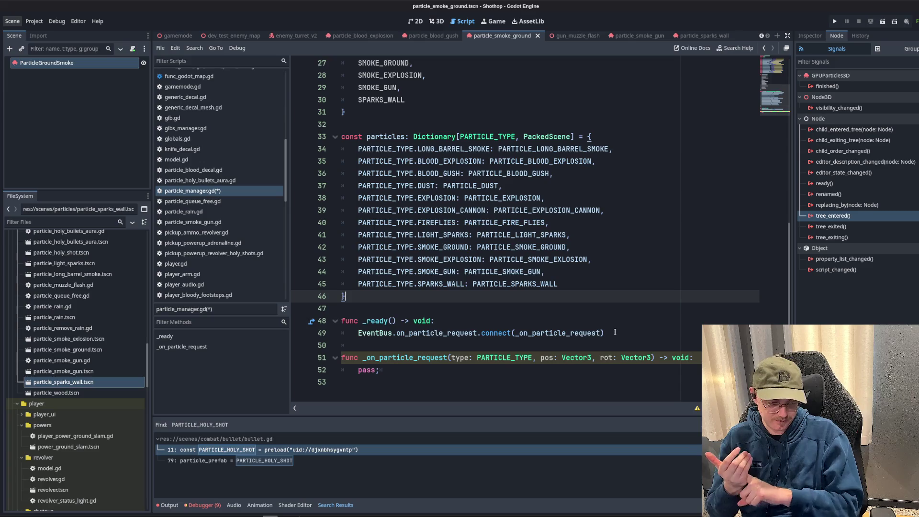
pyautogui.click(467, 348)
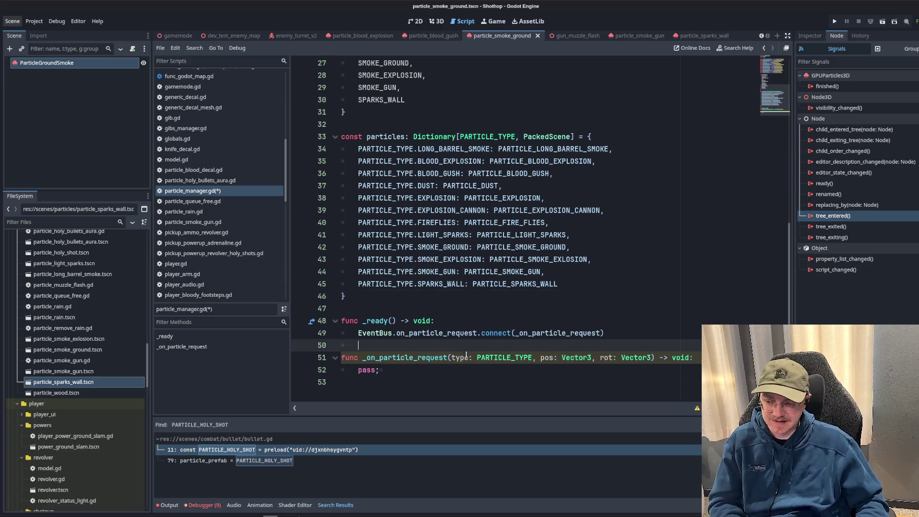
pyautogui.click(467, 370)
pyautogui.moveTo(482, 330)
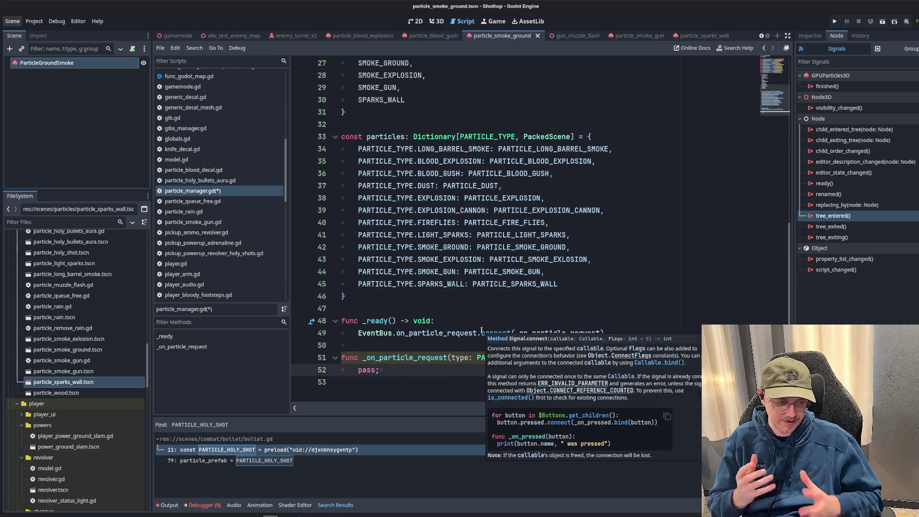
pyautogui.click(573, 227)
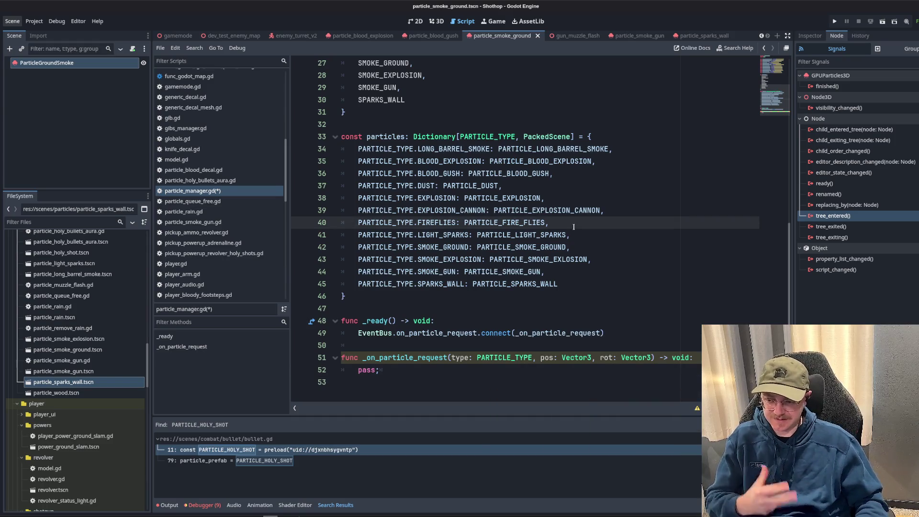
pyautogui.scroll(4, 575, 225)
pyautogui.click(593, 205)
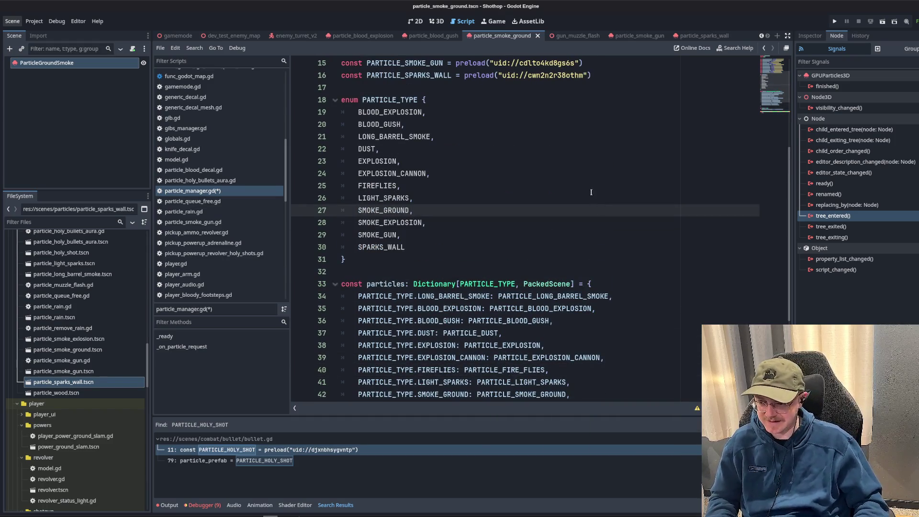
pyautogui.click(591, 192)
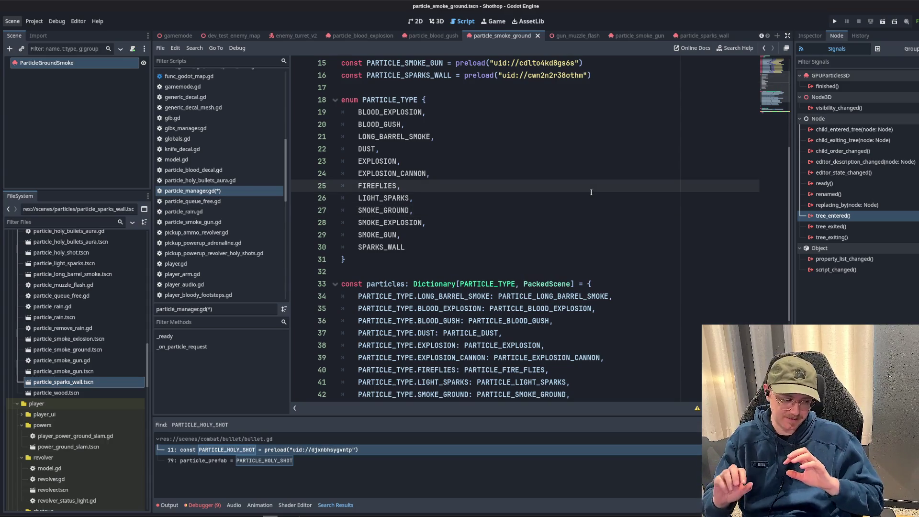
pyautogui.click(656, 221)
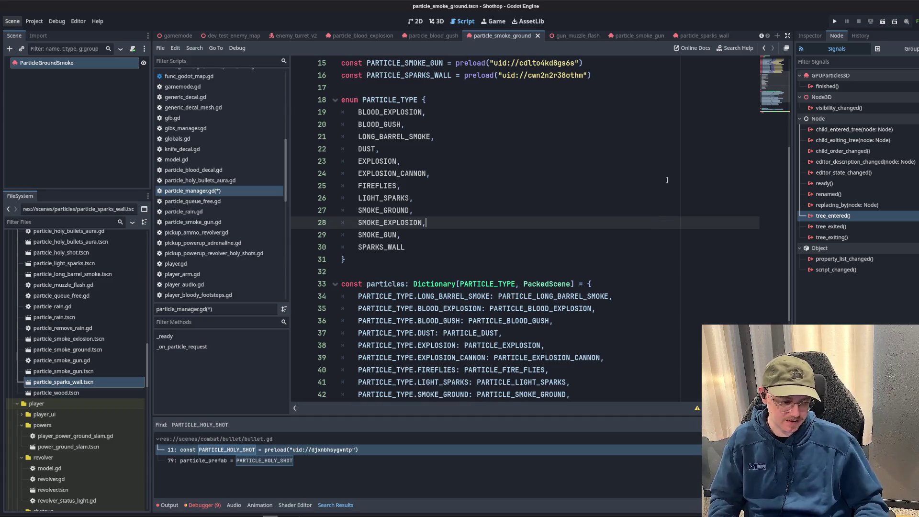
pyautogui.scroll(-4, 622, 201)
pyautogui.click(571, 222)
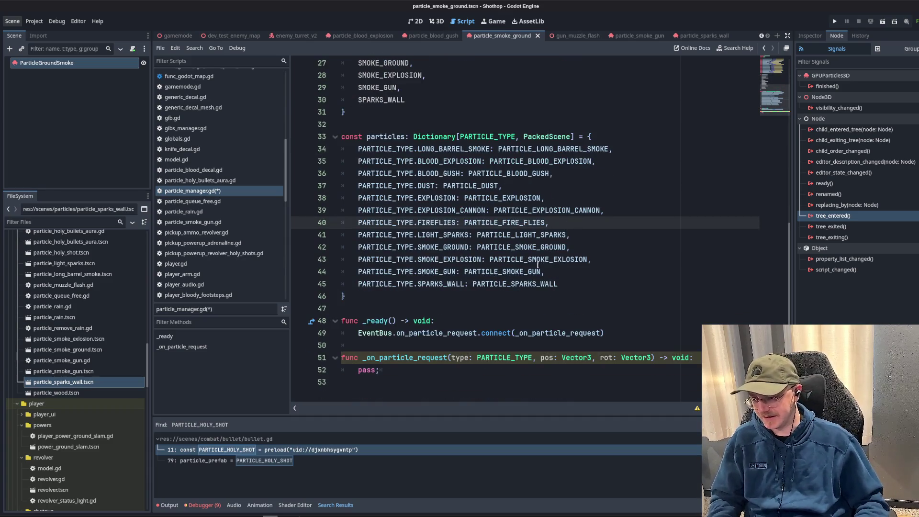
pyautogui.click(554, 294)
pyautogui.click(476, 379)
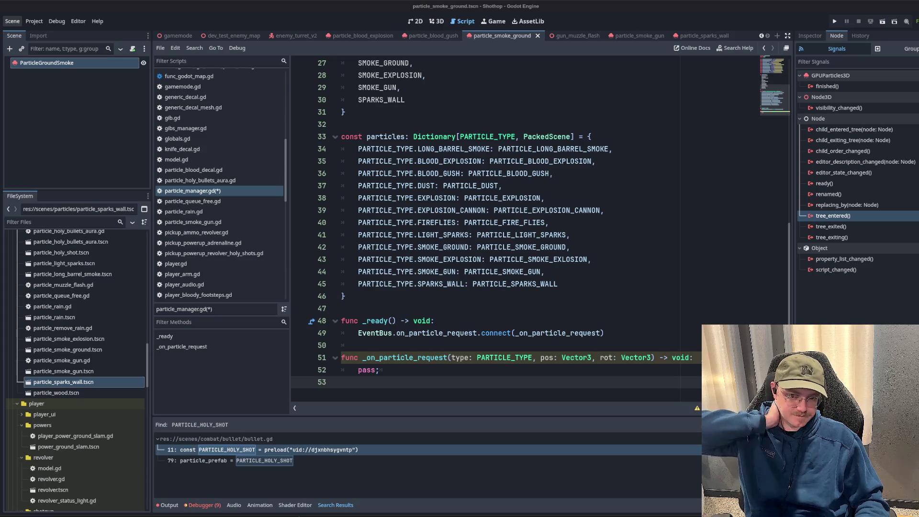
pyautogui.click(555, 153)
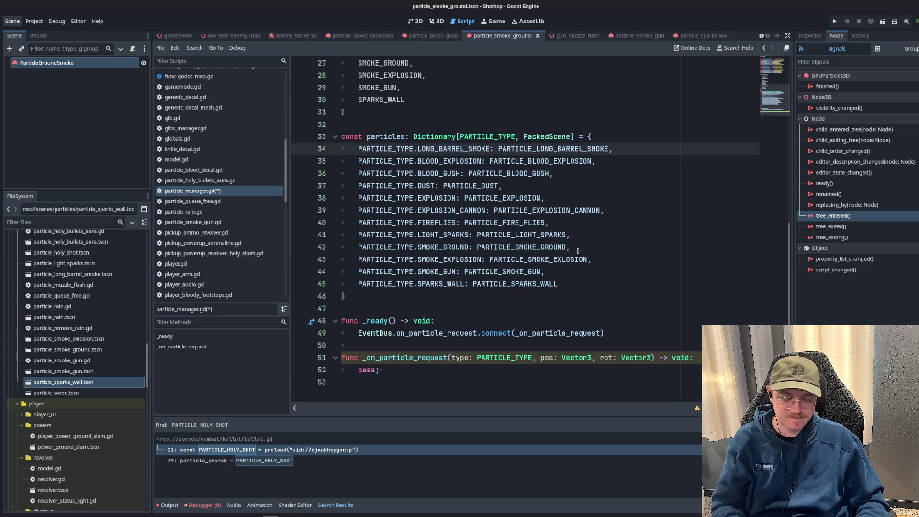
pyautogui.click(551, 307)
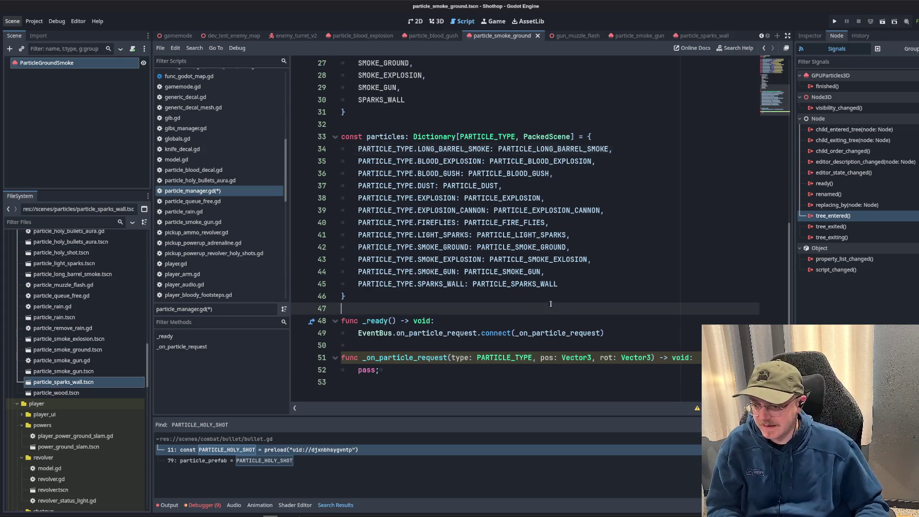
# - Show ParticleGroundSmoke's GPUParticles3D properties in the Inspector with Process Material collapsed
pyautogui.click(810, 36)
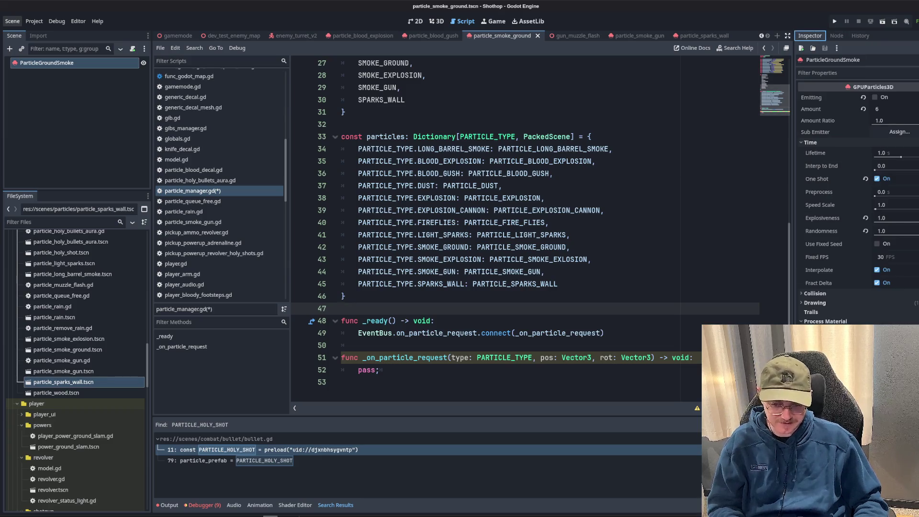
pyautogui.click(816, 322)
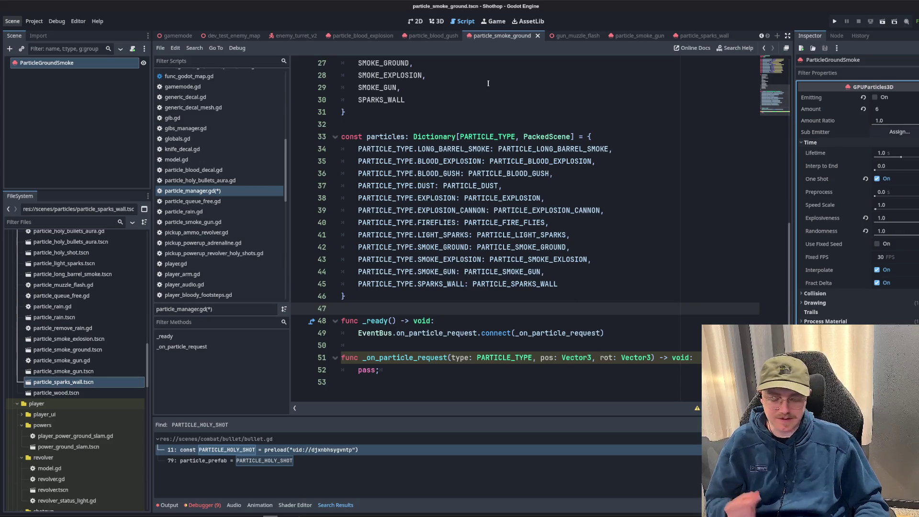
pyautogui.click(505, 98)
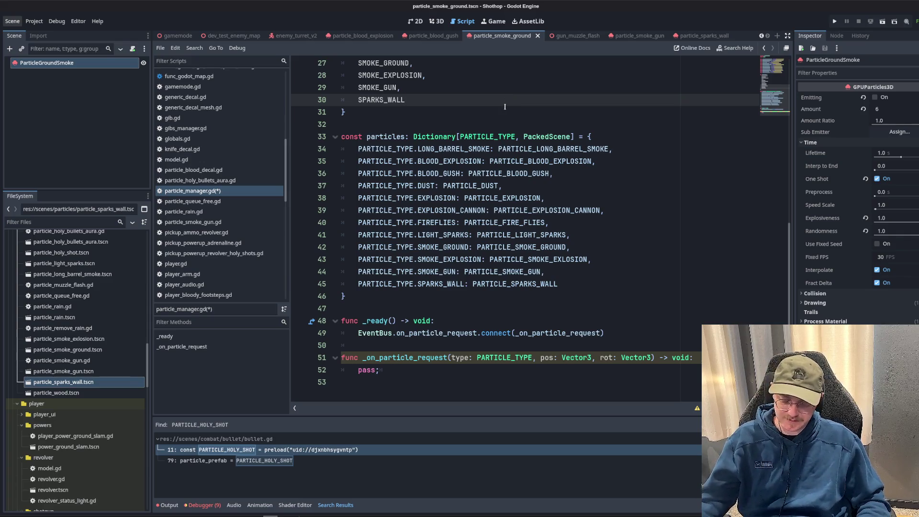
# - Review the preload constants, PARTICLE_TYPE enum and dictionary entries through SPARKS_WALL
pyautogui.scroll(2, 565, 168)
pyautogui.click(577, 190)
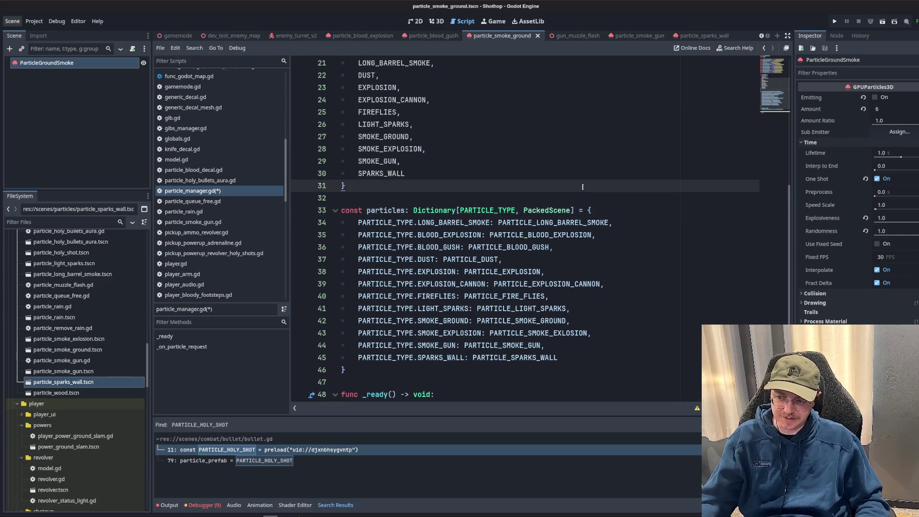
pyautogui.scroll(7, 575, 264)
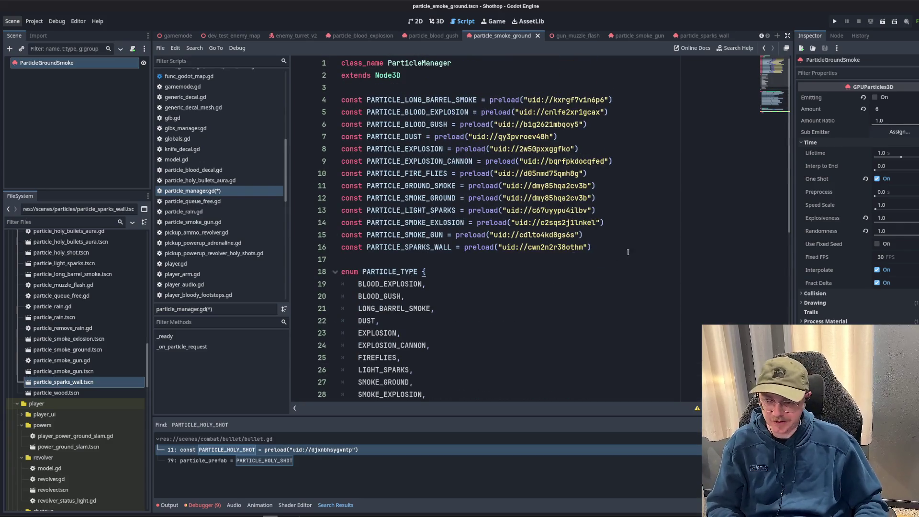
pyautogui.click(628, 252)
pyautogui.scroll(-4, 623, 249)
pyautogui.click(615, 246)
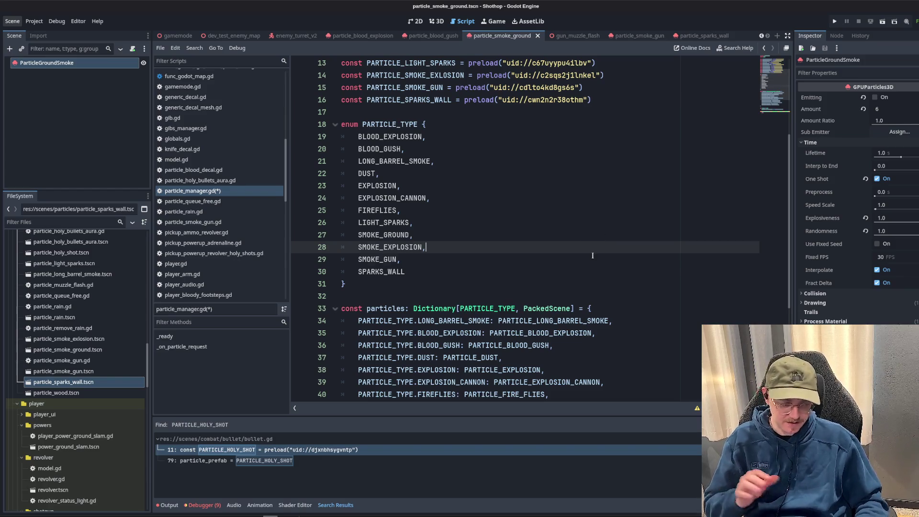
pyautogui.click(593, 256)
pyautogui.scroll(-5, 593, 256)
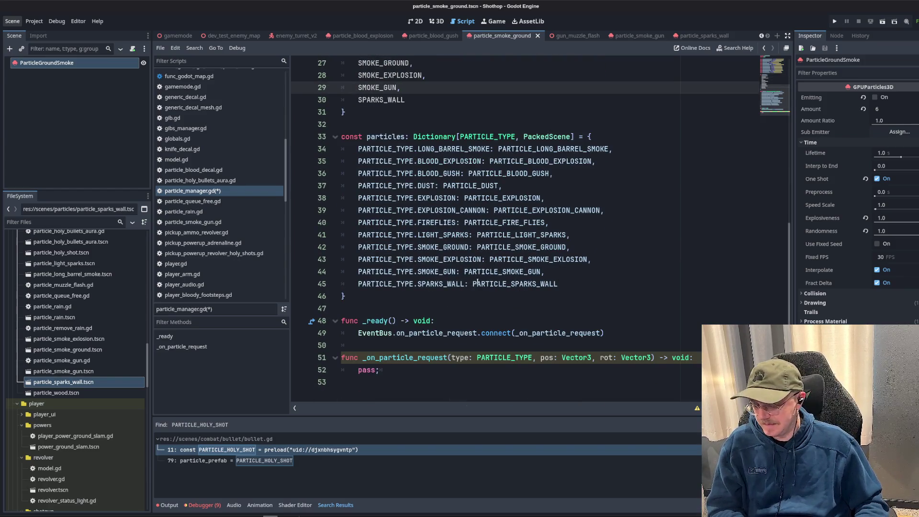
pyautogui.doubleClick(443, 284)
pyautogui.click(625, 262)
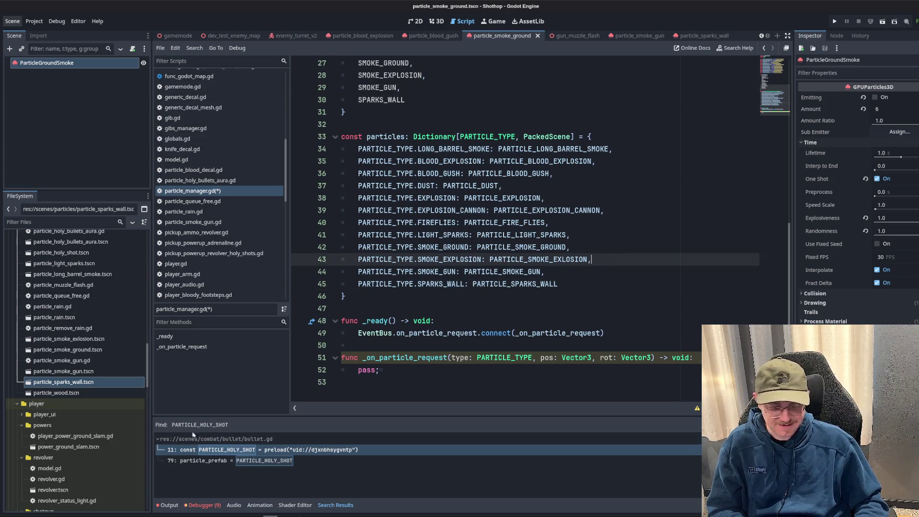
pyautogui.scroll(5, 75, 405)
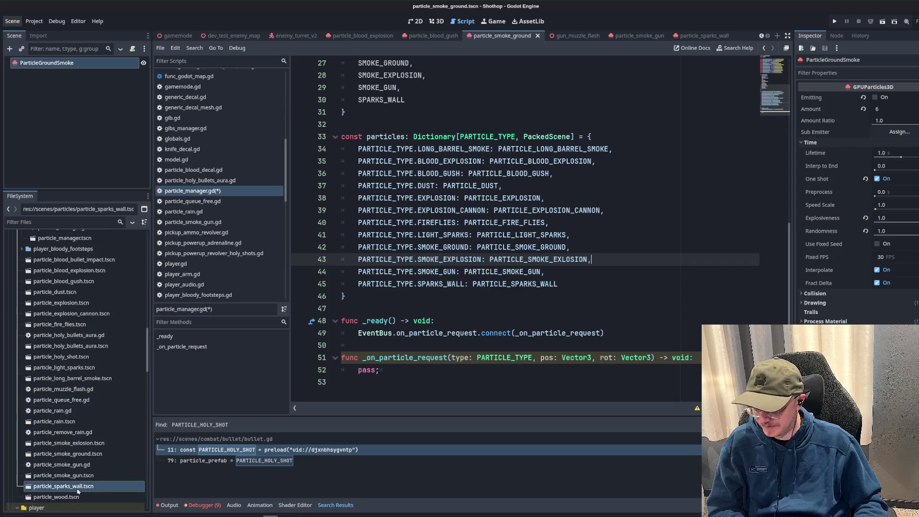
# - Preload particle_wood.tscn as PARTICLE_WOOD at line 17 and add WOOD_EXLODE after SPARKS_WALL in the enum
pyautogui.click(518, 310)
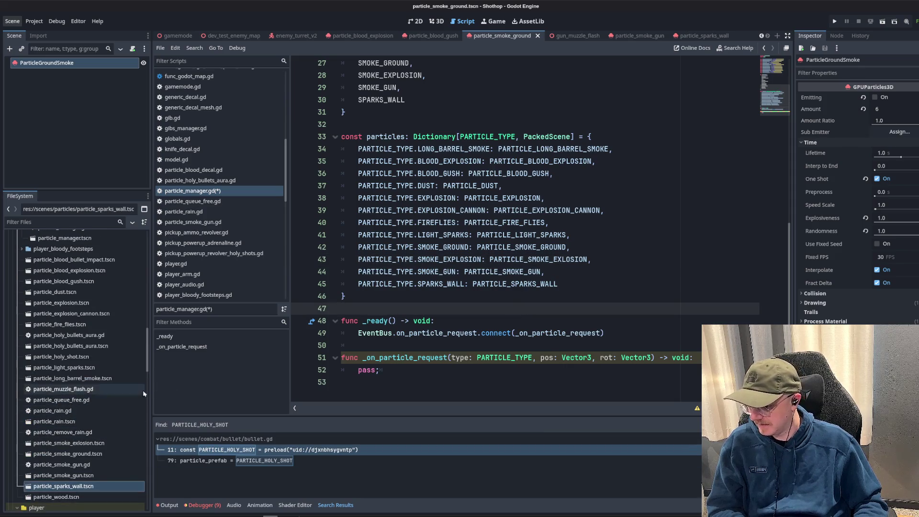
pyautogui.scroll(-5, 81, 391)
pyautogui.scroll(2, 491, 357)
pyautogui.scroll(8, 490, 357)
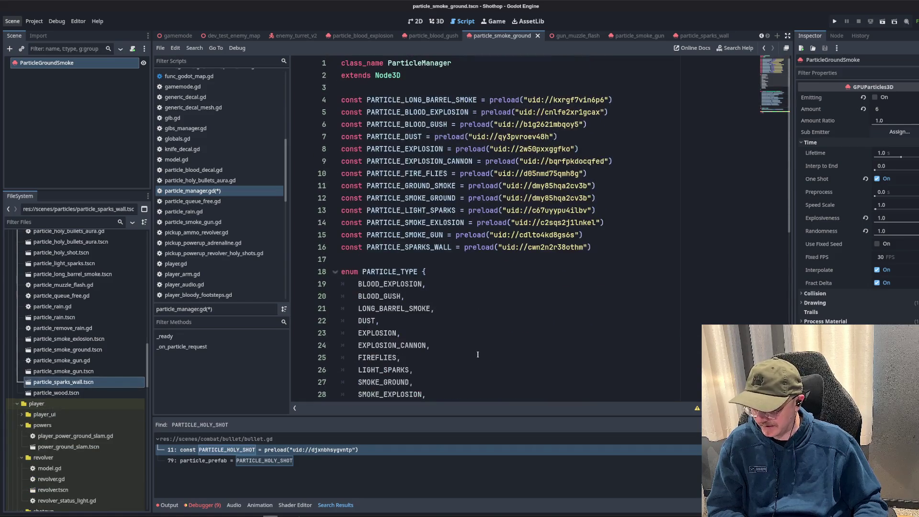
pyautogui.moveTo(56, 392)
pyautogui.mouseDown()
pyautogui.moveTo(67, 446)
pyautogui.moveTo(372, 263)
pyautogui.mouseUp()
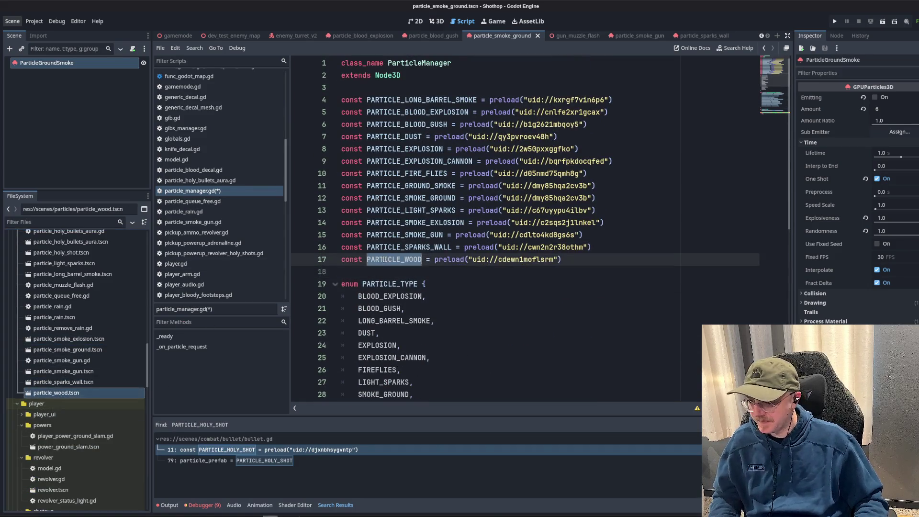
pyautogui.scroll(-4, 464, 286)
pyautogui.click(464, 286)
pyautogui.press('Return')
pyautogui.write('WOOD_EXLODE')
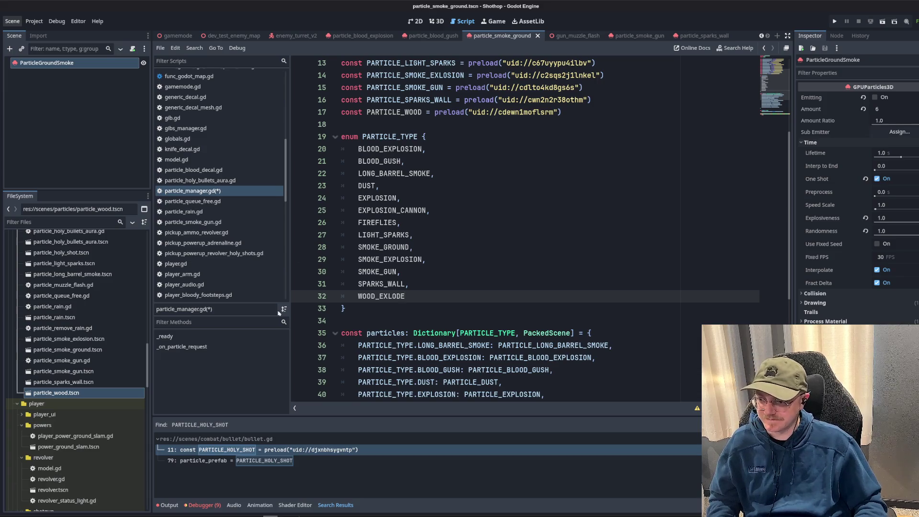
# - Start renaming particle_wood.tscn to particle_explosion_wood in the FileSystem dock
pyautogui.click(70, 395)
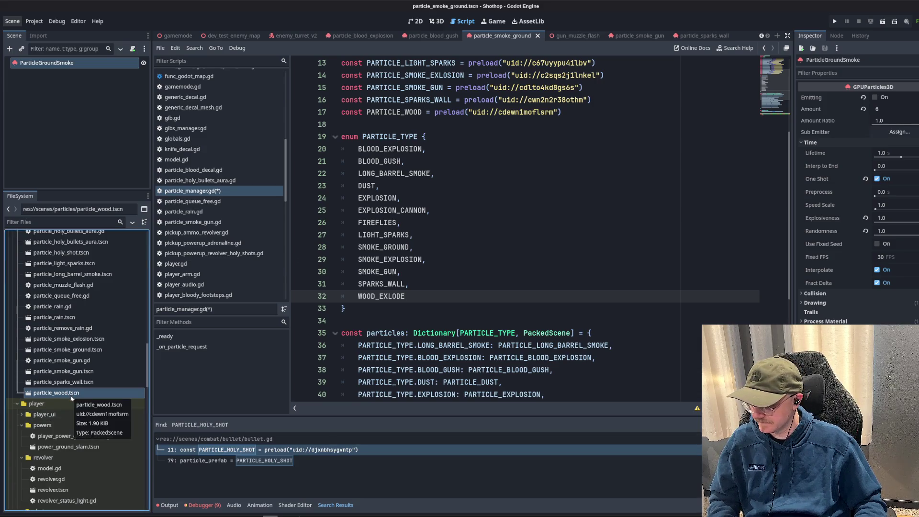
pyautogui.press('F2')
pyautogui.write('particle_expl')
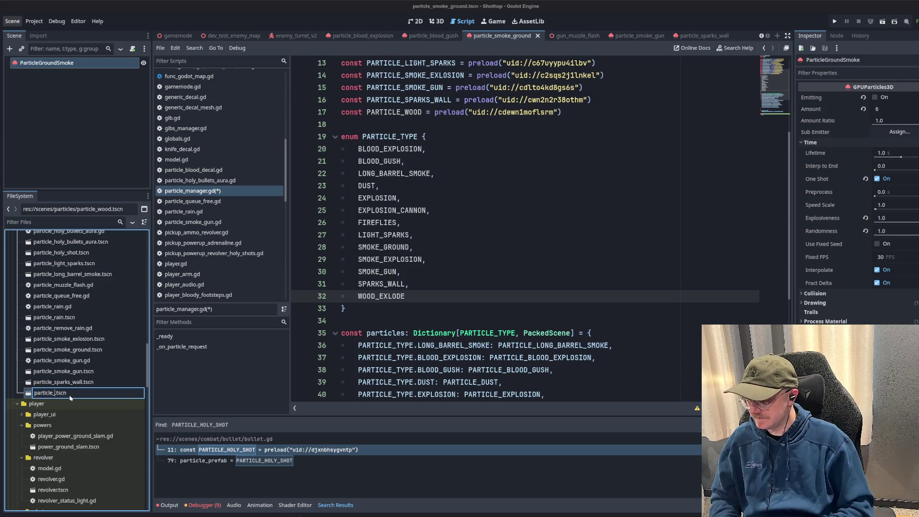
pyautogui.write('osion_woo')
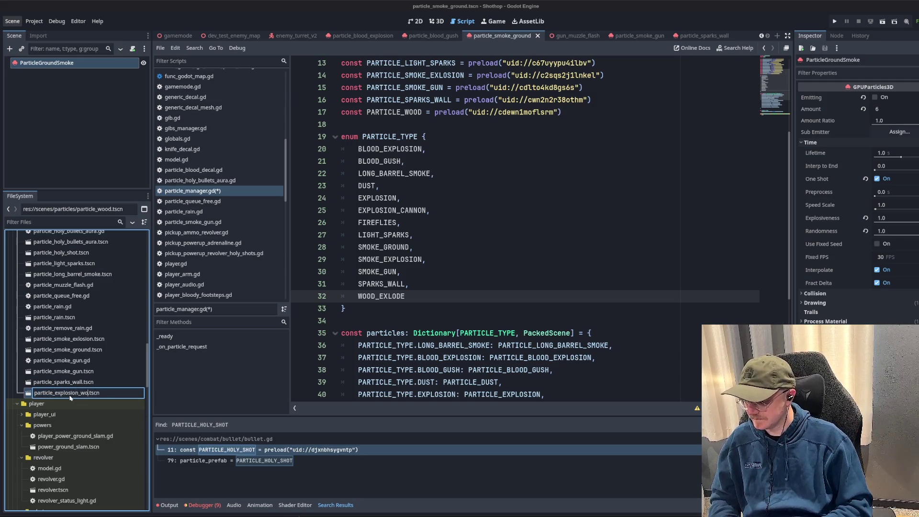
pyautogui.write('d')
# - Confirm the particle_explosion_wood.tscn file name
pyautogui.press('Return')
pyautogui.moveTo(566, 112); pyautogui.dragTo(345, 112)
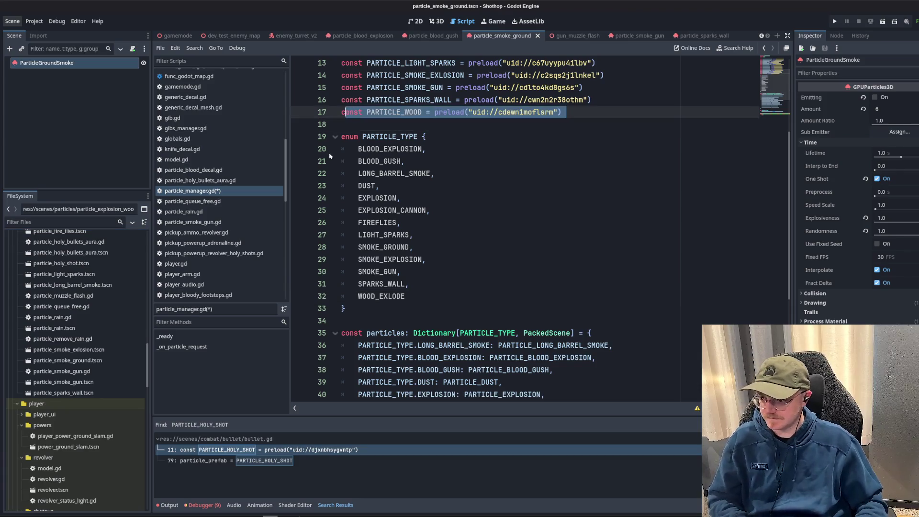
pyautogui.click(535, 95)
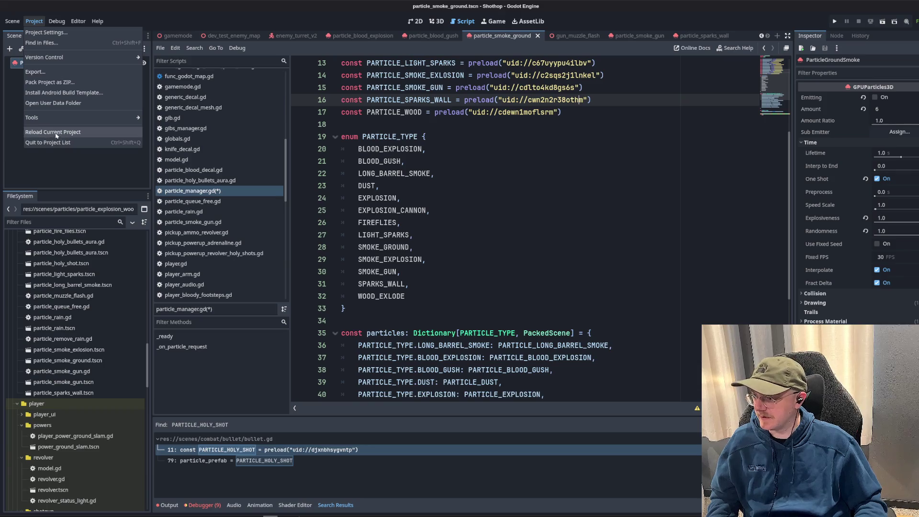
# - Save and reload the current project, dismissing the Load Errors report
pyautogui.click(62, 143)
pyautogui.click(529, 283)
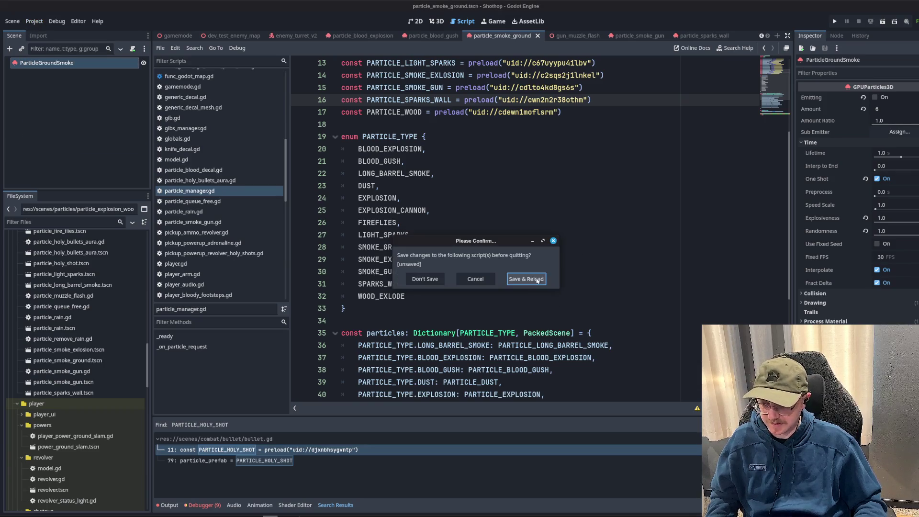
pyautogui.click(524, 283)
pyautogui.click(416, 279)
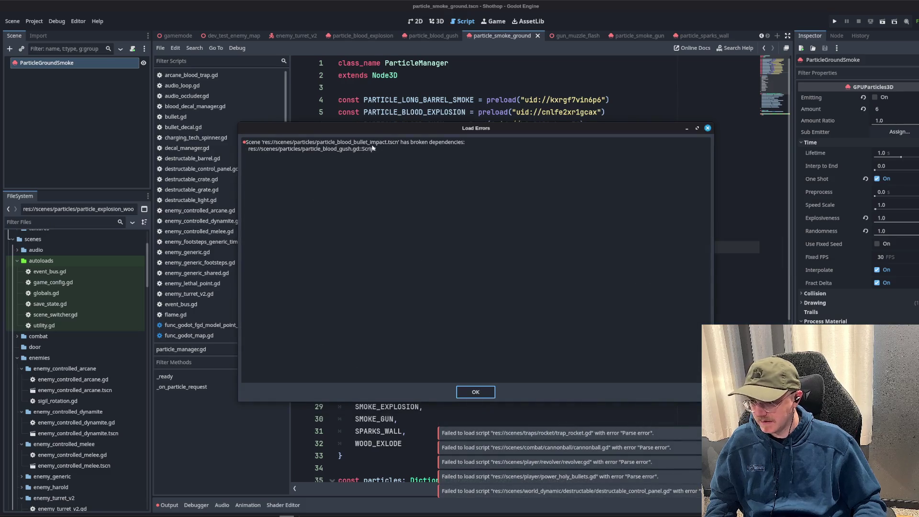
pyautogui.click(474, 392)
pyautogui.click(514, 186)
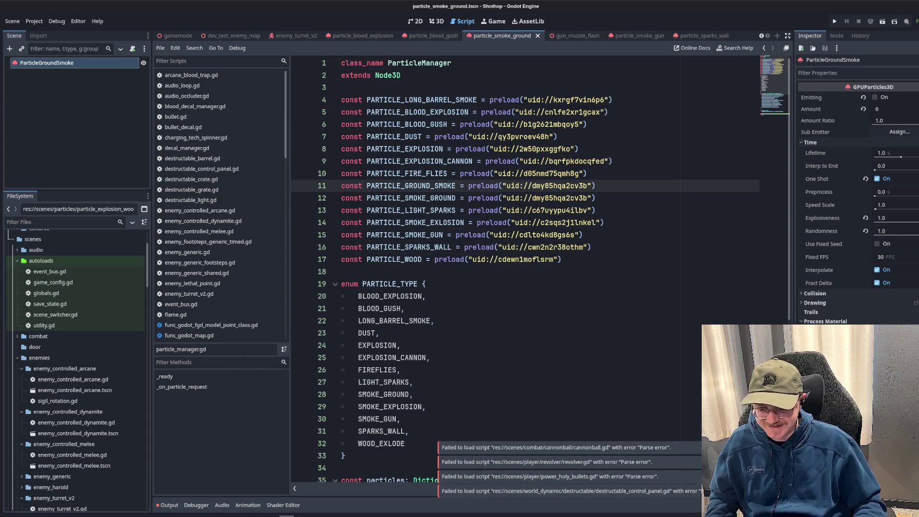
pyautogui.scroll(-7, 646, 336)
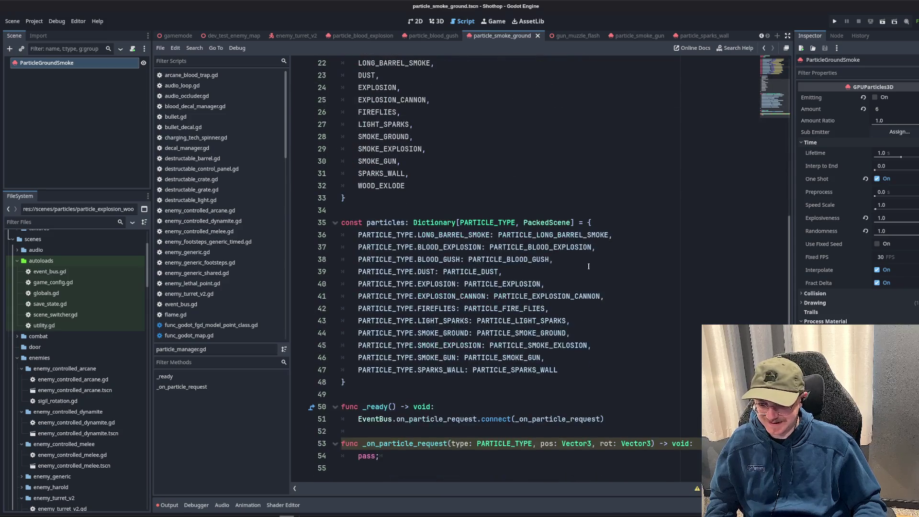
# - Rename the WOOD_EXLODE enum entry to EXPLOSION_WOOD and move it up the list
pyautogui.doubleClick(426, 192)
pyautogui.scroll(6, 450, 211)
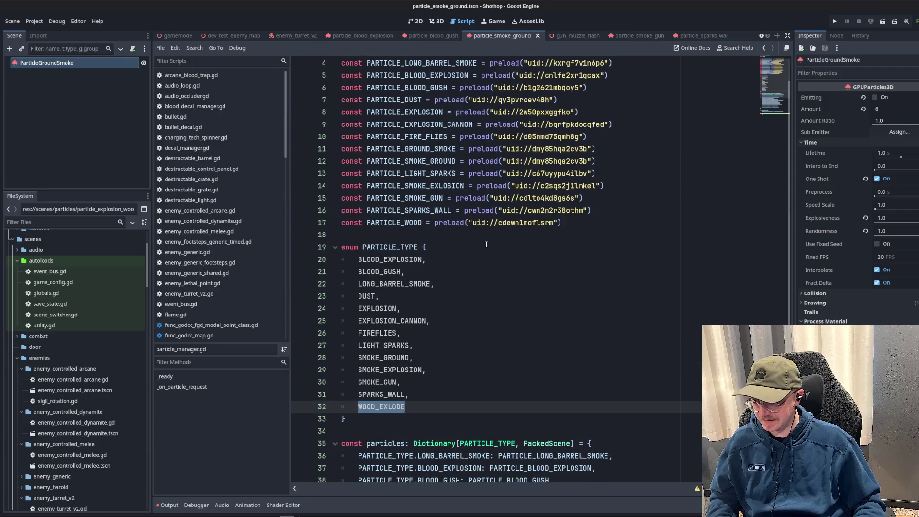
pyautogui.write('EXPLOSION_WOOD,')
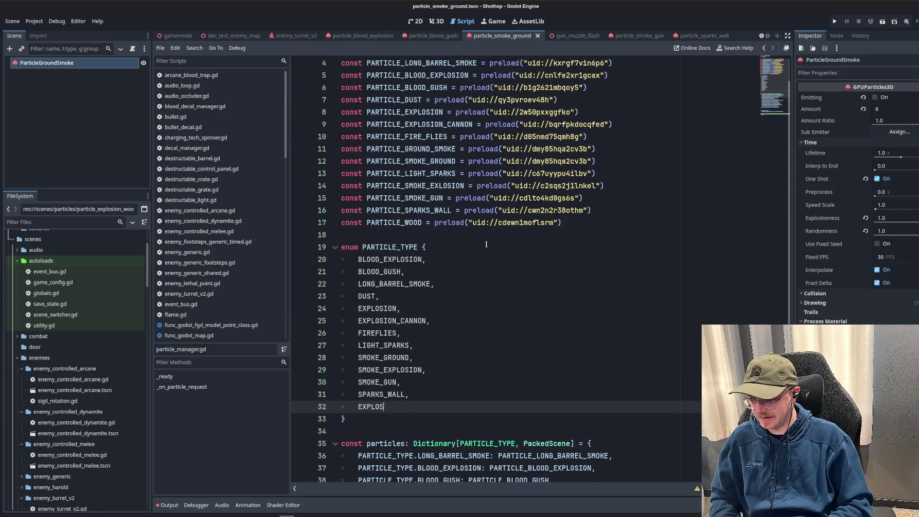
pyautogui.hotkey('alt', 'Up')
pyautogui.hotkey('alt', 'Up')
pyautogui.hotkey('alt', 'Up')
pyautogui.hotkey('alt', 'Up')
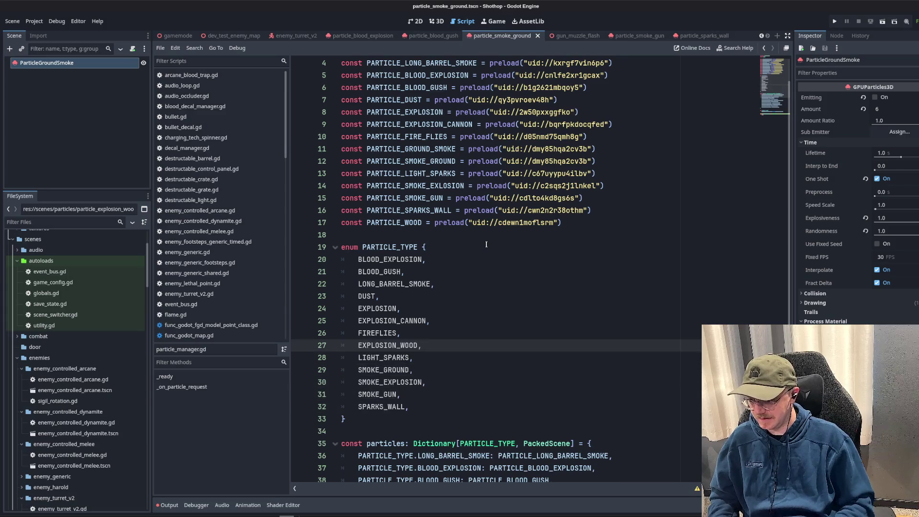
# - Add a PARTICLE_TYPE.EXPLOSION_WOOD: PARTICLE_EXPLOSION_WOOD dictionary entry below EXPLOSION_CANNON
pyautogui.scroll(-6, 590, 380)
pyautogui.click(594, 366)
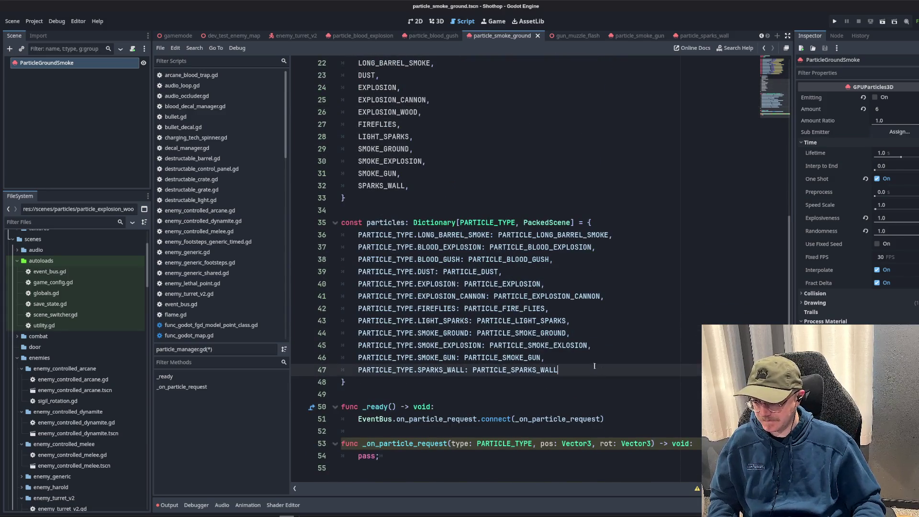
pyautogui.click(626, 301)
pyautogui.press('Return')
pyautogui.write('PARTI')
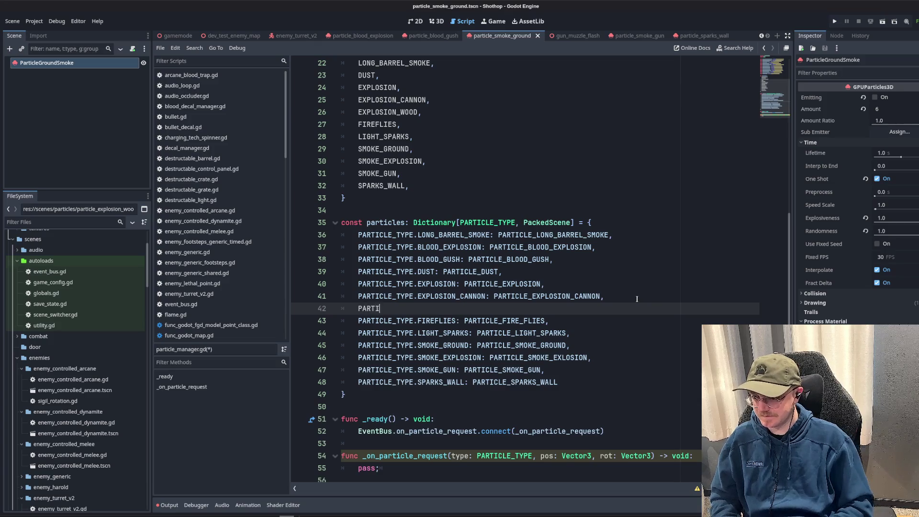
pyautogui.write('CLE_TYPE.EXPLOSI')
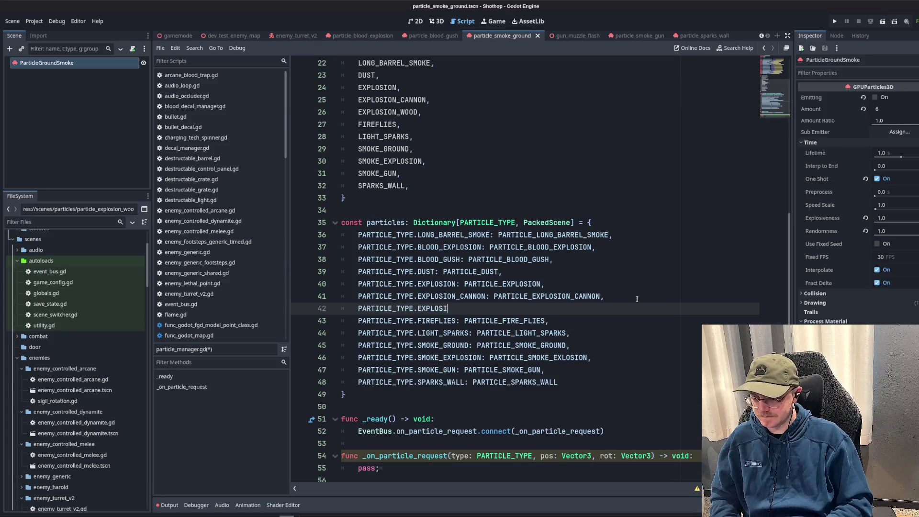
pyautogui.write('ON_WOOD: PARTICLE_EXPLOSION')
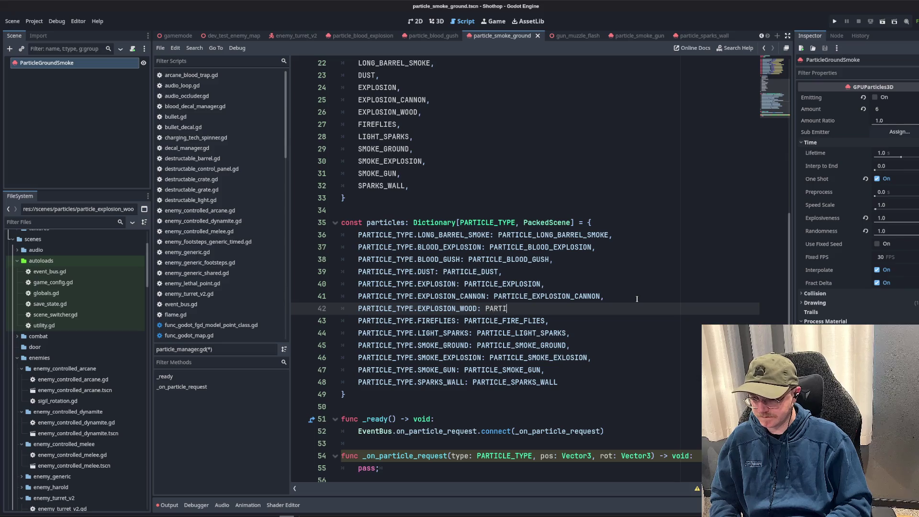
pyautogui.write('_WOO')
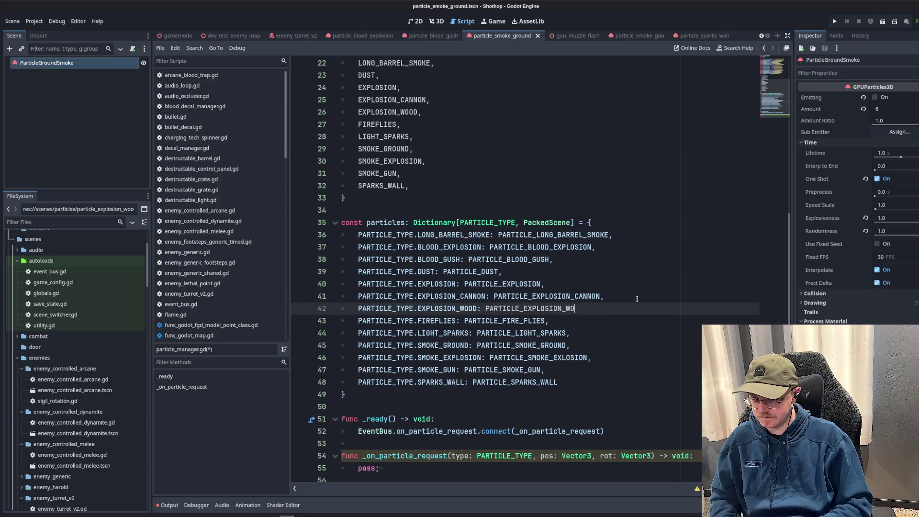
pyautogui.press('Return')
pyautogui.write(',')
# - Rename the PARTICLE_WOOD constant to PARTICLE_EXPLOSION_WOOD and save the script
pyautogui.scroll(4, 469, 212)
pyautogui.scroll(1, 469, 212)
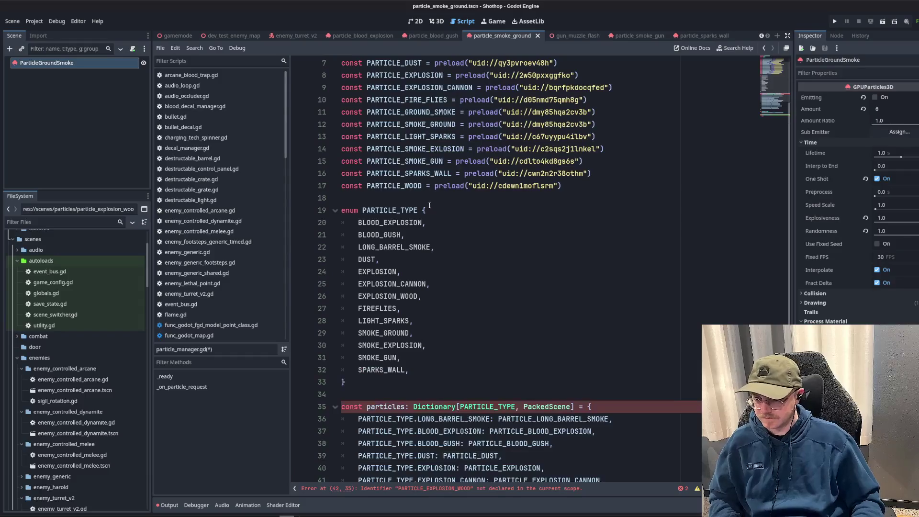
pyautogui.doubleClick(394, 186)
pyautogui.write('PARTICLE_EXPLOSION_WOOD')
pyautogui.click(516, 213)
pyautogui.hotkey('ctrl', 's')
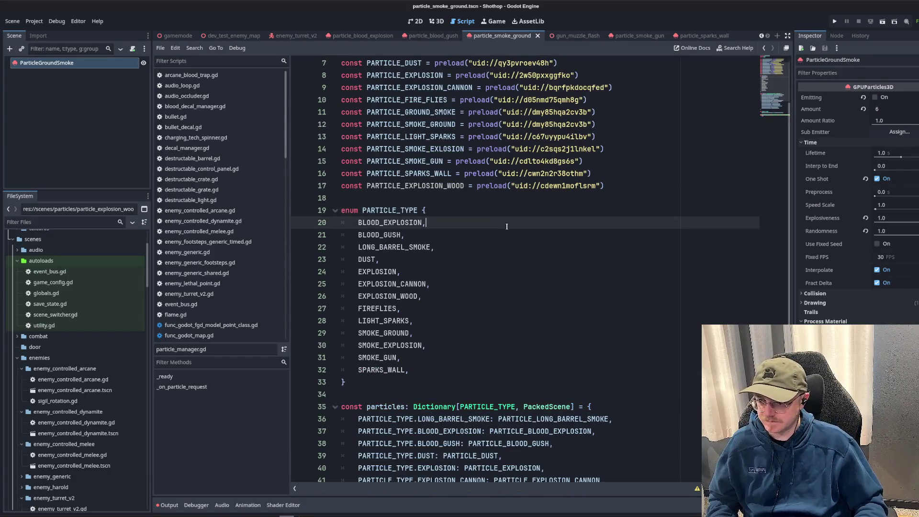
# - Delete the placeholder pass statement from _on_particle_request
pyautogui.scroll(-5, 515, 213)
pyautogui.click(526, 259)
pyautogui.click(506, 394)
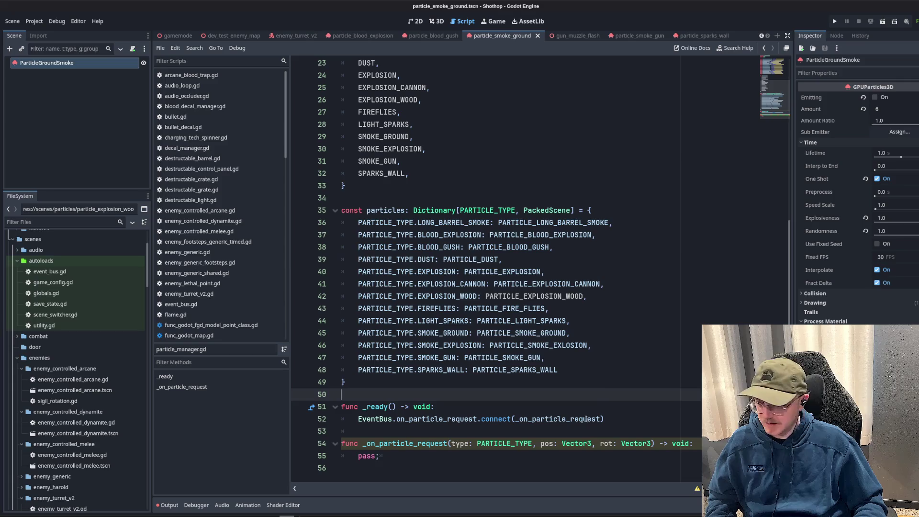
pyautogui.click(481, 457)
pyautogui.press('BackSpace')
pyautogui.press('BackSpace')
pyautogui.press('BackSpace')
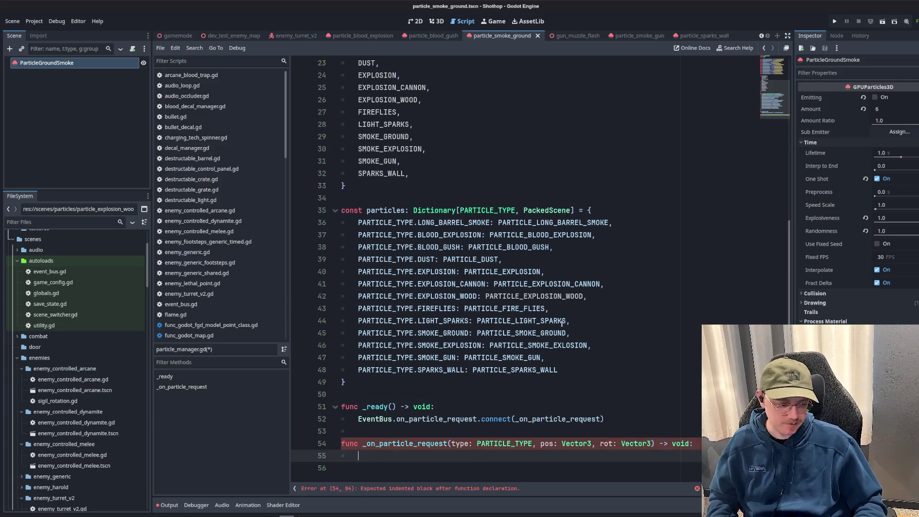
# - Fill _on_particle_request with the pasted particle-spawning function body
pyautogui.click(627, 323)
pyautogui.click(604, 458)
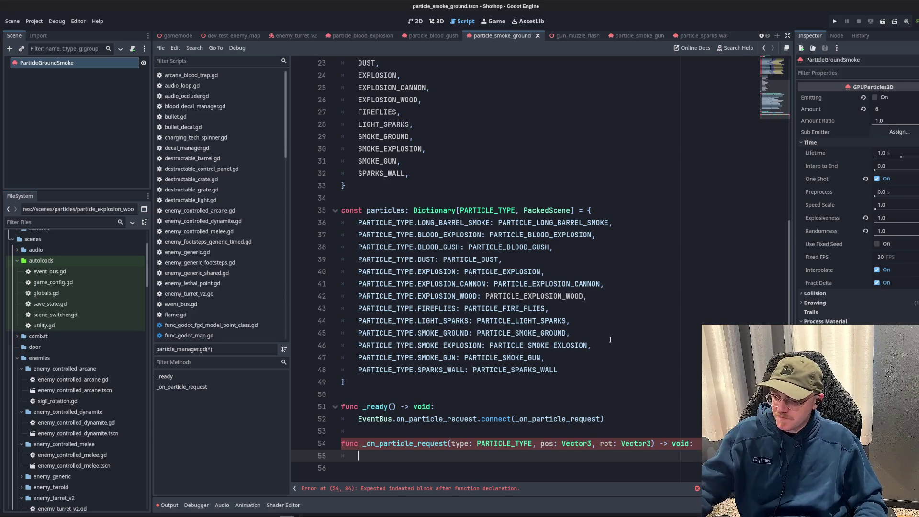
pyautogui.write('pass;')
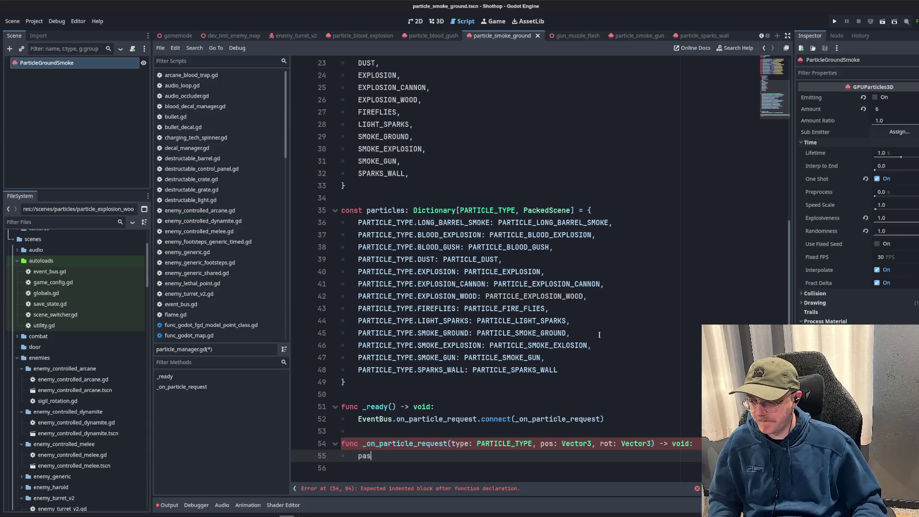
pyautogui.click(578, 320)
pyautogui.scroll(7, 575, 319)
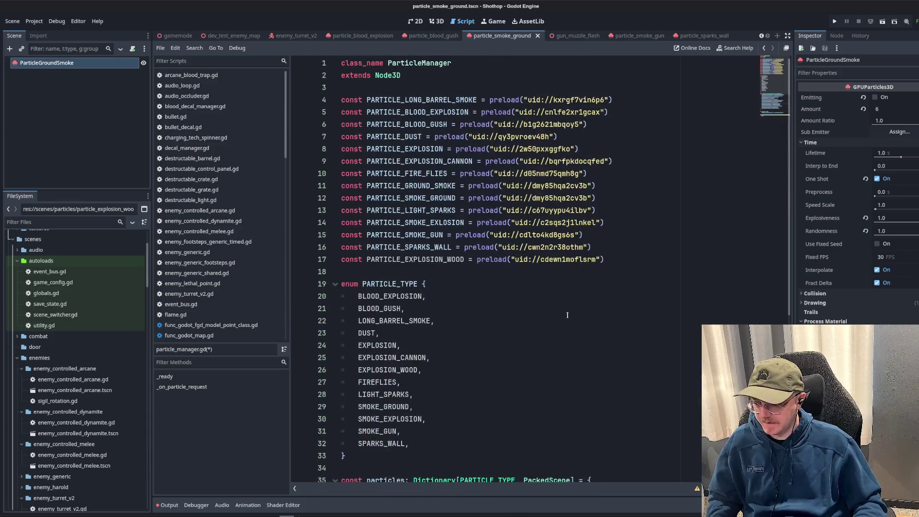
pyautogui.scroll(-7, 514, 220)
pyautogui.click(694, 460)
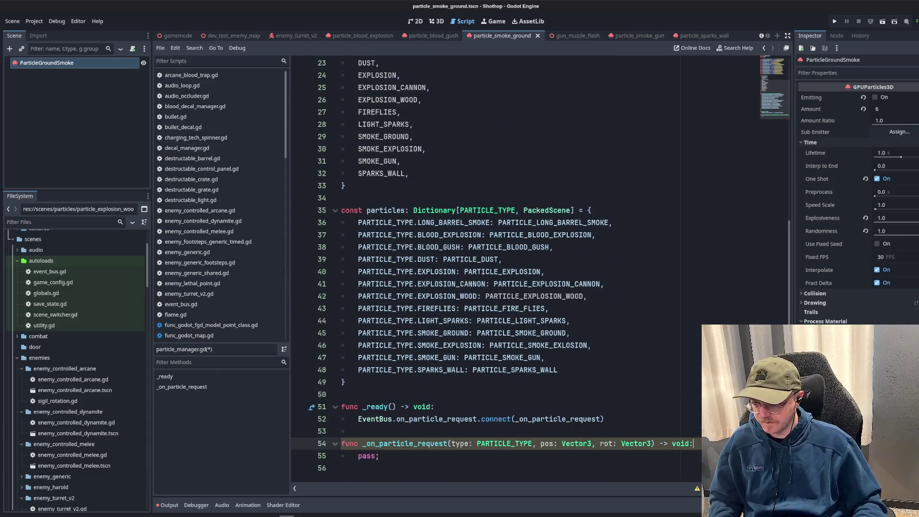
pyautogui.hotkey('ctrl', 'shift', 'Return')
pyautogui.hotkey('ctrl', 'shift', 'Return')
pyautogui.hotkey('ctrl', 'shift', 'Return')
pyautogui.write('i')
pyautogui.hotkey('ctrl', 'z')
pyautogui.hotkey('ctrl', 'z')
pyautogui.hotkey('ctrl', 'z')
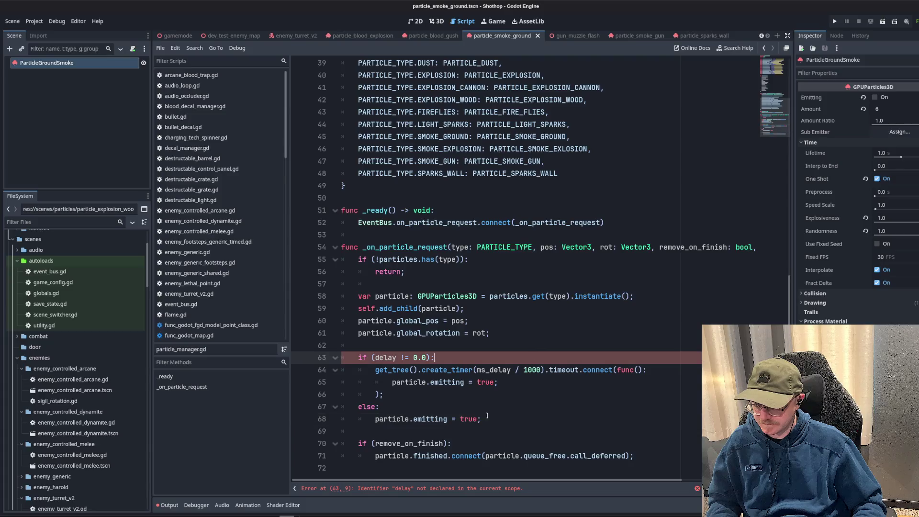
# - Rename the undeclared delay to ms_delay, then open enemy_generic_footsteps.gd
pyautogui.press('Up')
pyautogui.press('Up')
pyautogui.press('Up')
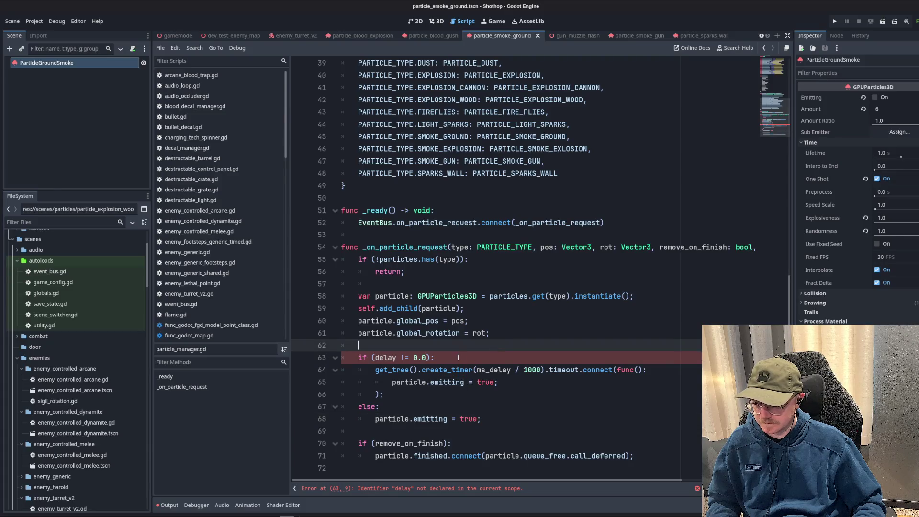
pyautogui.click(514, 337)
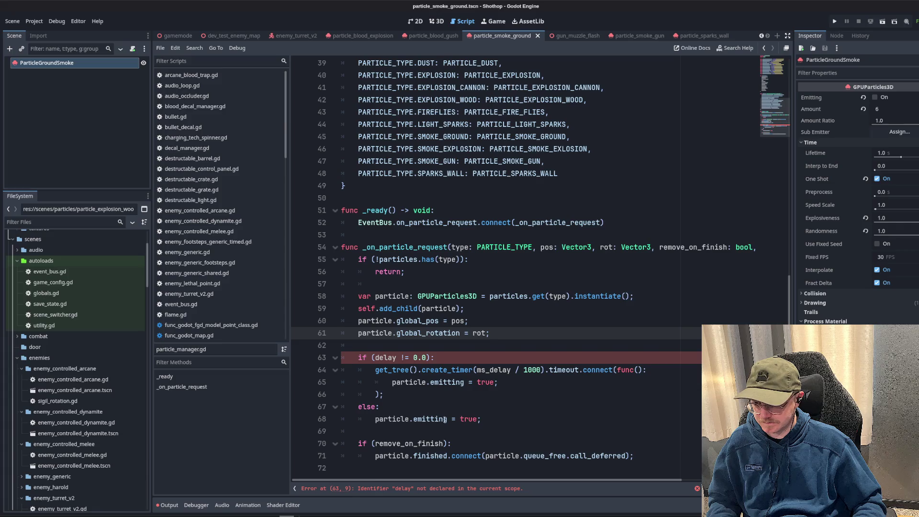
pyautogui.press('Down')
pyautogui.press('Down')
pyautogui.press('Down')
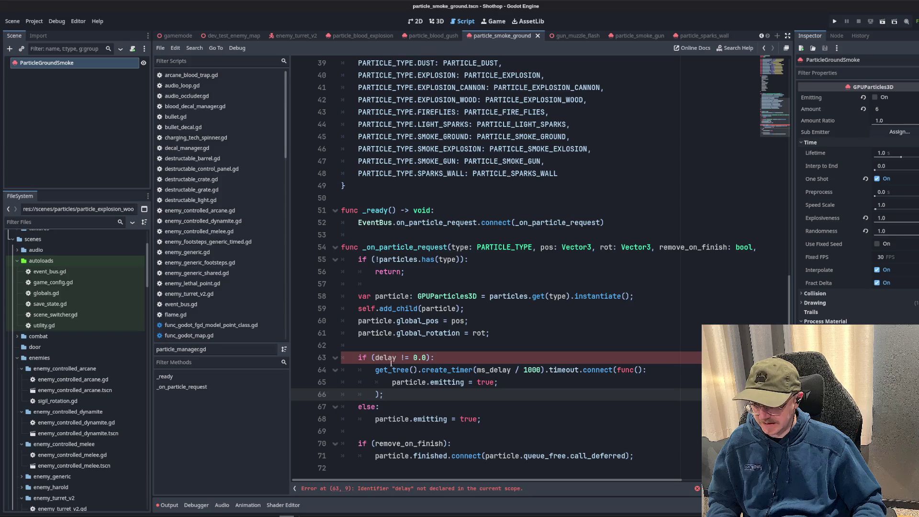
pyautogui.doubleClick(391, 363)
pyautogui.write('ms_delay')
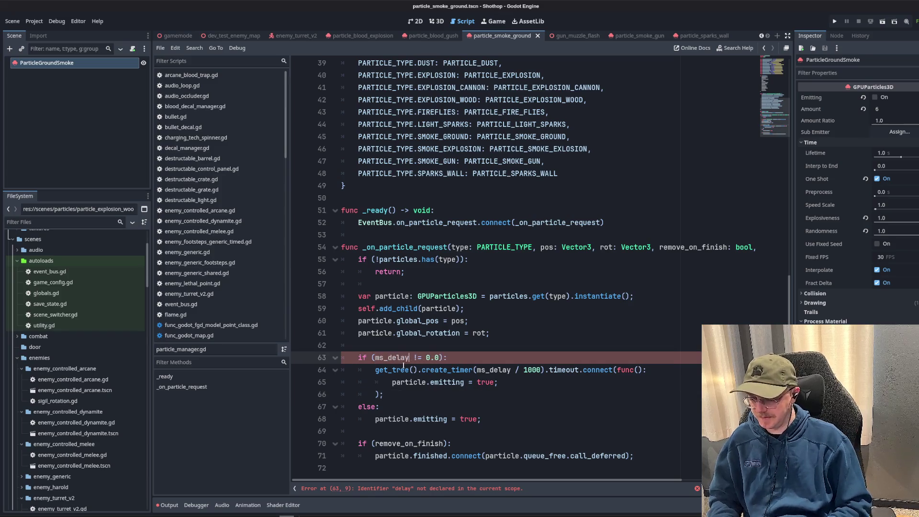
pyautogui.moveTo(579, 480); pyautogui.dragTo(679, 480)
pyautogui.click(658, 259)
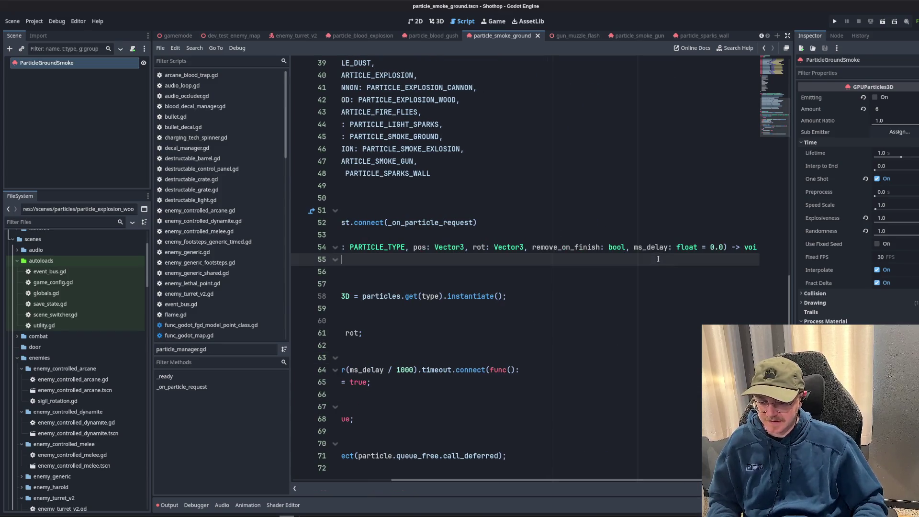
pyautogui.click(655, 247)
pyautogui.moveTo(529, 247); pyautogui.dragTo(724, 247)
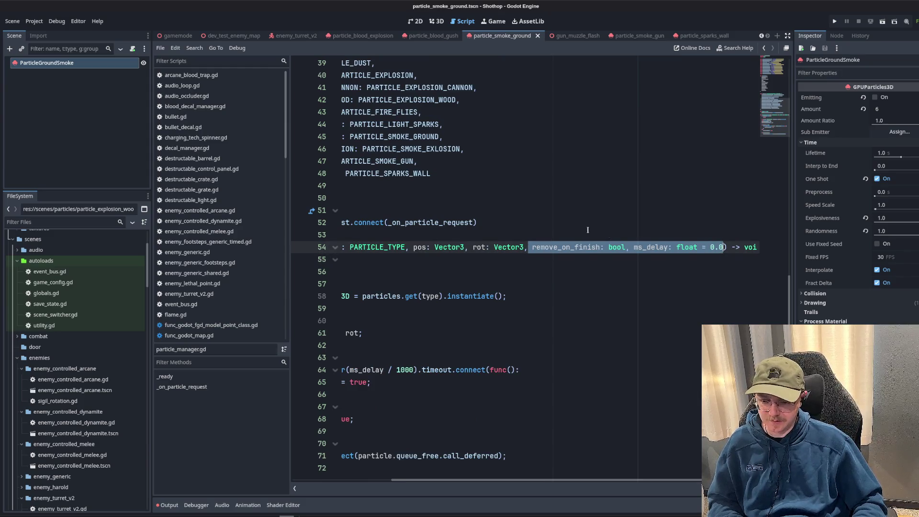
pyautogui.click(213, 263)
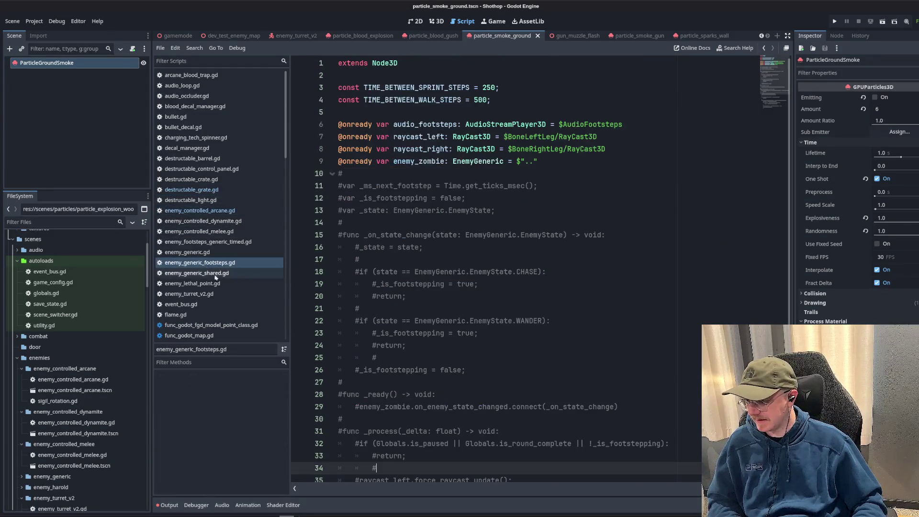
# - Open event_bus.gd and paste remove_on_finish and ms_delay into the on_particle_request signal
pyautogui.click(215, 284)
pyautogui.click(192, 304)
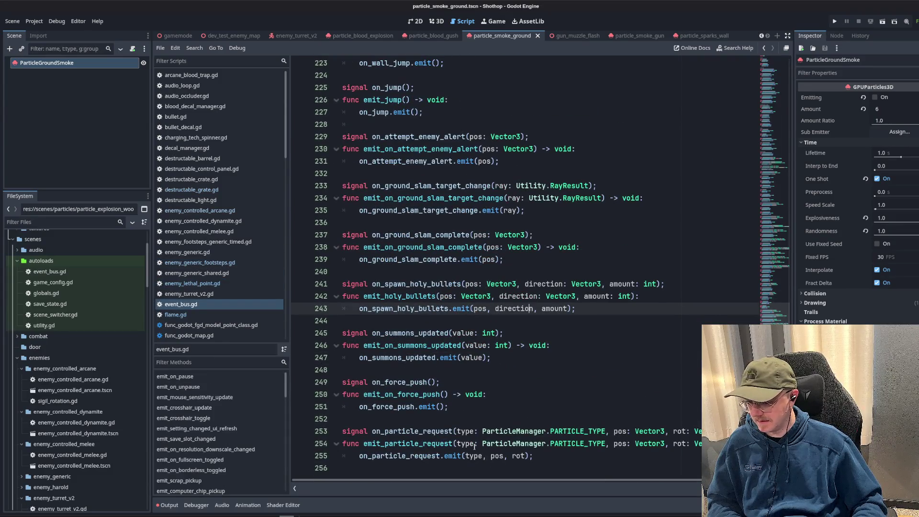
pyautogui.click(474, 446)
pyautogui.press('Up')
pyautogui.press('End')
pyautogui.press('Left')
pyautogui.press('Left')
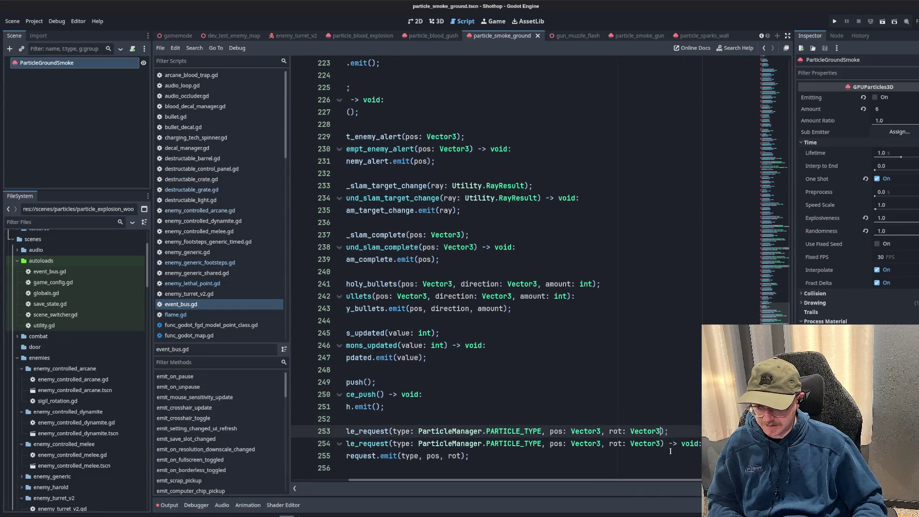
pyautogui.write(',.')
pyautogui.hotkey('ctrl', 'v')
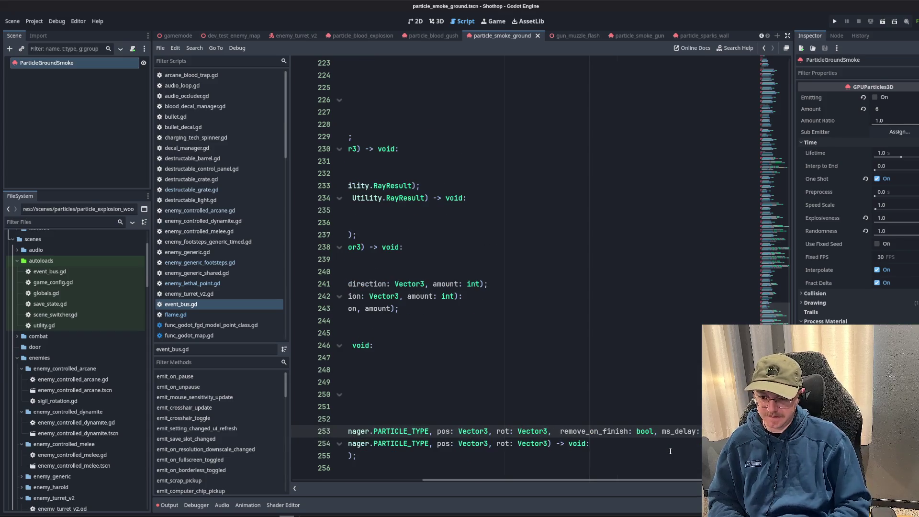
# - Add the same remove_on_finish and ms_delay parameters to the emit_particle_request function signature
pyautogui.press('Down')
pyautogui.hotkey('ctrl', 'Left')
pyautogui.hotkey('ctrl', 'Left')
pyautogui.hotkey('ctrl', 'Left')
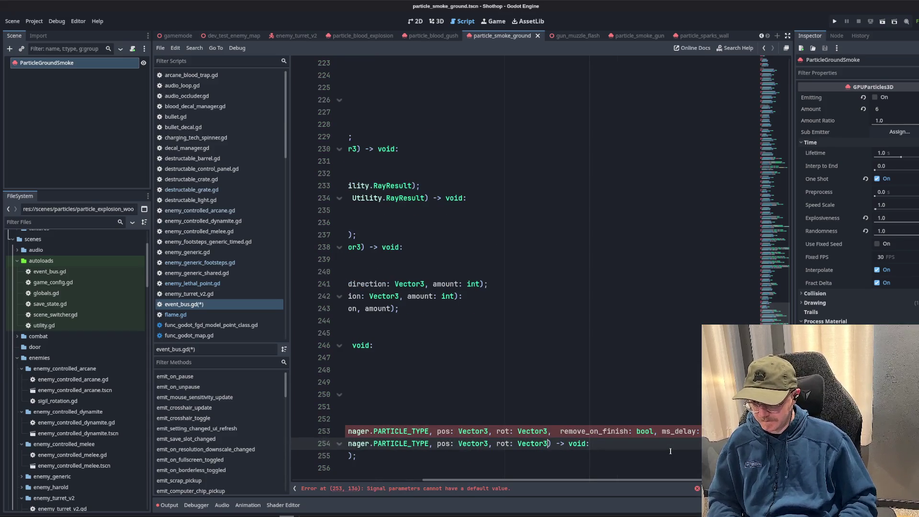
pyautogui.write(',')
pyautogui.hotkey('ctrl', 'v')
pyautogui.hotkey('ctrl', 'Left')
pyautogui.hotkey('ctrl', 'Left')
pyautogui.hotkey('ctrl', 'Left')
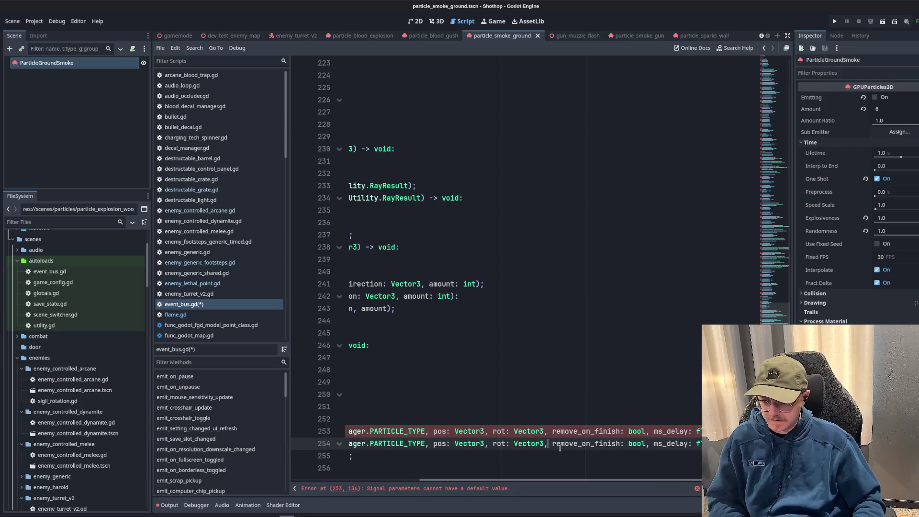
pyautogui.press('Up')
pyautogui.press('Up')
pyautogui.press('Up')
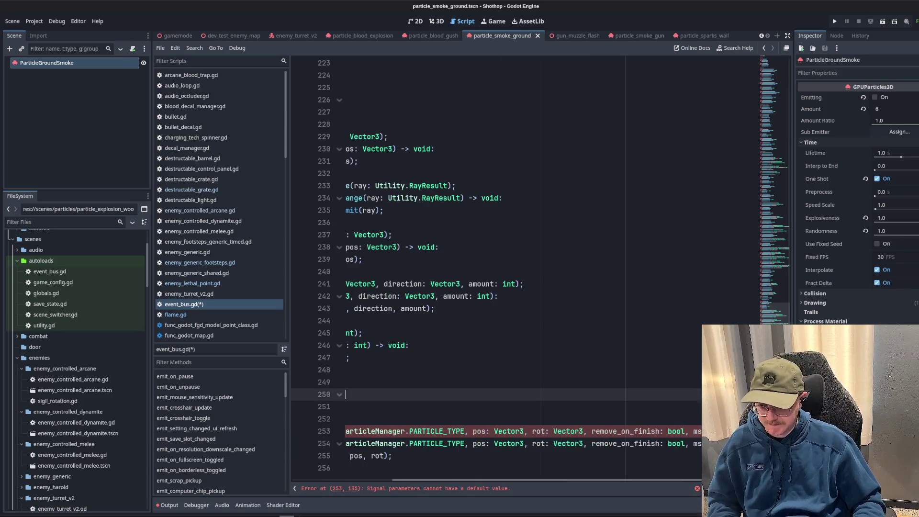
# - Append remove_on_finish and delay arguments to the emit call on line 255
pyautogui.click(700, 487)
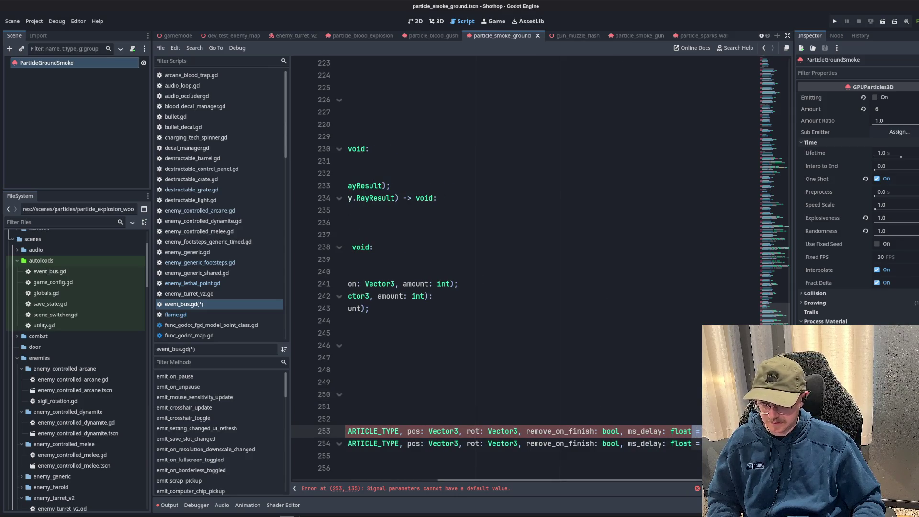
pyautogui.hscroll(-5, 498, 480)
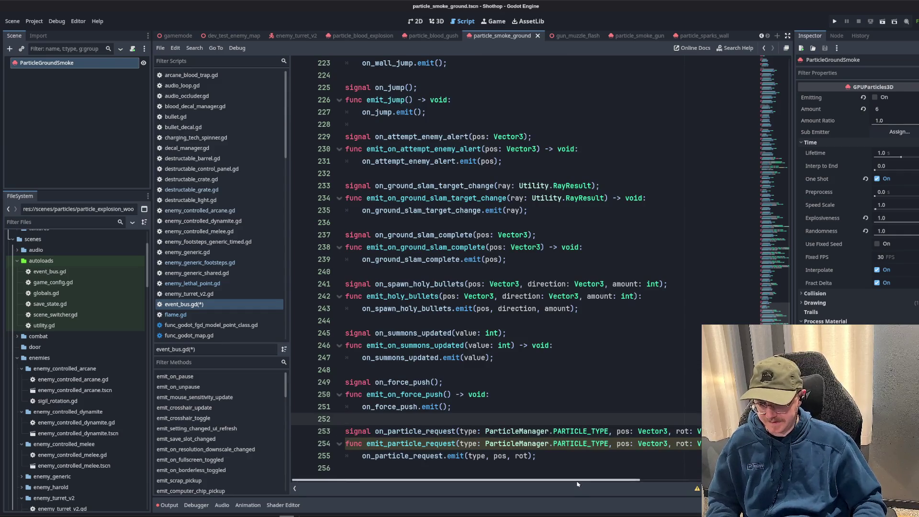
pyautogui.click(523, 455)
pyautogui.press('Right')
pyautogui.write(',')
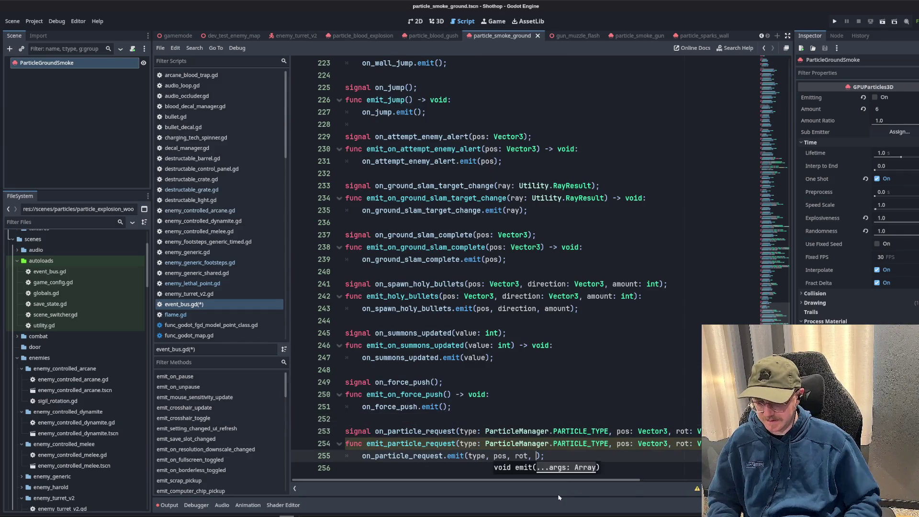
pyautogui.hscroll(3, 575, 482)
pyautogui.write('remove_on_finishm,')
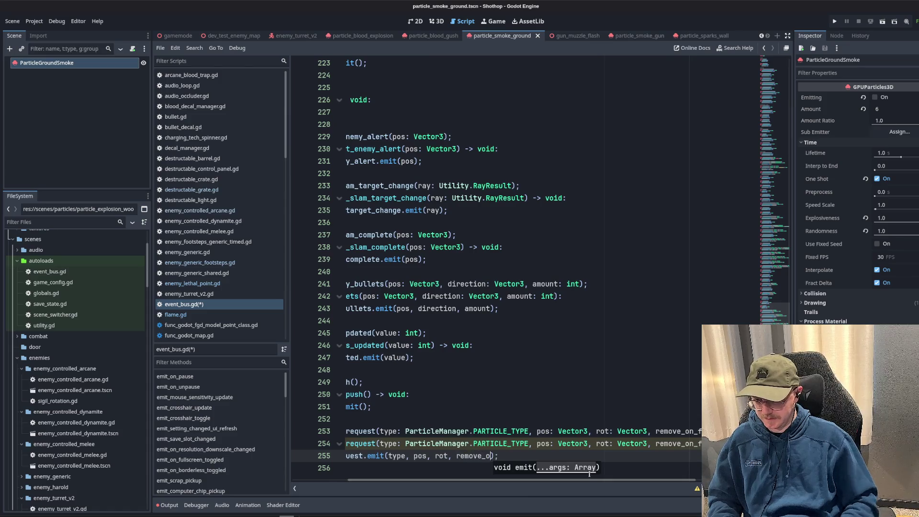
pyautogui.press('BackSpace')
pyautogui.press('BackSpace')
pyautogui.press('BackSpace')
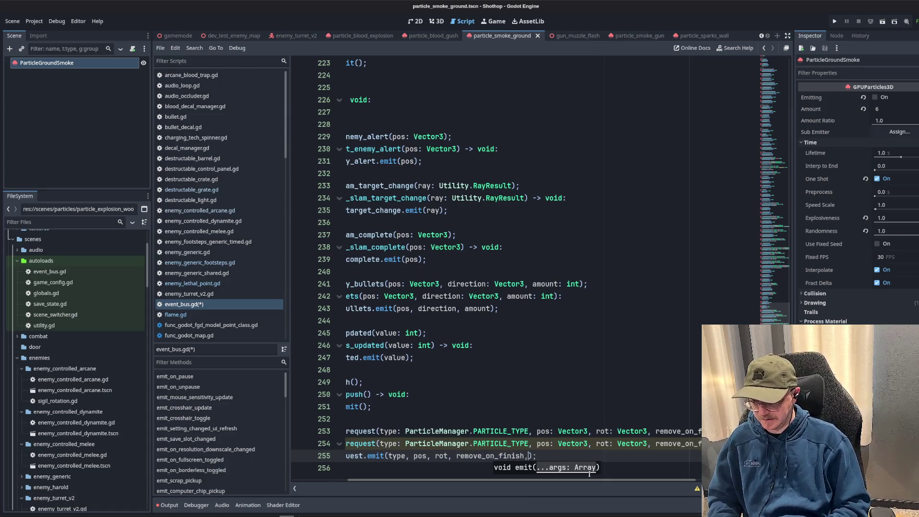
pyautogui.write(', delay')
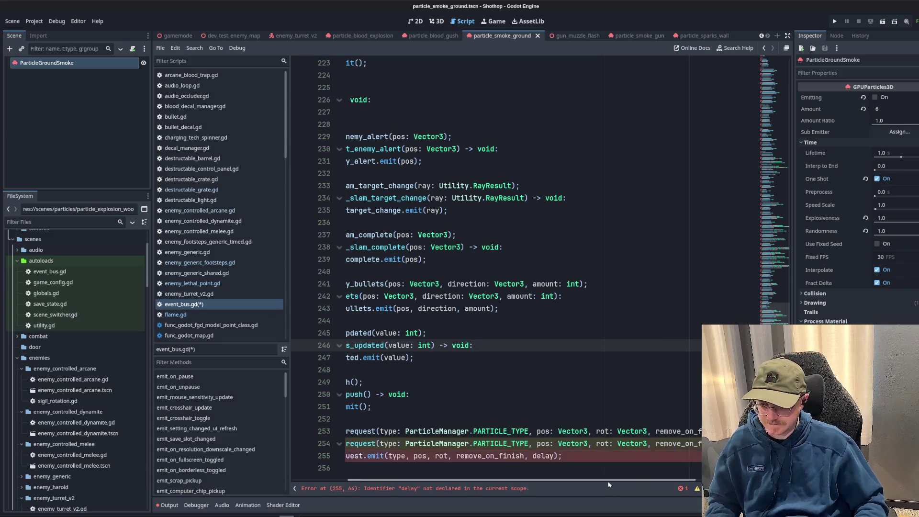
# - Replace the undeclared delay argument with ms_delay and save event_bus.gd
pyautogui.hscroll(5, 611, 469)
pyautogui.doubleClick(654, 443)
pyautogui.hotkey('ctrl', 'c')
pyautogui.doubleClick(426, 456)
pyautogui.hotkey('ctrl', 'v')
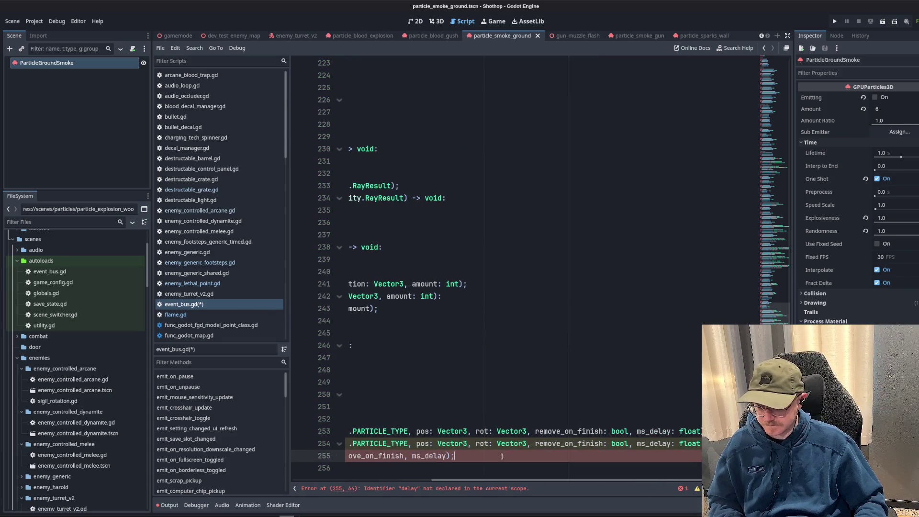
pyautogui.hotkey('ctrl', 's')
pyautogui.click(544, 386)
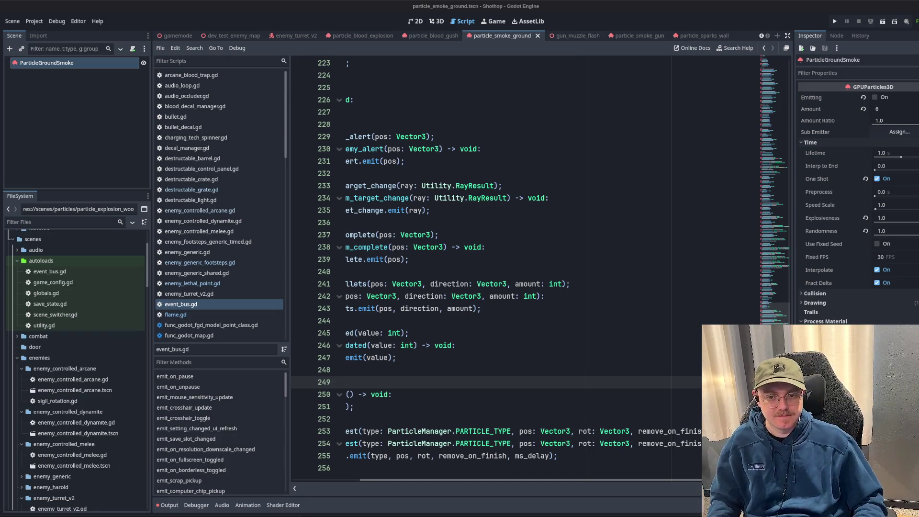
pyautogui.click(546, 296)
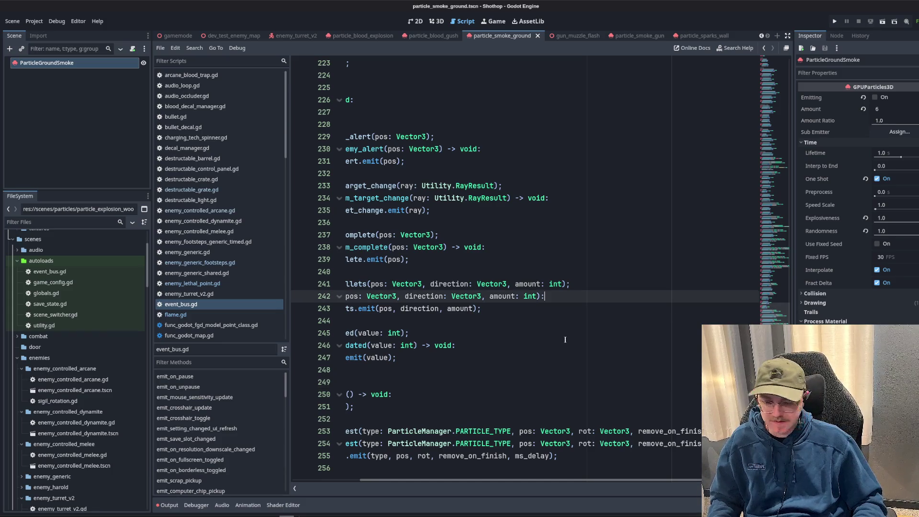
# - Collapse the scenes and trenchbroom folders in FileSystem back to the top level
pyautogui.hscroll(-3, 461, 416)
pyautogui.scroll(15, 461, 416)
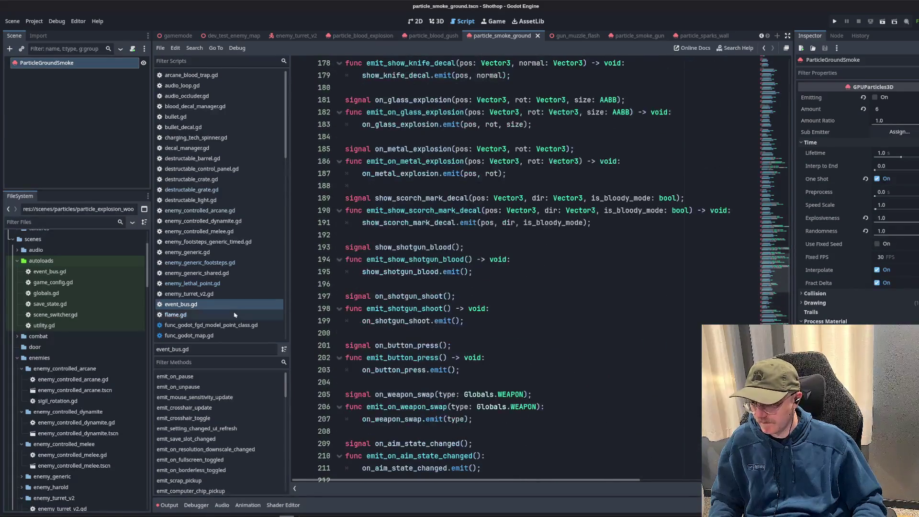
pyautogui.scroll(-15, 225, 268)
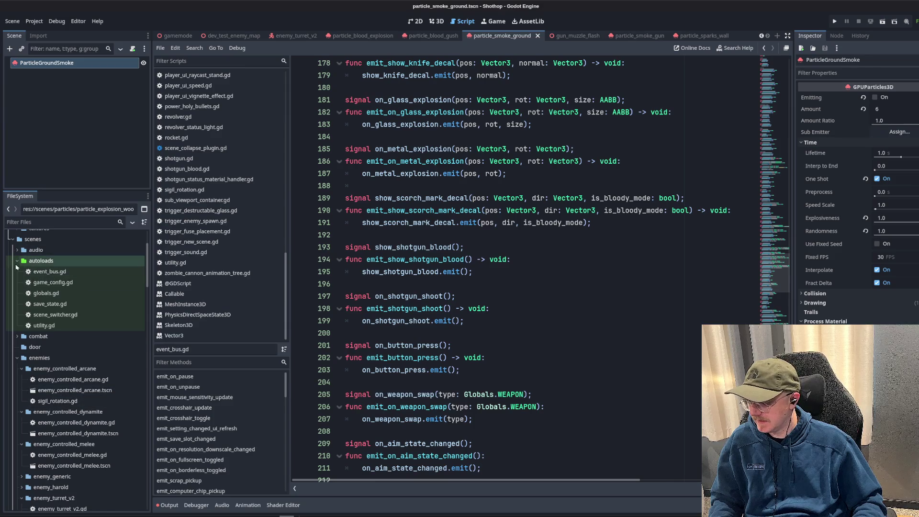
pyautogui.click(13, 239)
pyautogui.click(13, 260)
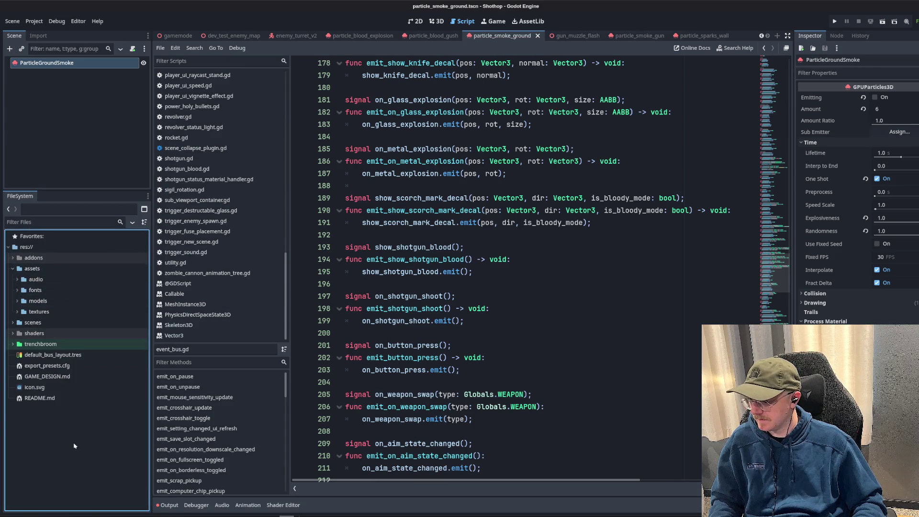
pyautogui.scroll(2, 195, 37)
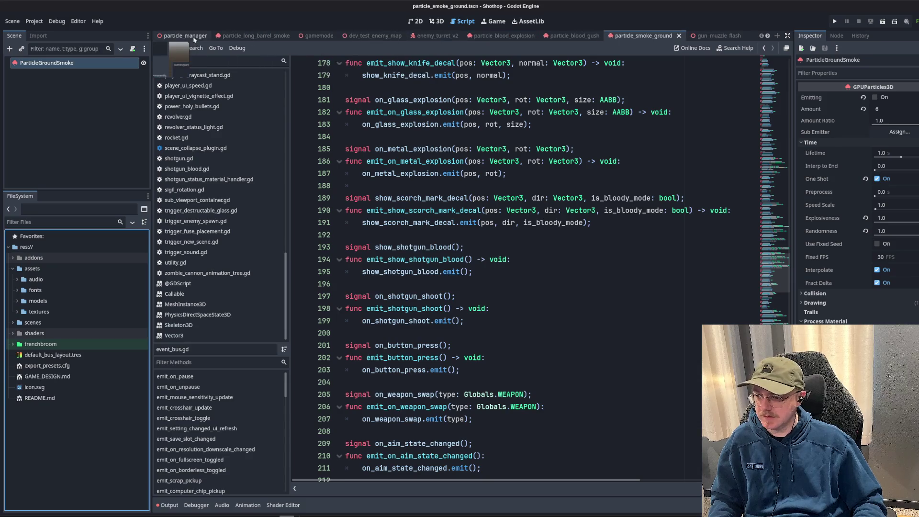
pyautogui.scroll(-4, 195, 36)
# - Close all scene tabs right of dev_test_enemy_map, then run the project with F5
pyautogui.click(194, 36)
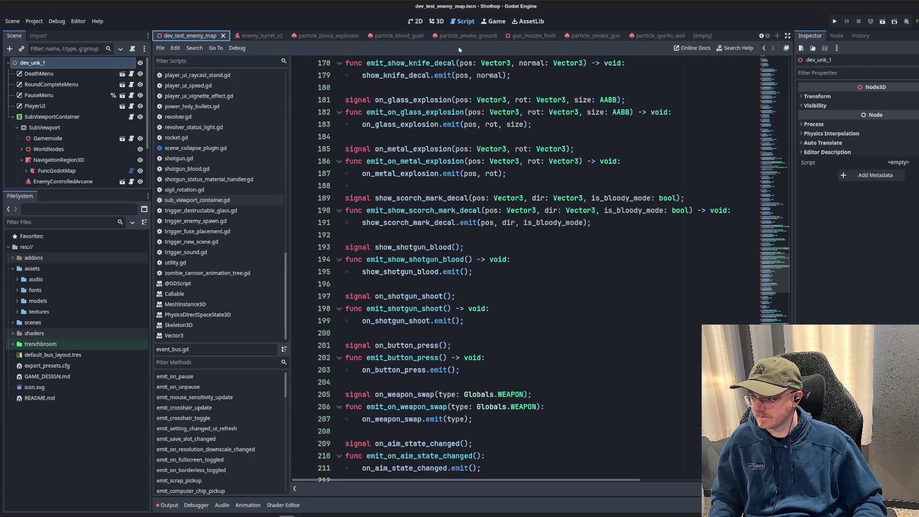
pyautogui.rightClick(194, 36)
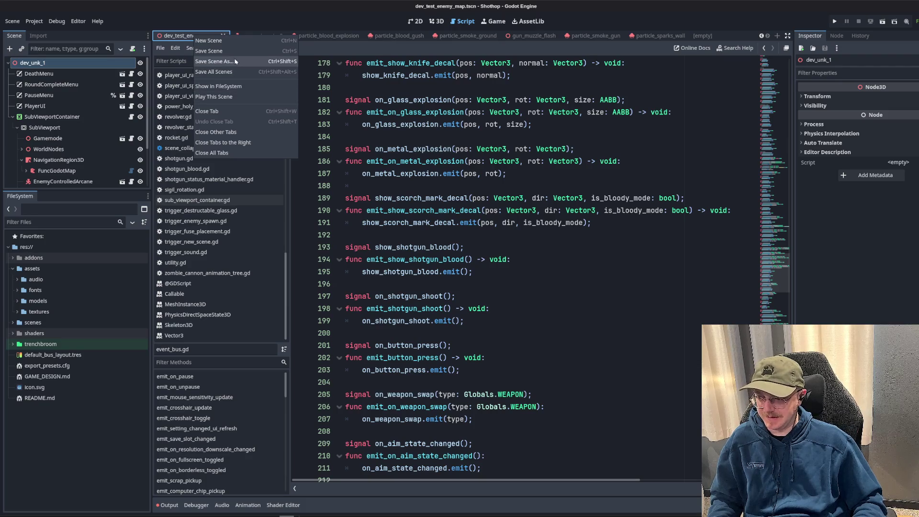
pyautogui.click(259, 145)
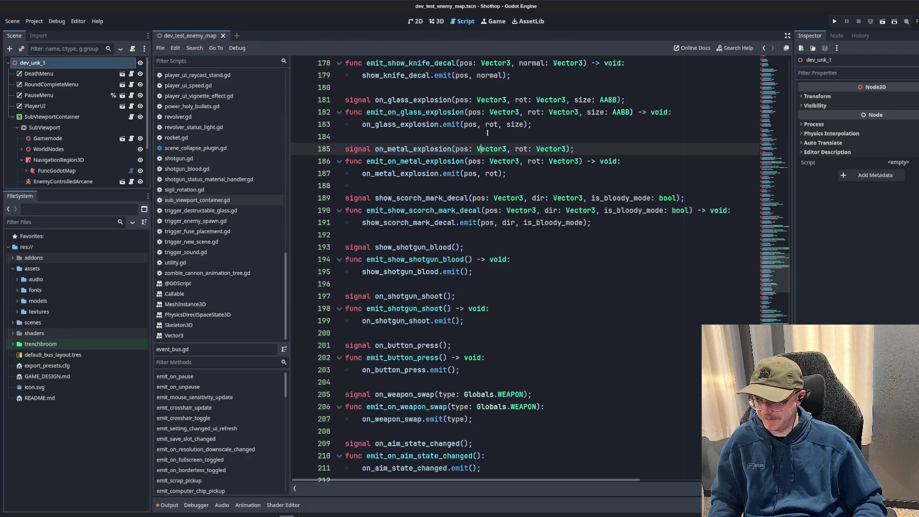
pyautogui.click(437, 22)
pyautogui.press('F5')
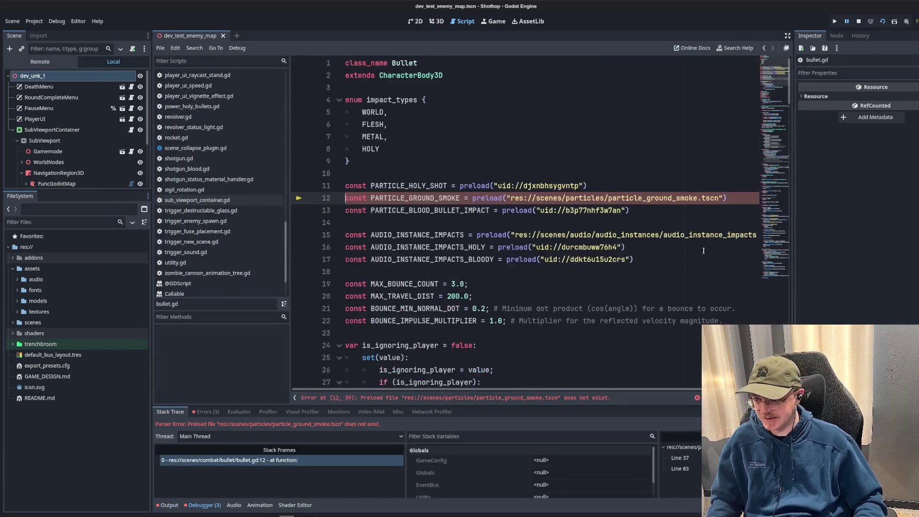
pyautogui.moveTo(796, 266); pyautogui.dragTo(869, 268)
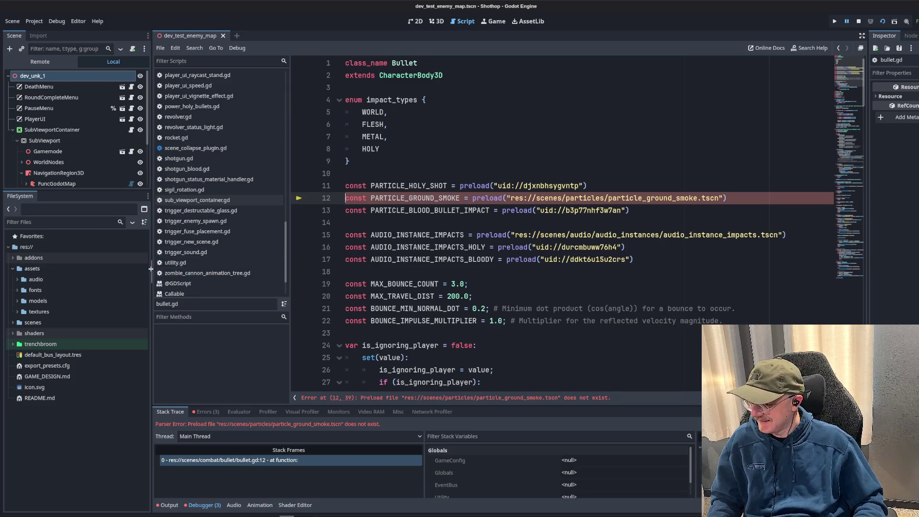
pyautogui.moveTo(151, 272); pyautogui.dragTo(115, 271)
pyautogui.press('Up')
pyautogui.press('Up')
pyautogui.press('Up')
pyautogui.press('Down')
pyautogui.press('Down')
pyautogui.press('Down')
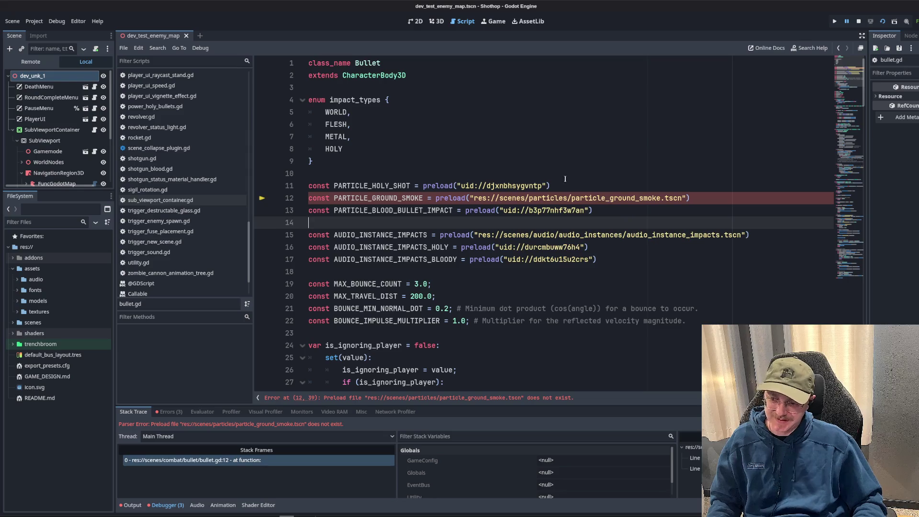
pyautogui.press('Up')
pyautogui.press('Up')
pyautogui.press('Up')
pyautogui.click(374, 198)
pyautogui.doubleClick(407, 201)
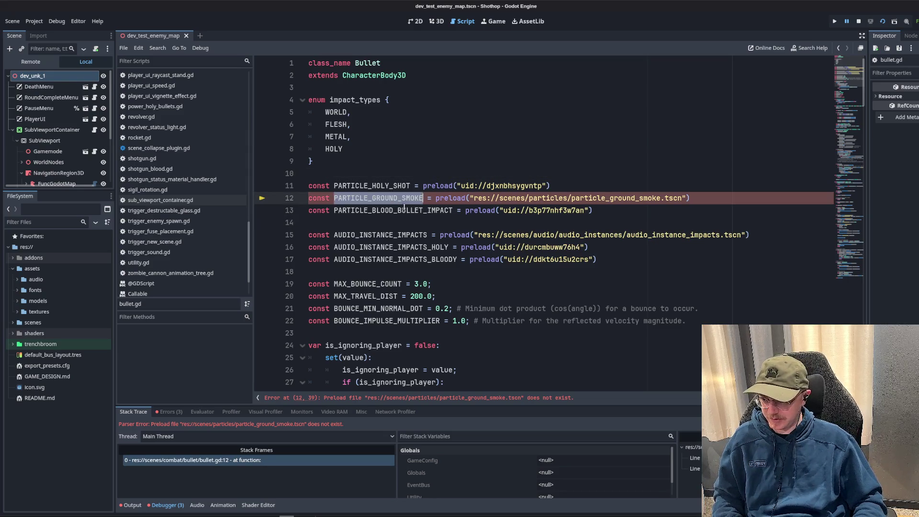
pyautogui.hotkey('ctrl', 'f')
pyautogui.press('Return')
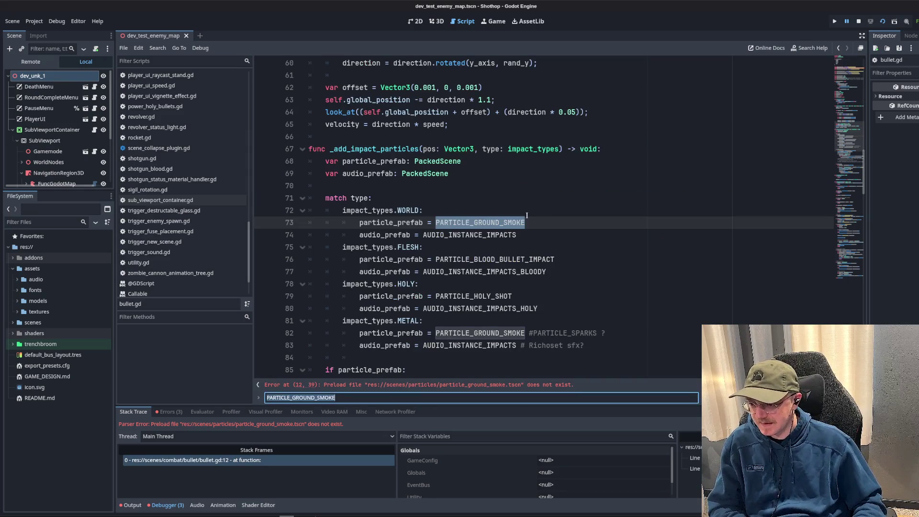
pyautogui.press('Return')
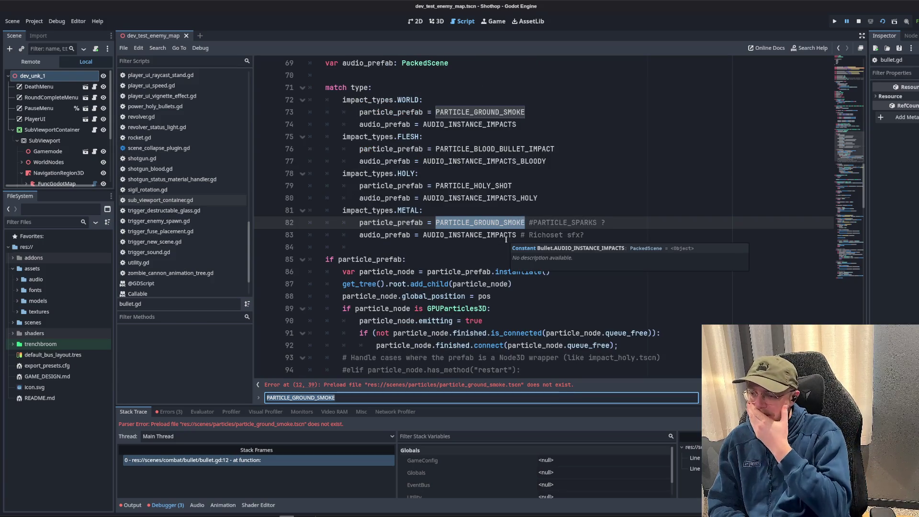
pyautogui.scroll(-3, 455, 217)
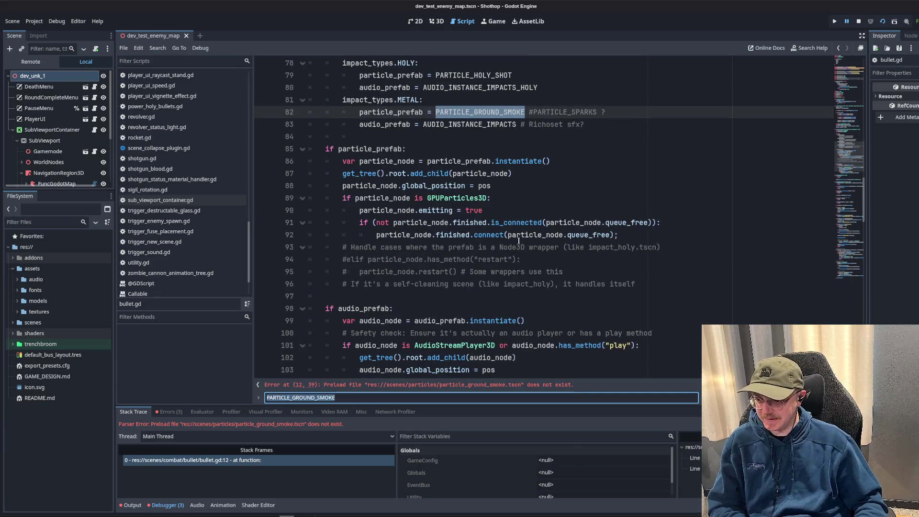
pyautogui.scroll(3, 488, 213)
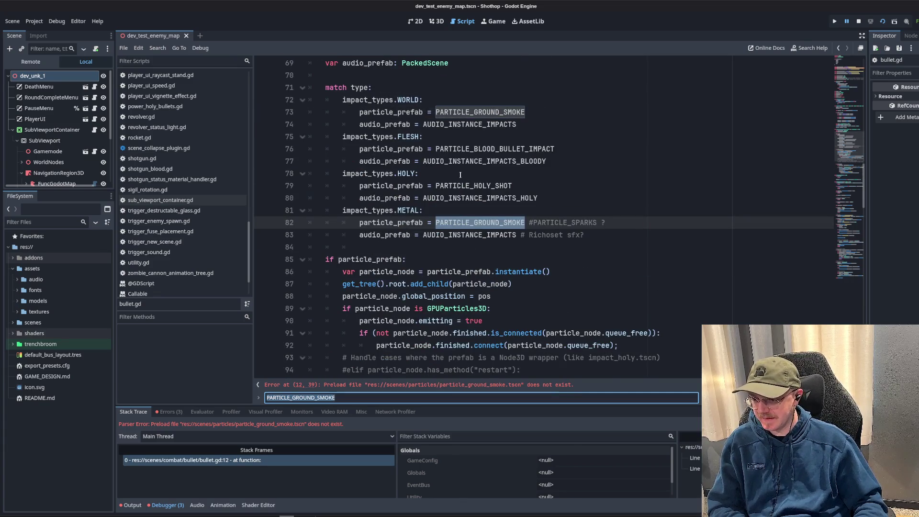
pyautogui.scroll(2, 435, 177)
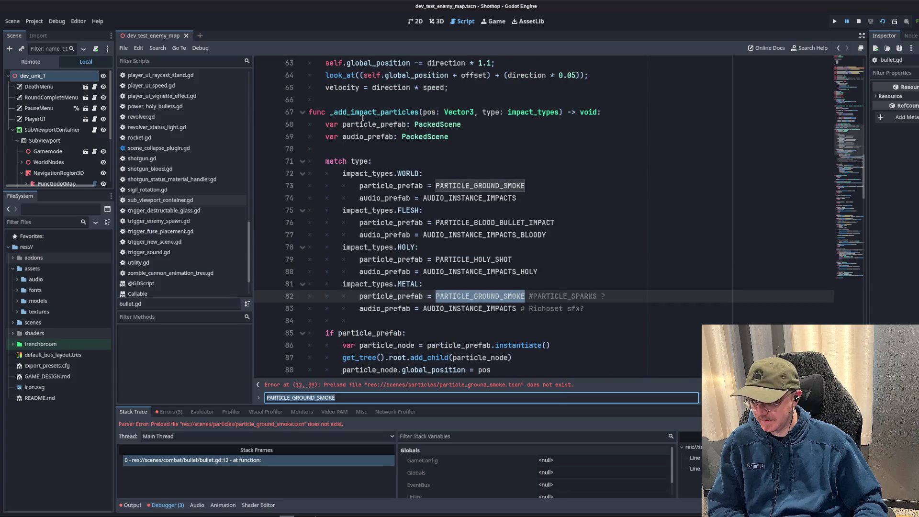
pyautogui.scroll(-6, 478, 204)
pyautogui.scroll(-3, 460, 206)
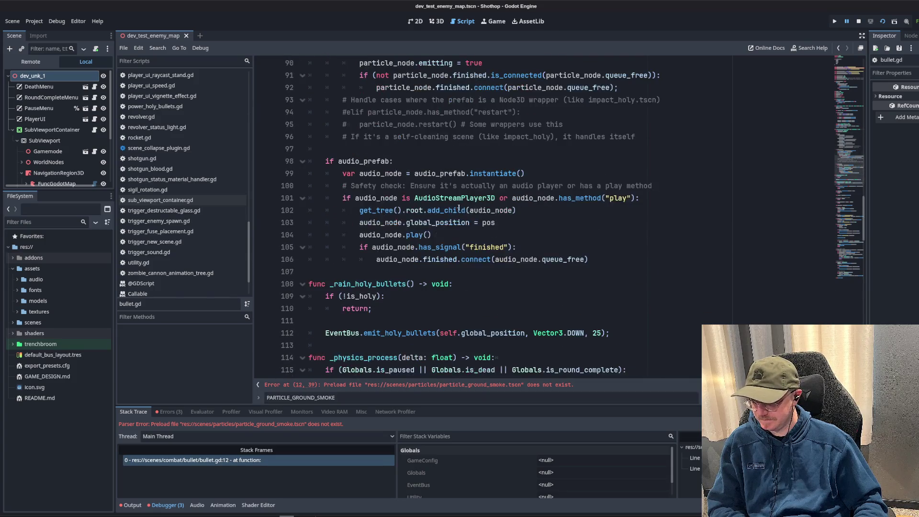
pyautogui.scroll(4, 451, 206)
pyautogui.click(595, 190)
pyautogui.scroll(1, 574, 217)
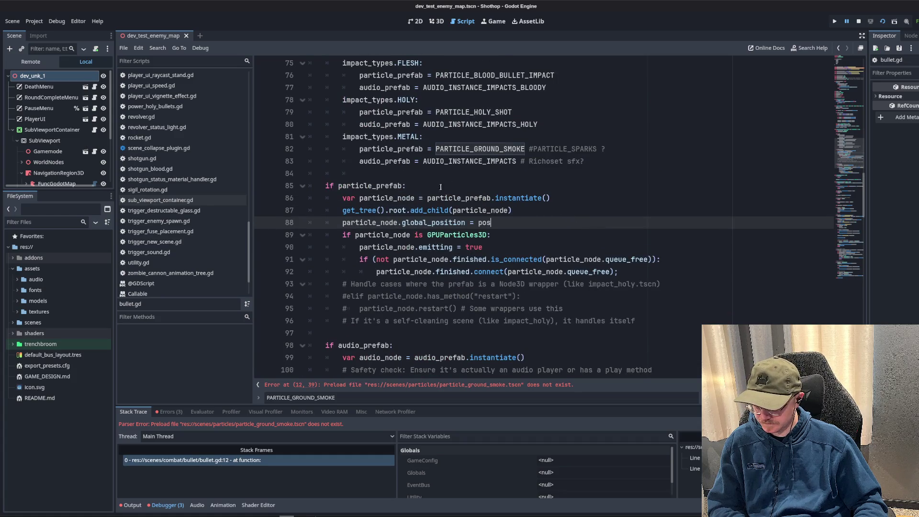
pyautogui.scroll(2, 350, 197)
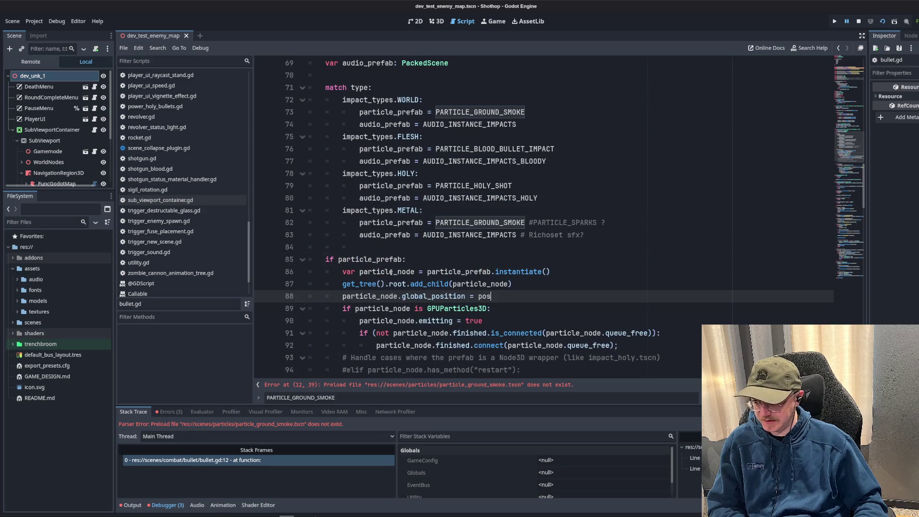
pyautogui.doubleClick(371, 259)
pyautogui.doubleClick(480, 112)
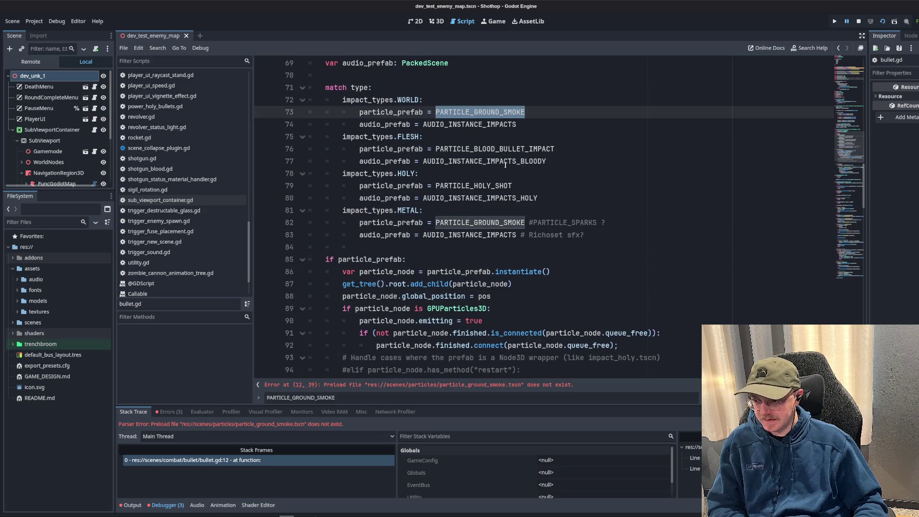
pyautogui.click(448, 162)
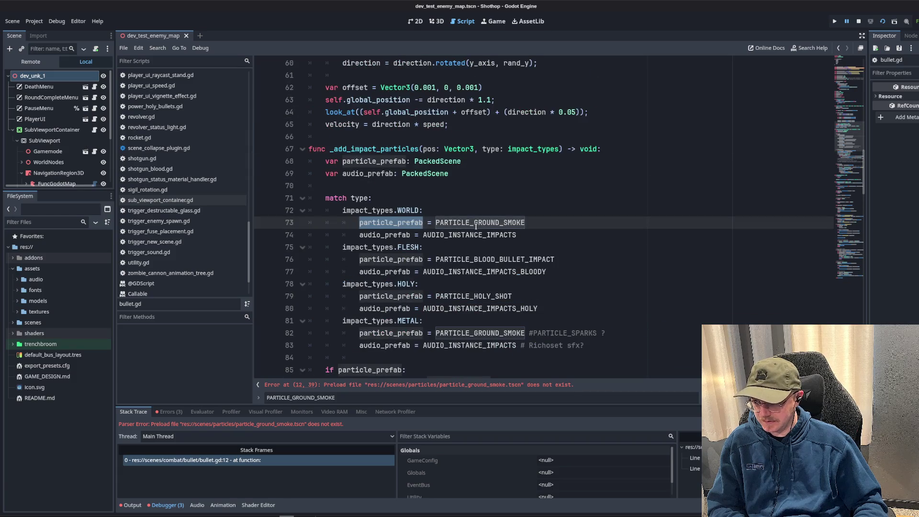
# - Declare 'var particle_type: ParticleManager.PARTICLE_TYPE' below the function header in bullet.gd
pyautogui.click(449, 173)
pyautogui.press('Up')
pyautogui.hotkey('ctrl', 'shift', 'Return')
pyautogui.hotkey('ctrl', 'shift', 'Return')
pyautogui.hotkey('ctrl', 'shift', 'Return')
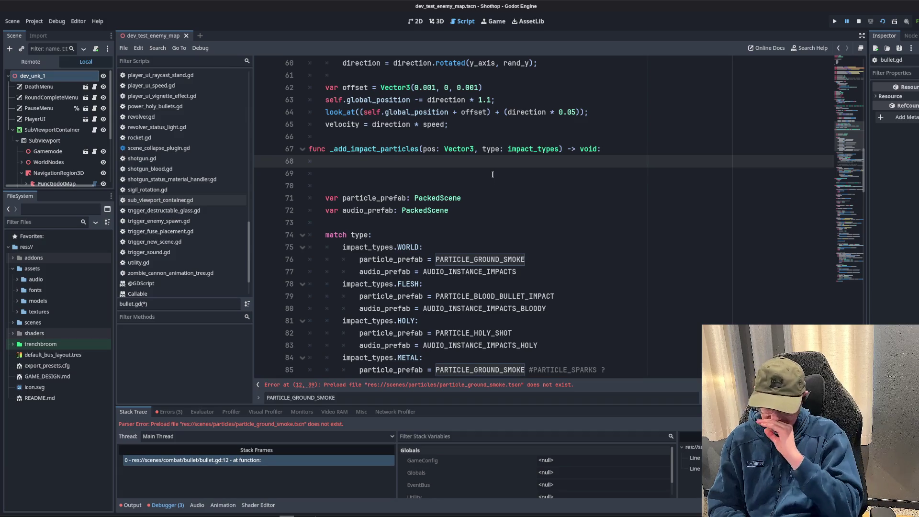
pyautogui.write('ar particle_type: ')
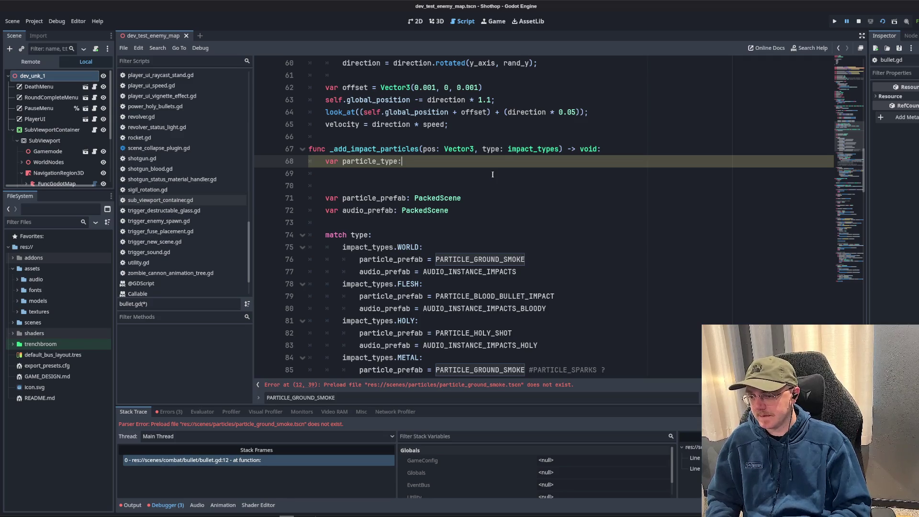
pyautogui.write('P')
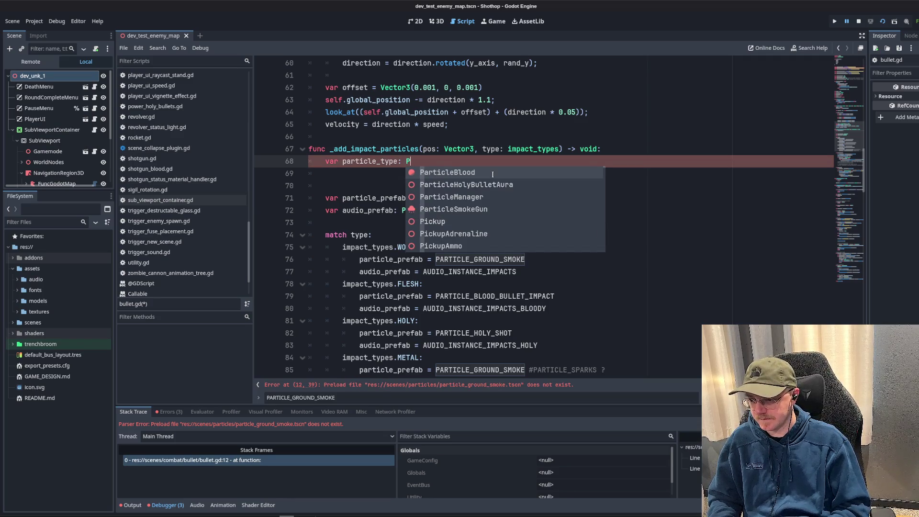
pyautogui.write('article')
pyautogui.press('BackSpace')
pyautogui.press('BackSpace')
pyautogui.press('BackSpace')
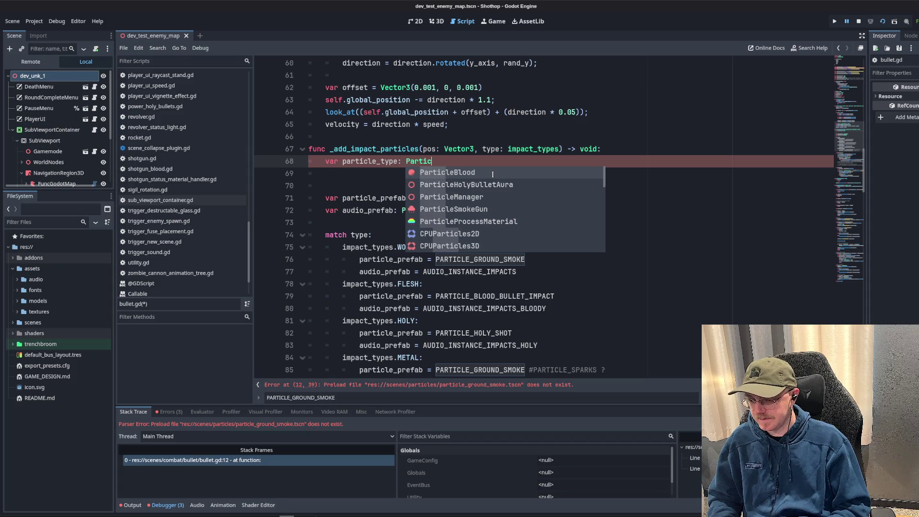
pyautogui.write('ticleM')
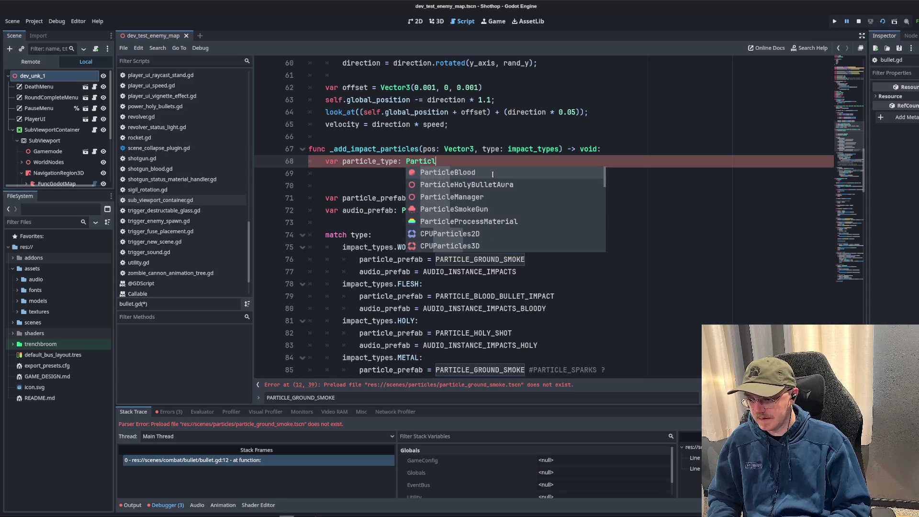
pyautogui.press('Return')
pyautogui.write('.')
pyautogui.press('Return')
pyautogui.write(';')
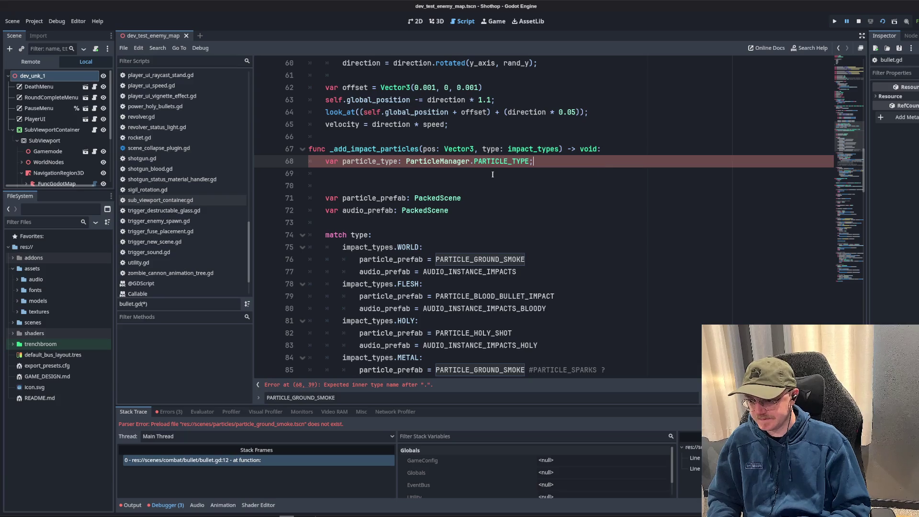
# - Rename the particle_prefab assignments to particle_type using multi-selection
pyautogui.doubleClick(371, 164)
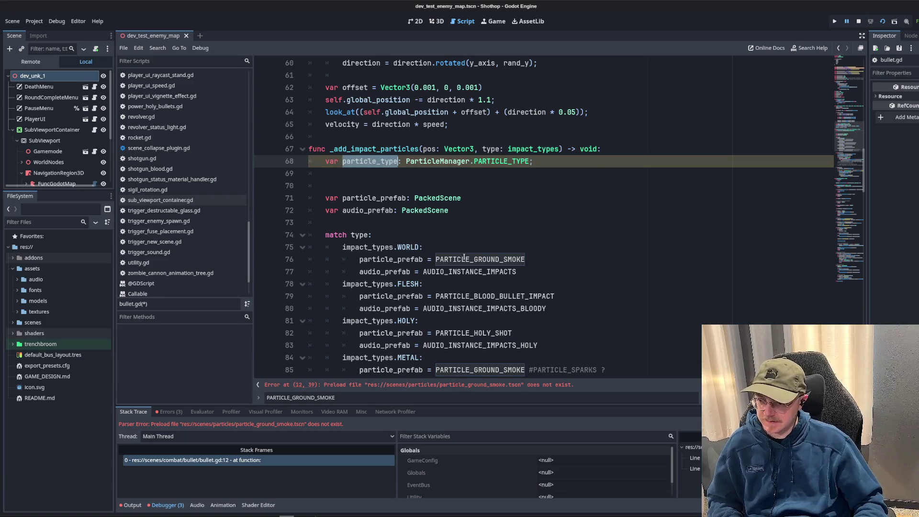
pyautogui.press('Down')
pyautogui.press('Down')
pyautogui.doubleClick(378, 162)
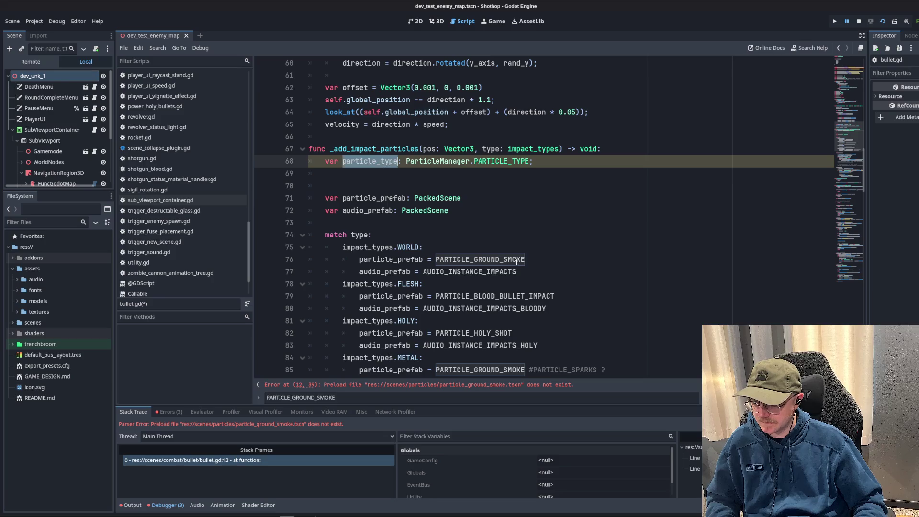
pyautogui.scroll(-2, 493, 236)
pyautogui.scroll(1, 494, 237)
pyautogui.press('Down')
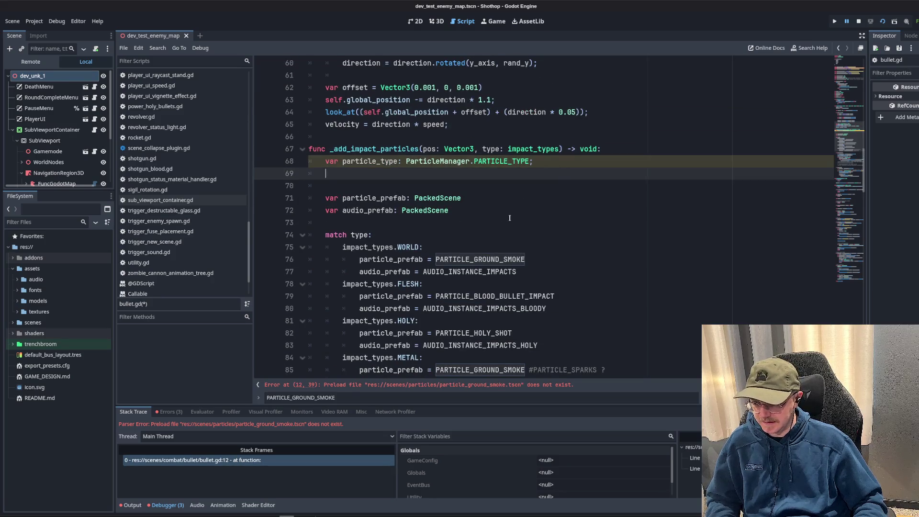
pyautogui.scroll(-1, 459, 233)
pyautogui.doubleClick(384, 223)
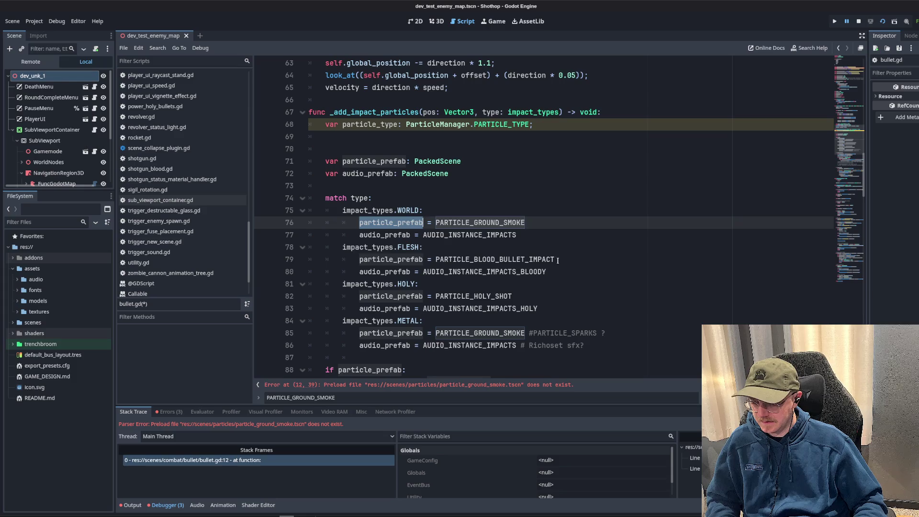
pyautogui.hotkey('ctrl', 'd')
pyautogui.hotkey('ctrl', 'd')
pyautogui.hotkey('ctrl', 'd')
pyautogui.write('particle_type')
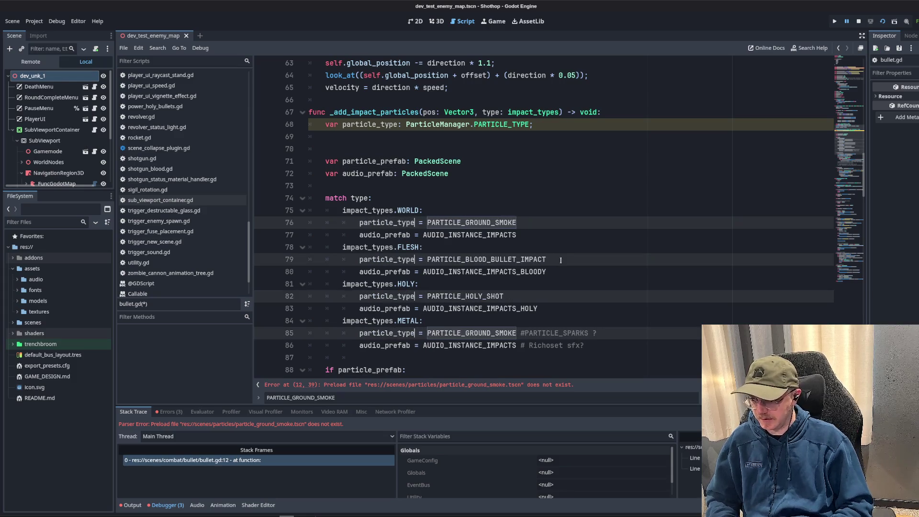
pyautogui.press('Escape')
pyautogui.press('Up')
pyautogui.press('Up')
pyautogui.press('Up')
# - Set the WORLD and METAL values to ParticleManager.PARTICLE_TYPE.SMOKE_GROUND and delete the sparks comment
pyautogui.doubleClick(493, 223)
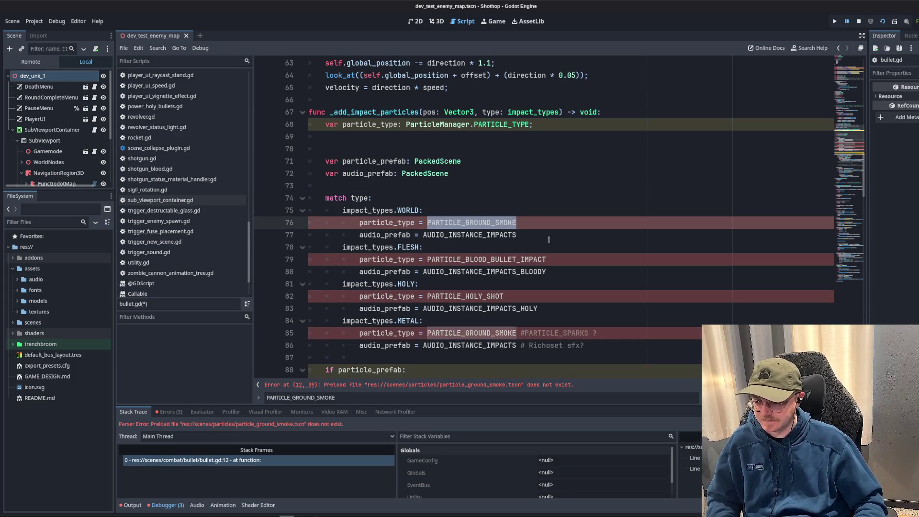
pyautogui.hotkey('ctrl', 'd')
pyautogui.write('ParticleMAnager')
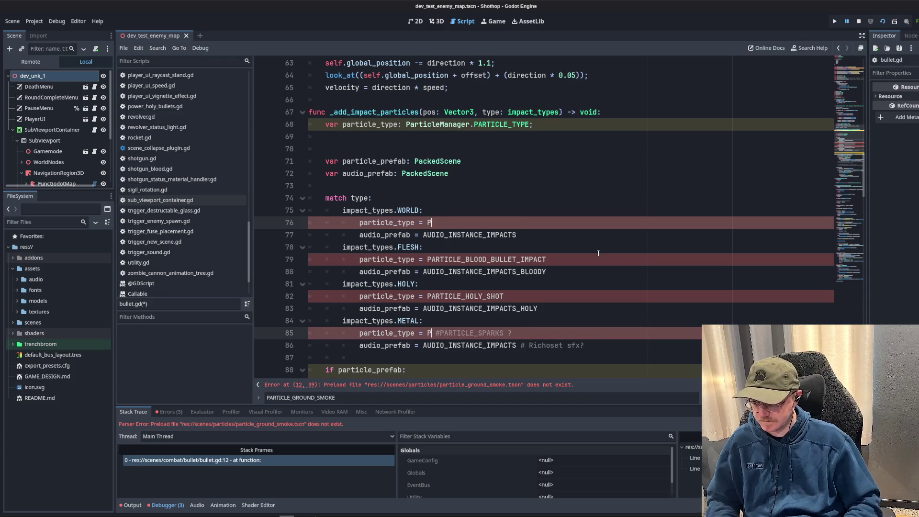
pyautogui.press('BackSpace')
pyautogui.press('BackSpace')
pyautogui.press('BackSpace')
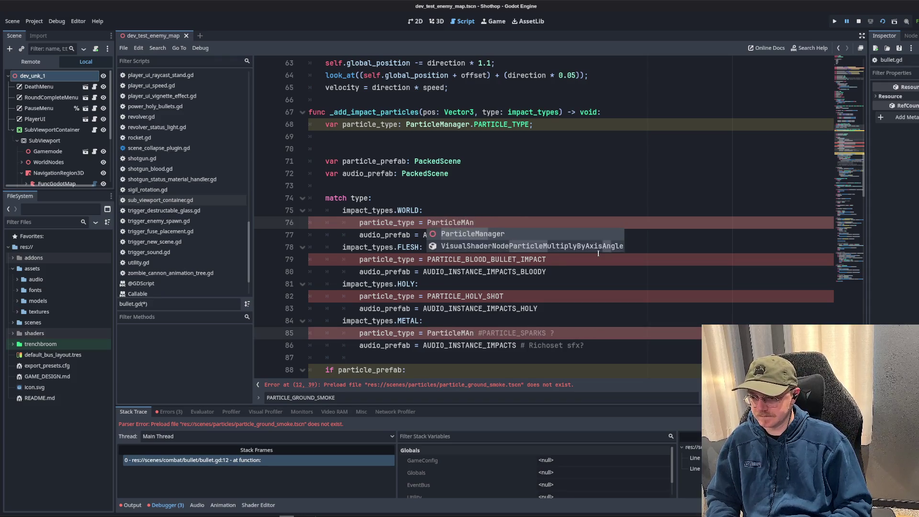
pyautogui.press('Return')
pyautogui.write('.P')
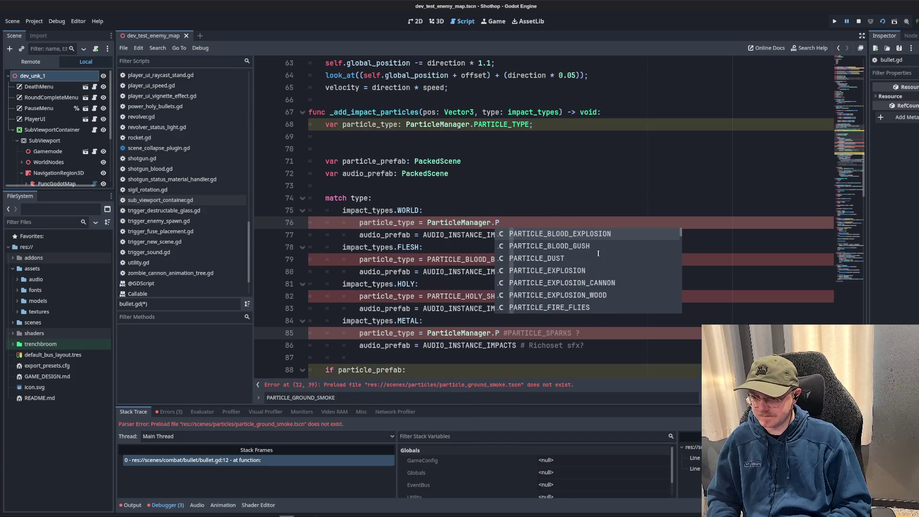
pyautogui.write('ARTICLE_TY')
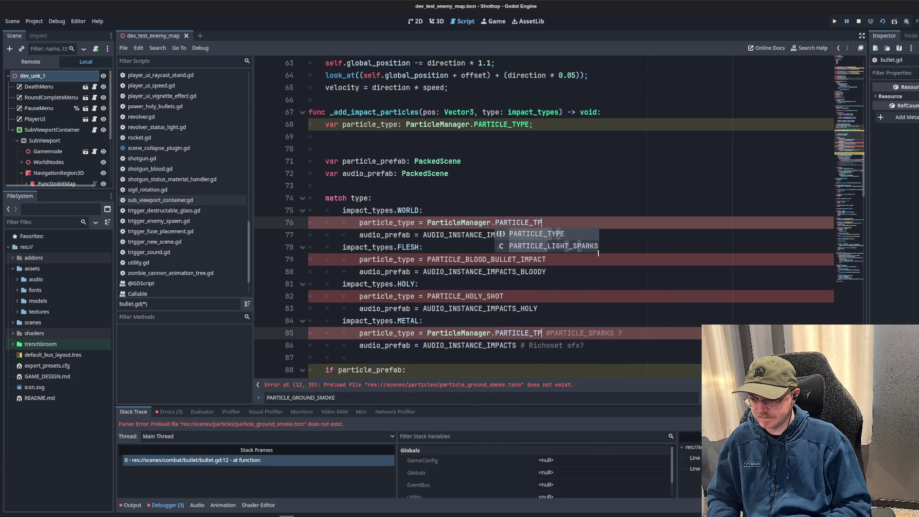
pyautogui.press('Return')
pyautogui.write('.')
pyautogui.write('ground')
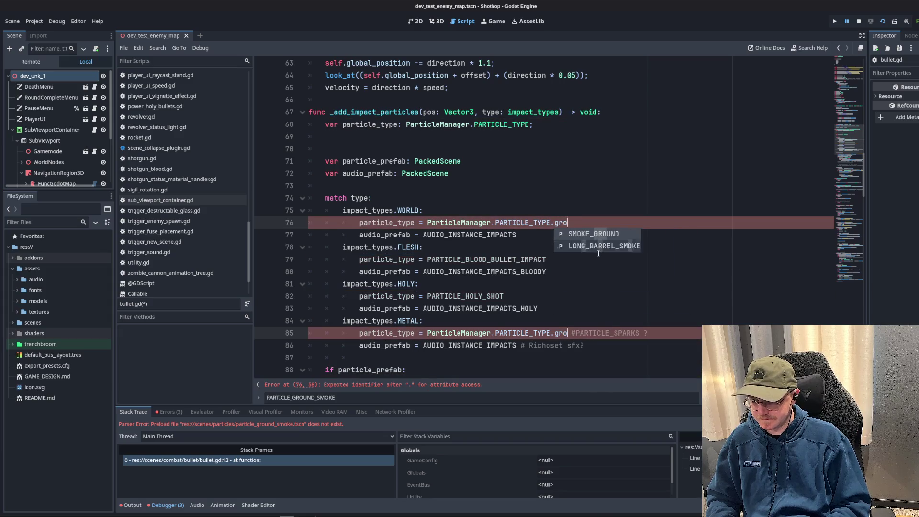
pyautogui.press('Return')
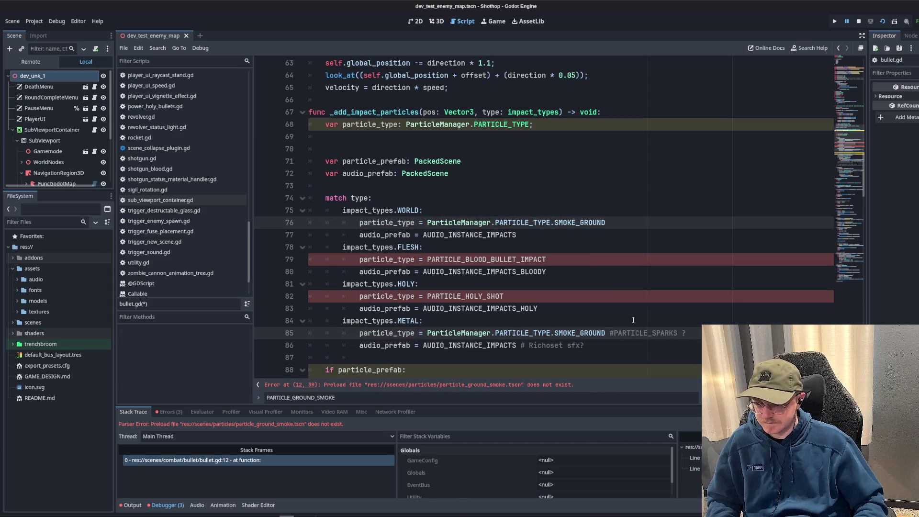
pyautogui.press('Escape')
pyautogui.hotkey('ctrl', 'shift', 'Right')
pyautogui.hotkey('ctrl', 'shift', 'Right')
pyautogui.press('BackSpace')
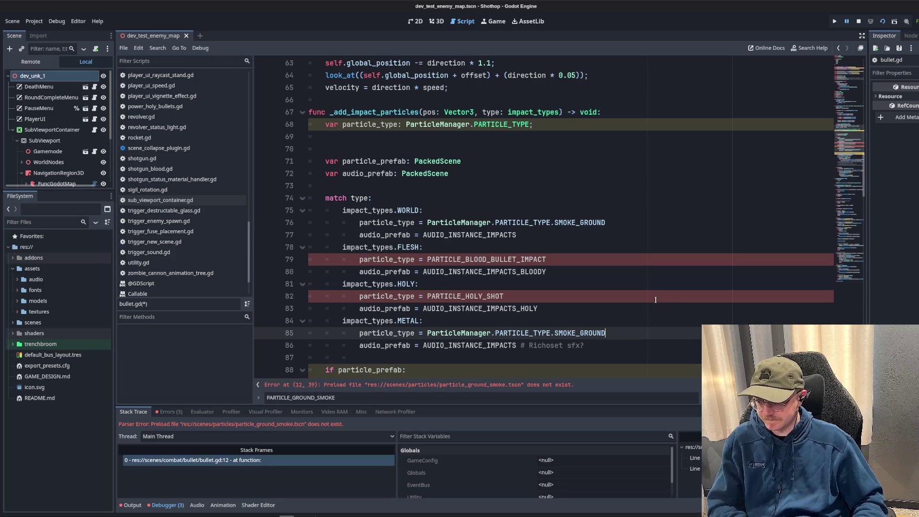
pyautogui.write(';')
# - Replace PARTICLE_BLOOD_BULLET_IMPACT in the FLESH branch with ParticleManager.PARTICLE_TYPE, leaving the type name blank
pyautogui.click(612, 228)
pyautogui.write(';')
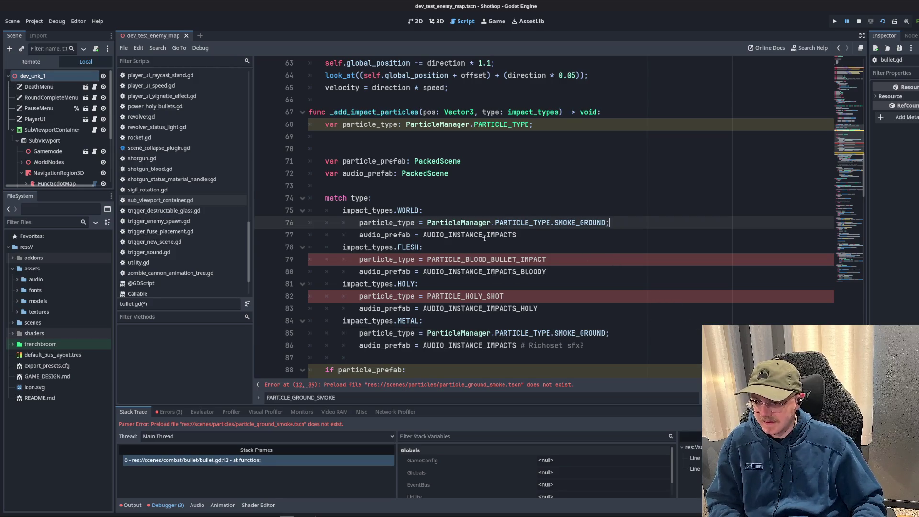
pyautogui.click(429, 223)
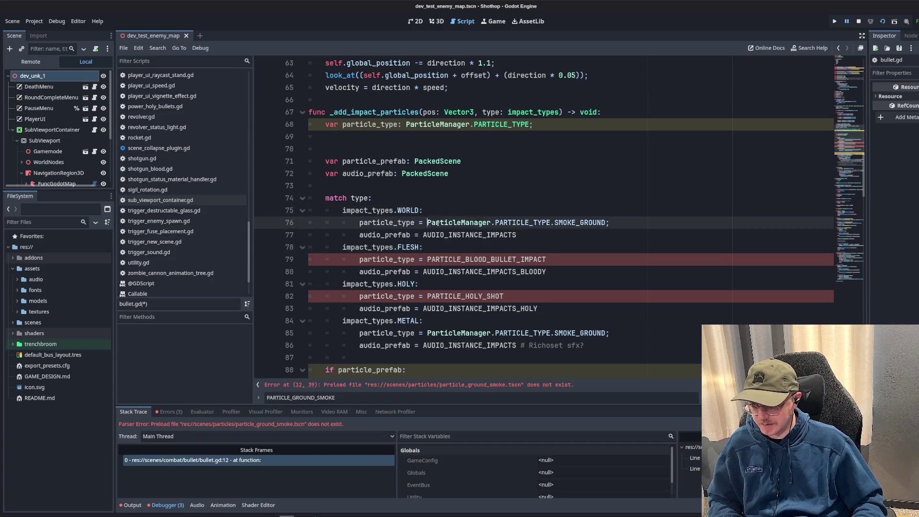
pyautogui.hotkey('shift', 'End')
pyautogui.hotkey('ctrl', 'c')
pyautogui.click(486, 251)
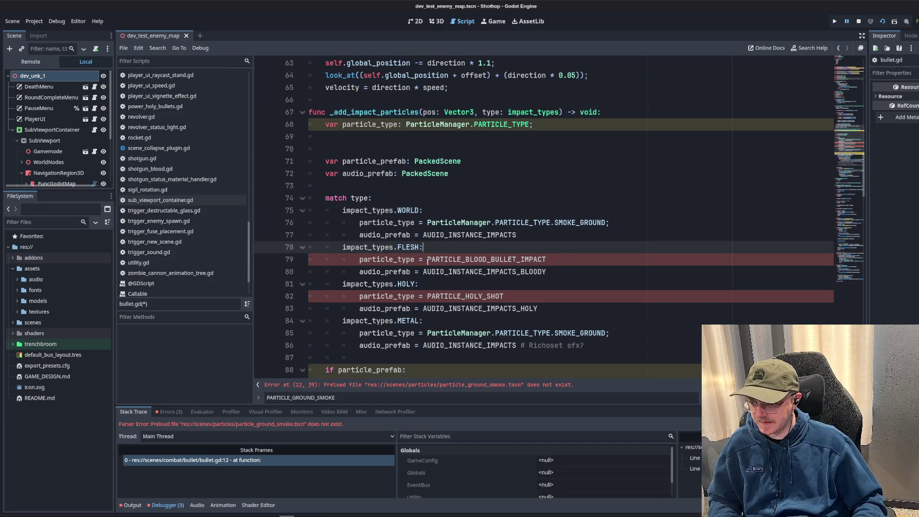
pyautogui.moveTo(427, 259); pyautogui.dragTo(582, 259)
pyautogui.hotkey('ctrl', 'v')
pyautogui.doubleClick(585, 262)
pyautogui.press('BackSpace')
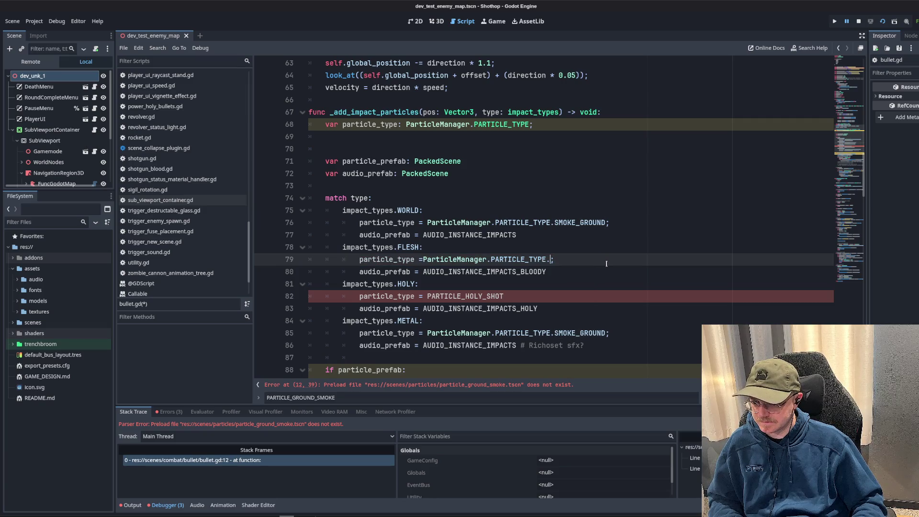
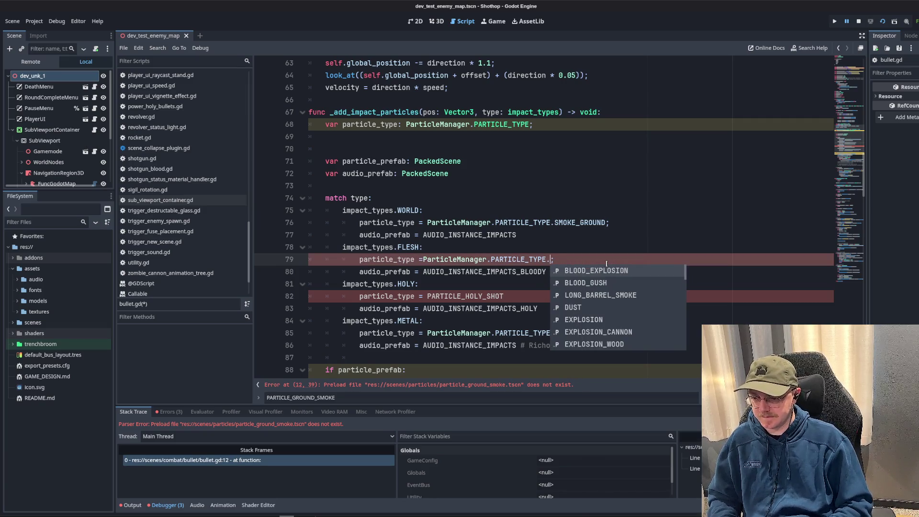
# - Set the flesh impact on line 79 to BLOOD_GUSH using autocomplete
pyautogui.write('BL')
pyautogui.press('Down')
pyautogui.press('Return')
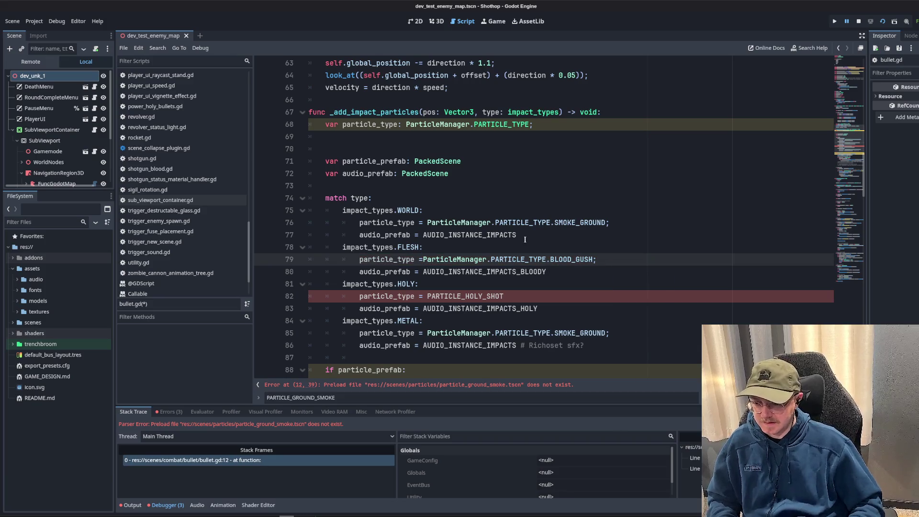
pyautogui.press('Up')
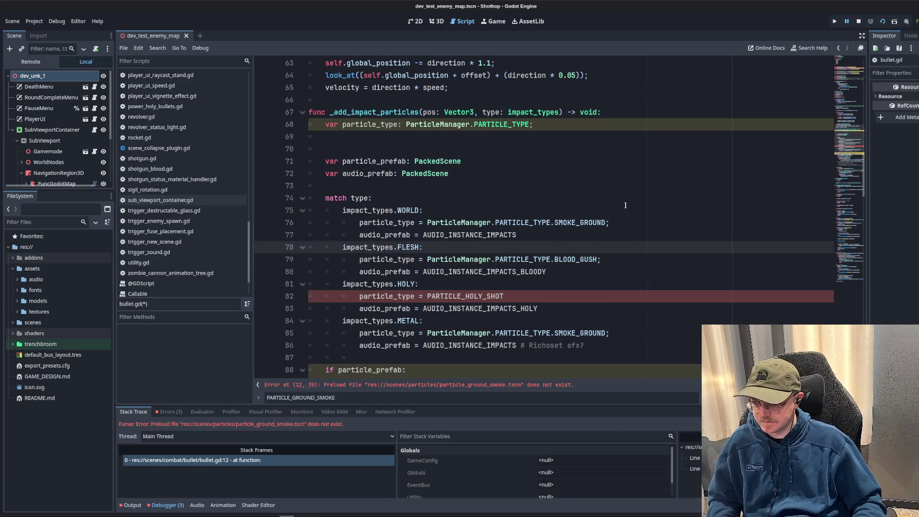
# - Replace PARTICLE_HOLY_SHOT on line 82 with the copied SMOKE_GROUND expression
pyautogui.click(439, 142)
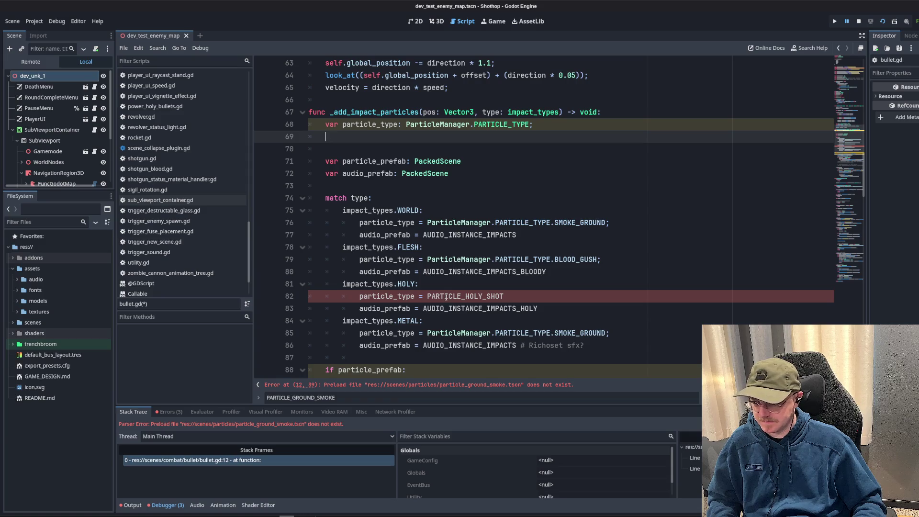
pyautogui.moveTo(427, 259); pyautogui.dragTo(601, 259)
pyautogui.click(528, 299)
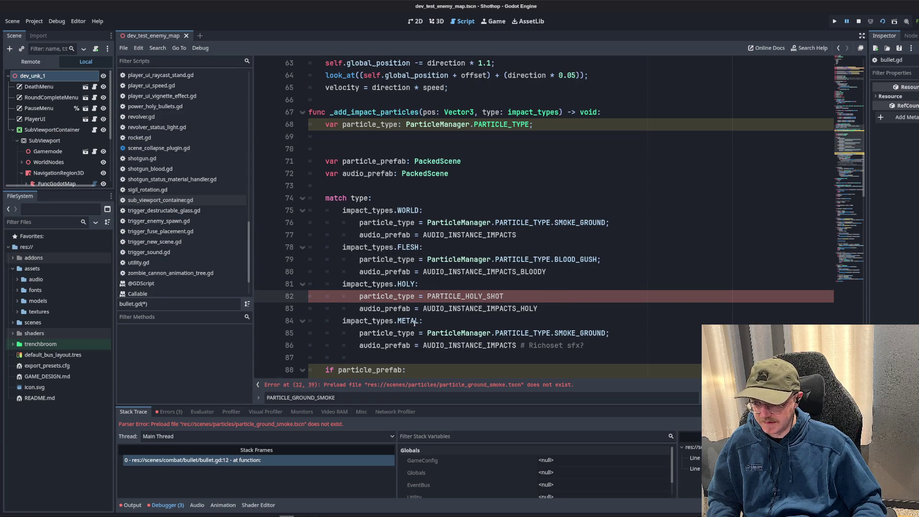
pyautogui.moveTo(427, 333); pyautogui.dragTo(601, 333)
pyautogui.hotkey('ctrl', 'c')
pyautogui.doubleClick(433, 296)
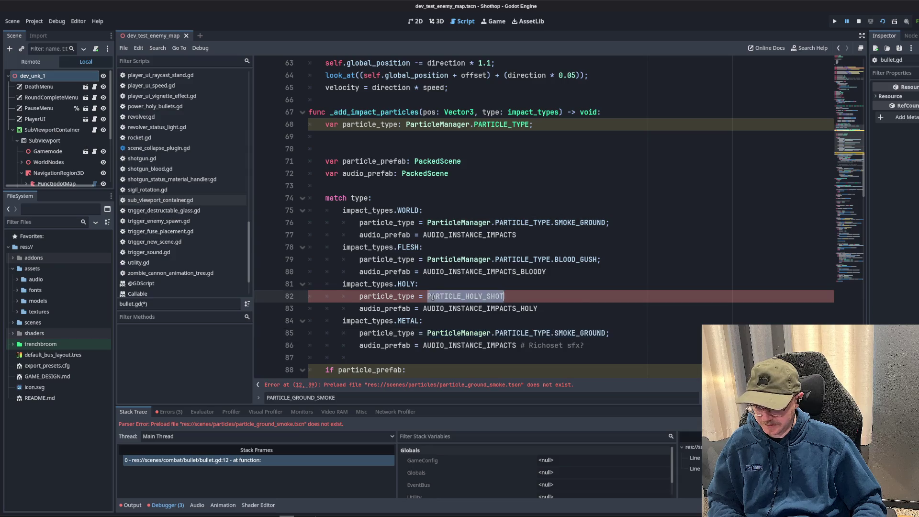
pyautogui.hotkey('ctrl', 'v')
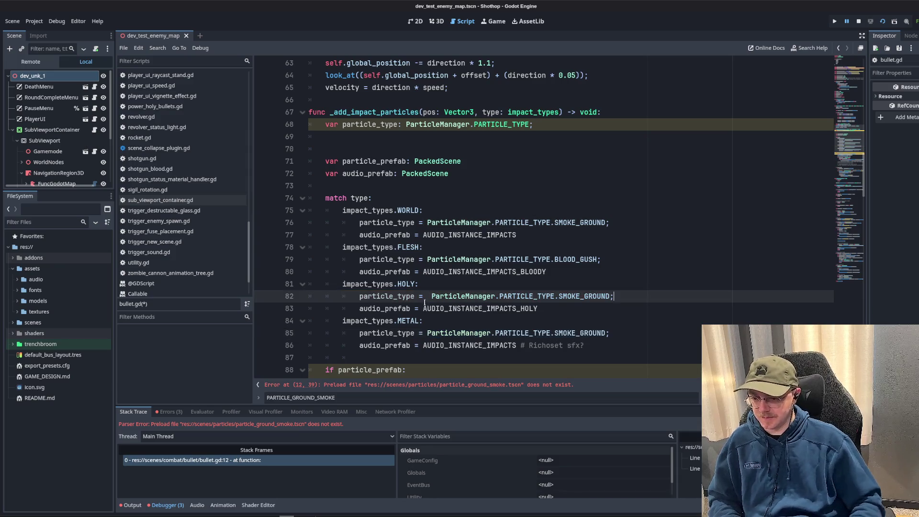
pyautogui.click(427, 296)
pyautogui.press('BackSpace')
# - Delete the particle_prefab declaration and its surrounding blank lines
pyautogui.click(527, 173)
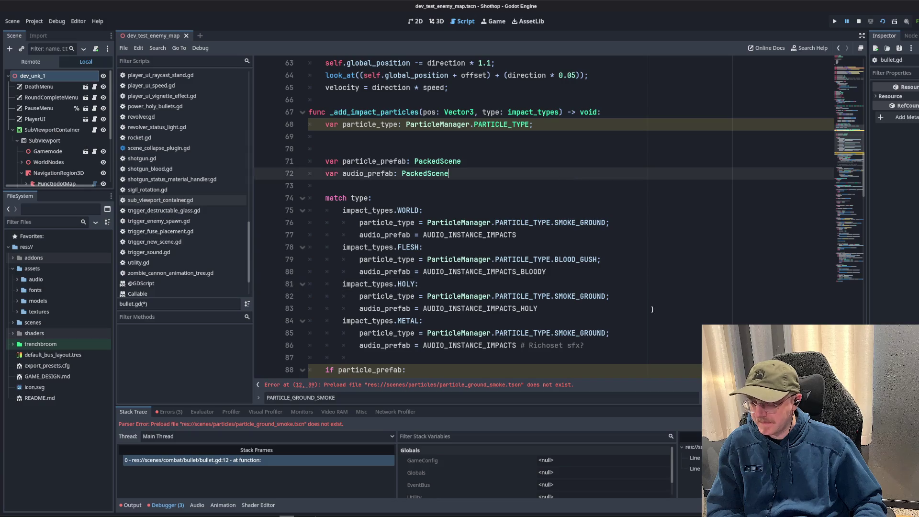
pyautogui.click(601, 298)
pyautogui.click(433, 161)
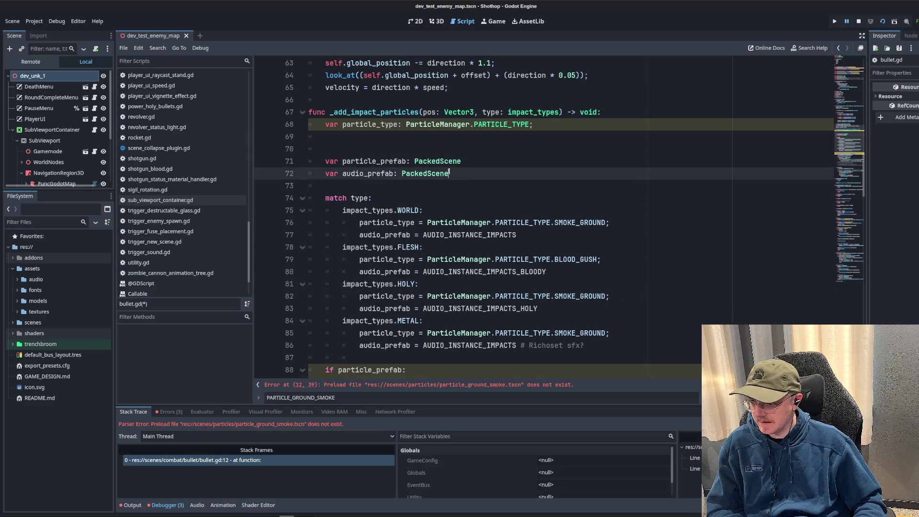
pyautogui.tripleClick(441, 173)
pyautogui.moveTo(436, 161); pyautogui.dragTo(309, 136)
pyautogui.press('BackSpace')
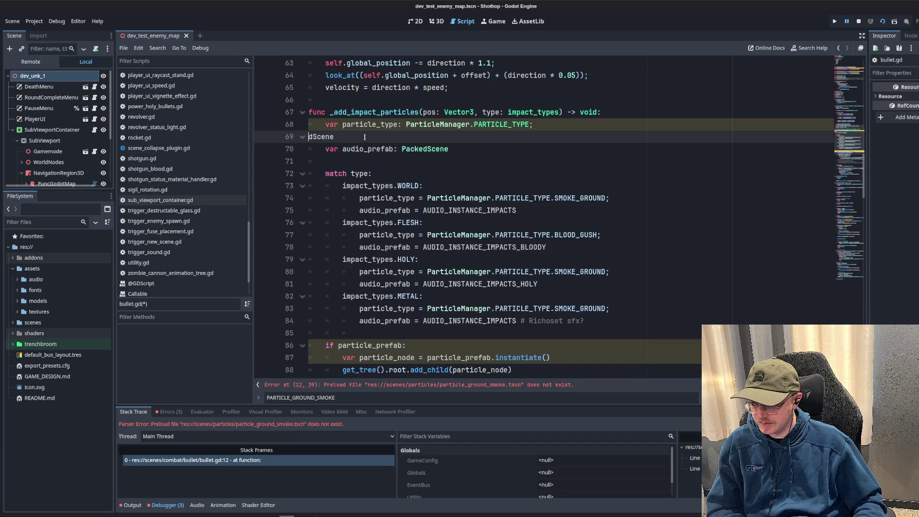
pyautogui.press('BackSpace')
# - Remove the stray dScene fragment on line 68 and select particle_prefab in the if condition
pyautogui.hotkey('shift', 'End')
pyautogui.press('Delete')
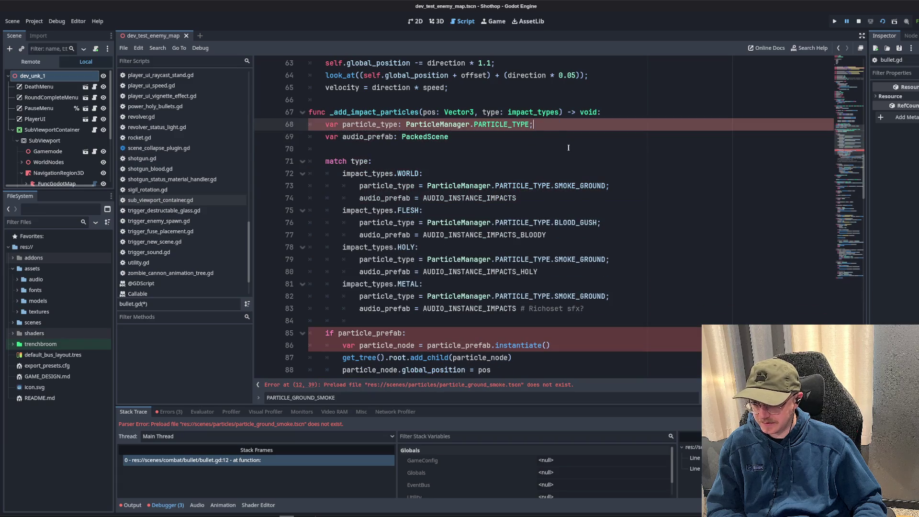
pyautogui.click(536, 142)
pyautogui.write(';')
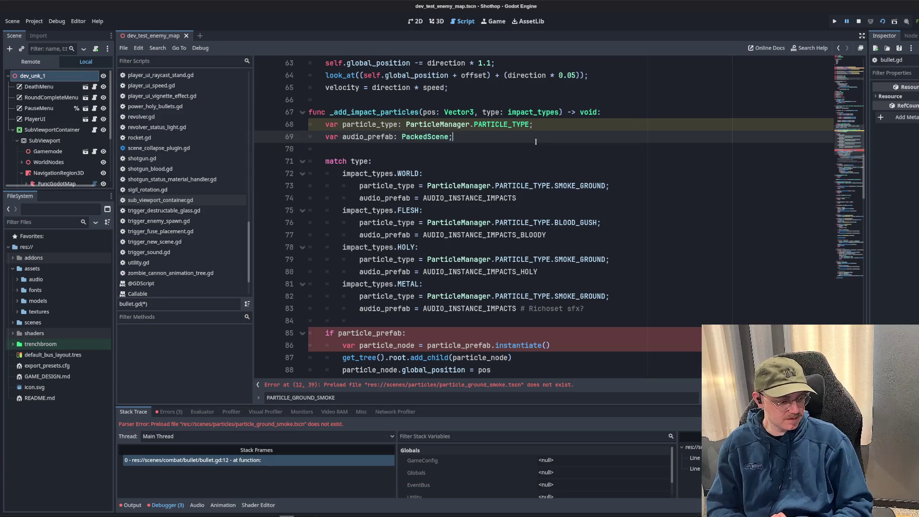
pyautogui.scroll(-3, 536, 141)
pyautogui.doubleClick(369, 223)
pyautogui.scroll(4, 369, 162)
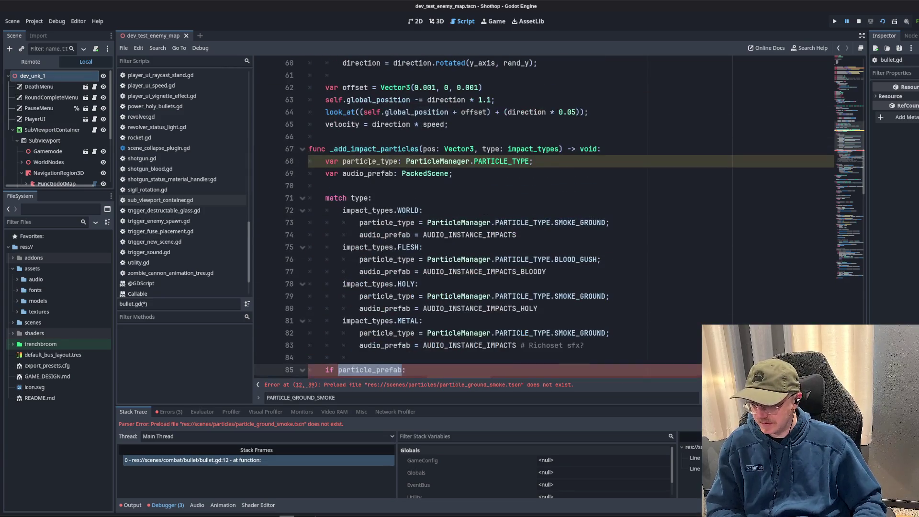
# - Replace particle_prefab with particle_type in the spawn if condition
pyautogui.doubleClick(369, 161)
pyautogui.hotkey('ctrl', 'c')
pyautogui.scroll(-5, 383, 216)
pyautogui.doubleClick(369, 186)
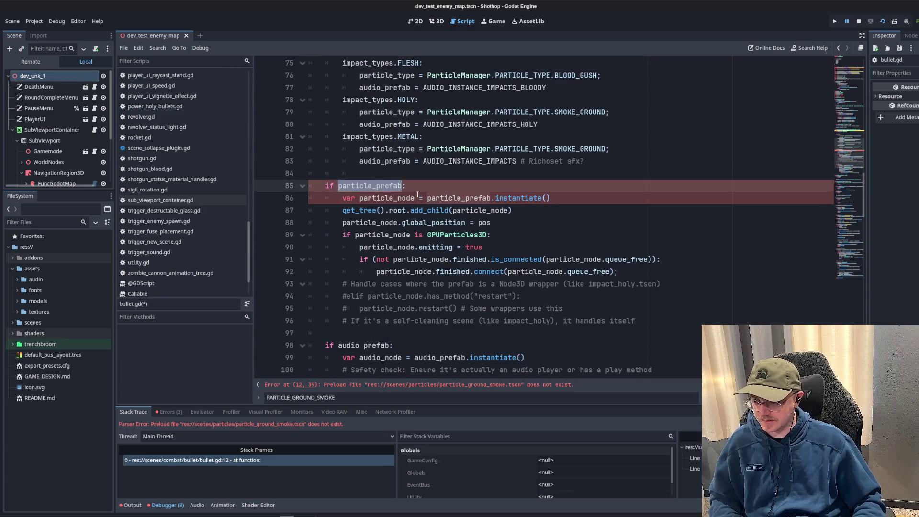
pyautogui.scroll(5, 456, 203)
pyautogui.hotkey('ctrl', 'v')
# - Rewrite the condition as (particle_type != null)
pyautogui.scroll(-3, 544, 175)
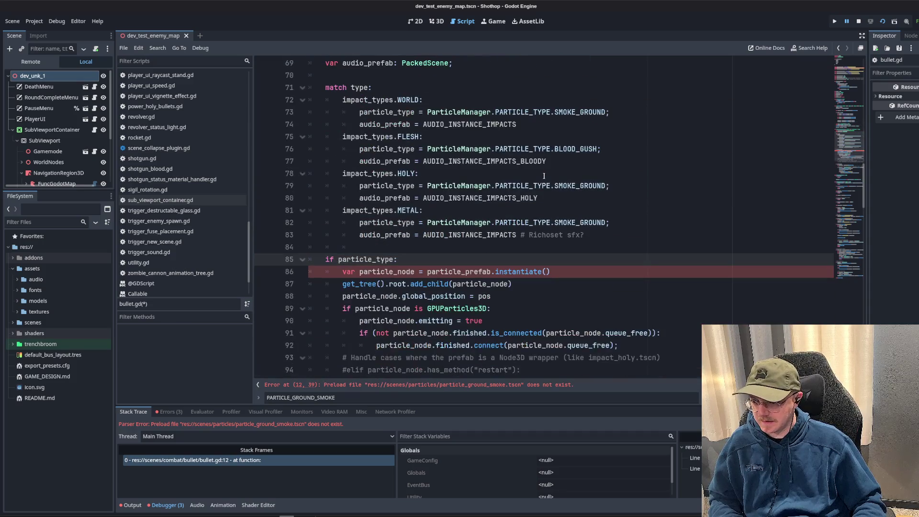
pyautogui.doubleClick(338, 259)
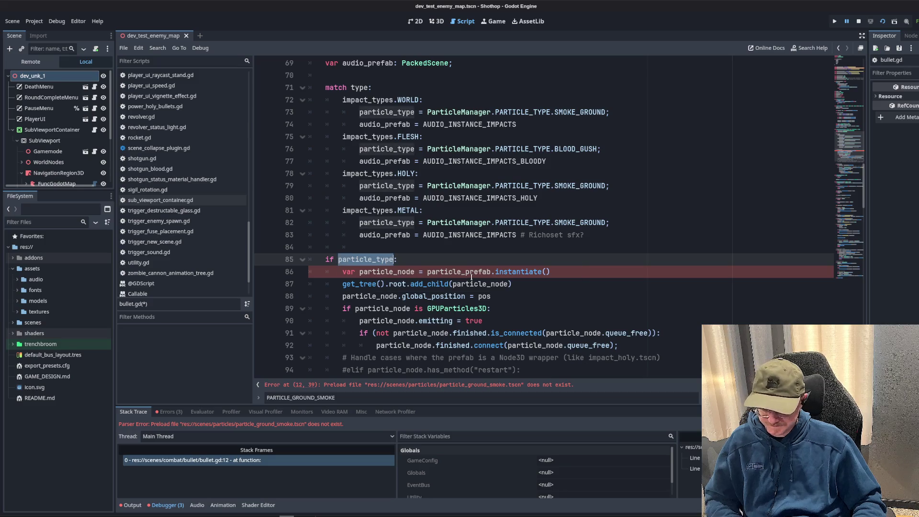
pyautogui.press('Left')
pyautogui.write('(')
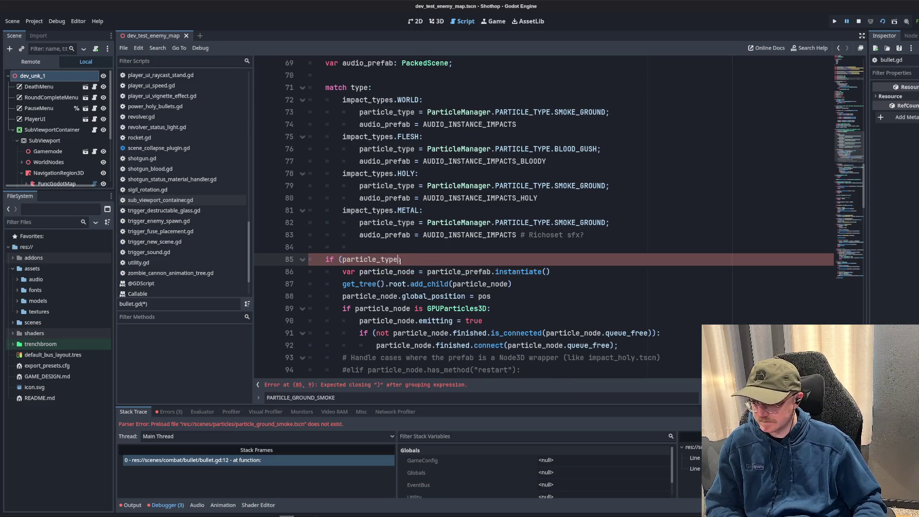
pyautogui.write('): != null')
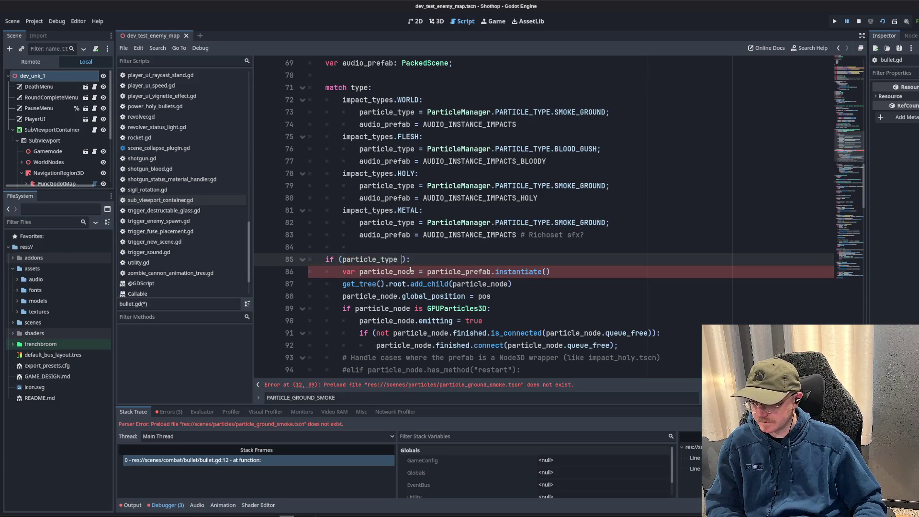
pyautogui.click(468, 126)
# - Try a null default on the particle_type declaration, then remove it again
pyautogui.scroll(4, 461, 132)
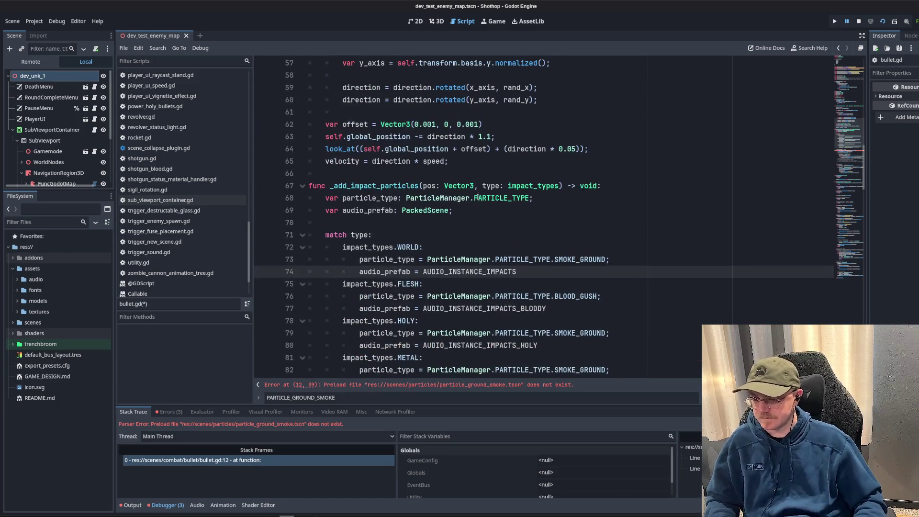
pyautogui.click(478, 213)
pyautogui.click(541, 198)
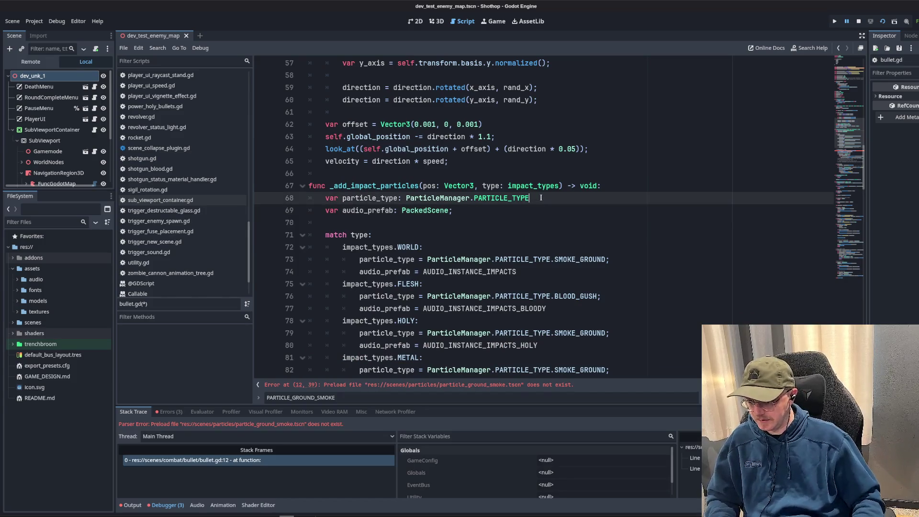
pyautogui.write('= n')
pyautogui.press('BackSpace')
pyautogui.press('BackSpace')
pyautogui.write('null;')
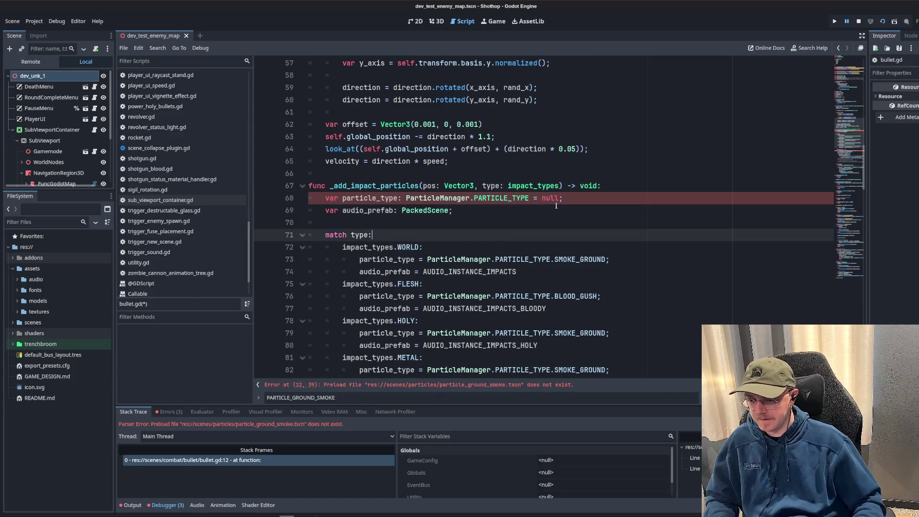
pyautogui.doubleClick(549, 197)
pyautogui.press('BackSpace')
pyautogui.press('BackSpace')
pyautogui.press('BackSpace')
pyautogui.press('End')
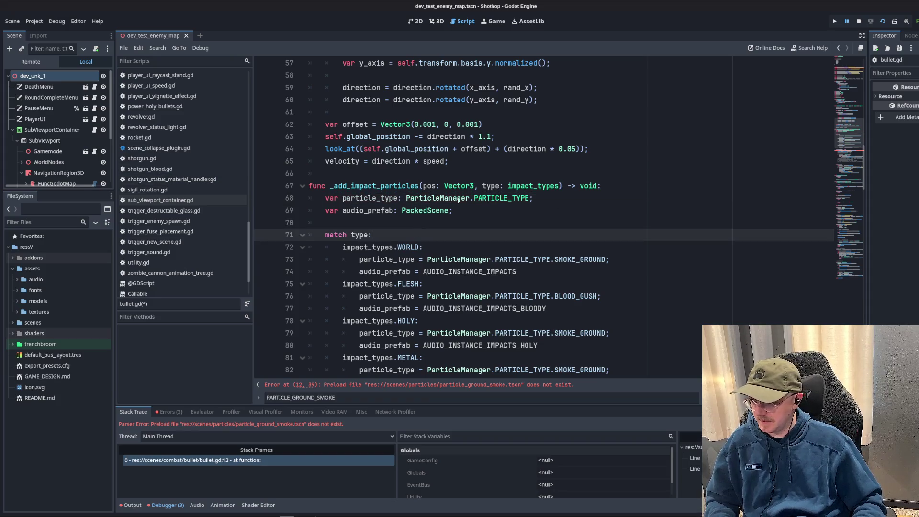
# - Jump to the PARTICLE_TYPE enum in particle_manager.gd and add a new first line
pyautogui.keyDown('ctrl'); pyautogui.click(494, 198); pyautogui.keyUp('ctrl')
pyautogui.scroll(-1, 403, 247)
pyautogui.click(424, 235)
pyautogui.press('Return')
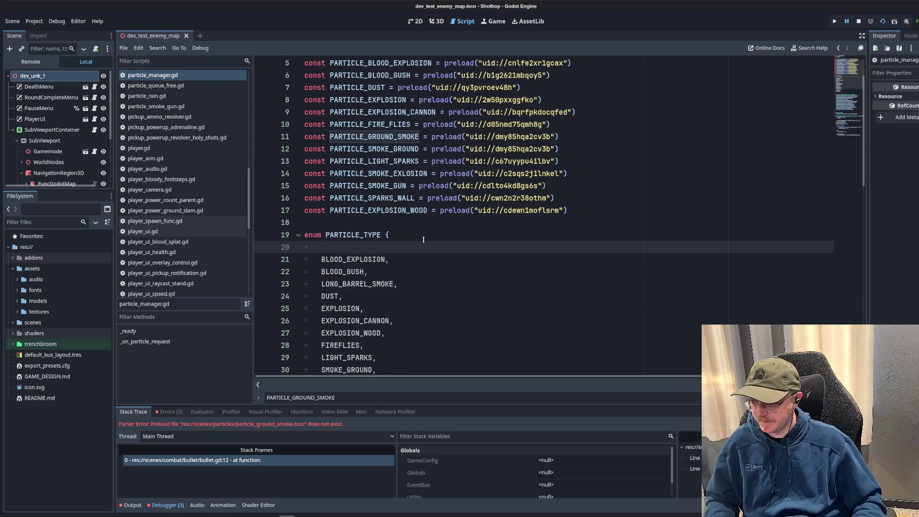
# - Add NONE as the first PARTICLE_TYPE enum value
pyautogui.write('NONE,')
pyautogui.scroll(5, 168, 193)
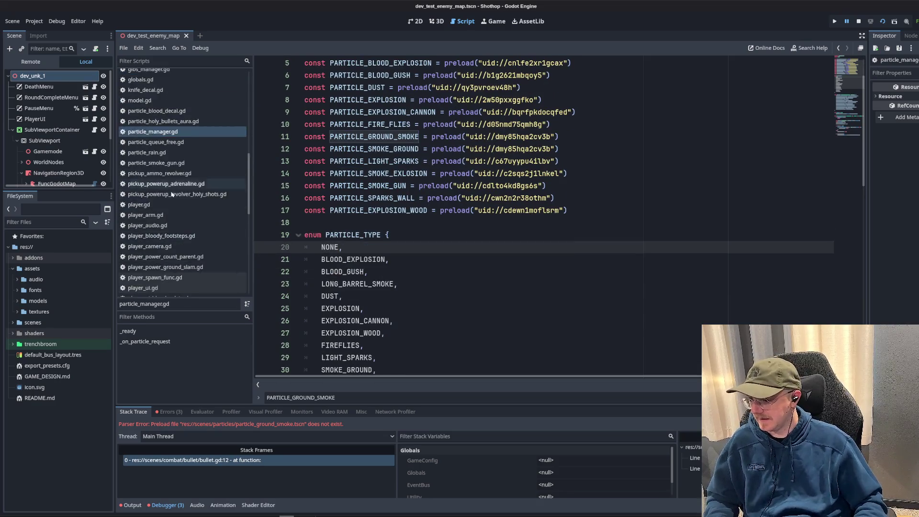
pyautogui.scroll(5, 175, 192)
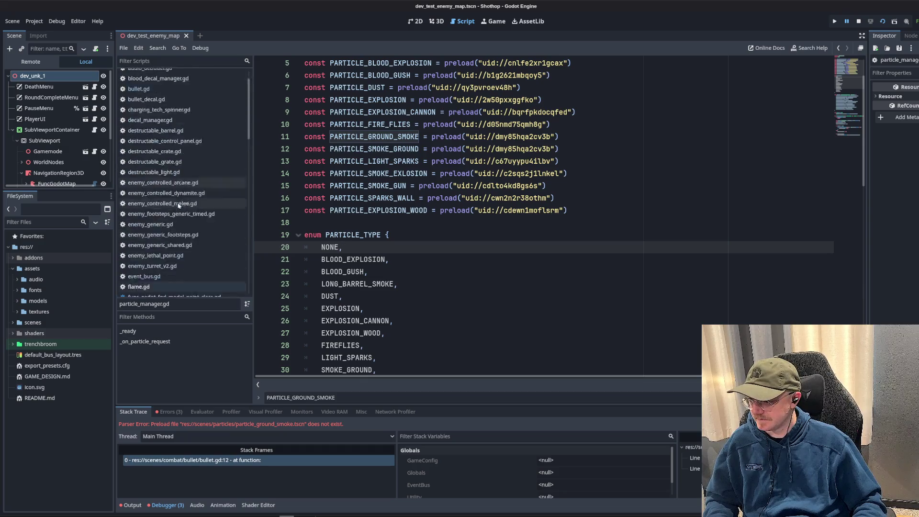
# - Return to bullet.gd at the end of the particle_type declaration on line 68
pyautogui.click(180, 120)
pyautogui.scroll(-5, 421, 234)
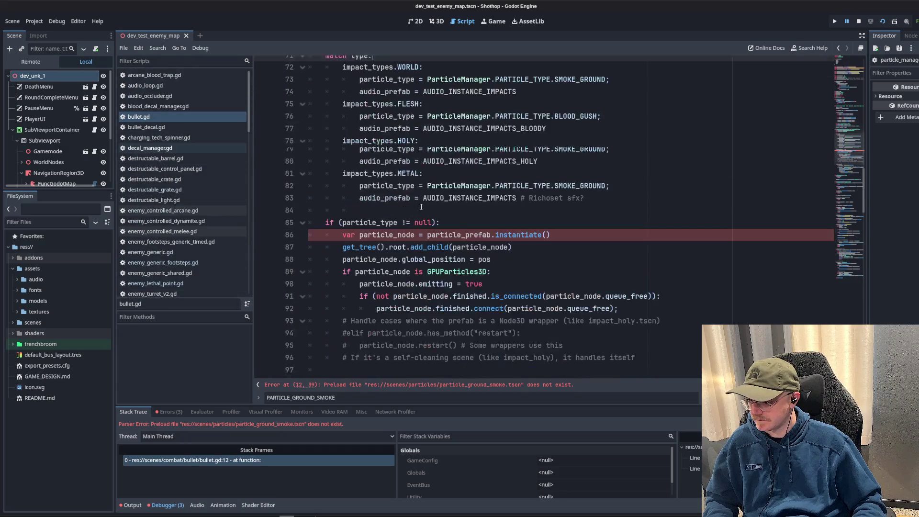
pyautogui.click(403, 222)
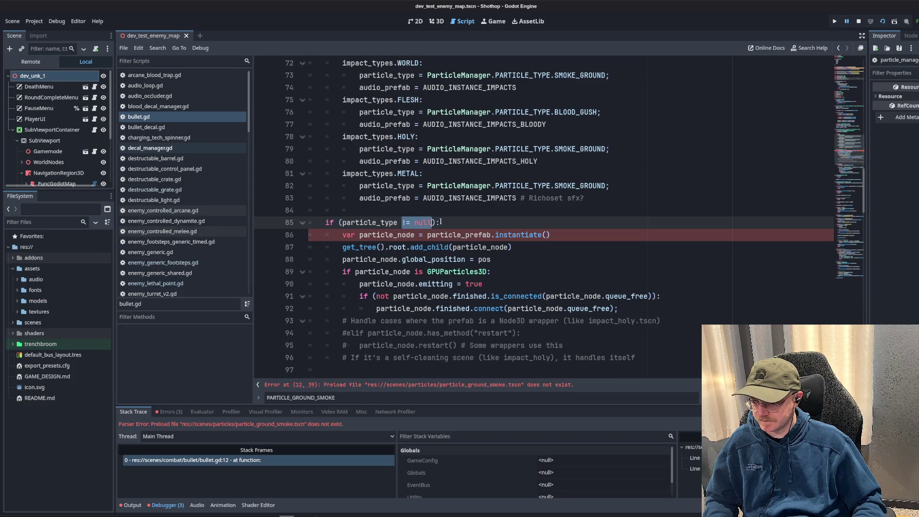
pyautogui.scroll(3, 479, 191)
pyautogui.write('var particle_type: ParticleManager.PARTICLE_TYPE =')
pyautogui.click(544, 125)
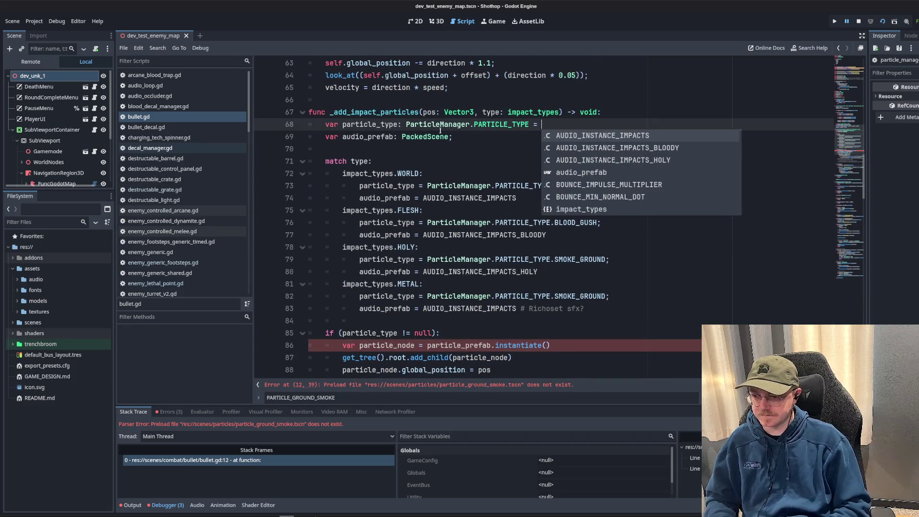
# - Make line 68 default particle_type to ParticleManager.PARTICLE_TYPE.NONE with an inferred type
pyautogui.moveTo(406, 125); pyautogui.dragTo(529, 126)
pyautogui.hotkey('ctrl', 'c')
pyautogui.press('BackSpace')
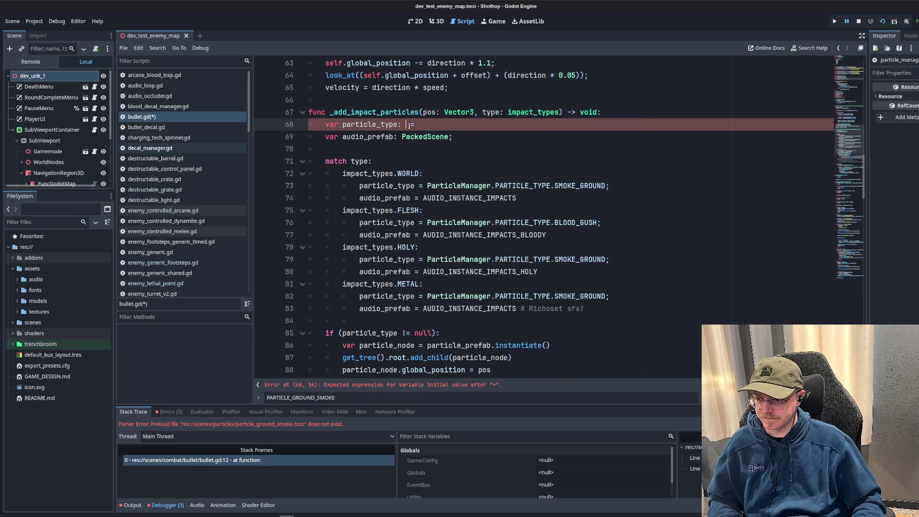
pyautogui.press('BackSpace')
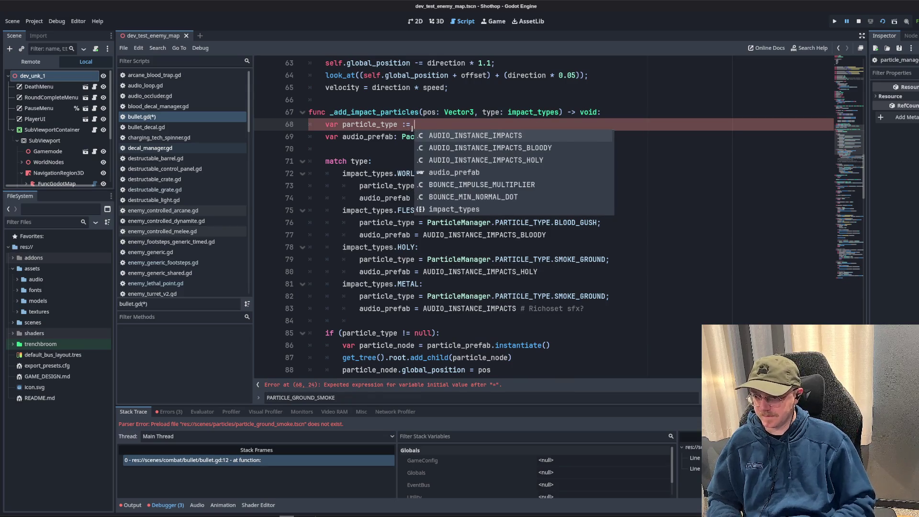
pyautogui.hotkey('ctrl', 'v')
pyautogui.write('.NONE')
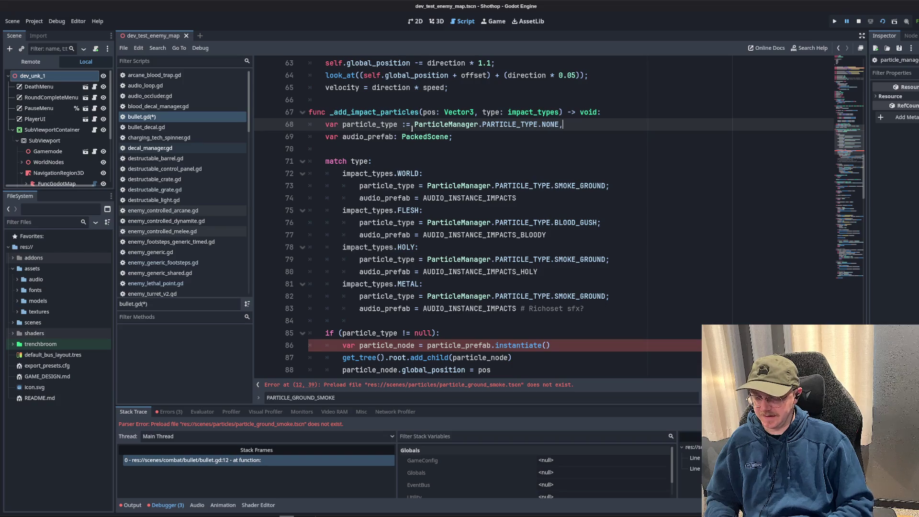
pyautogui.press('Down')
pyautogui.press('Down')
pyautogui.press('Down')
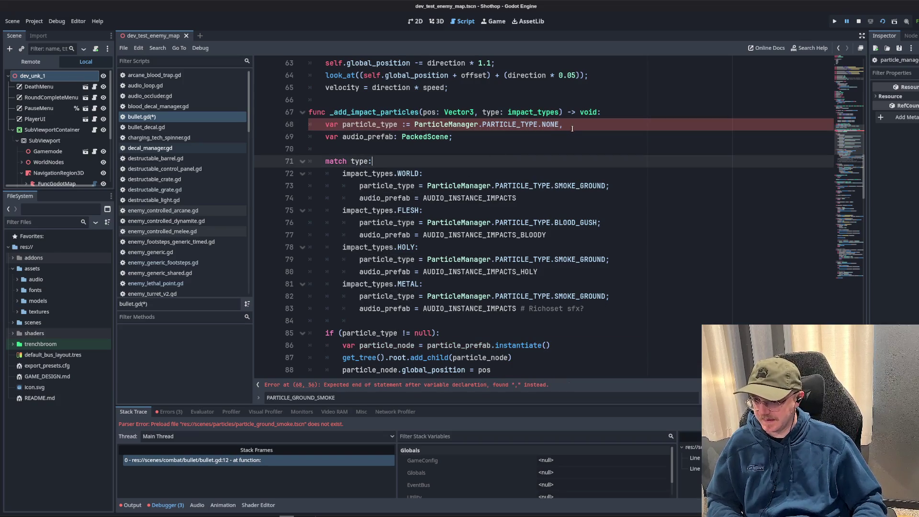
pyautogui.click(574, 124)
pyautogui.write(';')
# - Replace null in the line 85 check with PARTICLE_TYPE.NONE and open a blank line below
pyautogui.doubleClick(371, 124)
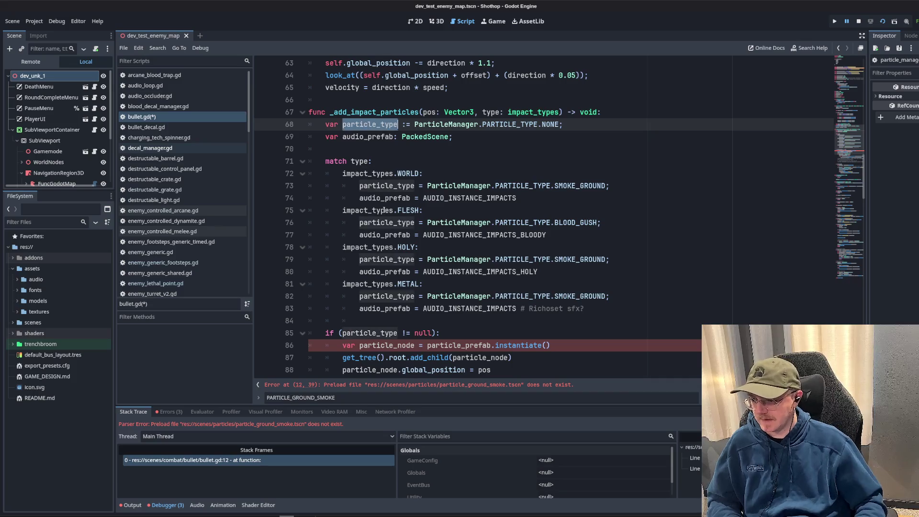
pyautogui.scroll(-2, 431, 191)
pyautogui.doubleClick(423, 259)
pyautogui.scroll(3, 445, 171)
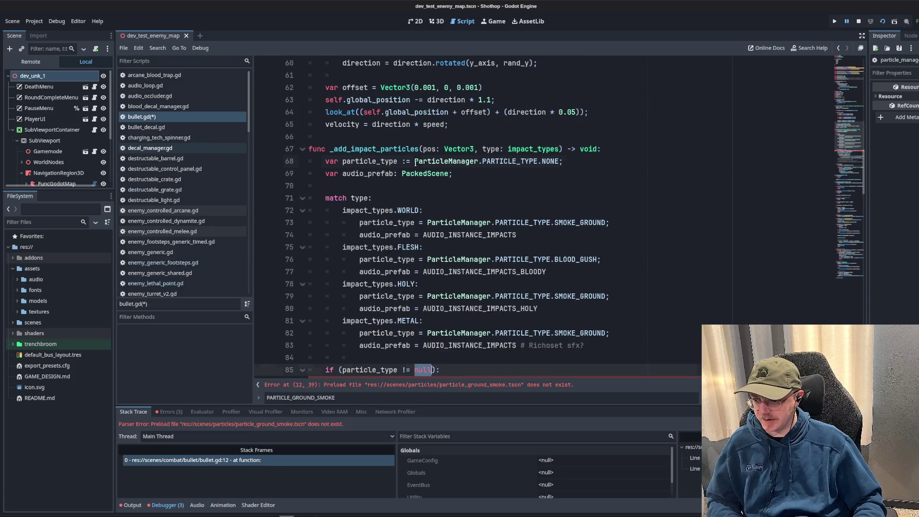
pyautogui.moveTo(416, 162); pyautogui.dragTo(563, 163)
pyautogui.hotkey('ctrl', 'c')
pyautogui.scroll(-4, 423, 229)
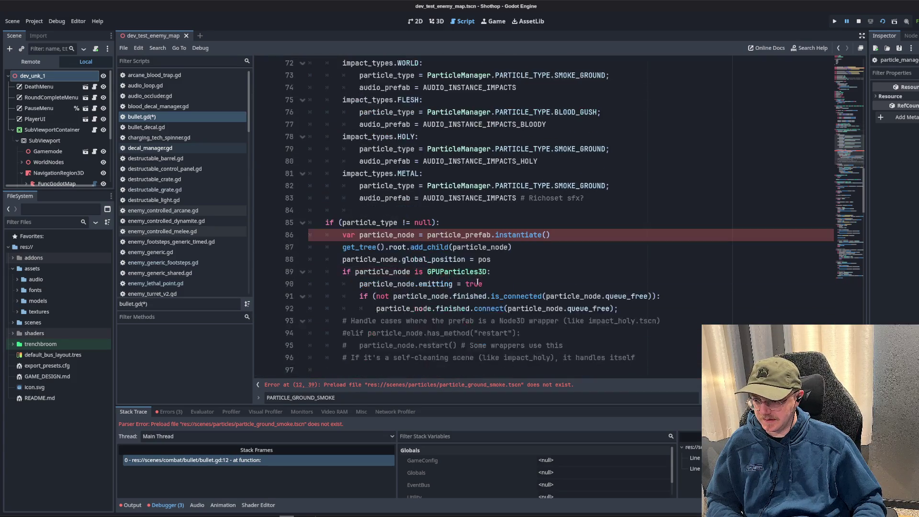
pyautogui.doubleClick(423, 225)
pyautogui.hotkey('ctrl', 'v')
pyautogui.click(617, 226)
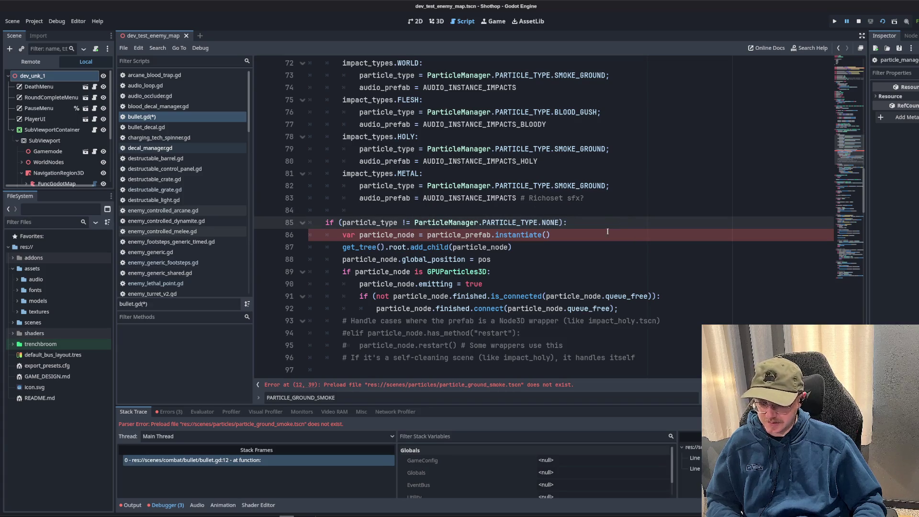
pyautogui.press('Return')
pyautogui.press('Return')
pyautogui.press('Return')
pyautogui.click(537, 239)
pyautogui.write('E')
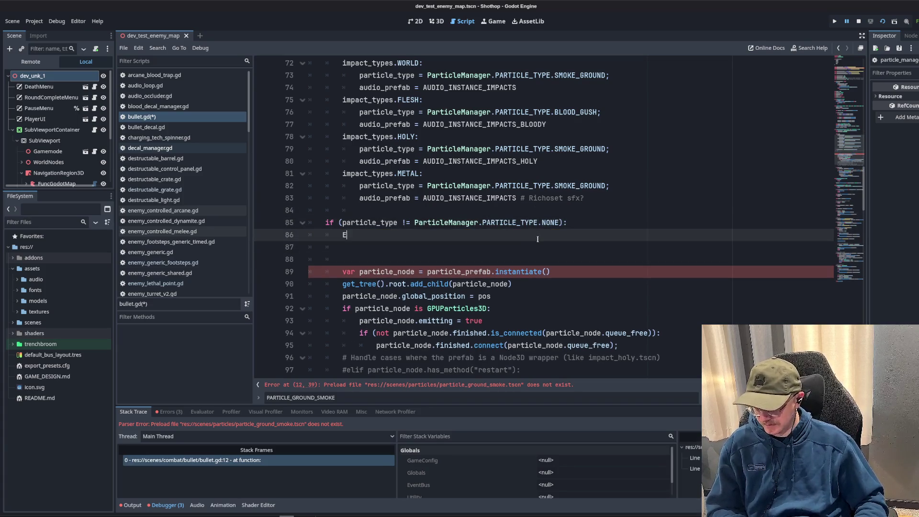
# - Add EventBus.emit_particle_request(particle_type, pos, Vector3.ZERO, true) on line 86
pyautogui.write('ventBus.partic')
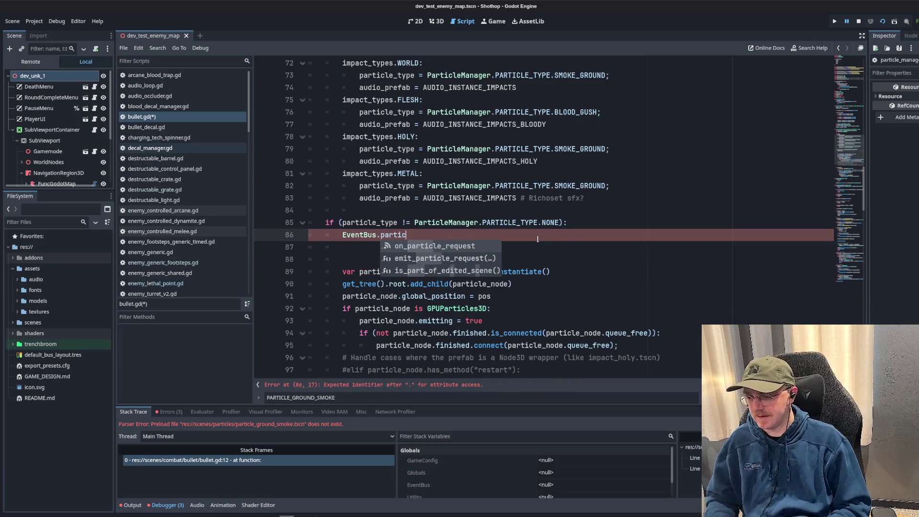
pyautogui.press('Down')
pyautogui.press('Return')
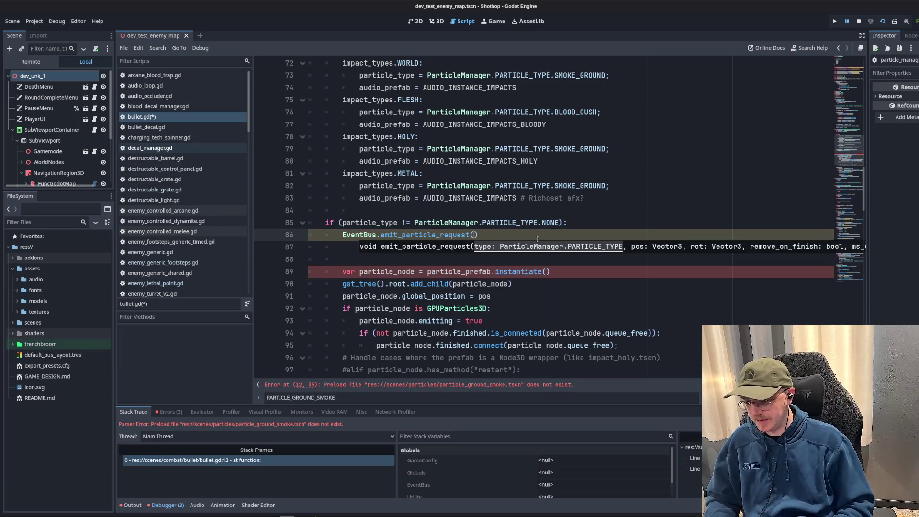
pyautogui.write('particle_type, ')
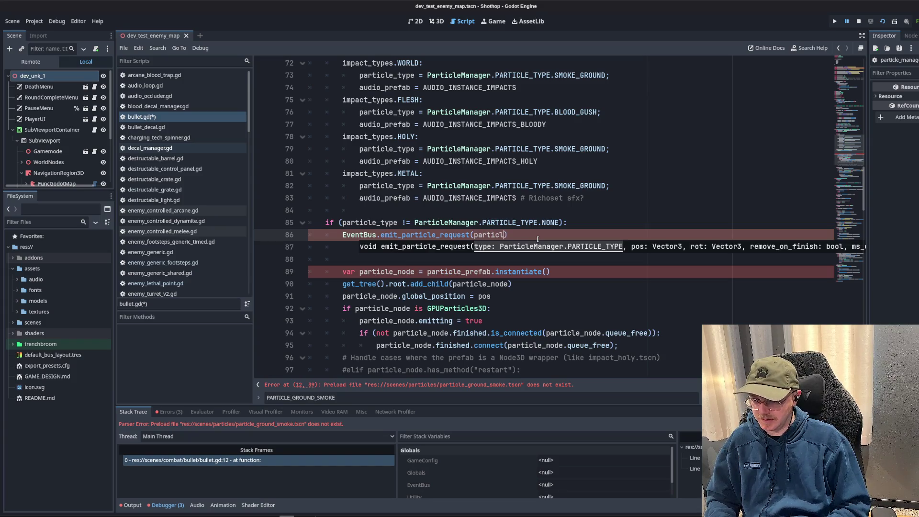
pyautogui.write('pos, ')
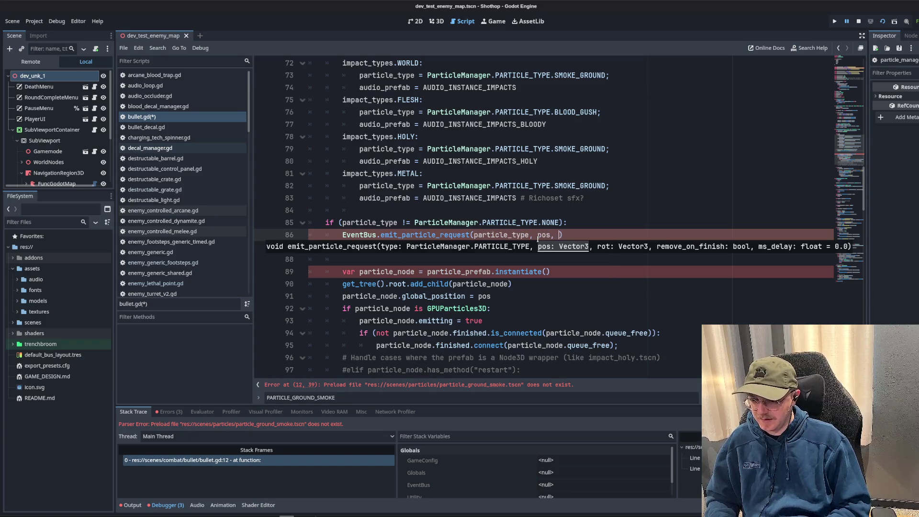
pyautogui.write('Vector3.Z')
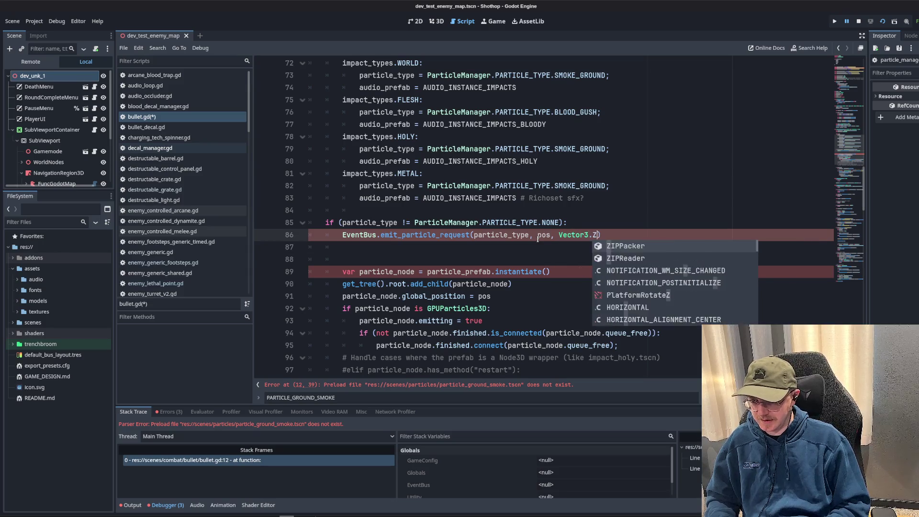
pyautogui.write('ERO, ')
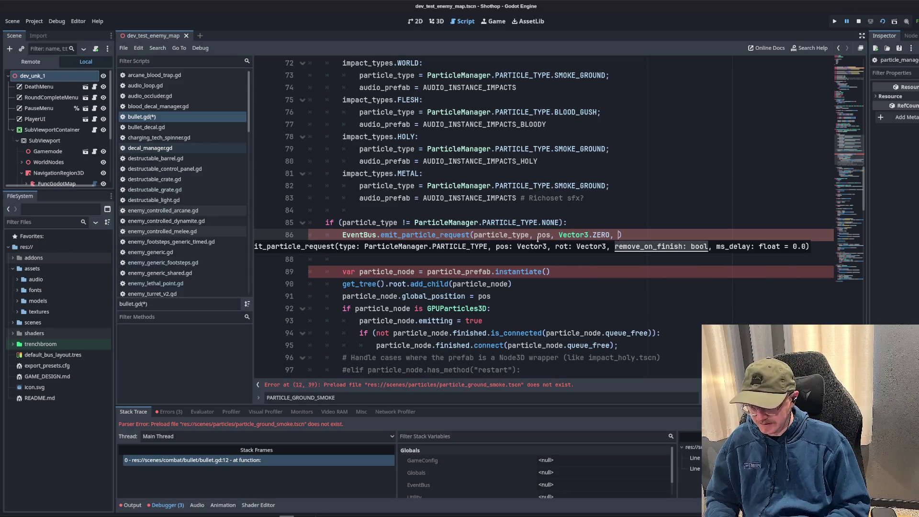
pyautogui.write('true')
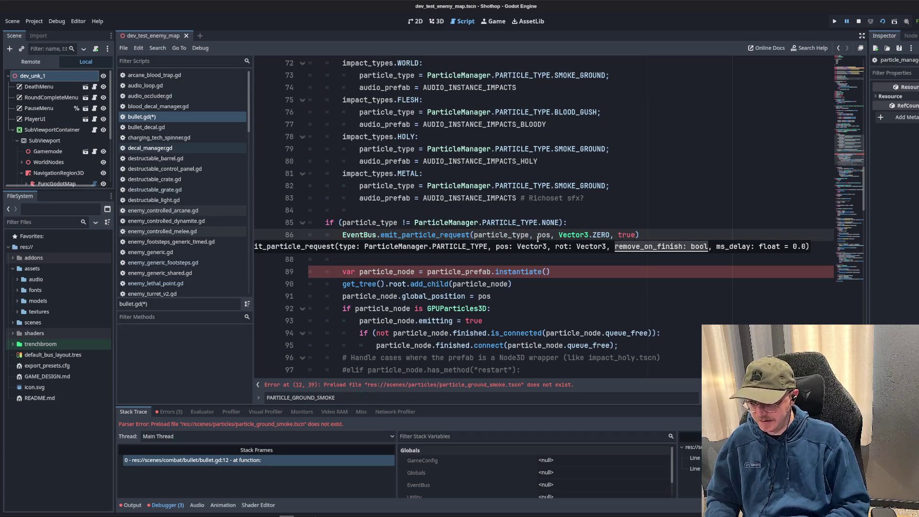
# - Delete the old prefab instantiation block and leftover empty line, then save bullet.gd
pyautogui.scroll(-4, 530, 186)
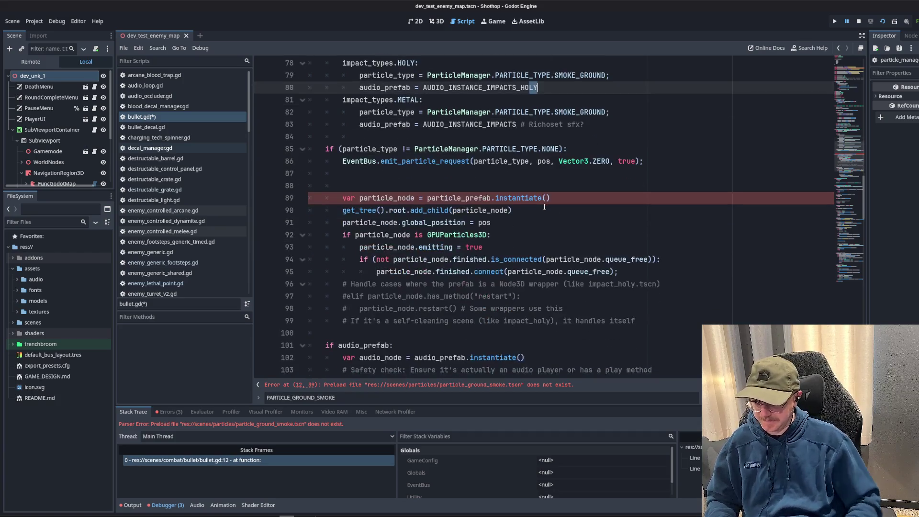
pyautogui.moveTo(325, 259); pyautogui.dragTo(263, 115)
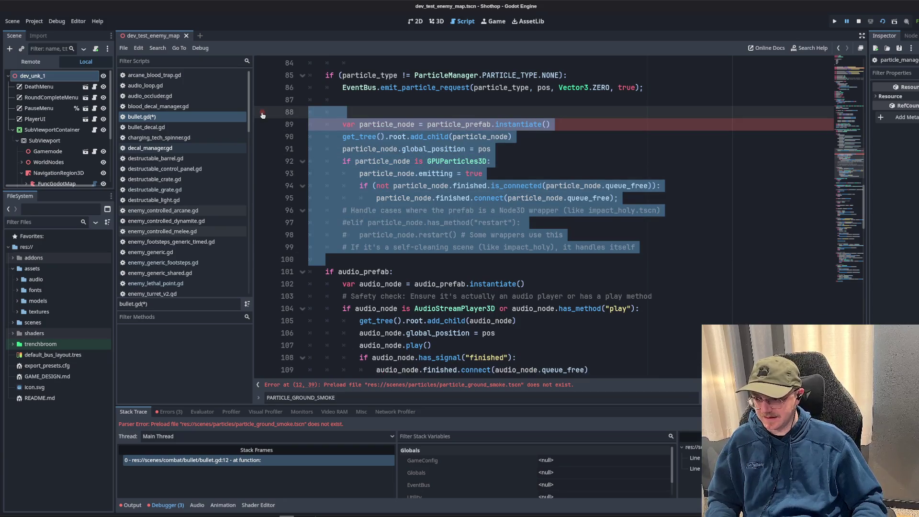
pyautogui.press('BackSpace')
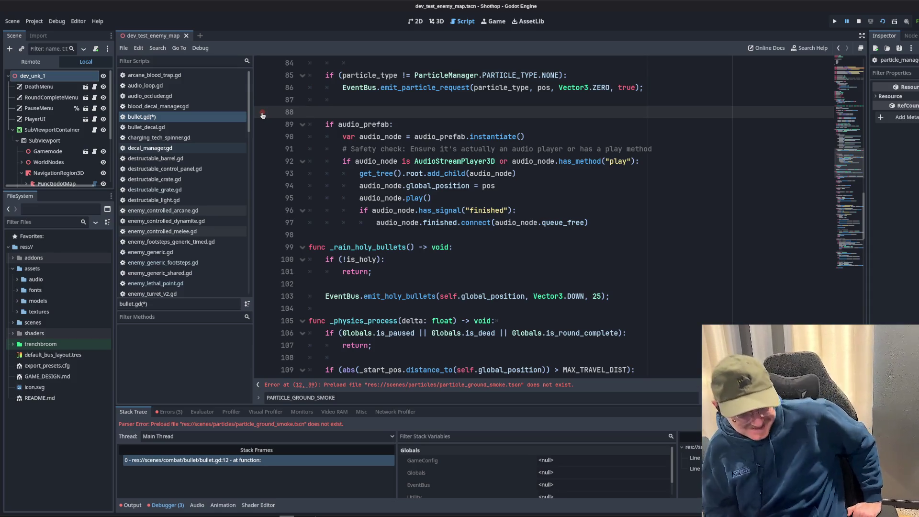
pyautogui.scroll(3, 549, 281)
pyautogui.press('BackSpace')
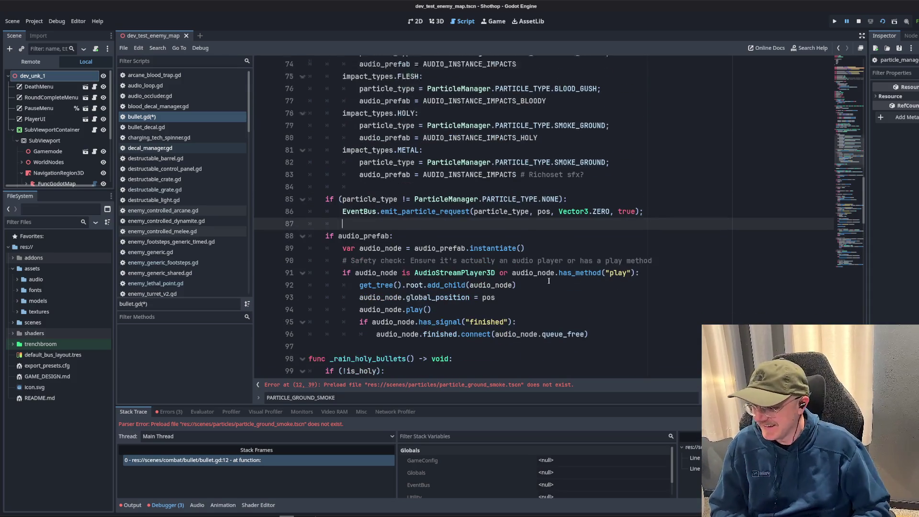
pyautogui.scroll(5, 575, 269)
pyautogui.scroll(-3, 646, 239)
pyautogui.click(646, 174)
pyautogui.hotkey('ctrl', 's')
pyautogui.click(659, 234)
pyautogui.scroll(-4, 658, 234)
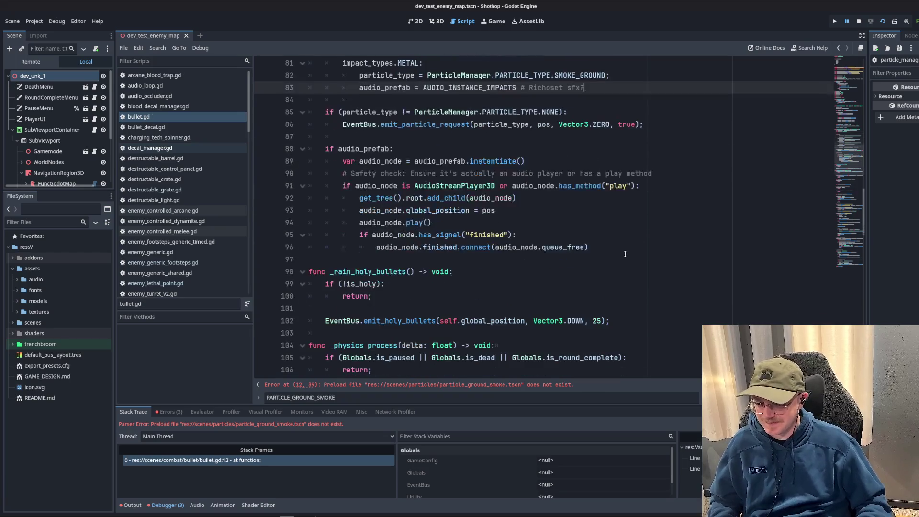
# - Remove the unused PARTICLE_GROUND_SMOKE preload line
pyautogui.click(415, 135)
pyautogui.moveTo(365, 136); pyautogui.dragTo(588, 278)
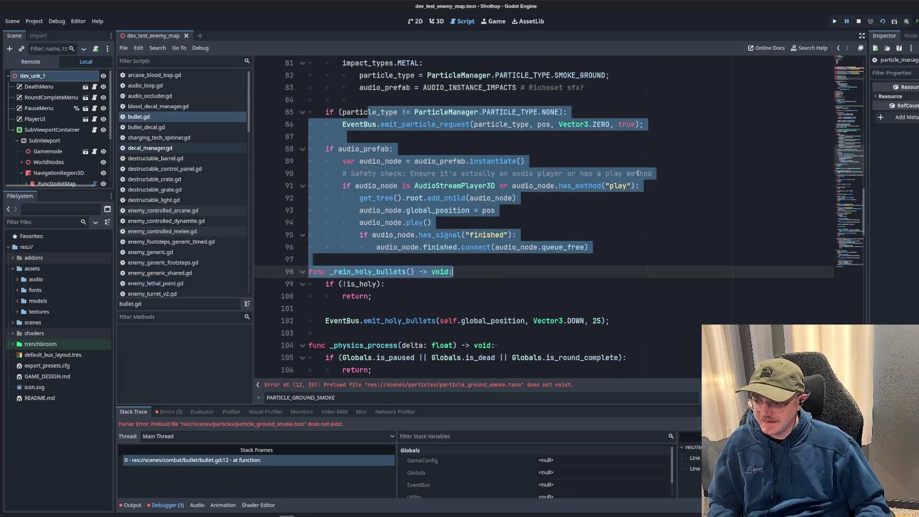
pyautogui.click(588, 278)
pyautogui.scroll(-10, 607, 293)
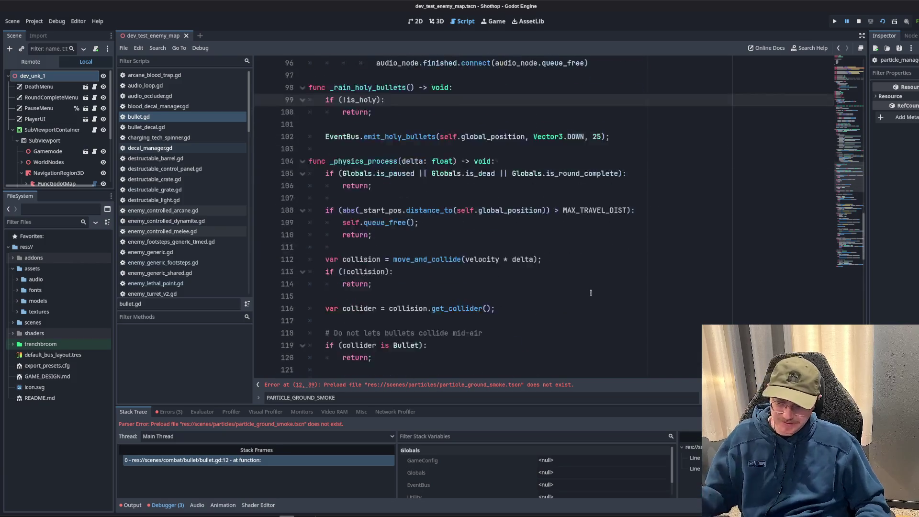
pyautogui.scroll(20, 775, 83)
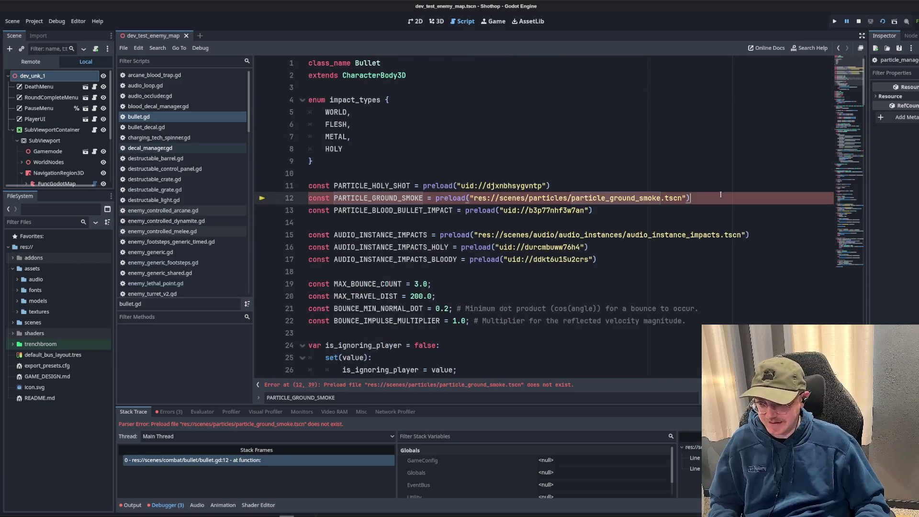
pyautogui.moveTo(693, 198); pyautogui.dragTo(551, 186)
pyautogui.press('BackSpace')
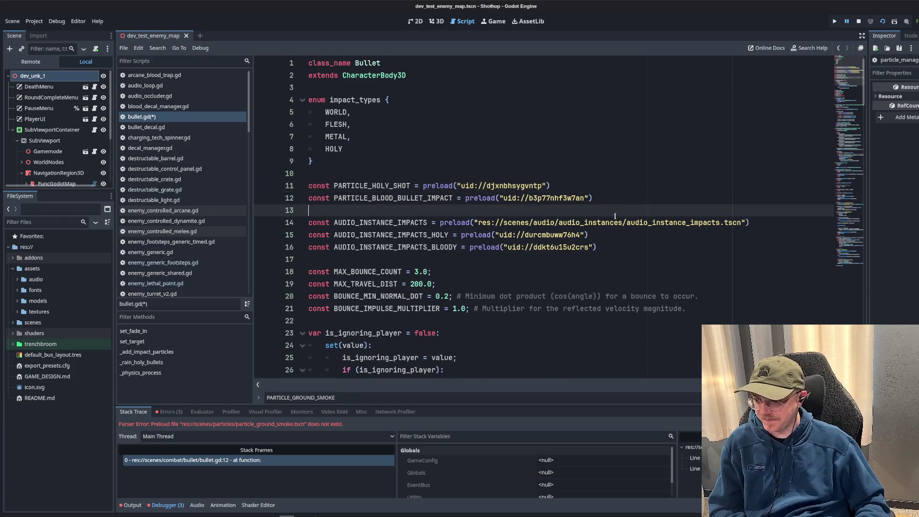
# - Remove the PARTICLE_BLOOD_BULLET_IMPACT and PARTICLE_HOLY_SHOT preloads after checking for their uses
pyautogui.click(609, 199)
pyautogui.hotkey('ctrl', 'f')
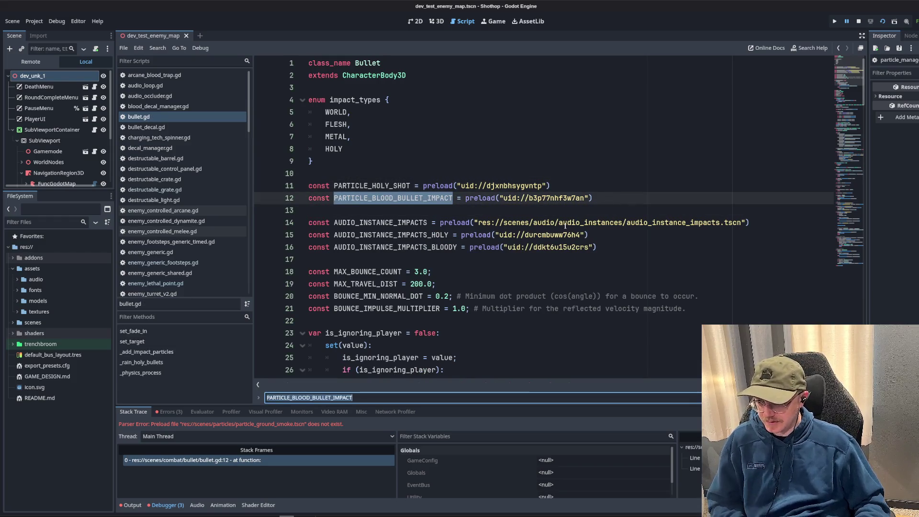
pyautogui.moveTo(594, 198); pyautogui.dragTo(550, 186)
pyautogui.press('BackSpace')
pyautogui.doubleClick(404, 185)
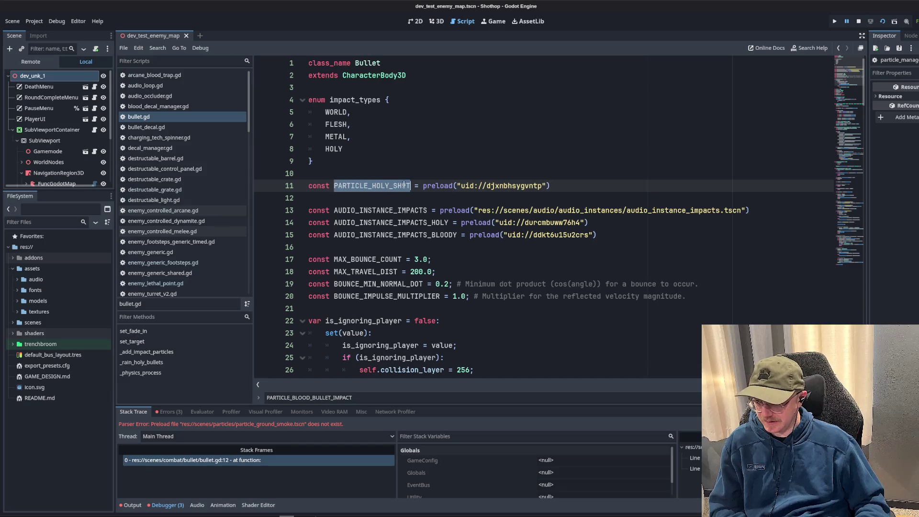
pyautogui.hotkey('ctrl', 'f')
pyautogui.click(395, 200)
pyautogui.hotkey('shift', 'Up')
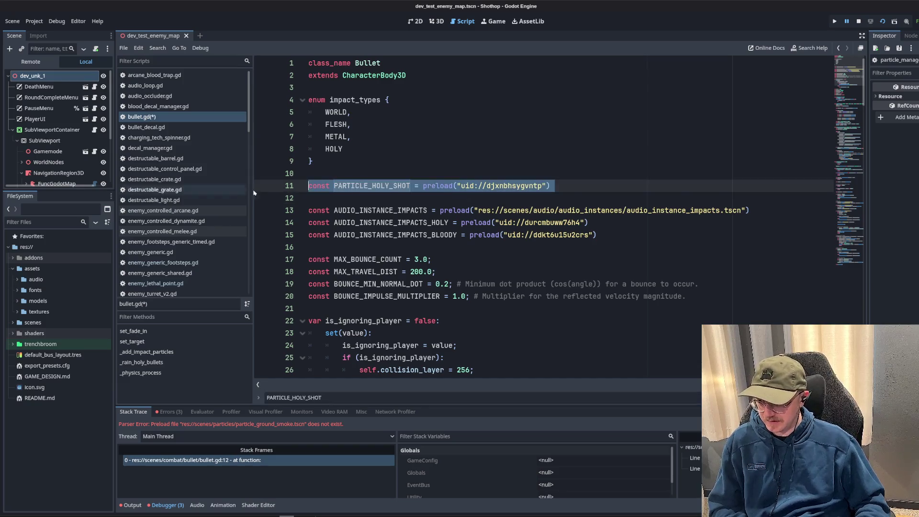
pyautogui.press('BackSpace')
pyautogui.press('BackSpace')
# - Save bullet.gd, stop the running game and launch it again
pyautogui.hotkey('ctrl', 's')
pyautogui.scroll(-1, 504, 202)
pyautogui.scroll(-20, 504, 202)
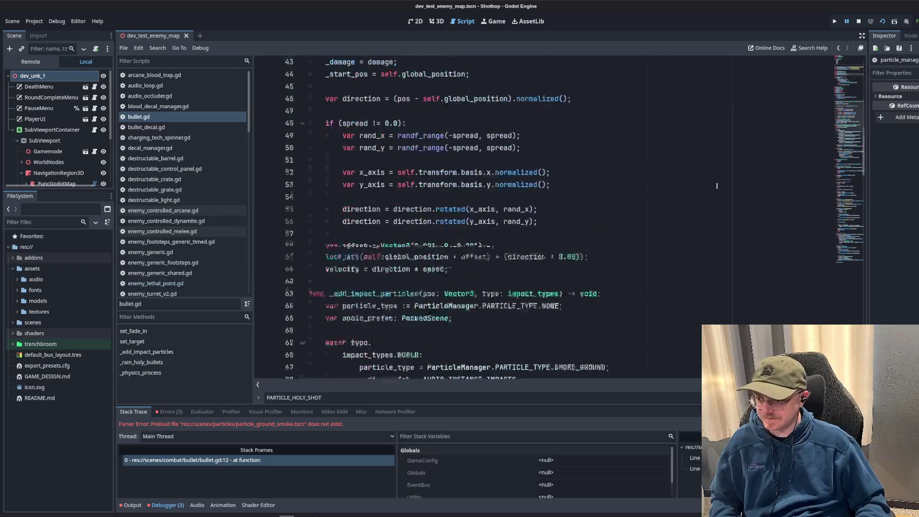
pyautogui.click(859, 21)
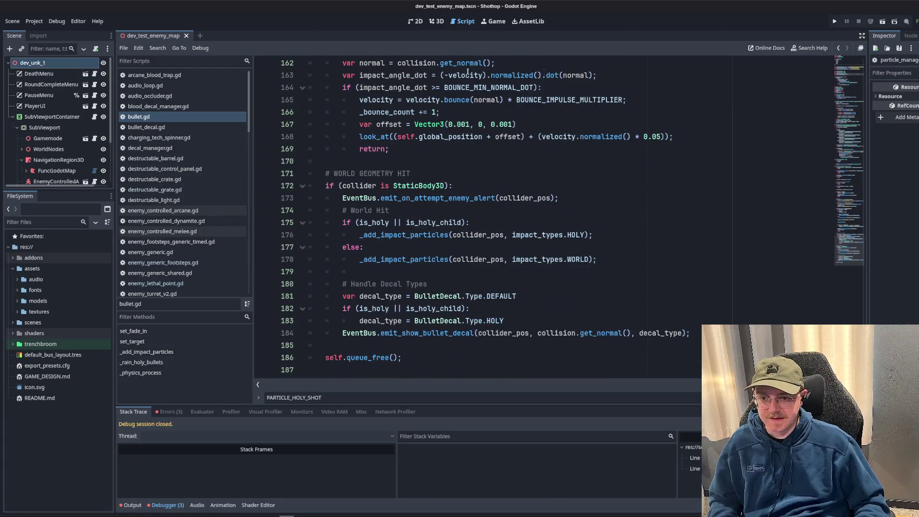
pyautogui.click(882, 21)
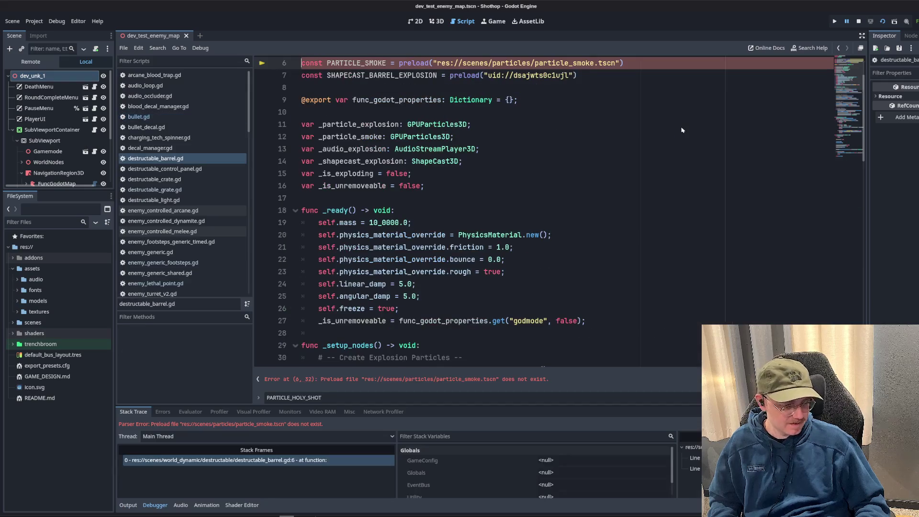
# - Search destructable_barrel.gd for PARTICLE_SMOKE uses and review the surrounding code
pyautogui.doubleClick(361, 125)
pyautogui.hotkey('ctrl', 'f')
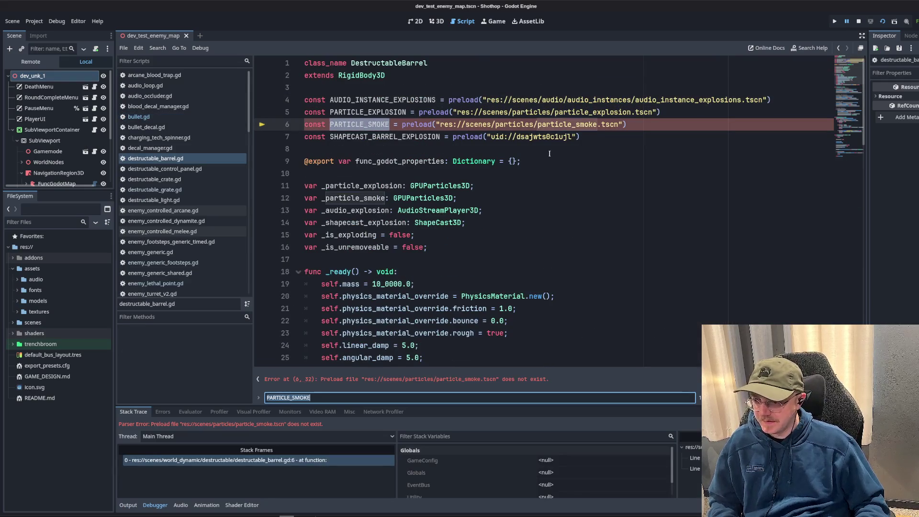
pyautogui.press('Return')
pyautogui.press('Return')
pyautogui.press('Return')
pyautogui.scroll(7, 605, 229)
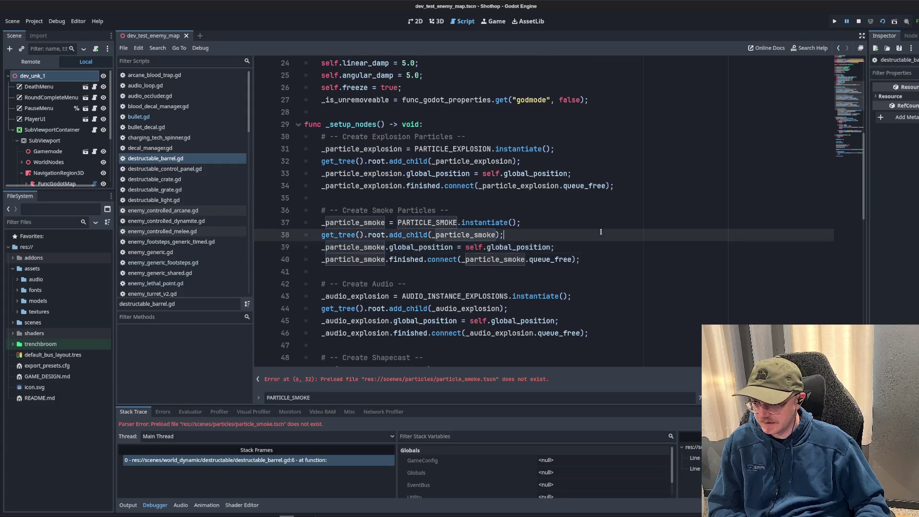
pyautogui.scroll(2, 494, 229)
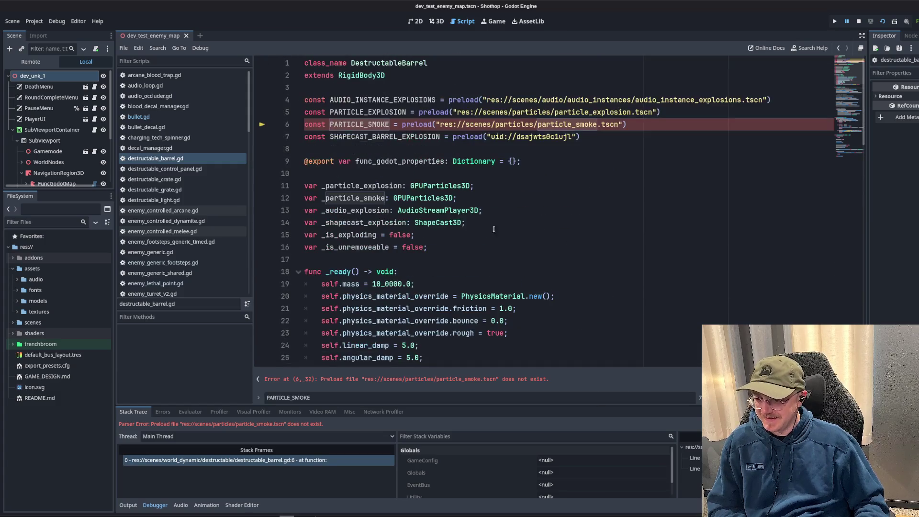
pyautogui.scroll(-11, 474, 183)
pyautogui.scroll(3, 349, 117)
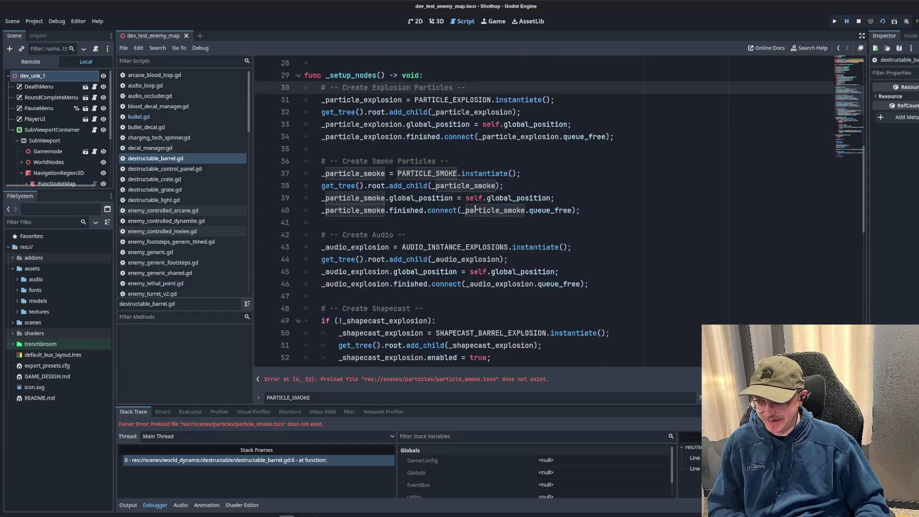
pyautogui.moveTo(348, 117)
pyautogui.mouseDown()
pyautogui.moveTo(431, 222)
pyautogui.moveTo(479, 173)
pyautogui.mouseUp()
pyautogui.click(604, 186)
pyautogui.scroll(-3, 604, 196)
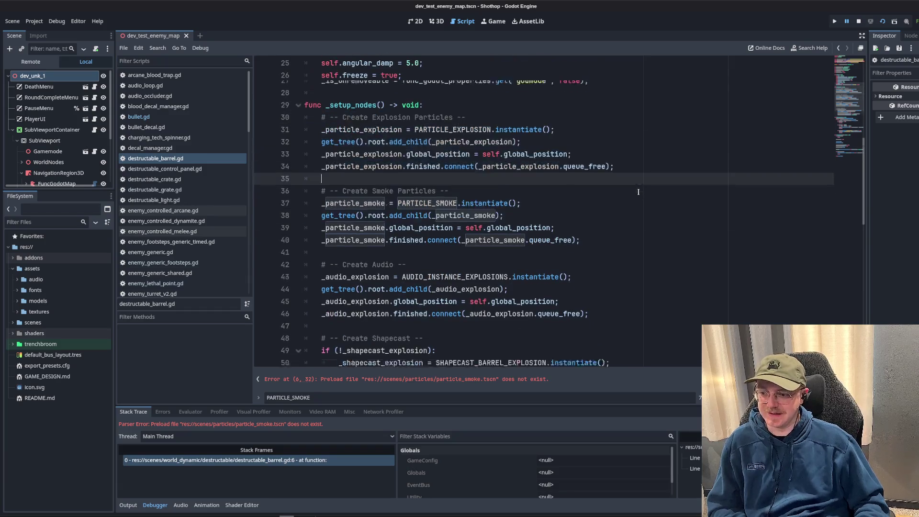
pyautogui.click(616, 195)
pyautogui.scroll(2, 574, 201)
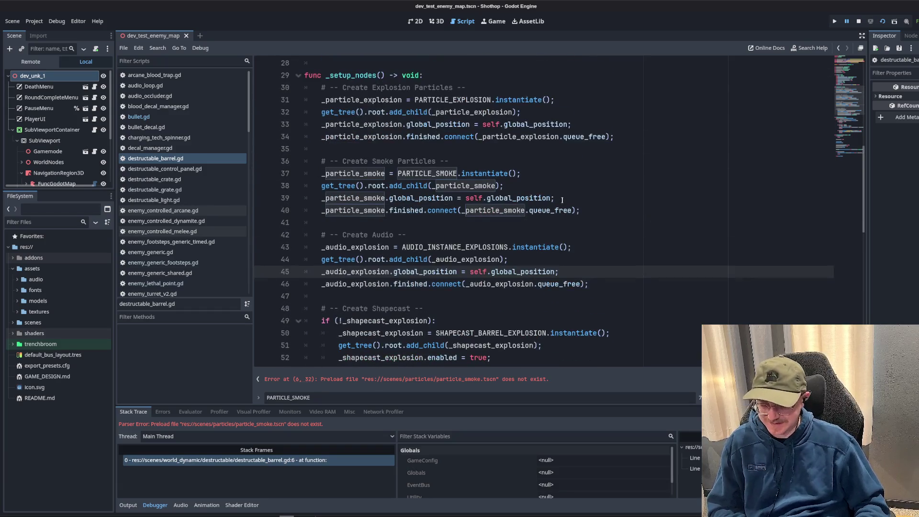
# - Start a new first line in _setup_nodes calling EventBus.emit_particle_request
pyautogui.click(503, 197)
pyautogui.scroll(2, 484, 191)
pyautogui.click(481, 149)
pyautogui.press('Return')
pyautogui.press('Return')
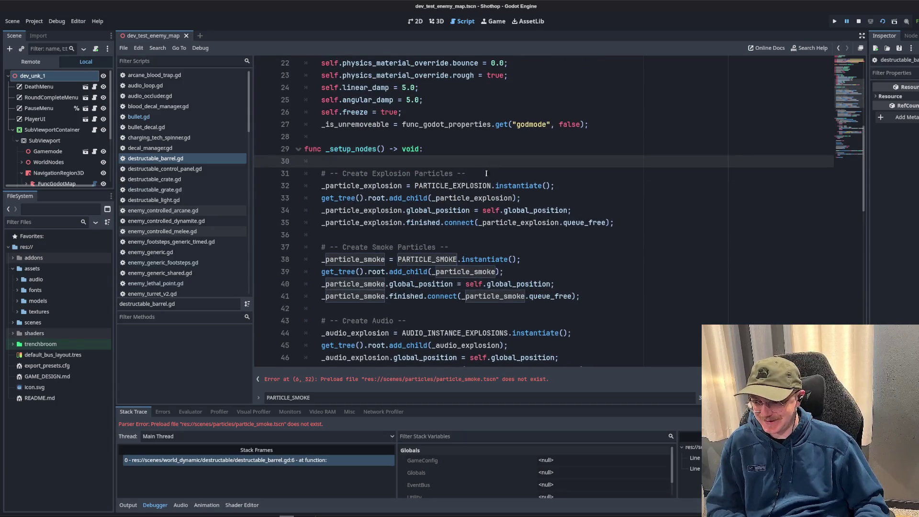
pyautogui.write('EventBus.pa')
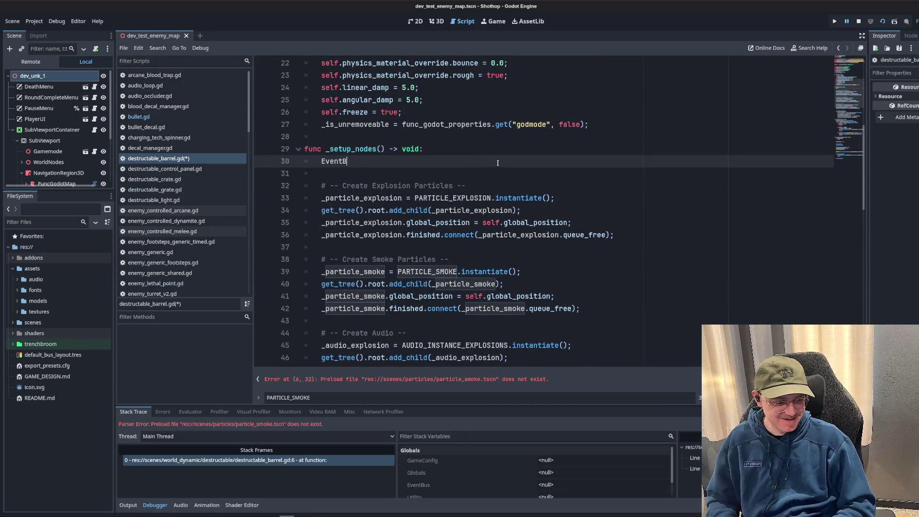
pyautogui.press('BackSpace')
pyautogui.press('BackSpace')
pyautogui.write('emit_pa')
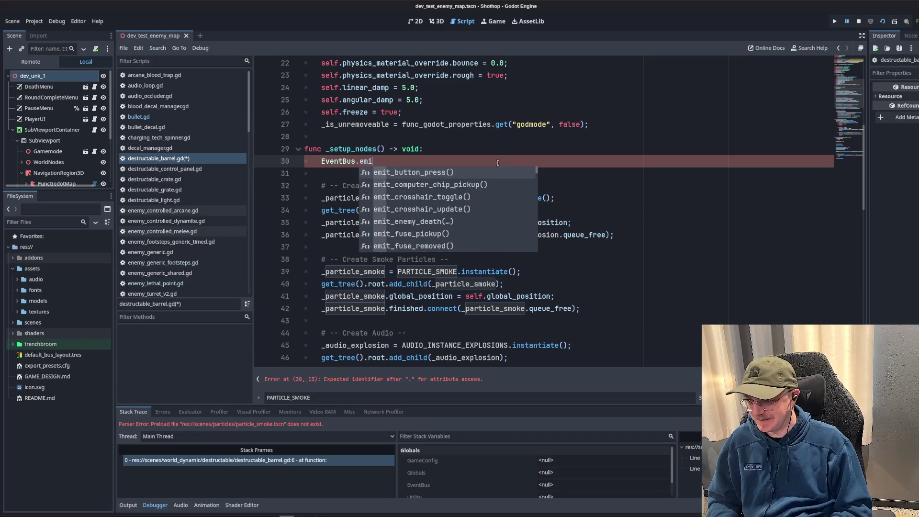
pyautogui.press('Return')
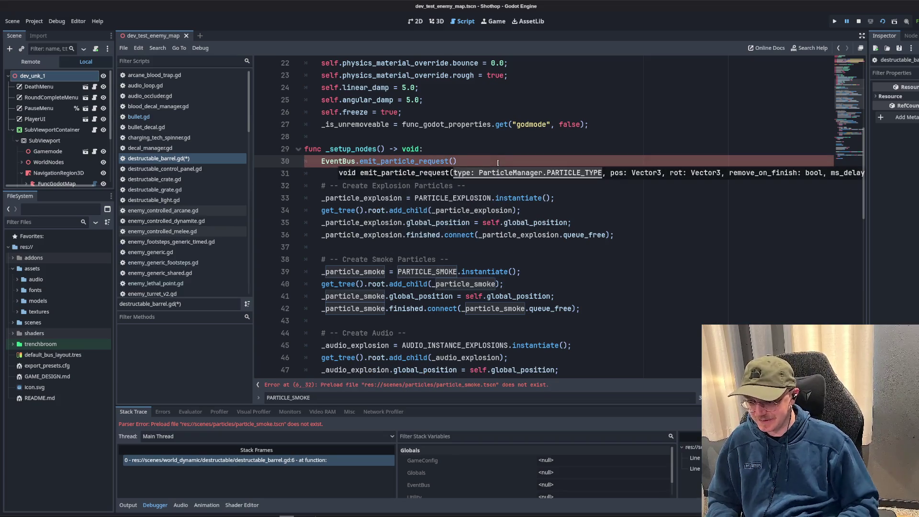
# - Pass ParticleManager.PARTICLE_EXPLOSION, self.global_position, Vector3.ZERO, true as the request arguments
pyautogui.write('articleMa')
pyautogui.press('Return')
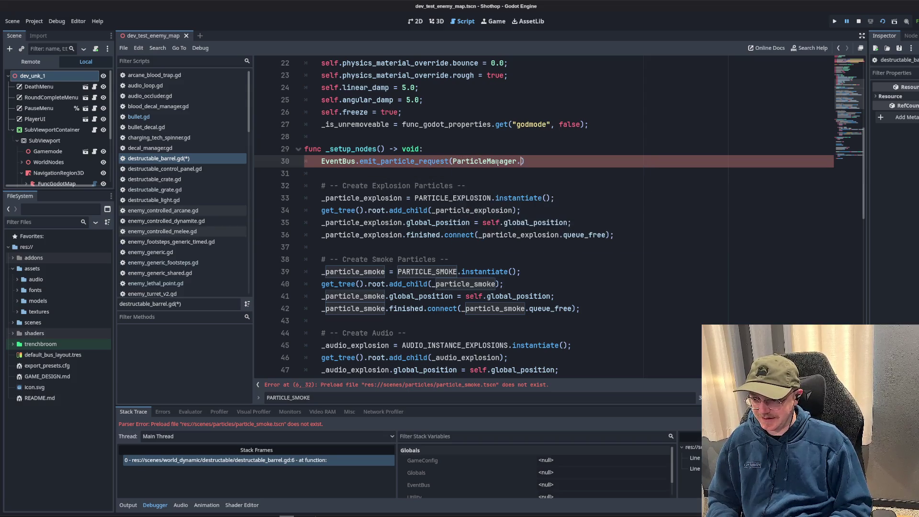
pyautogui.write('.explos')
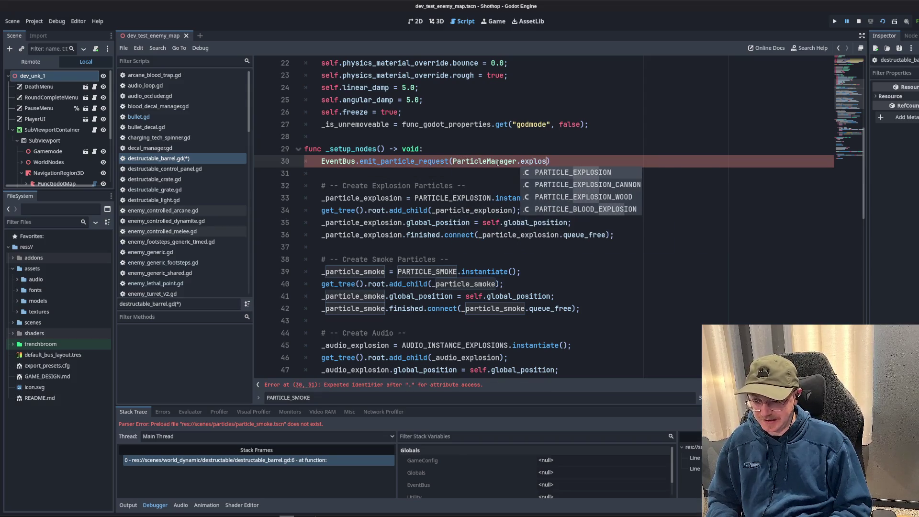
pyautogui.press('Return')
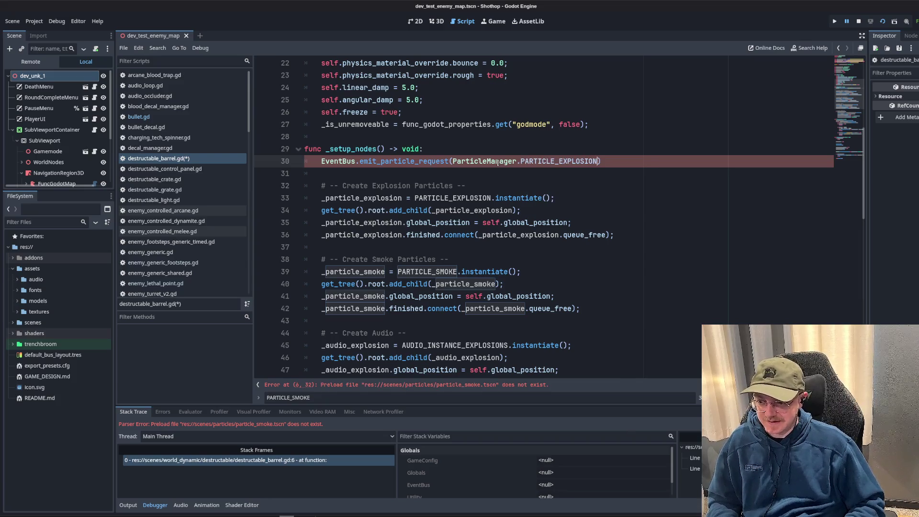
pyautogui.write(', ')
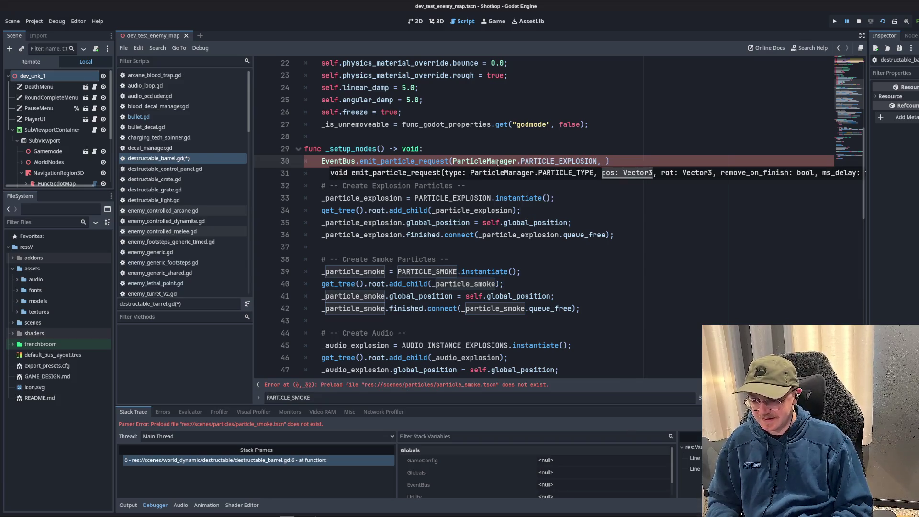
pyautogui.write('self.global_p')
pyautogui.write('osition, Vec')
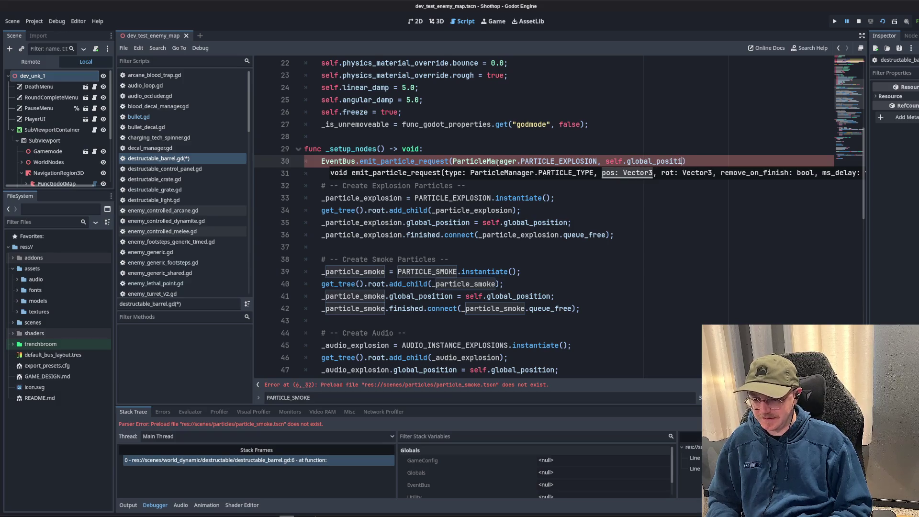
pyautogui.write('tor3.ZERO, true')
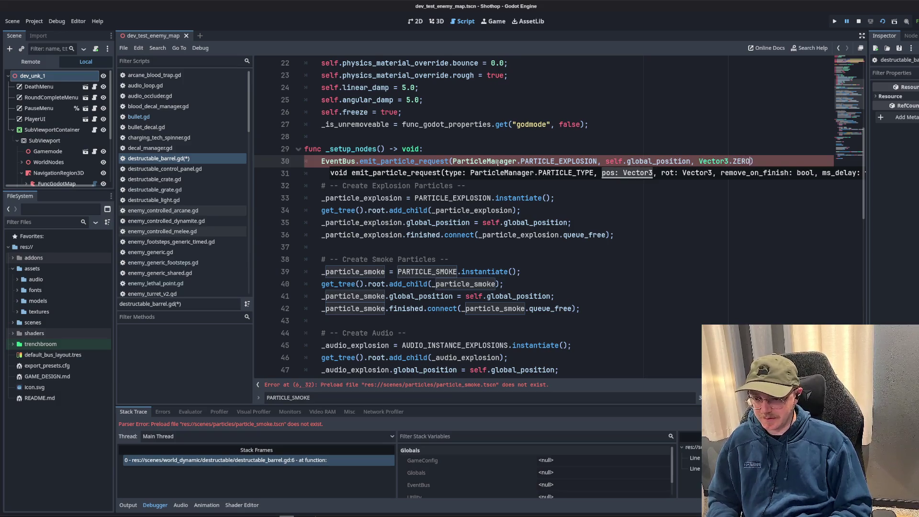
pyautogui.write(',')
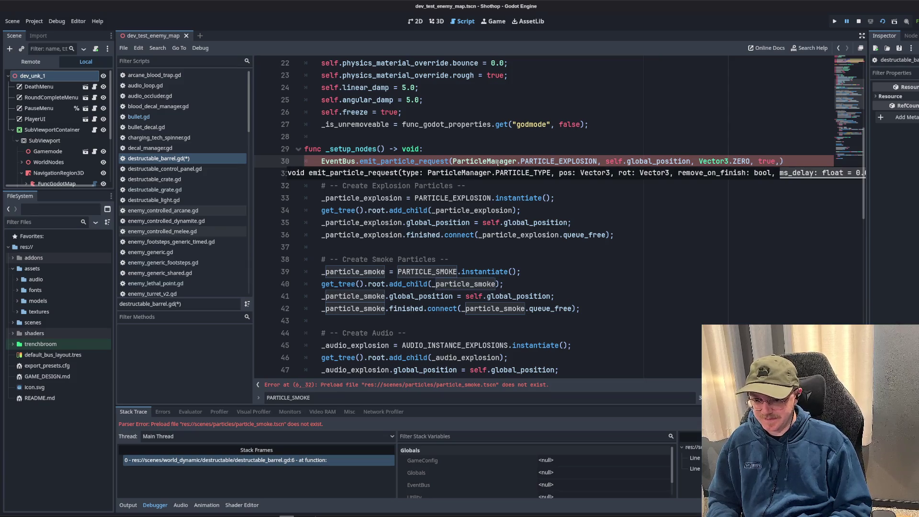
pyautogui.press('Up')
pyautogui.press('Up')
pyautogui.press('Up')
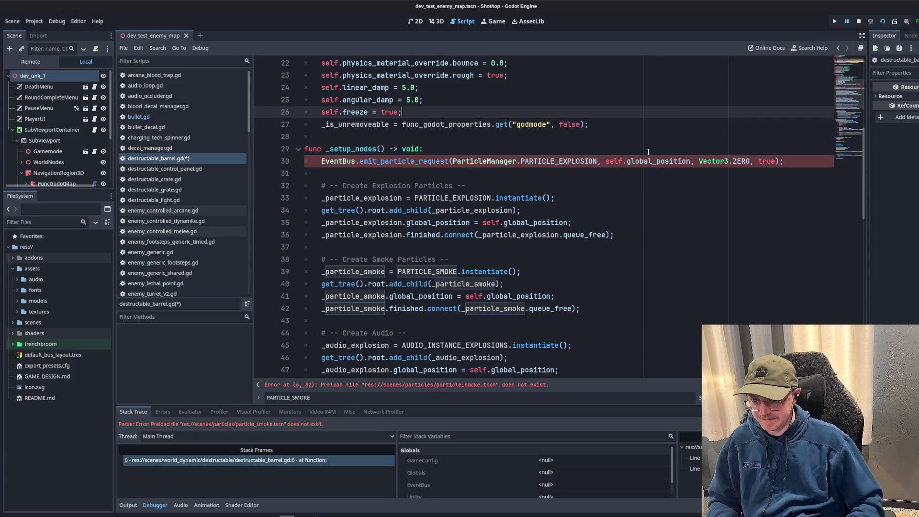
pyautogui.moveTo(321, 162); pyautogui.dragTo(795, 157)
pyautogui.hotkey('ctrl', 'c')
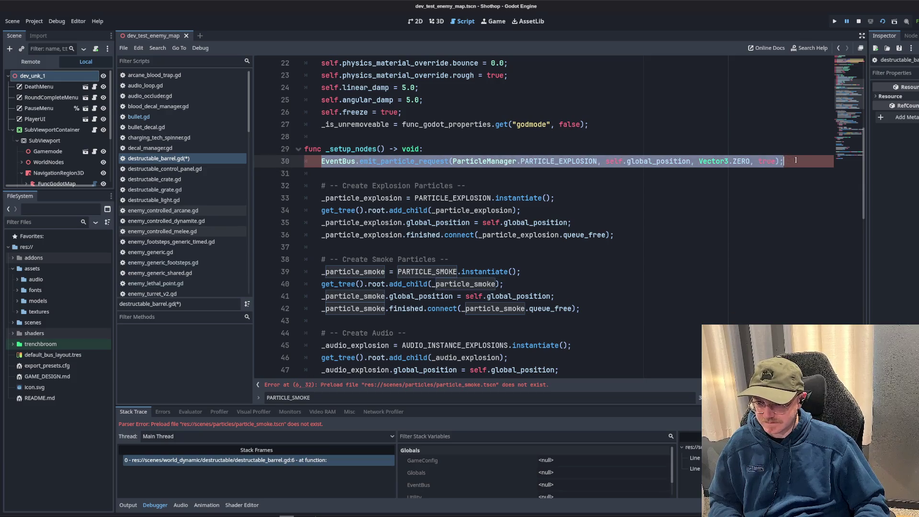
pyautogui.click(796, 160)
# - Delete the explosion and smoke particle preload constants from destructable_barrel.gd and save
pyautogui.press('Return')
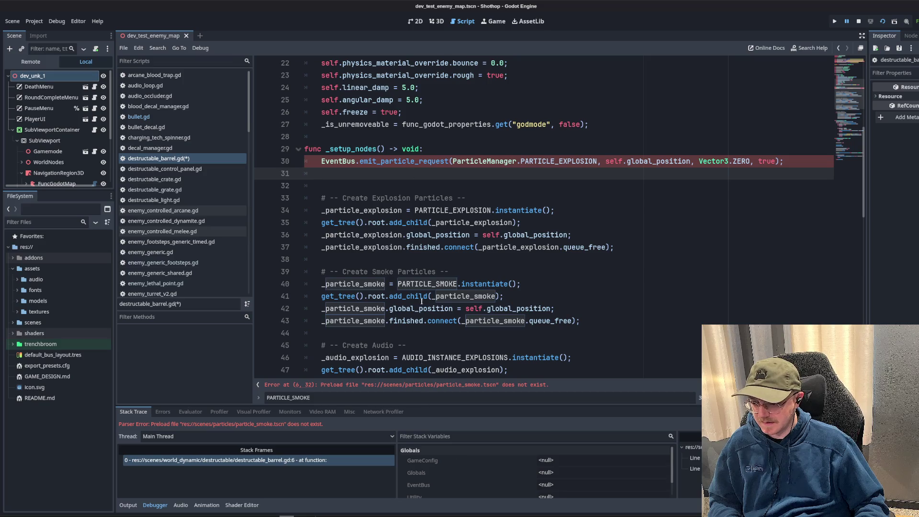
pyautogui.scroll(7, 479, 216)
pyautogui.moveTo(628, 125); pyautogui.dragTo(240, 118)
pyautogui.hotkey('ctrl', 'shift', 'k')
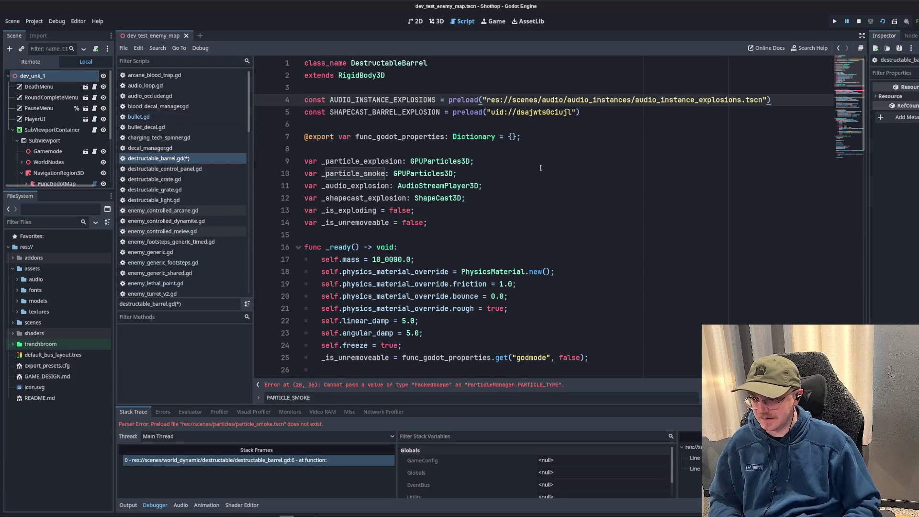
pyautogui.scroll(-7, 528, 198)
pyautogui.hotkey('ctrl', 's')
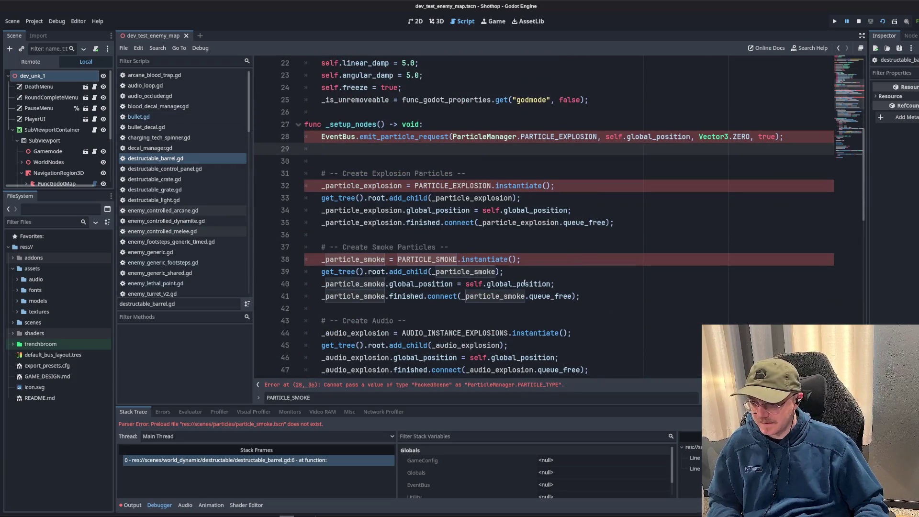
# - Duplicate the particle request line, remove the old explosion and smoke creation code, and save
pyautogui.hotkey('ctrl', 'v')
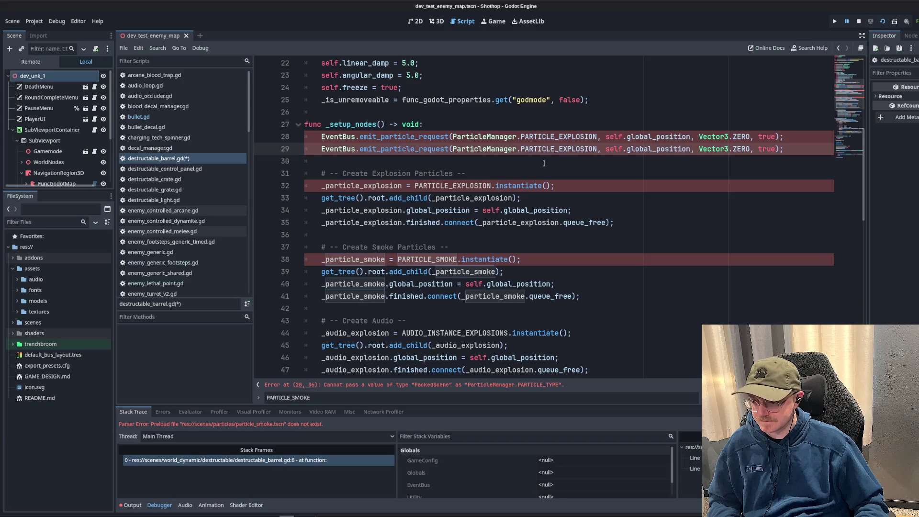
pyautogui.press('Down')
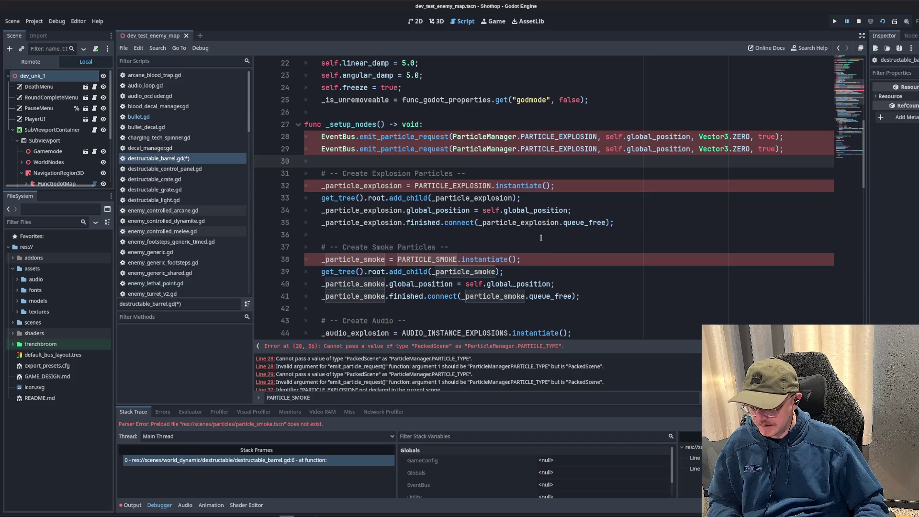
pyautogui.click(645, 104)
pyautogui.doubleClick(538, 137)
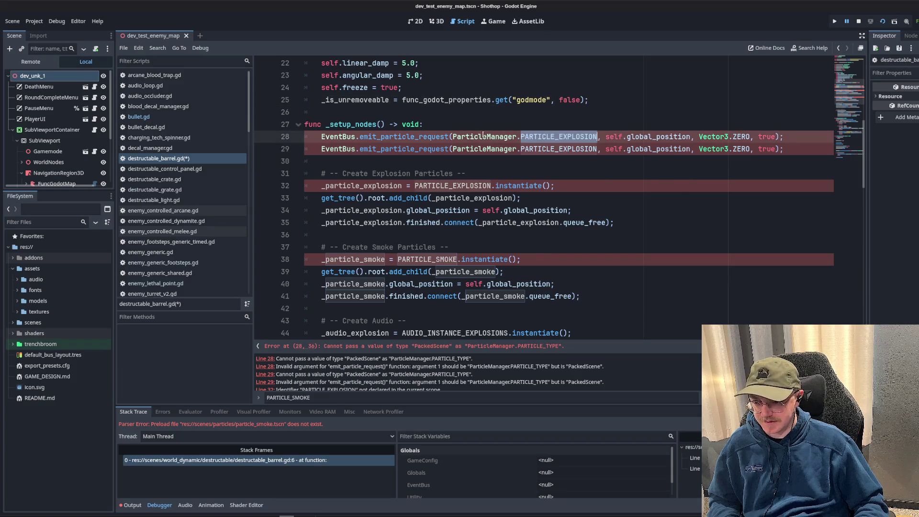
pyautogui.moveTo(582, 296)
pyautogui.mouseDown()
pyautogui.moveTo(527, 294)
pyautogui.moveTo(289, 171)
pyautogui.mouseUp()
pyautogui.press('BackSpace')
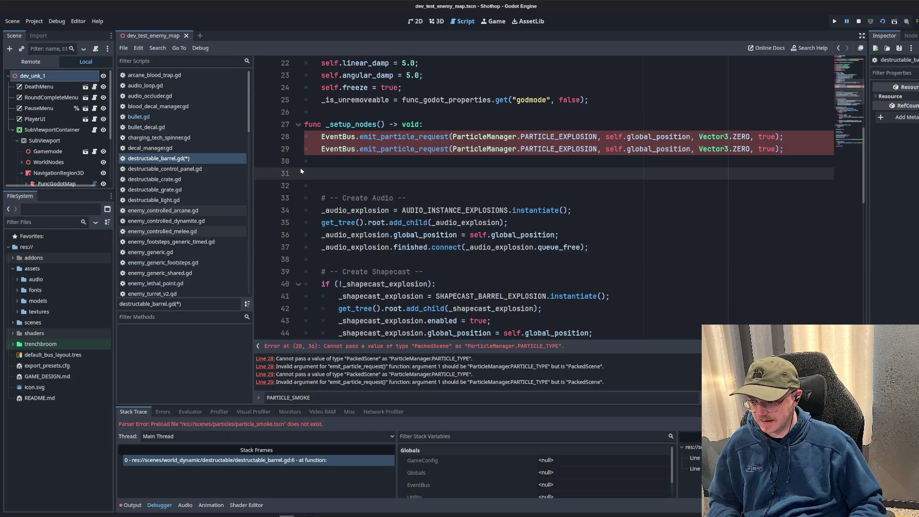
pyautogui.press('Up')
pyautogui.press('BackSpace')
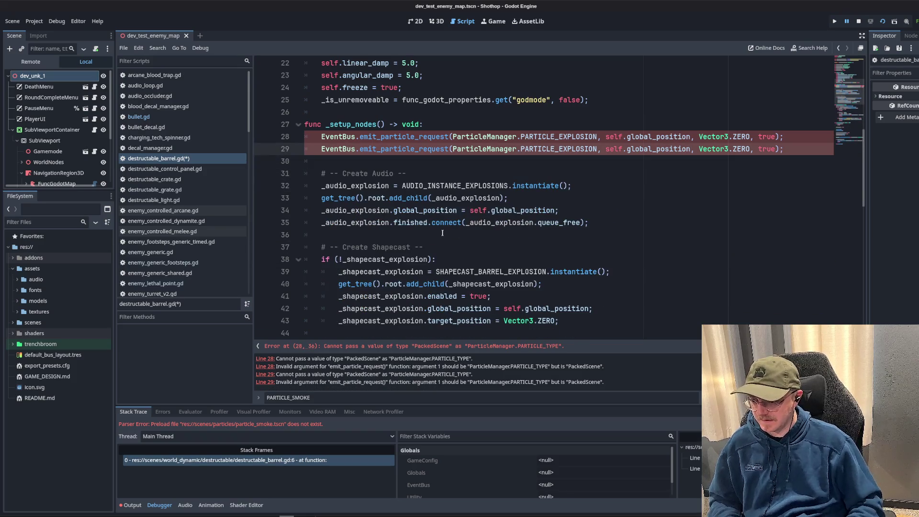
pyautogui.hotkey('ctrl', 's')
# - Delete the two old particle variable declarations at the top of the script
pyautogui.scroll(2, 302, 231)
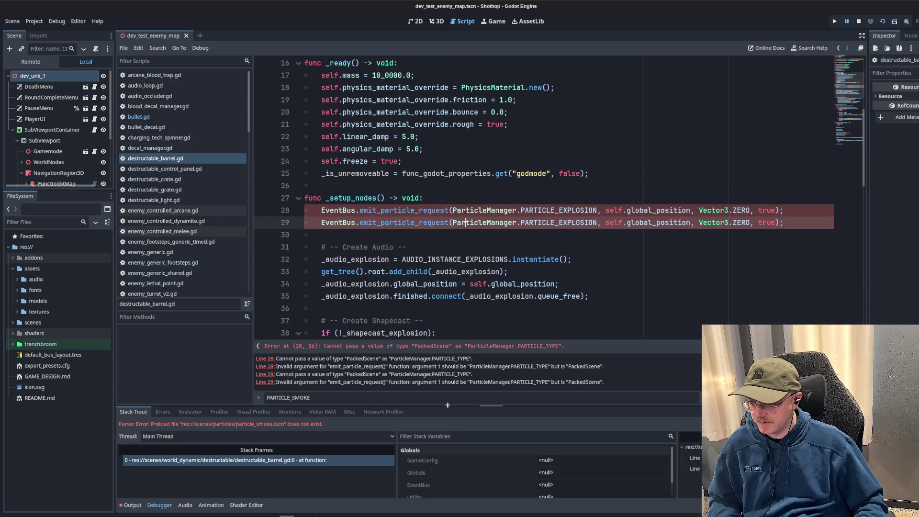
pyautogui.click(574, 188)
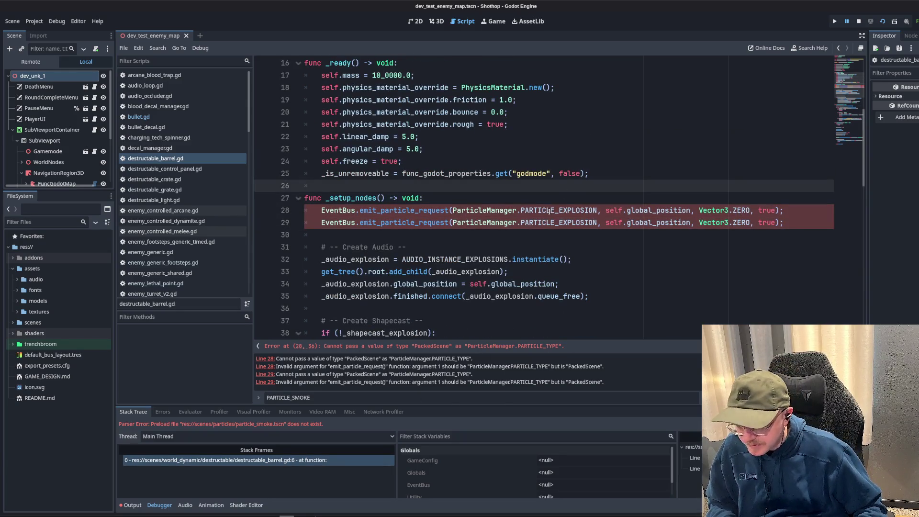
pyautogui.doubleClick(549, 211)
pyautogui.click(513, 173)
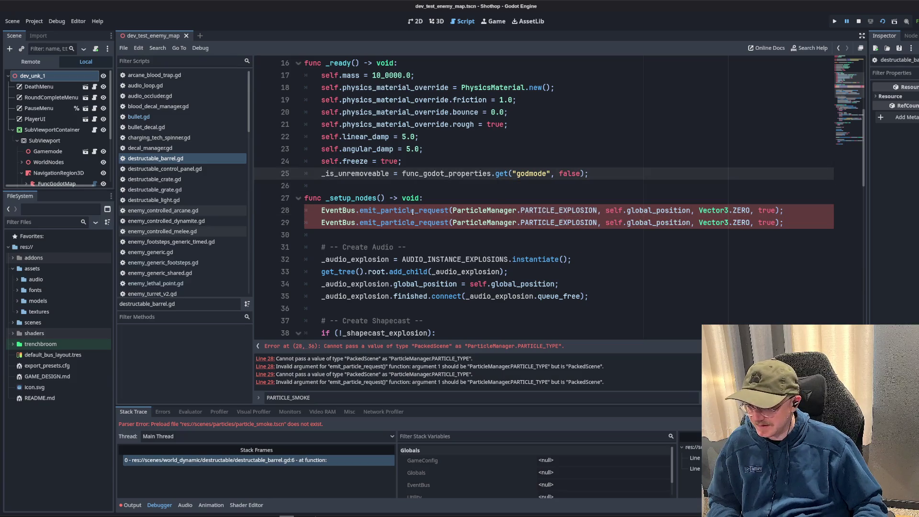
pyautogui.doubleClick(479, 211)
pyautogui.scroll(5, 448, 247)
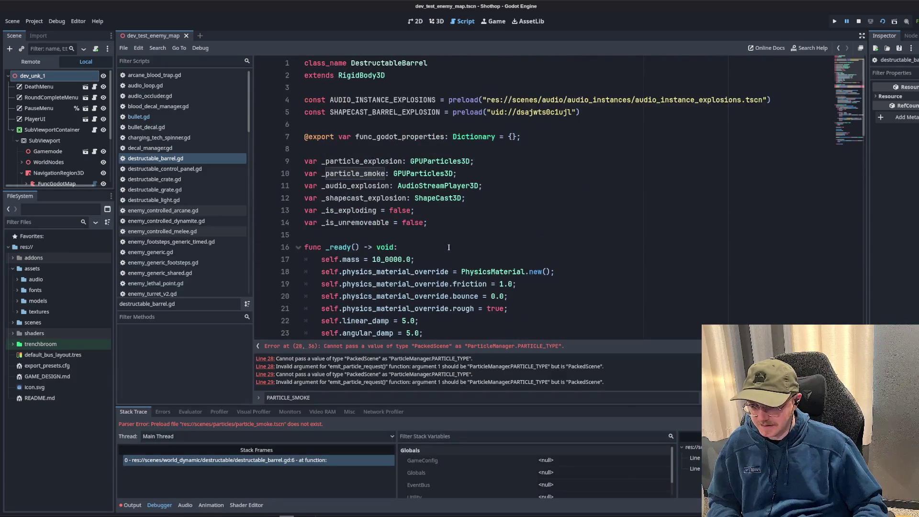
pyautogui.click(411, 210)
pyautogui.moveTo(494, 199); pyautogui.dragTo(307, 186)
pyautogui.moveTo(457, 173)
pyautogui.mouseDown()
pyautogui.moveTo(335, 173)
pyautogui.moveTo(259, 154)
pyautogui.mouseUp()
pyautogui.press('BackSpace')
# - Set the first request's argument to ParticleManager.PARTICLE_TYPE.EXPLOSION
pyautogui.click(431, 186)
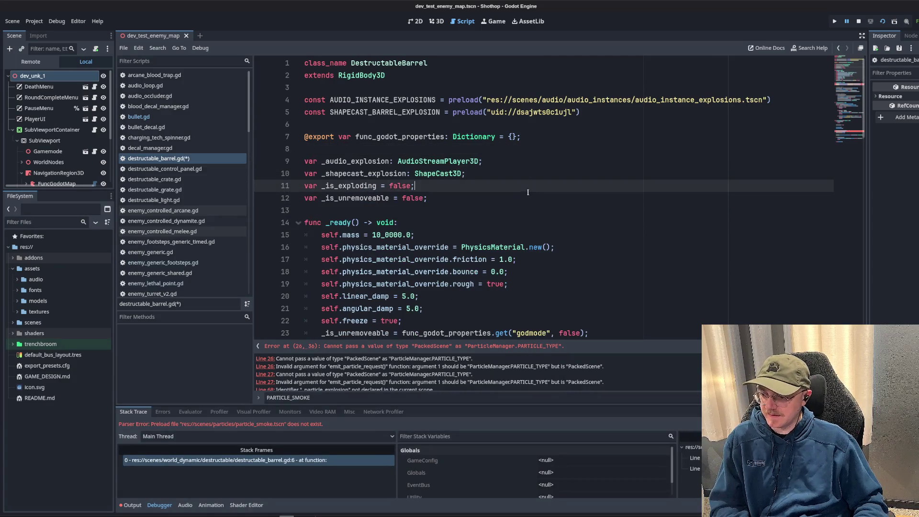
pyautogui.scroll(-4, 533, 201)
pyautogui.scroll(-1, 533, 201)
pyautogui.click(502, 212)
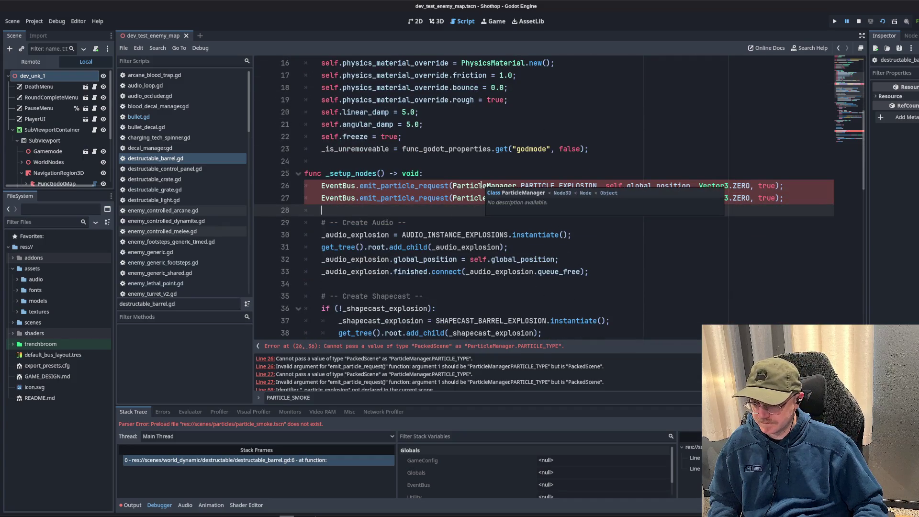
pyautogui.click(554, 186)
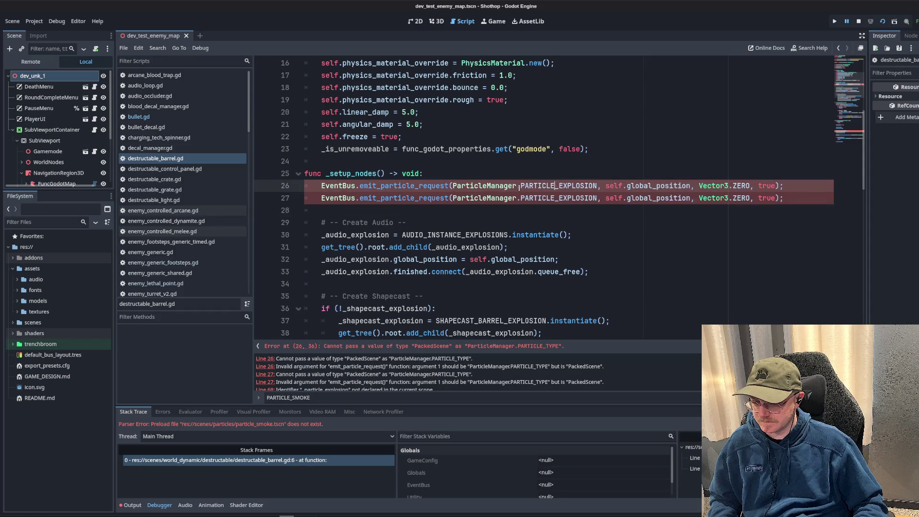
pyautogui.write('ParticleT')
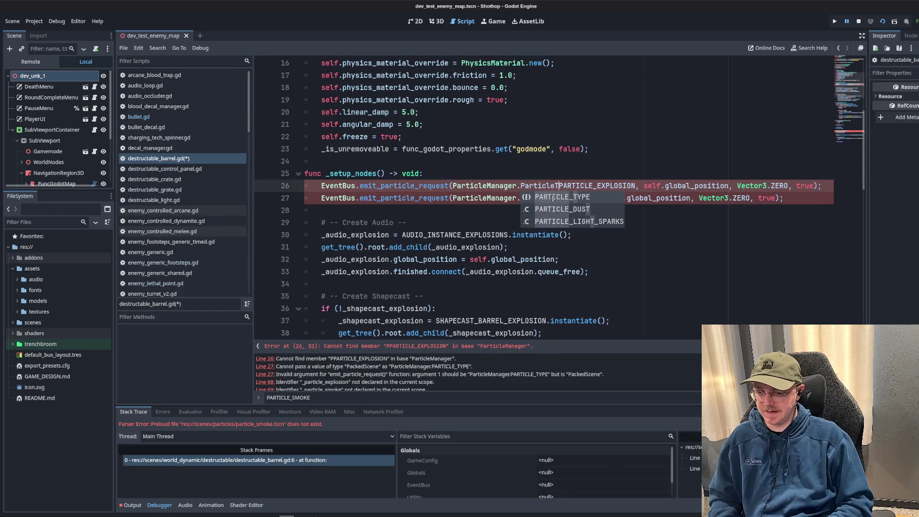
pyautogui.press('Tab')
pyautogui.write('.')
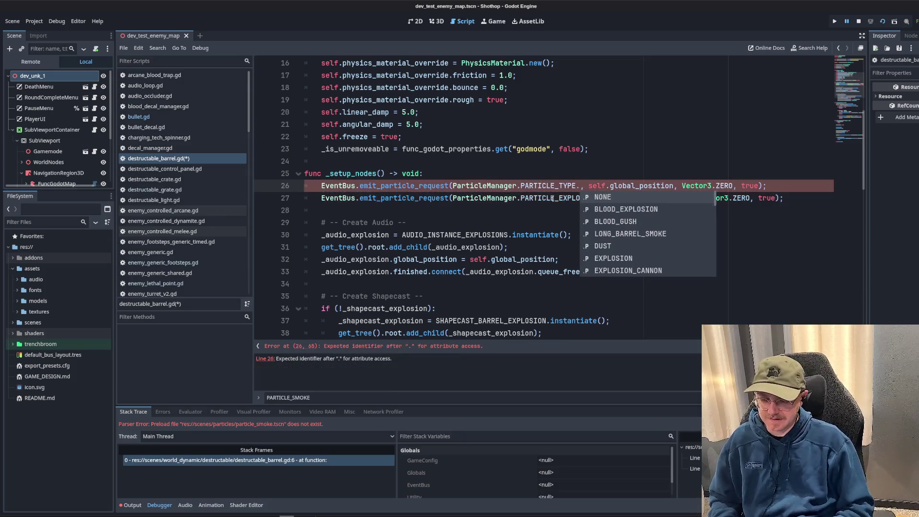
pyautogui.write('EXP')
pyautogui.press('Tab')
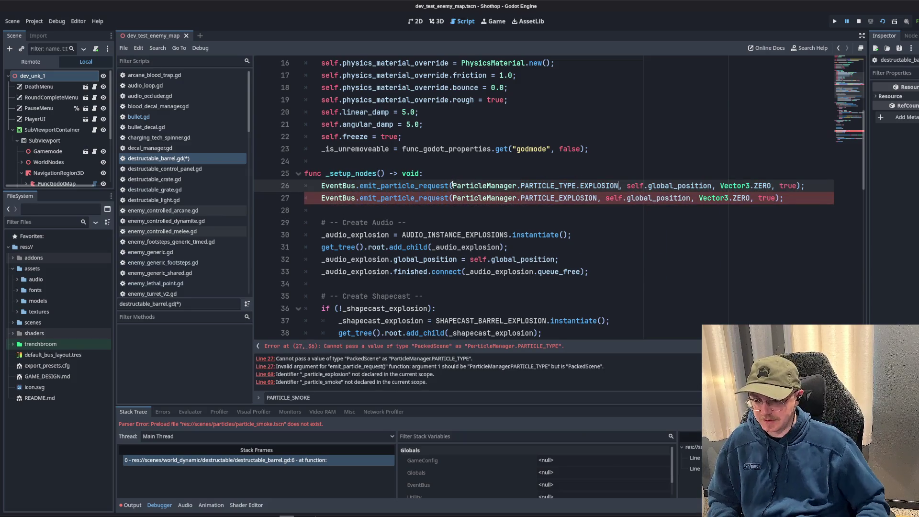
# - Set the second request's argument to ParticleManager.PARTICLE_TYPE.SMOKE_EXPLOSION
pyautogui.moveTo(453, 186)
pyautogui.mouseDown()
pyautogui.moveTo(619, 186)
pyautogui.moveTo(452, 197)
pyautogui.mouseUp()
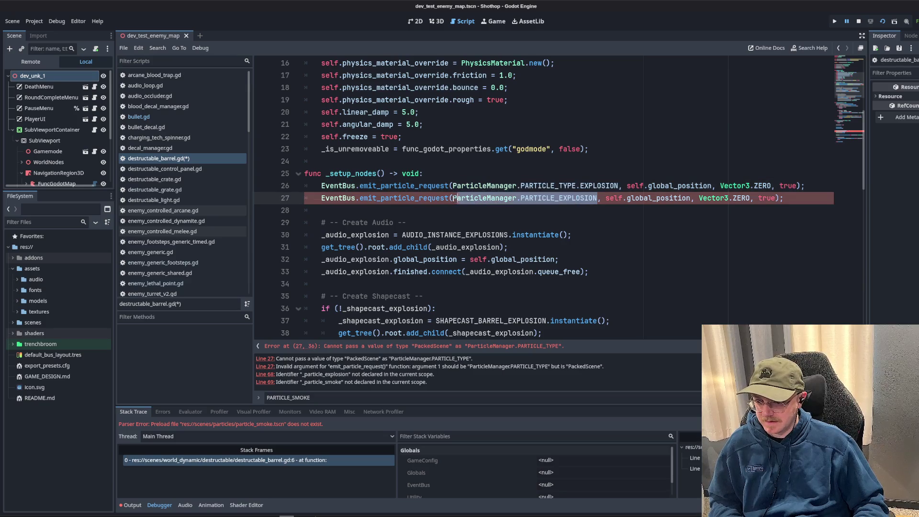
pyautogui.write('ParticleManager.PARTICLE_TYPE.EXPLOSION')
pyautogui.doubleClick(614, 198)
pyautogui.write('SMOKE')
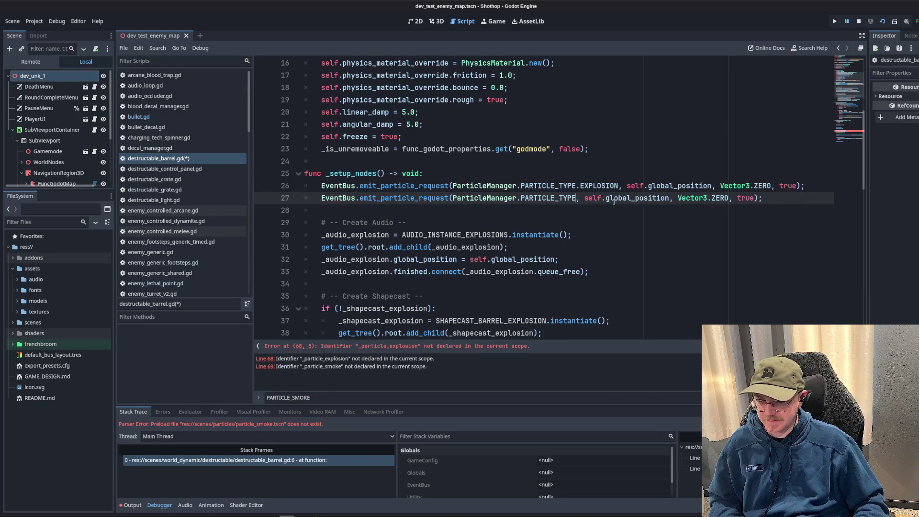
pyautogui.click(625, 221)
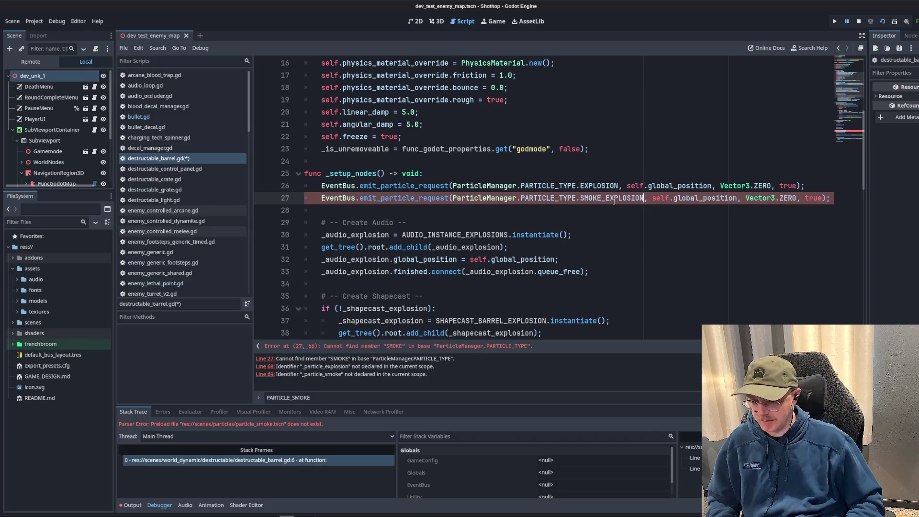
pyautogui.click(486, 223)
# - Delete the two old particle emitting lines in _setup_nodes and save the barrel script
pyautogui.scroll(-2, 485, 229)
pyautogui.scroll(-12, 486, 230)
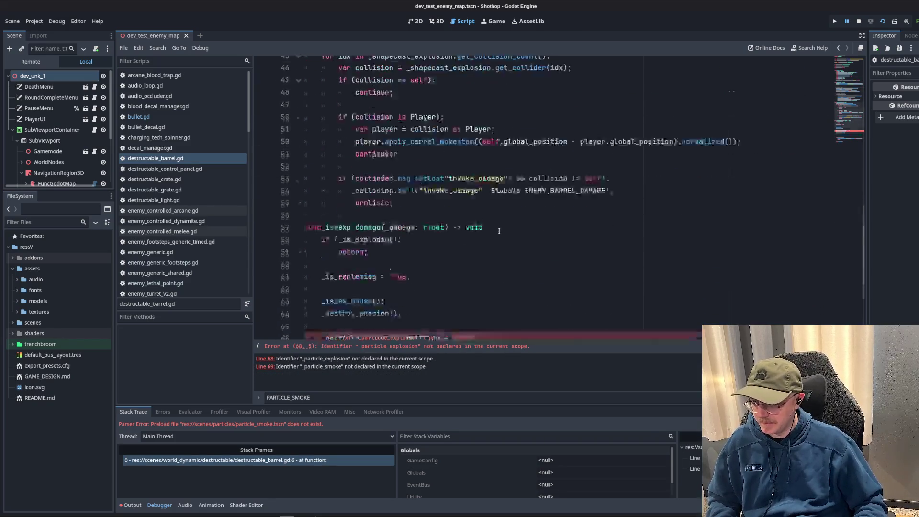
pyautogui.moveTo(458, 198); pyautogui.dragTo(267, 188)
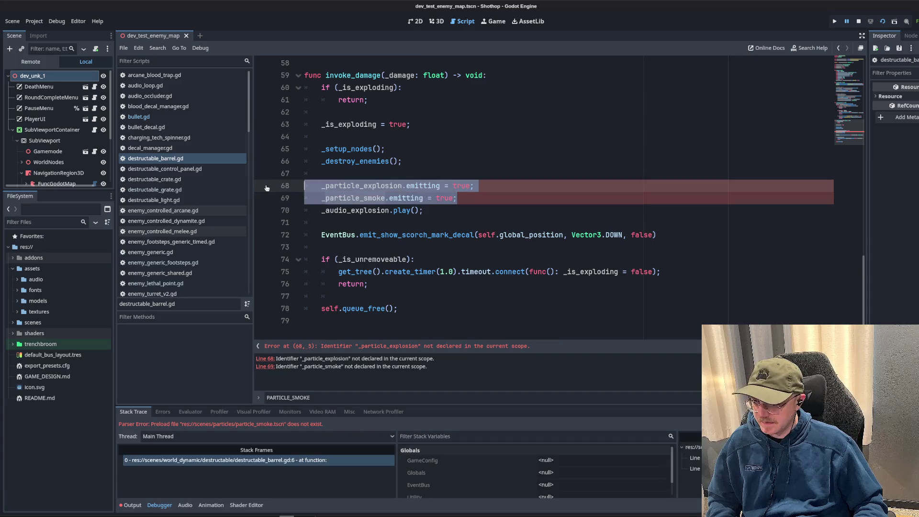
pyautogui.press('BackSpace')
pyautogui.press('BackSpace')
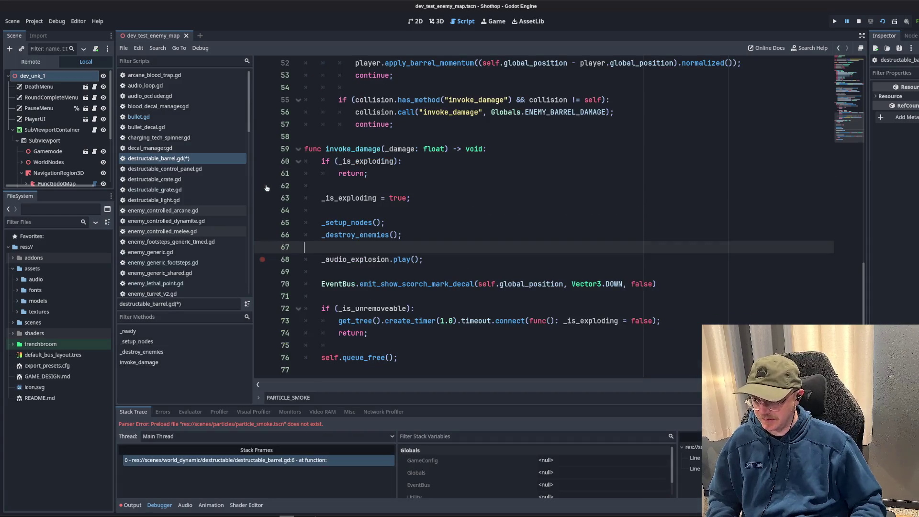
pyautogui.click(458, 239)
pyautogui.click(348, 222)
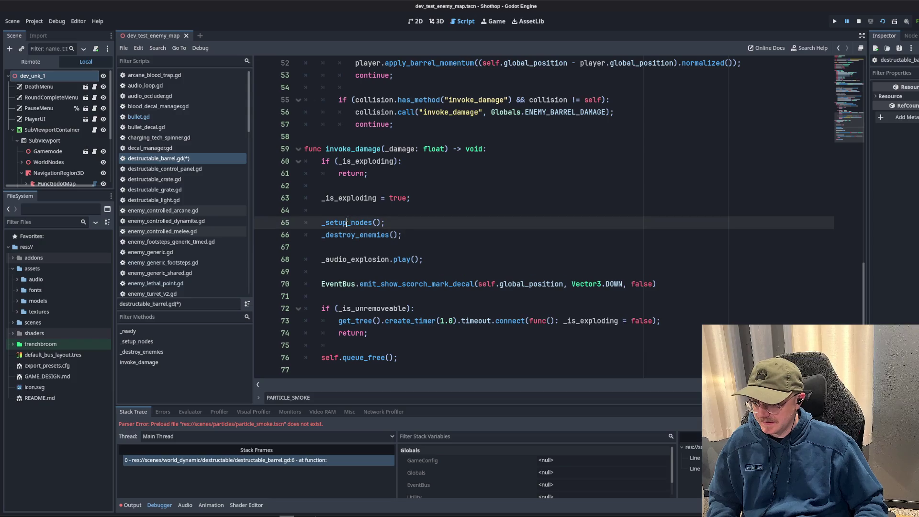
pyautogui.keyDown('ctrl'); pyautogui.click(347, 223); pyautogui.keyUp('ctrl')
pyautogui.scroll(3, 446, 238)
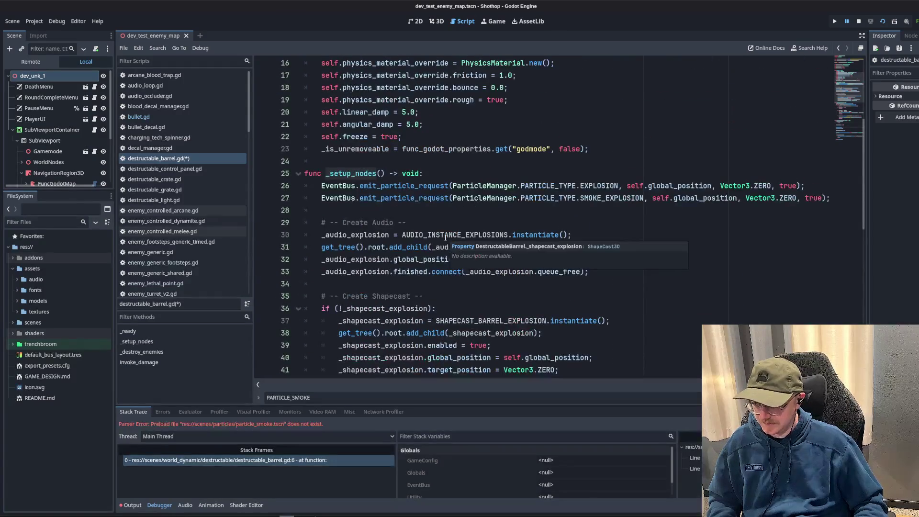
pyautogui.hotkey('alt', 'Left')
pyautogui.hotkey('ctrl', 's')
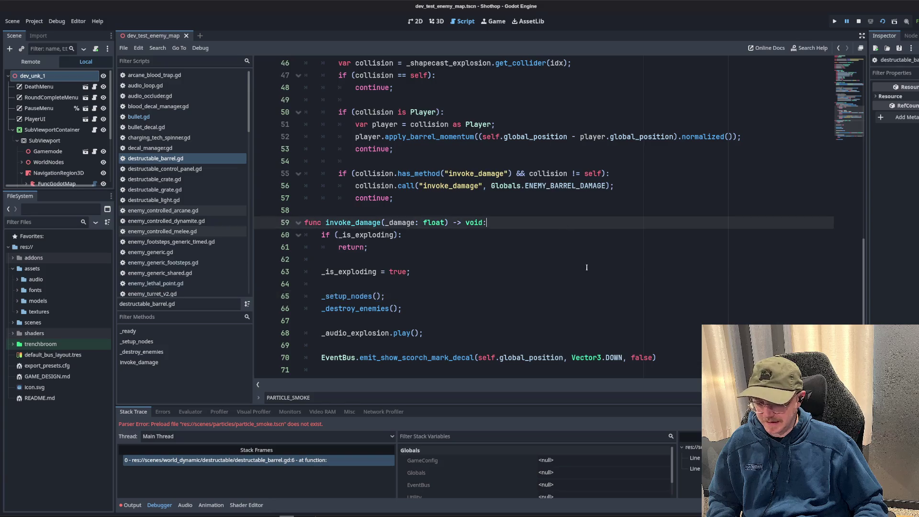
# - Run the game to test the barrel particles
pyautogui.scroll(15, 450, 238)
pyautogui.click(554, 226)
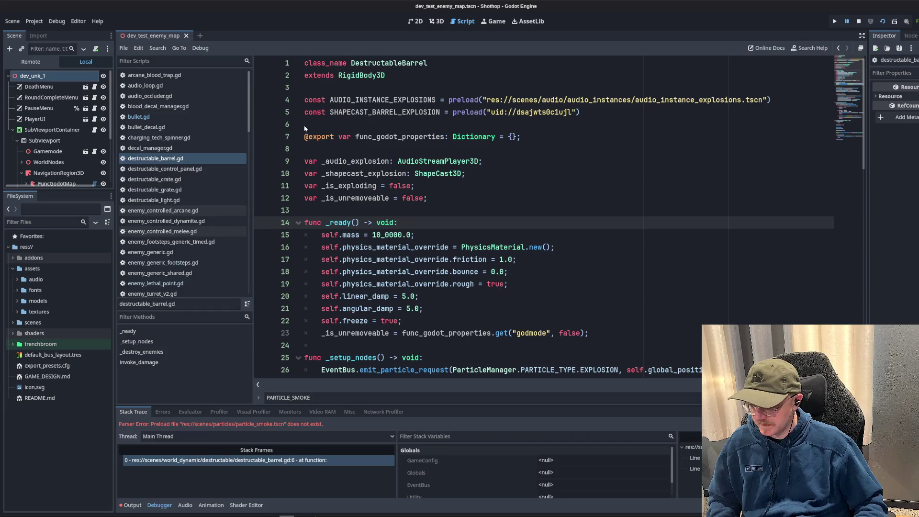
pyautogui.click(883, 21)
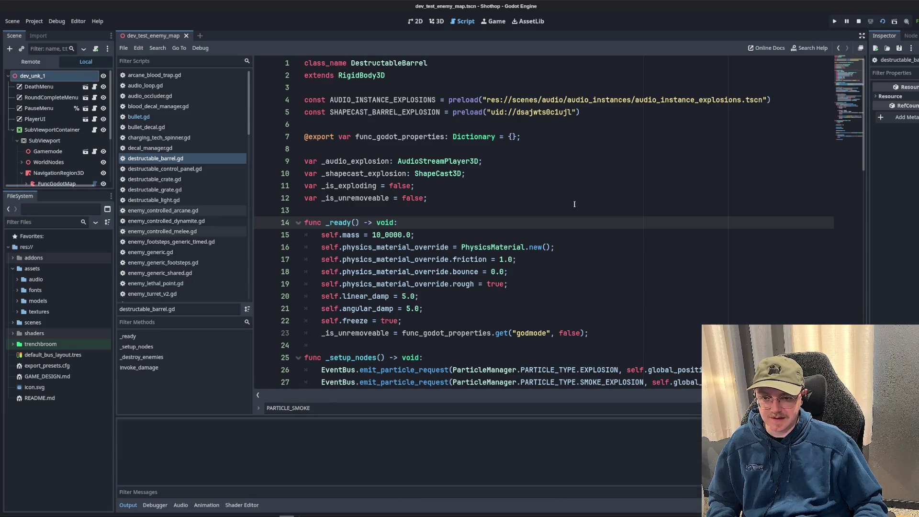
pyautogui.scroll(2, 658, 121)
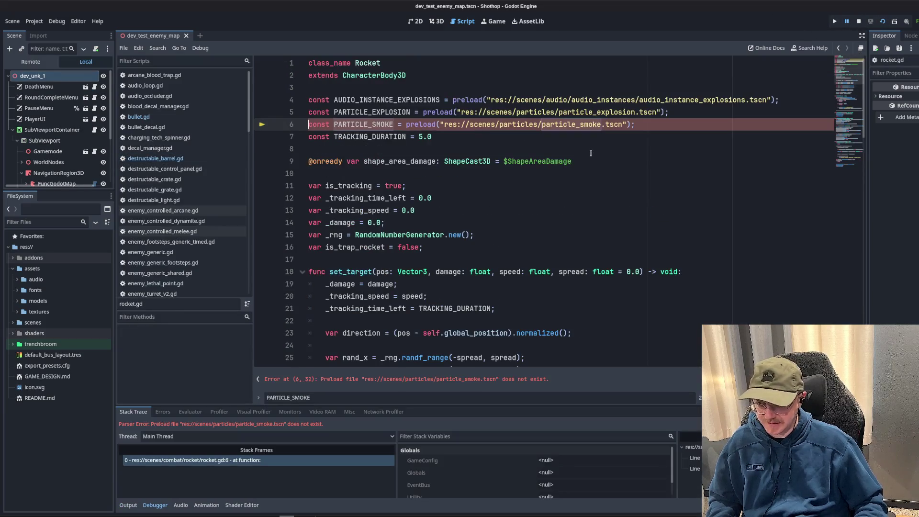
# - Delete the particle scene preload constants from rocket.gd
pyautogui.moveTo(657, 122)
pyautogui.mouseDown()
pyautogui.moveTo(220, 100)
pyautogui.moveTo(220, 113)
pyautogui.mouseUp()
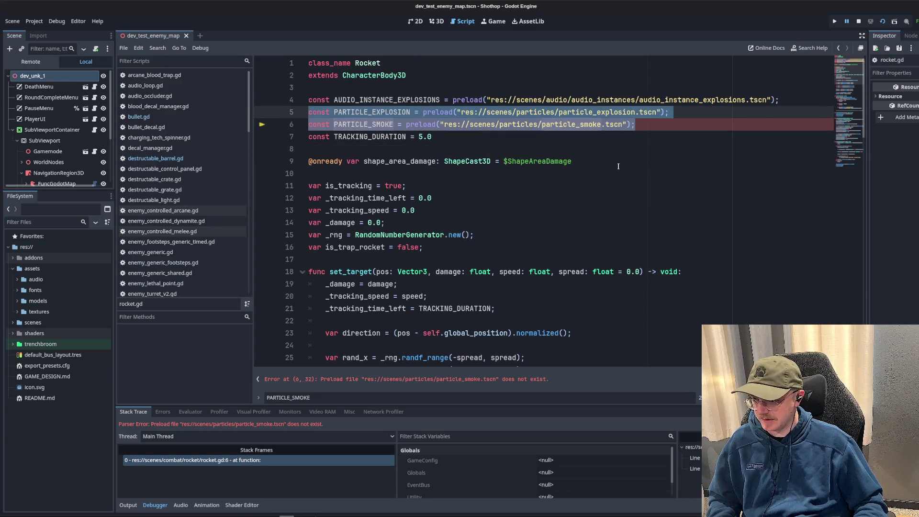
pyautogui.press('BackSpace')
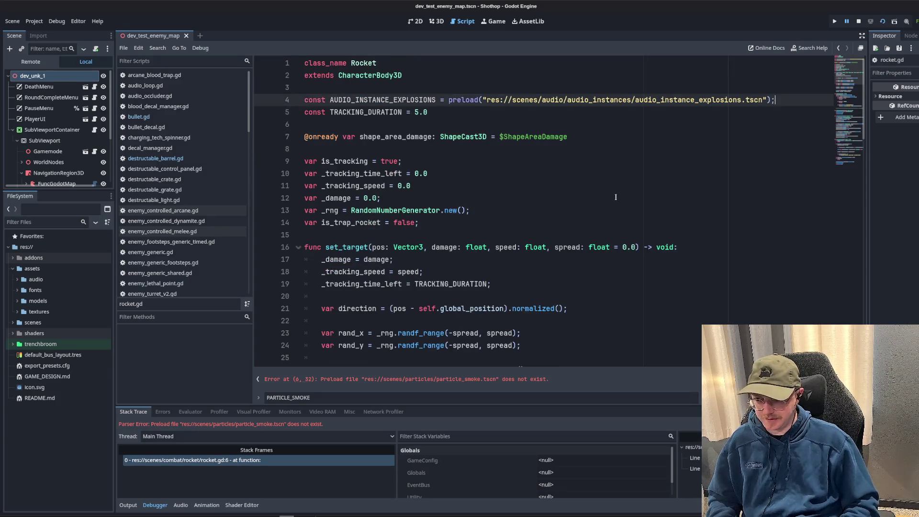
pyautogui.scroll(-10, 608, 189)
pyautogui.scroll(-8, 600, 180)
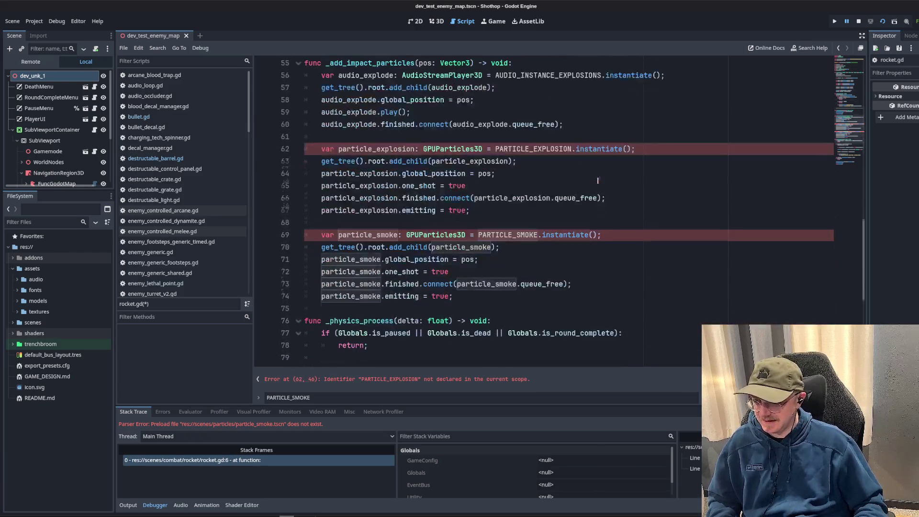
# - Copy the two EventBus.emit_particle_request lines from destructable_barrel.gd
pyautogui.click(156, 159)
pyautogui.scroll(-15, 467, 223)
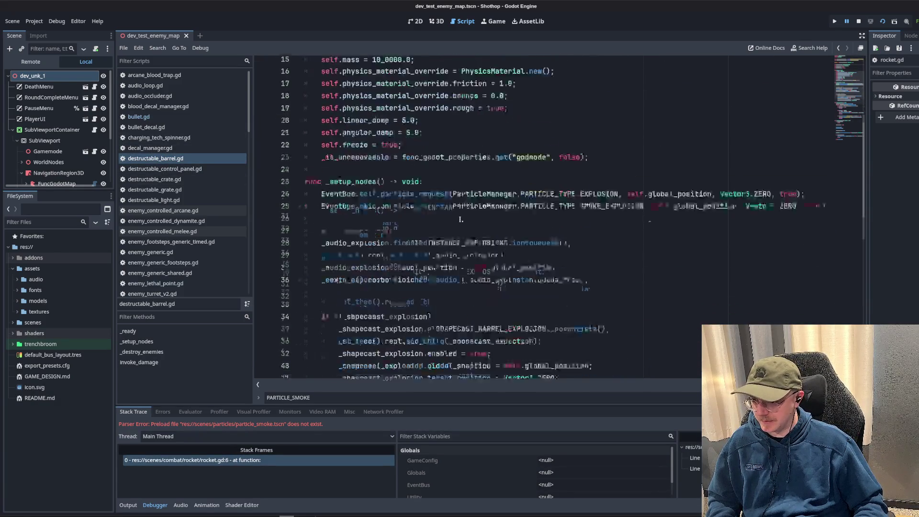
pyautogui.scroll(14, 464, 217)
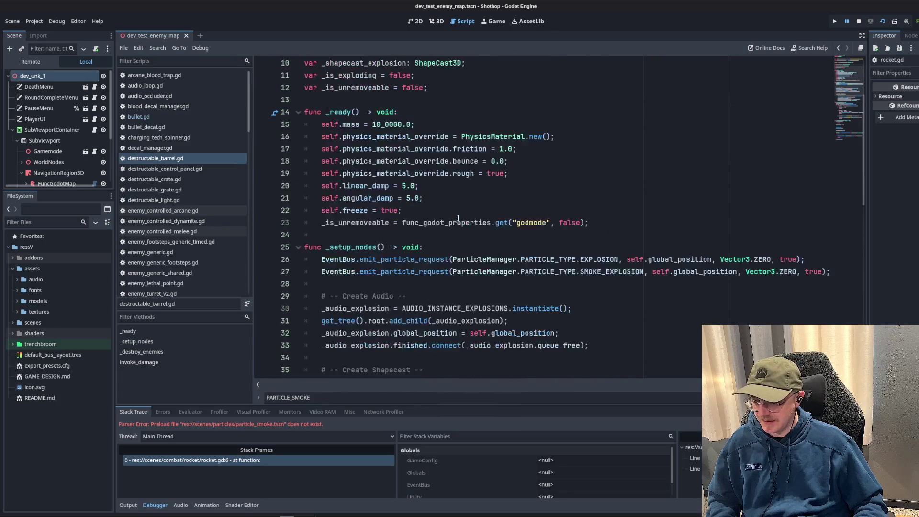
pyautogui.click(476, 259)
pyautogui.moveTo(476, 259); pyautogui.dragTo(856, 276)
pyautogui.hotkey('ctrl', 'c')
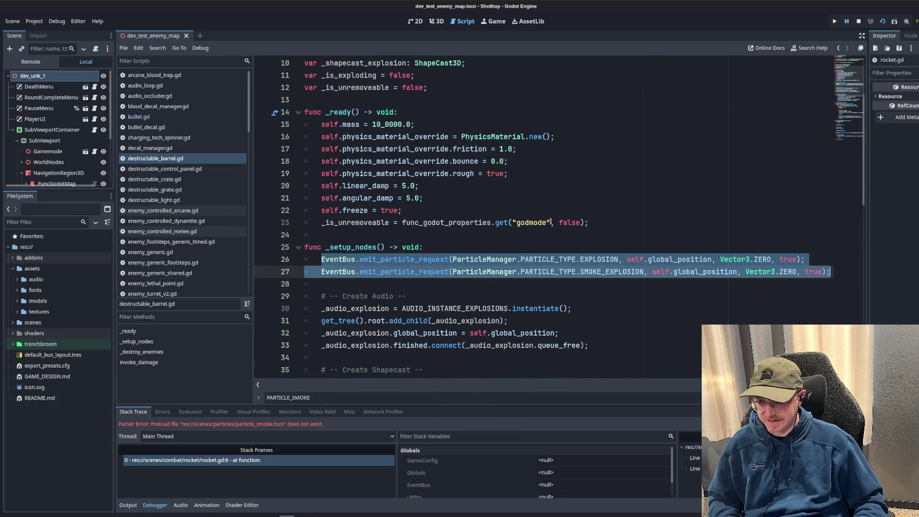
pyautogui.scroll(-15, 182, 170)
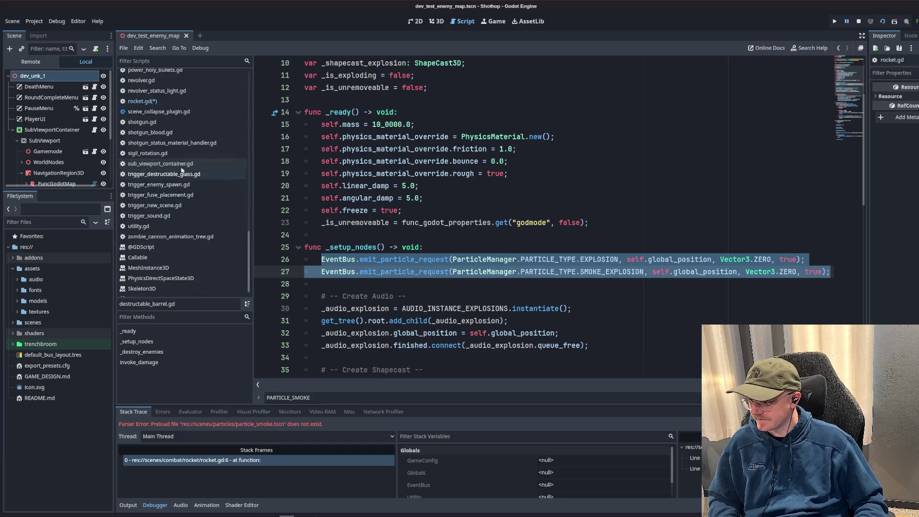
# - Replace rocket.gd's particle instantiation blocks with the two EventBus requests and save
pyautogui.click(142, 101)
pyautogui.scroll(2, 543, 211)
pyautogui.click(543, 212)
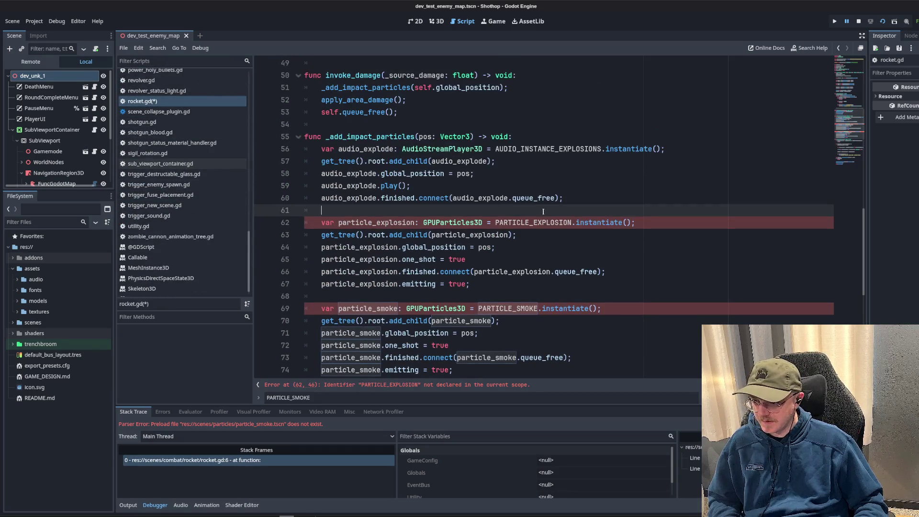
pyautogui.scroll(-2, 554, 262)
pyautogui.moveTo(510, 309)
pyautogui.mouseDown()
pyautogui.moveTo(296, 162)
pyautogui.moveTo(290, 148)
pyautogui.mouseUp()
pyautogui.press('BackSpace')
pyautogui.hotkey('ctrl', 'v')
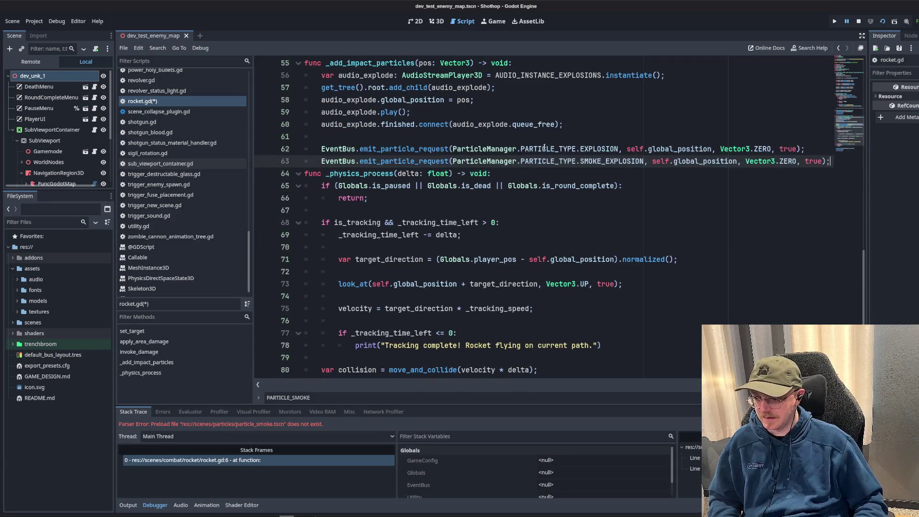
pyautogui.press('Return')
pyautogui.scroll(1, 557, 144)
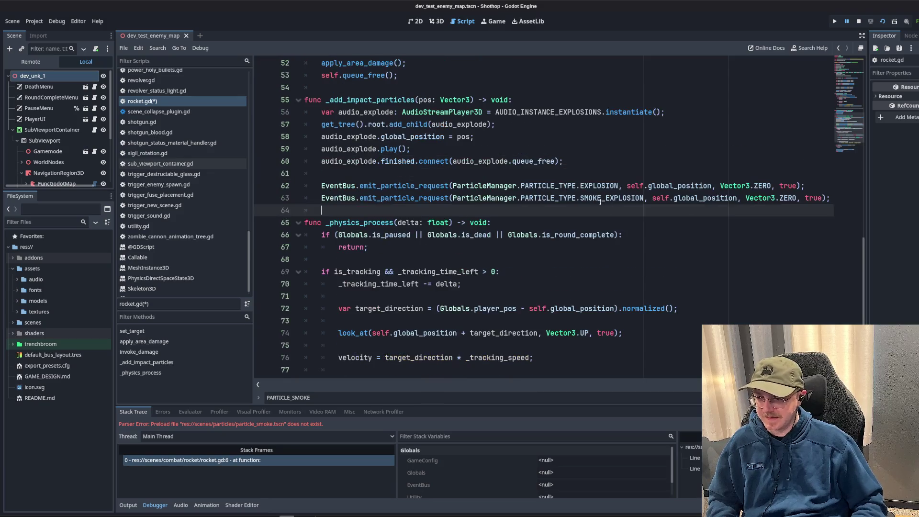
pyautogui.press('Up')
pyautogui.press('Up')
pyautogui.press('Up')
pyautogui.hotkey('ctrl', 's')
# - Stop the running game and return to the top of rocket.gd
pyautogui.click(557, 143)
pyautogui.click(858, 21)
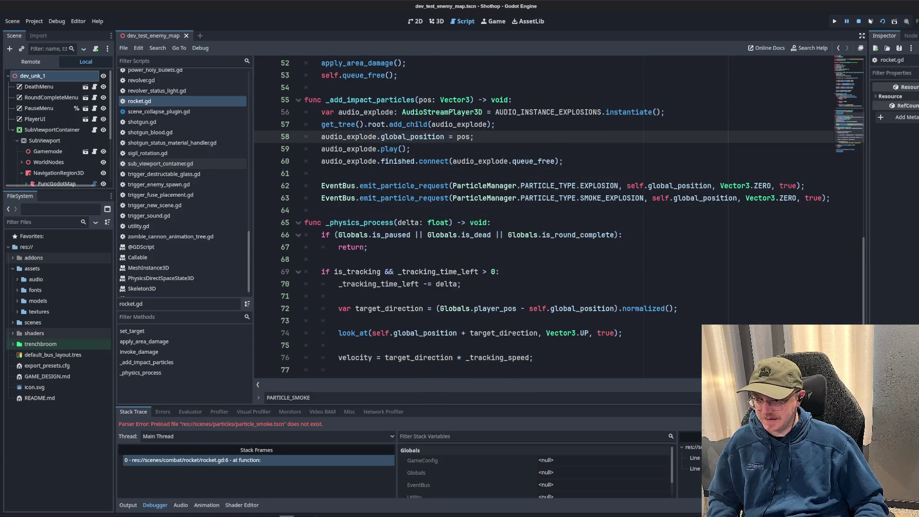
pyautogui.scroll(15, 703, 157)
pyautogui.click(654, 124)
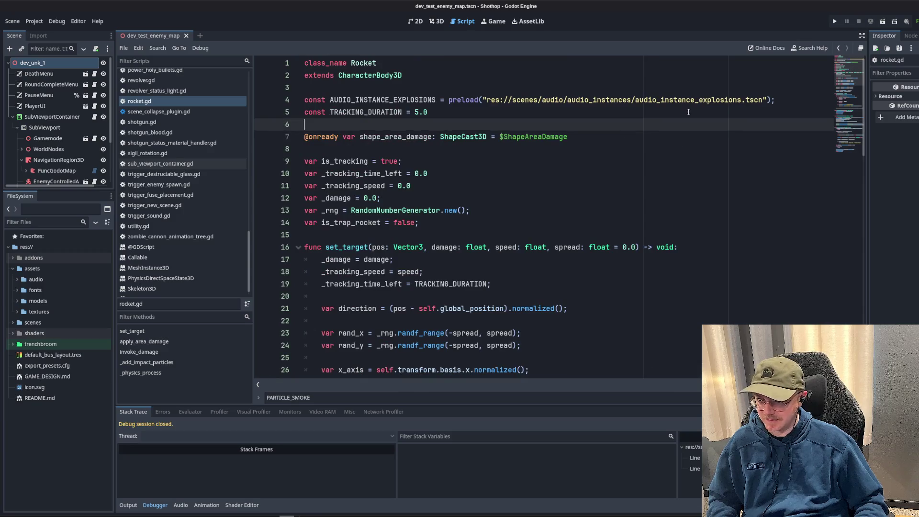
# - Run the game briefly, stop it, and delete the turret's two particle preload lines
pyautogui.click(883, 22)
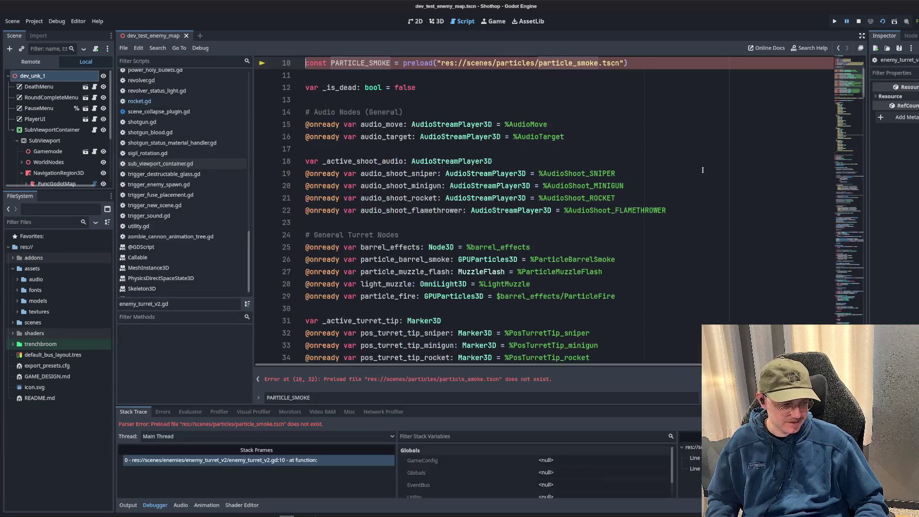
pyautogui.moveTo(642, 174); pyautogui.dragTo(268, 158)
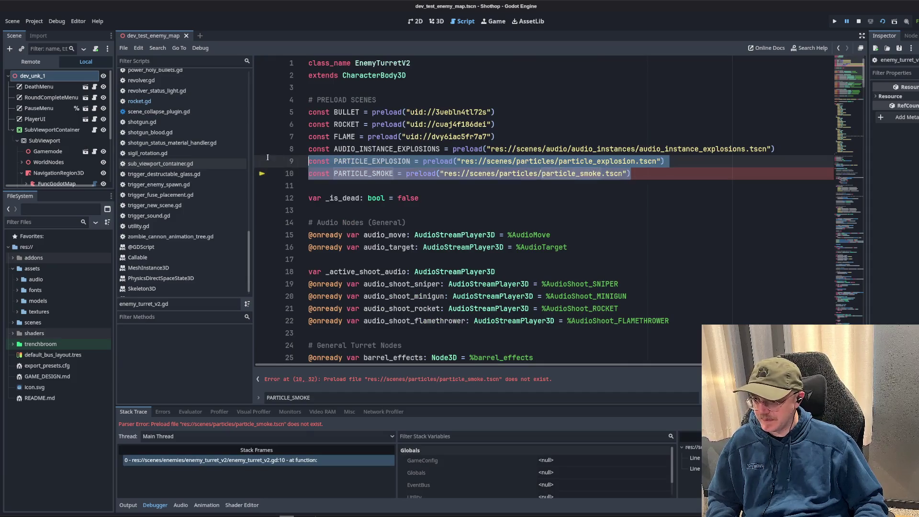
pyautogui.click(858, 21)
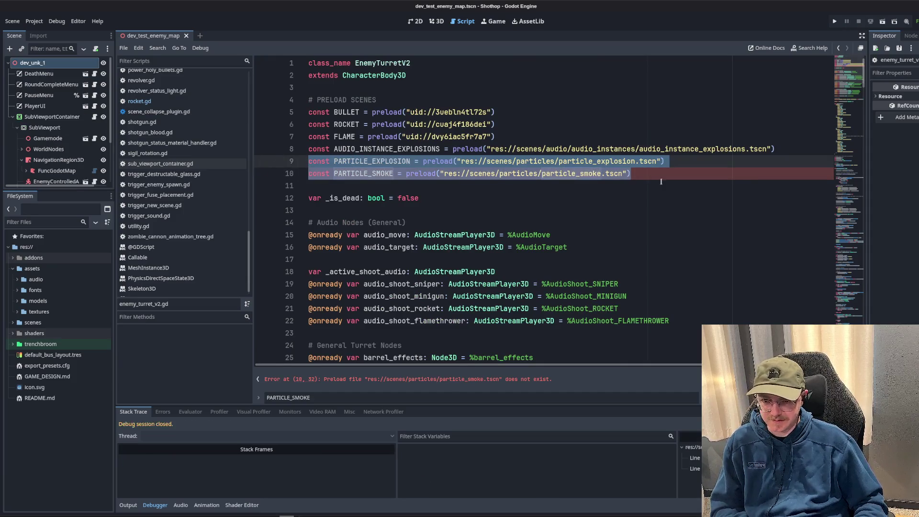
pyautogui.press('BackSpace')
pyautogui.press('BackSpace')
pyautogui.scroll(-15, 465, 206)
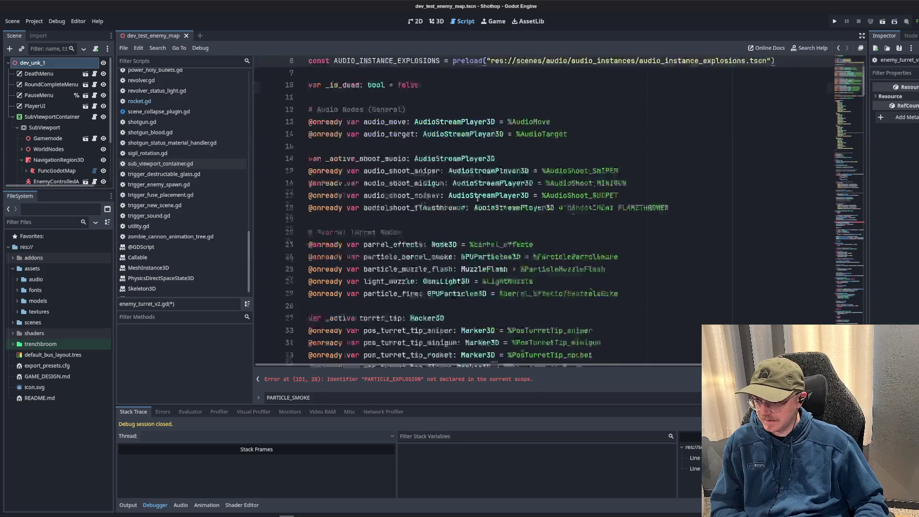
# - Replace the four particle-spawning lines near line 151 with the two EventBus requests and save
pyautogui.click(846, 215)
pyautogui.scroll(-2, 598, 229)
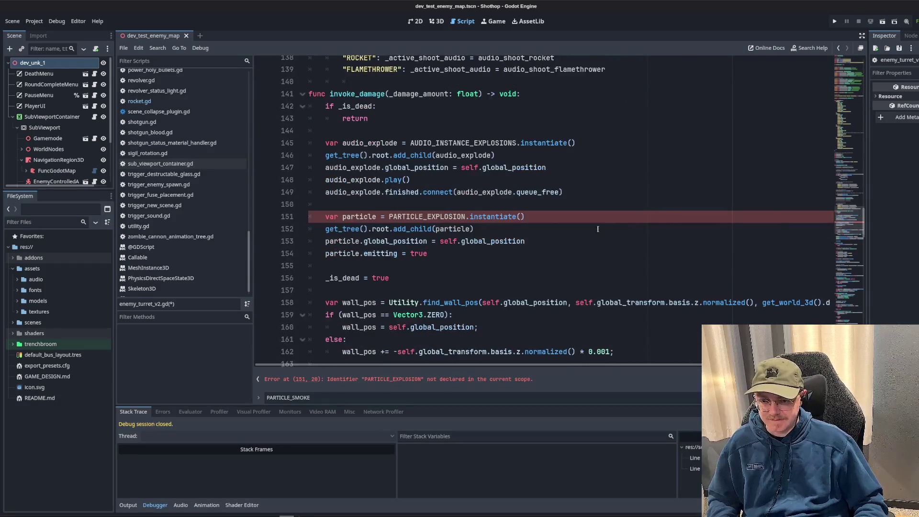
pyautogui.moveTo(427, 253); pyautogui.dragTo(276, 220)
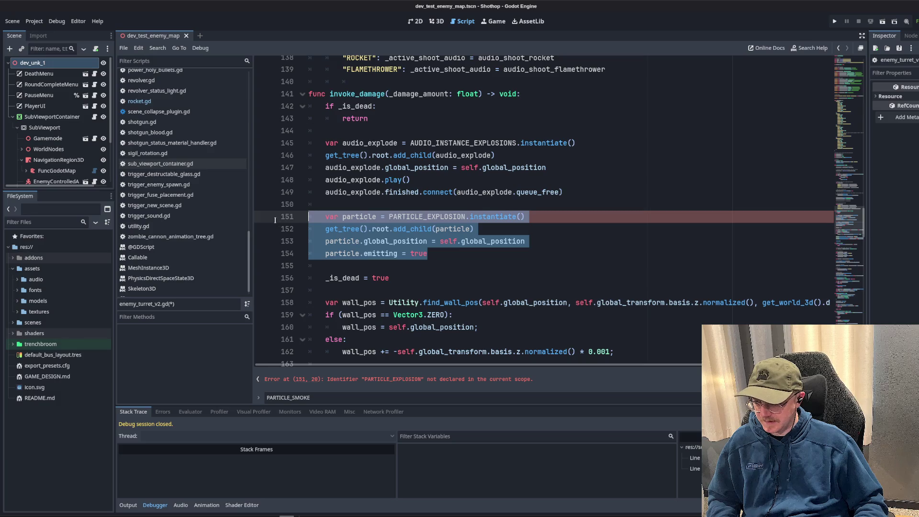
pyautogui.scroll(-3, 515, 218)
pyautogui.scroll(3, 517, 210)
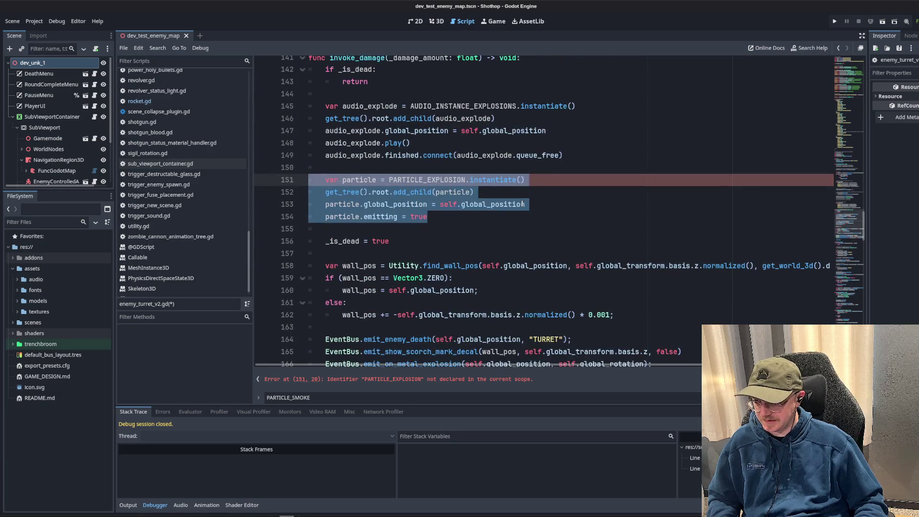
pyautogui.press('BackSpace')
pyautogui.hotkey('ctrl', 'v')
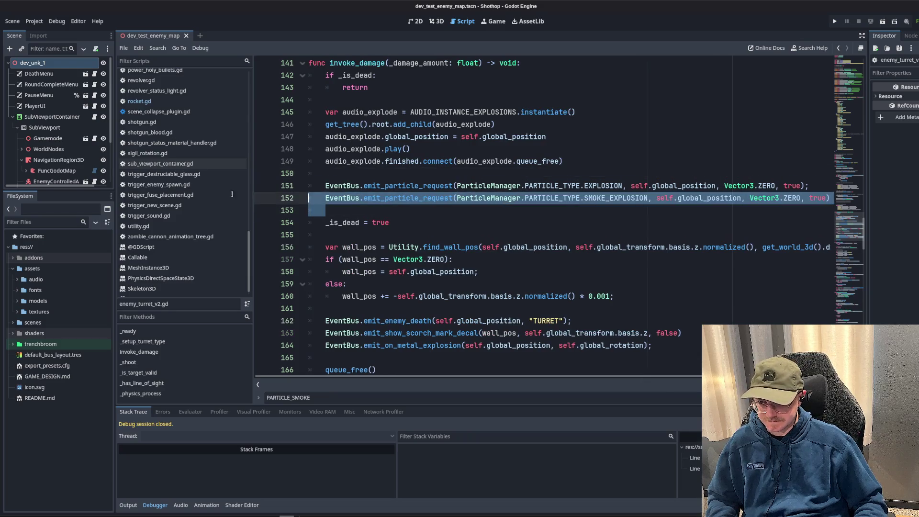
pyautogui.hotkey('ctrl', 's')
# - Search the turret script for 'smoke' and inspect the particle_barrel_smoke variable
pyautogui.moveTo(851, 103)
pyautogui.mouseDown()
pyautogui.moveTo(852, 76)
pyautogui.moveTo(852, 118)
pyautogui.moveTo(850, 71)
pyautogui.moveTo(851, 312)
pyautogui.moveTo(846, 53)
pyautogui.mouseUp()
pyautogui.click(671, 125)
pyautogui.click(625, 146)
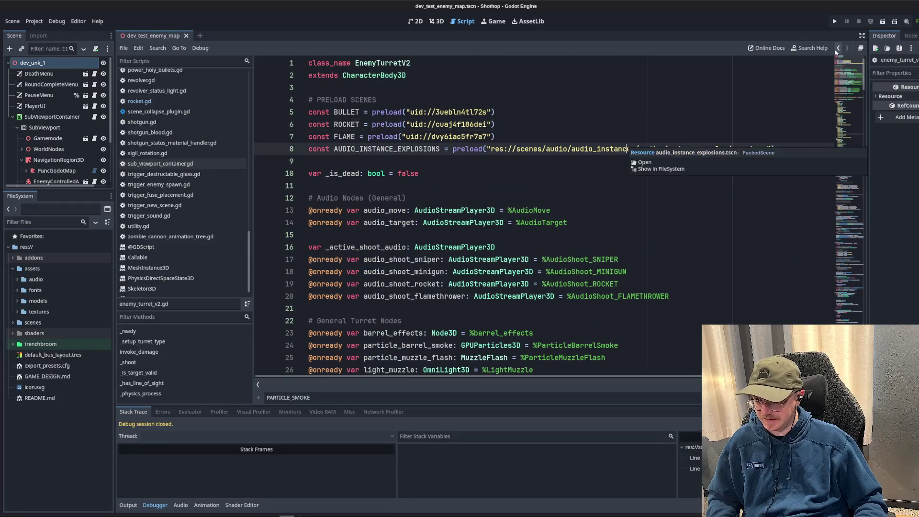
pyautogui.hotkey('ctrl', 'f')
pyautogui.write('smoke')
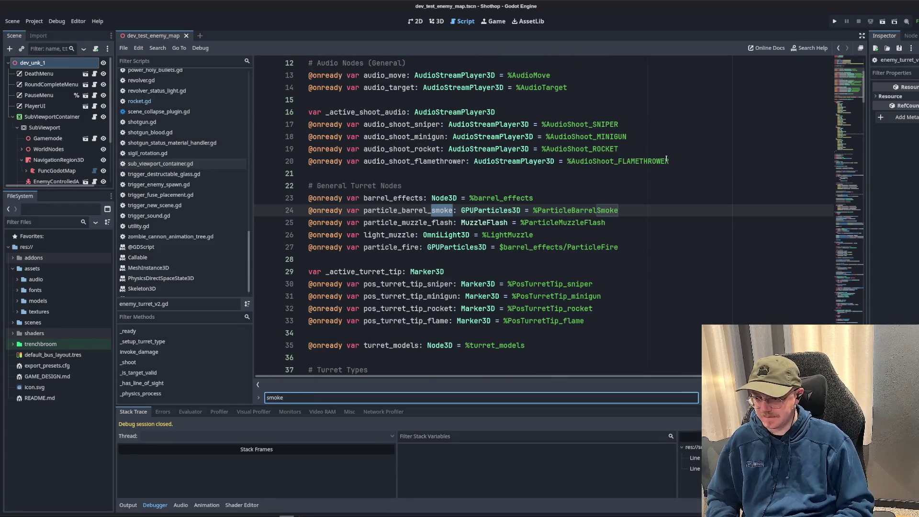
pyautogui.scroll(4, 624, 216)
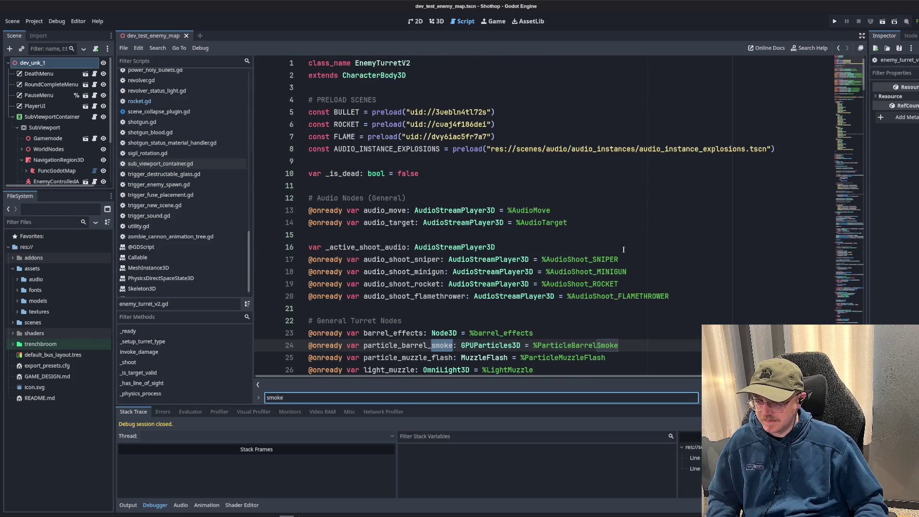
pyautogui.scroll(-4, 623, 250)
pyautogui.scroll(4, 624, 249)
pyautogui.scroll(-3, 623, 249)
pyautogui.doubleClick(412, 235)
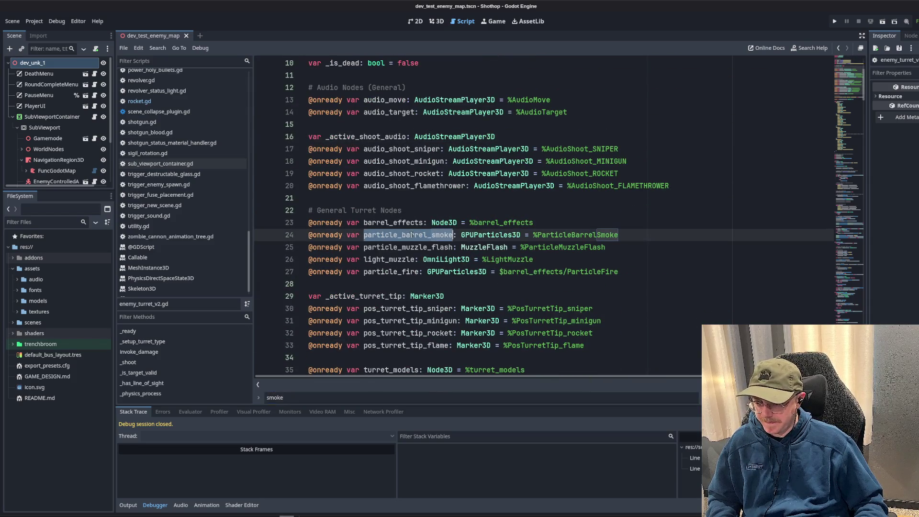
pyautogui.click(584, 216)
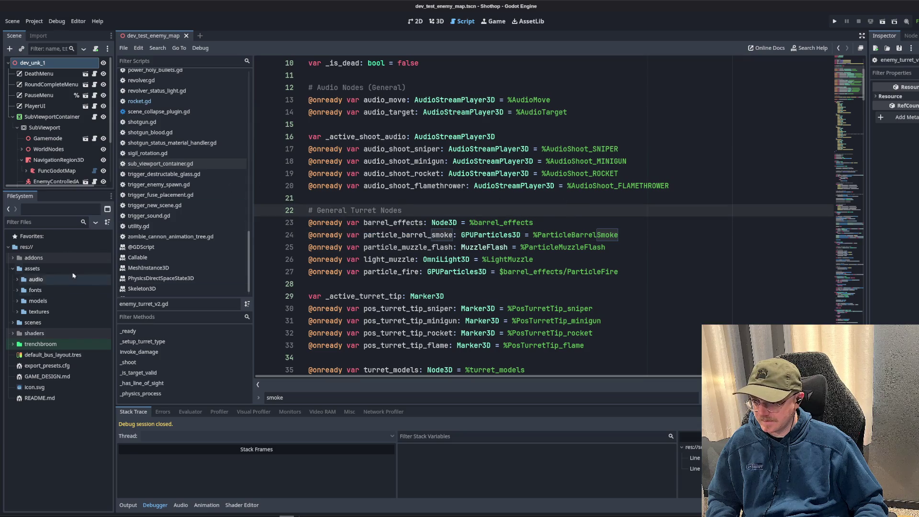
# - Filter the FileSystem for 'turret' and open enemy_turret_v2.tscn
pyautogui.click(32, 223)
pyautogui.write('turret')
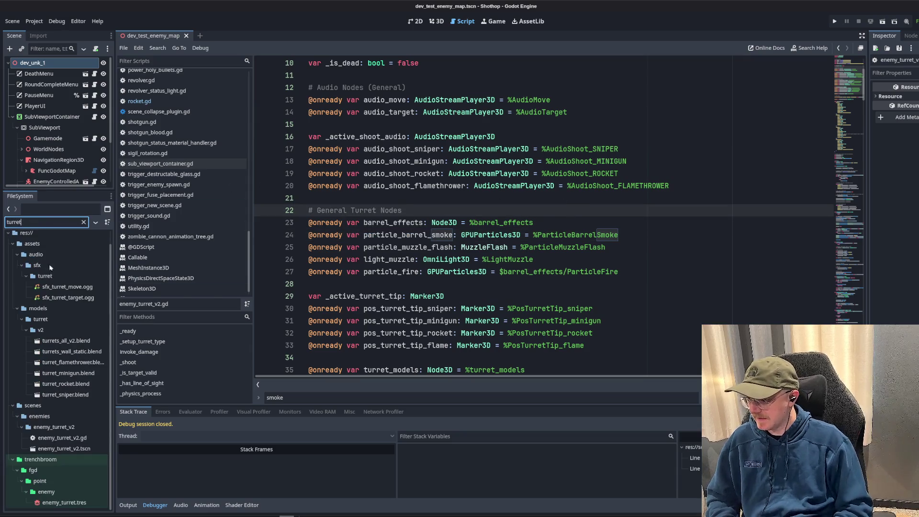
pyautogui.click(71, 342)
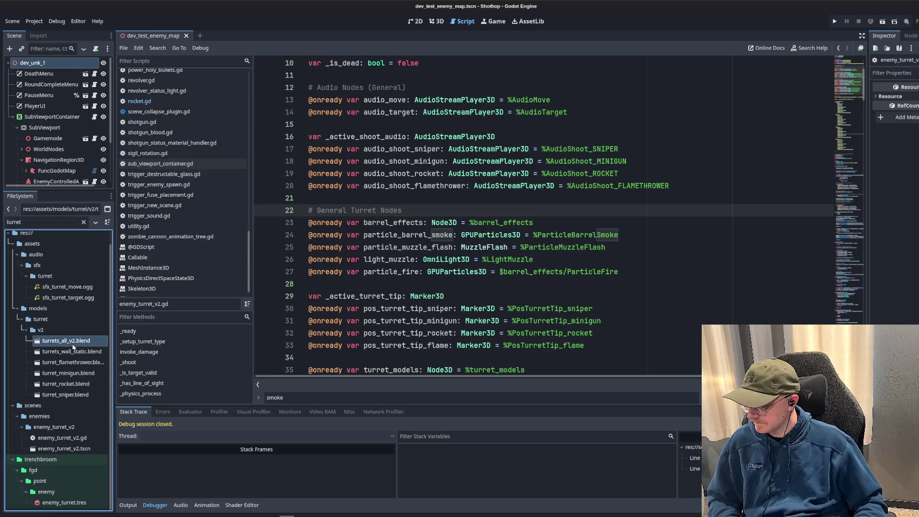
pyautogui.doubleClick(64, 449)
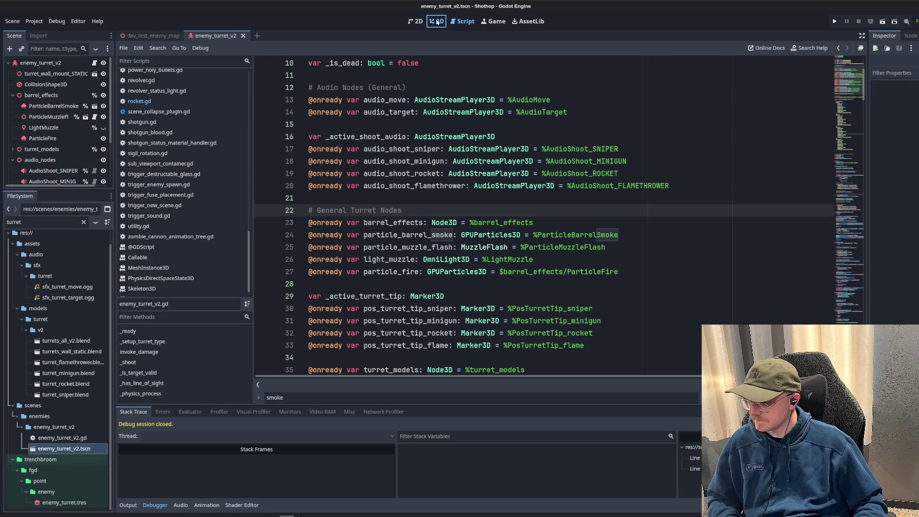
# - In the 3D view, select the ParticleBarrelSmoke node and frame it in the viewport
pyautogui.click(436, 21)
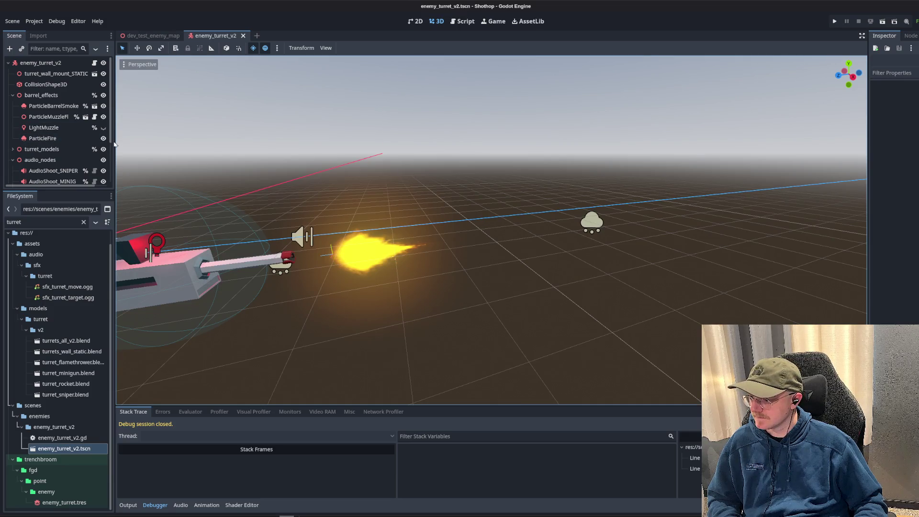
pyautogui.moveTo(114, 140); pyautogui.dragTo(252, 140)
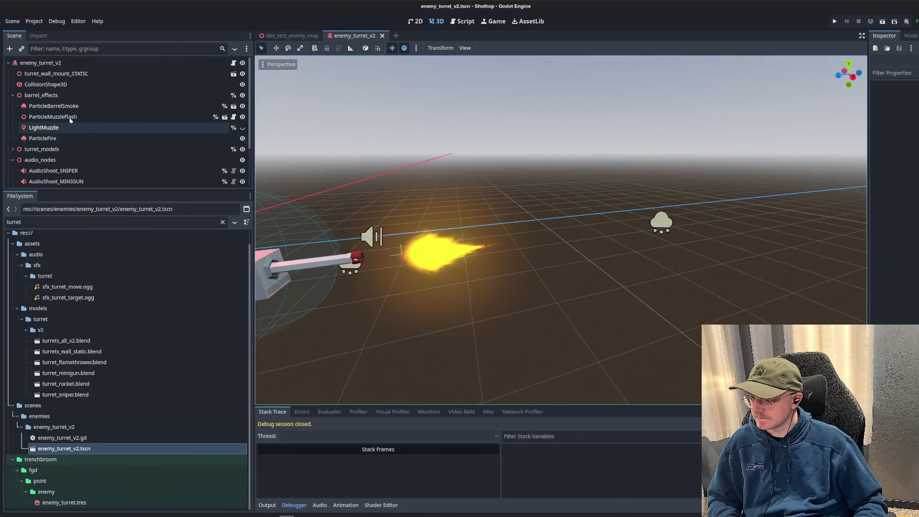
pyautogui.click(62, 108)
pyautogui.press('f')
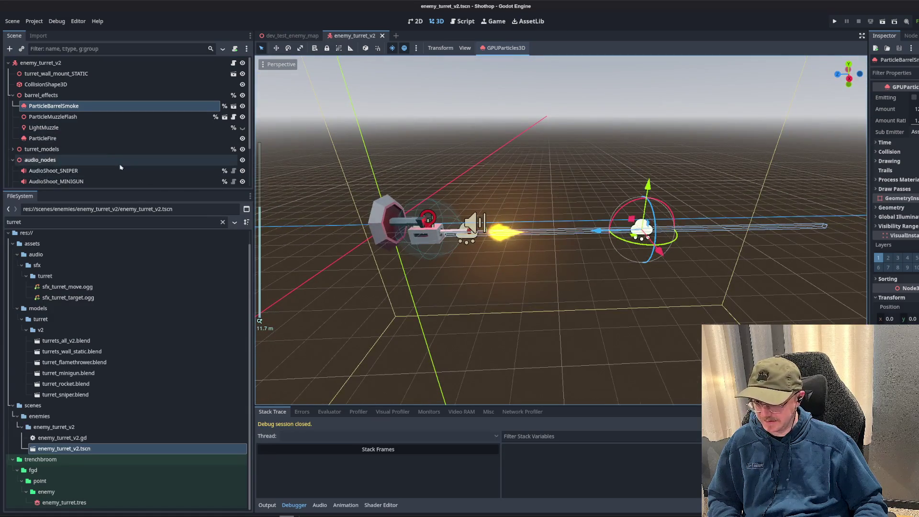
# - Preview a ParticleFire burst, save the turret scene, and return to dev_test_enemy_map
pyautogui.click(69, 139)
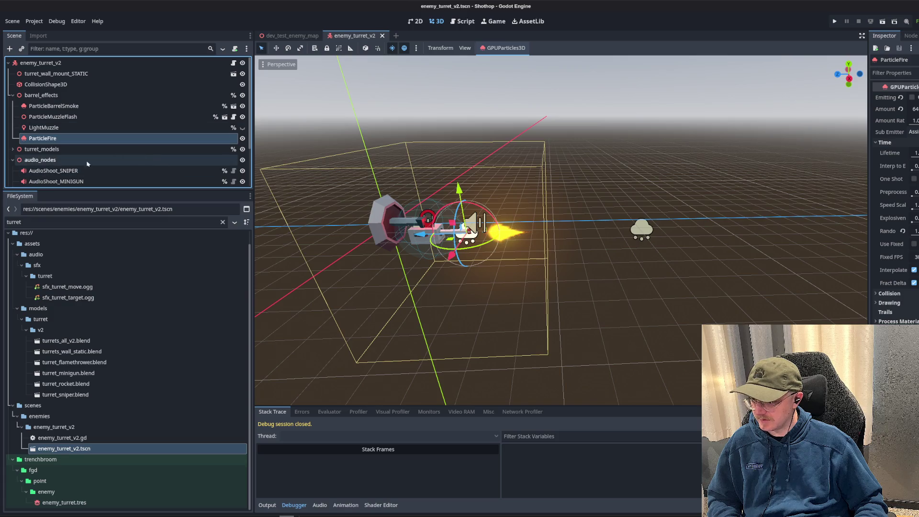
pyautogui.doubleClick(242, 139)
pyautogui.click(243, 139)
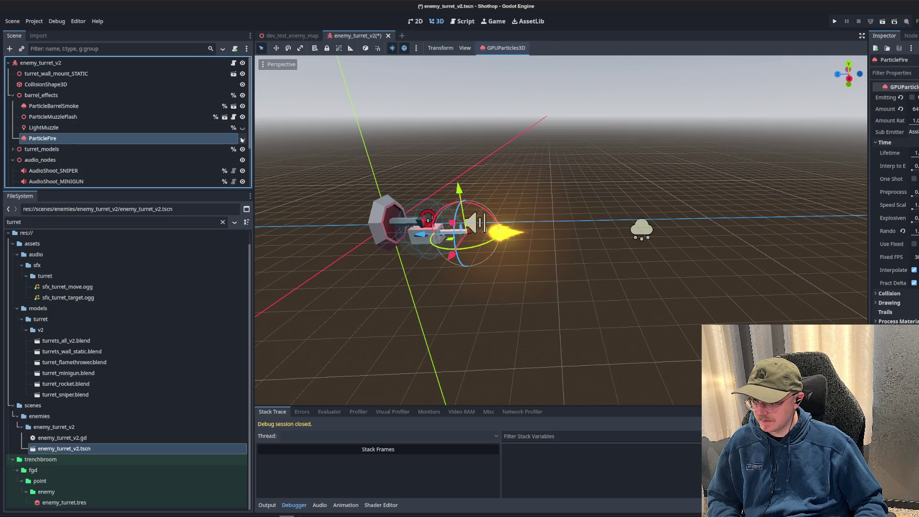
pyautogui.click(242, 139)
pyautogui.click(912, 97)
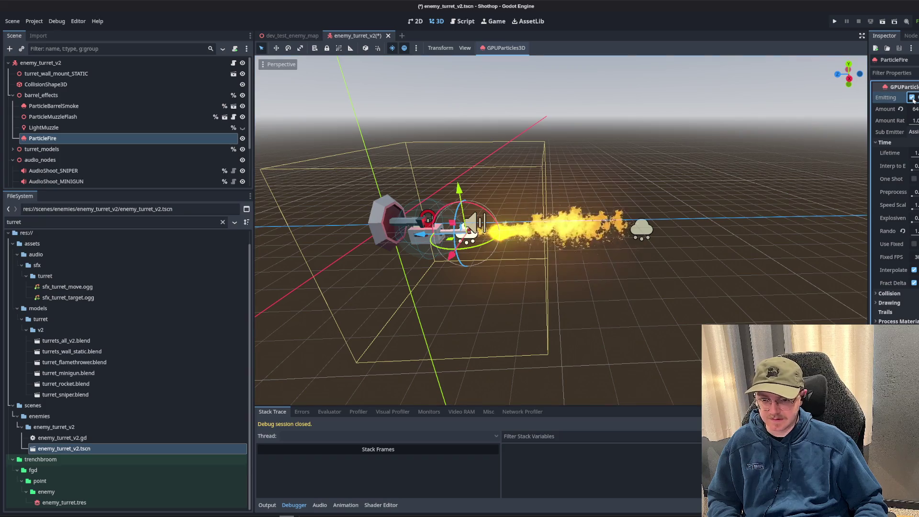
pyautogui.click(912, 97)
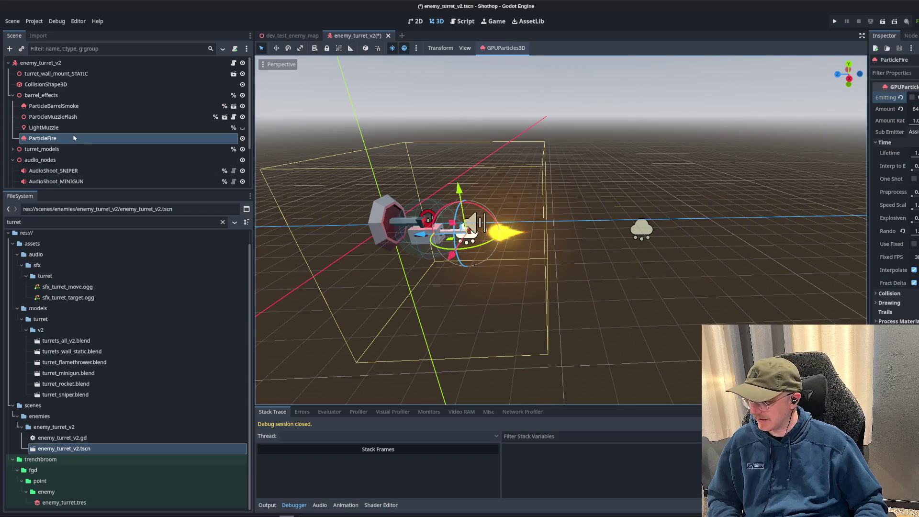
pyautogui.scroll(-3, 66, 141)
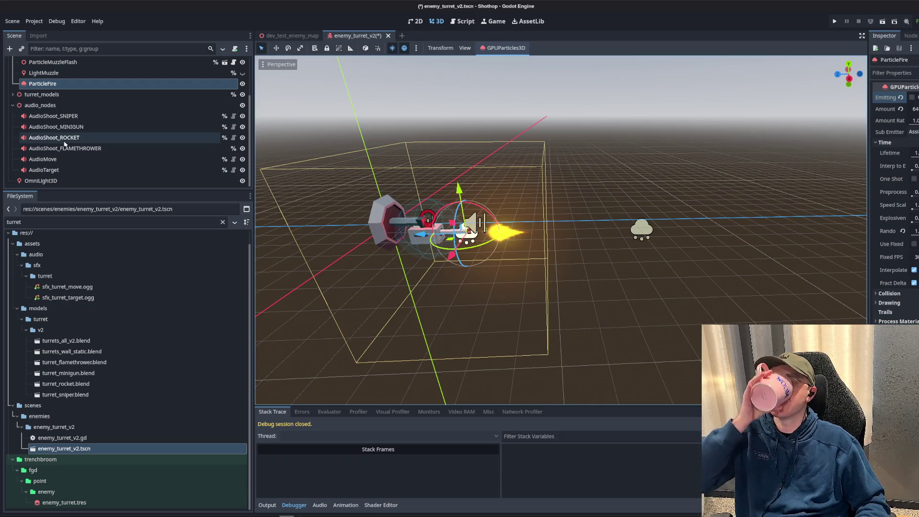
pyautogui.scroll(3, 67, 143)
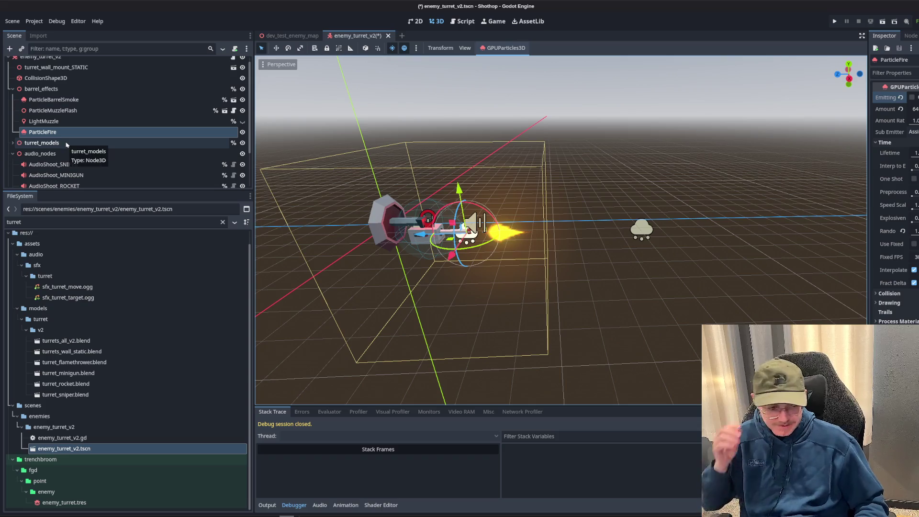
pyautogui.scroll(1, 68, 127)
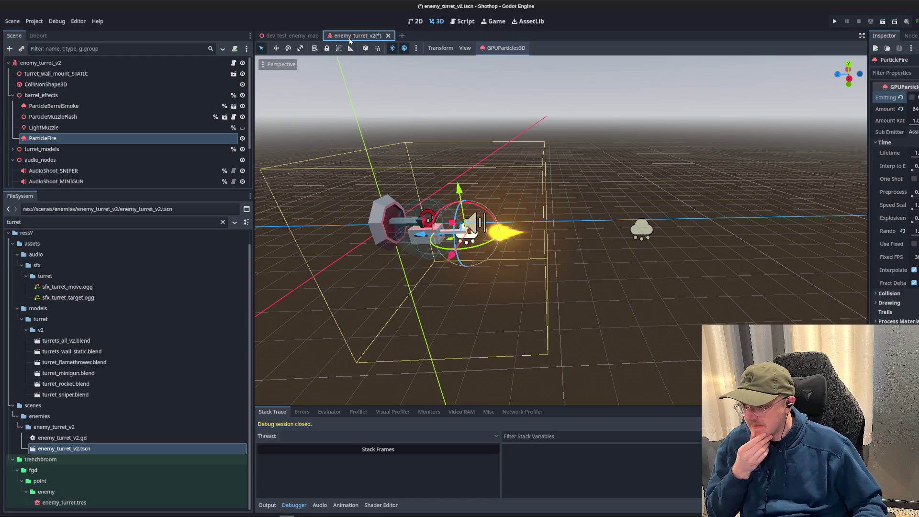
pyautogui.hotkey('ctrl', 's')
pyautogui.click(313, 37)
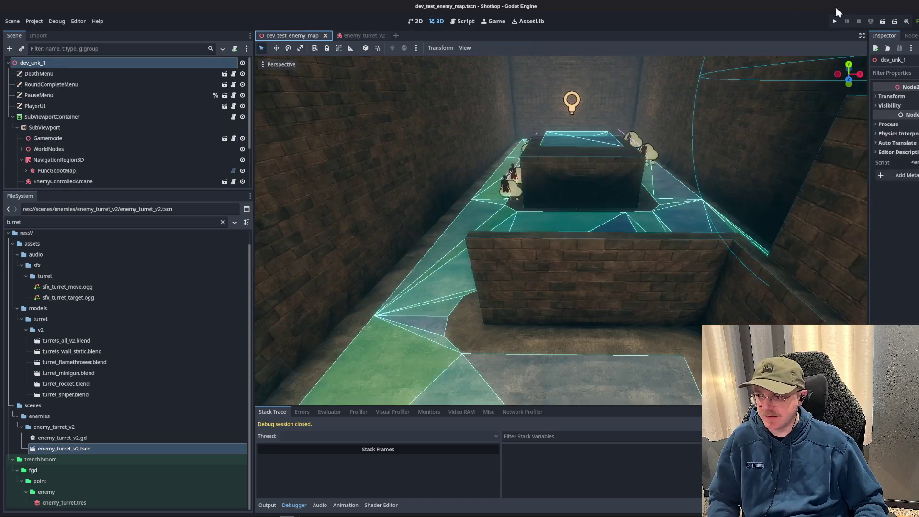
# - Test-run the scene, then delete the PARTICLE_WOOD preload line from the crate script
pyautogui.press('F6')
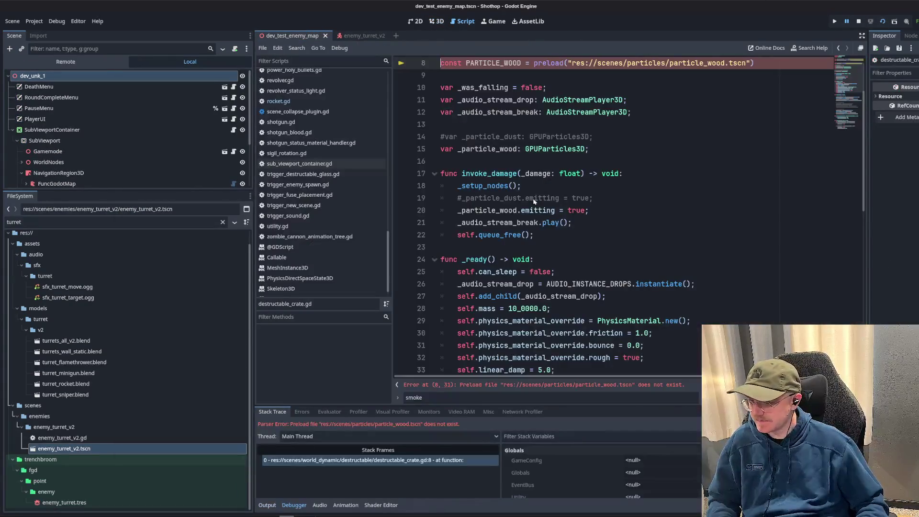
pyautogui.click(787, 151)
pyautogui.moveTo(788, 150); pyautogui.dragTo(444, 149)
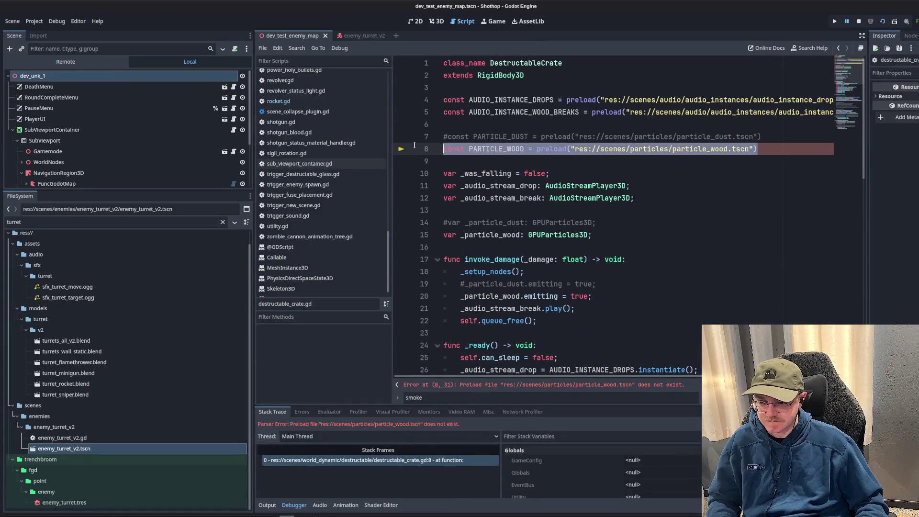
pyautogui.press('BackSpace')
pyautogui.press('BackSpace')
# - Paste in an EventBus.emit_particle_request line with EXPLOSION_WOOD as its particle type
pyautogui.scroll(-4, 582, 225)
pyautogui.scroll(-10, 582, 225)
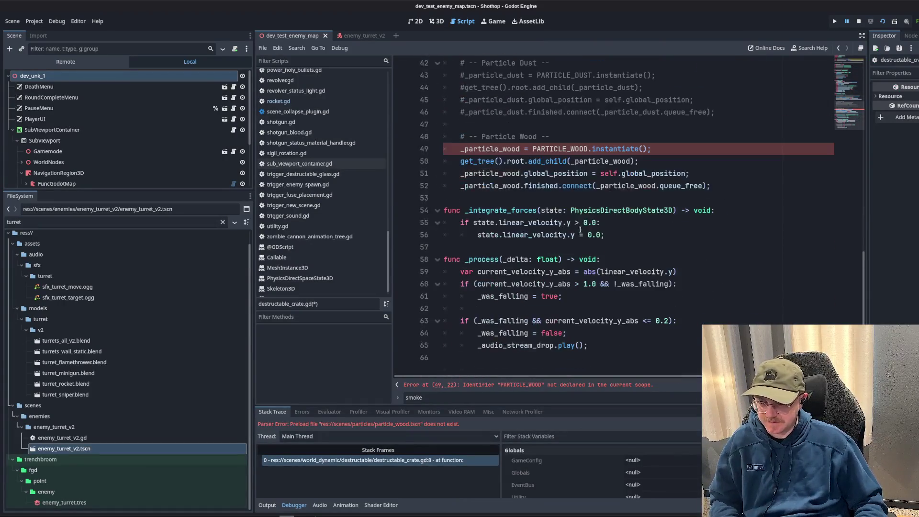
pyautogui.hotkey('ctrl', 'v')
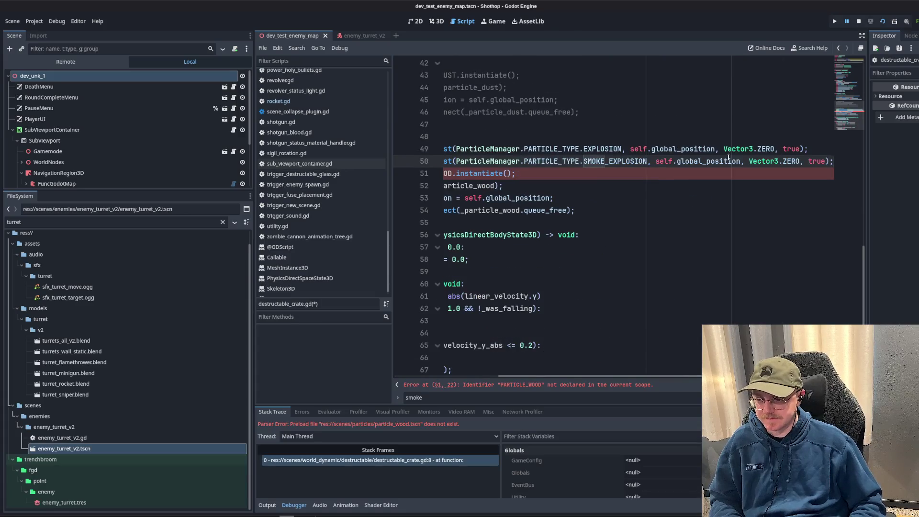
pyautogui.moveTo(832, 160); pyautogui.dragTo(445, 161)
pyautogui.press('BackSpace')
pyautogui.press('BackSpace')
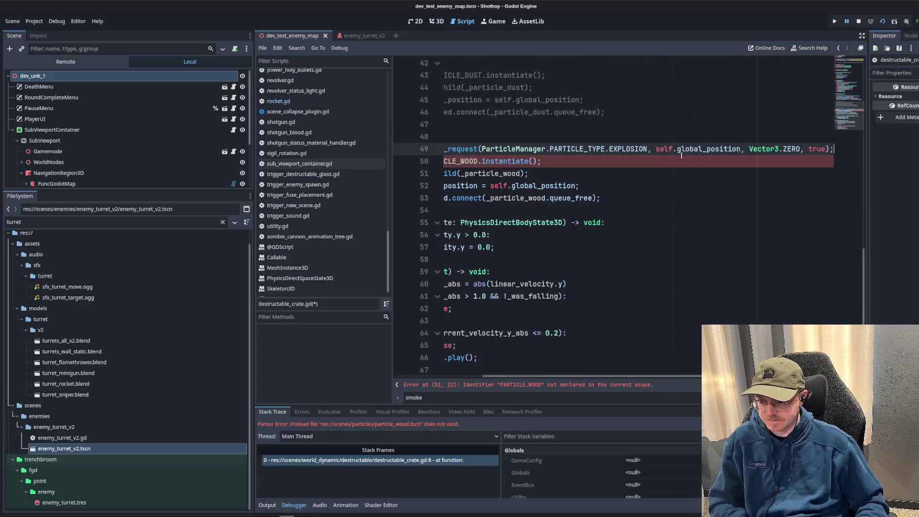
pyautogui.doubleClick(627, 149)
pyautogui.write('WOOD')
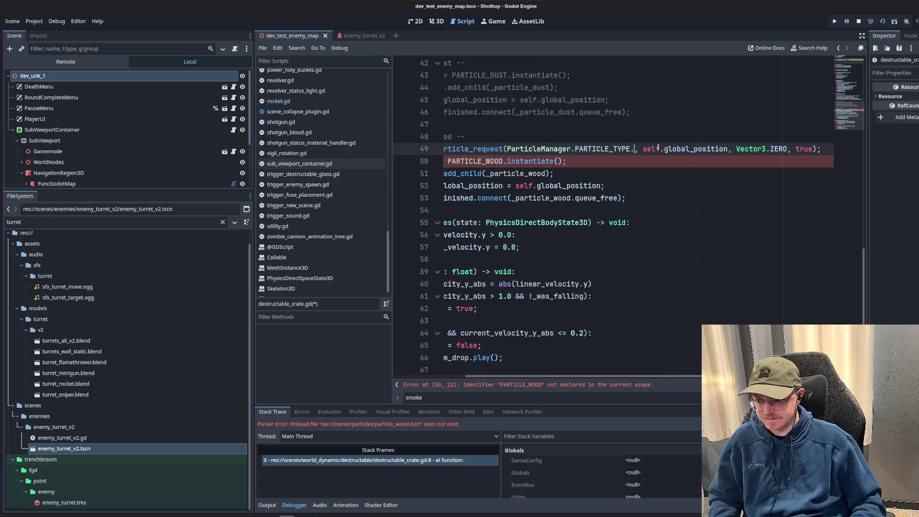
pyautogui.press('Return')
# - Delete the old commented dust block and wood instantiation code, save, and stop the game
pyautogui.scroll(2, 520, 194)
pyautogui.click(520, 195)
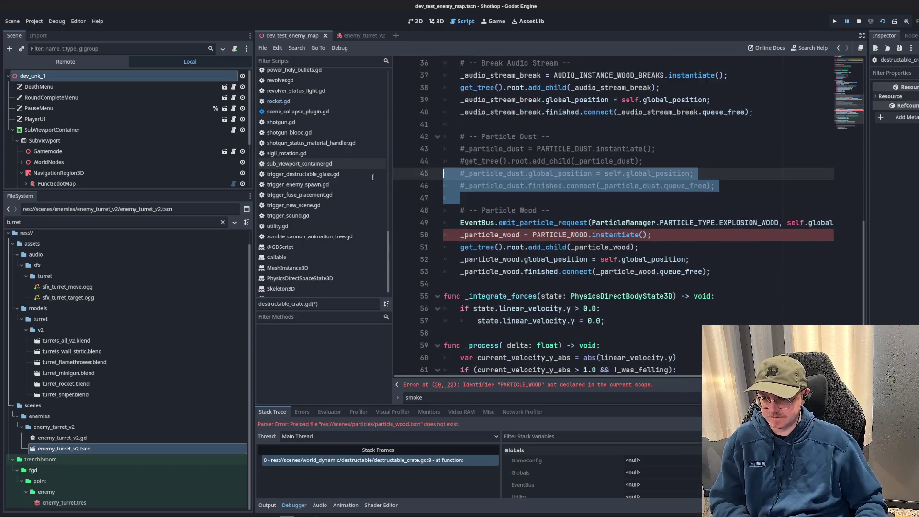
pyautogui.moveTo(520, 195); pyautogui.dragTo(403, 141)
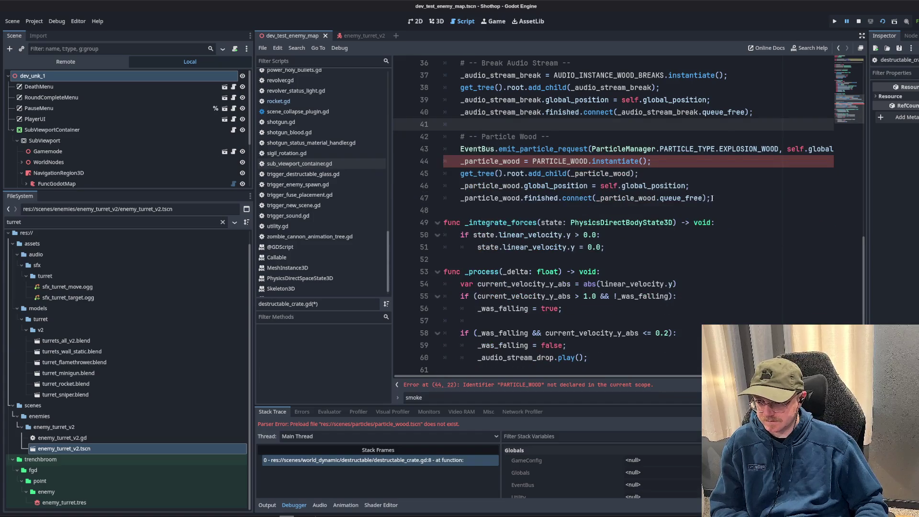
pyautogui.moveTo(712, 198)
pyautogui.mouseDown()
pyautogui.moveTo(445, 161)
pyautogui.moveTo(582, 139)
pyautogui.mouseUp()
pyautogui.press('BackSpace')
pyautogui.press('BackSpace')
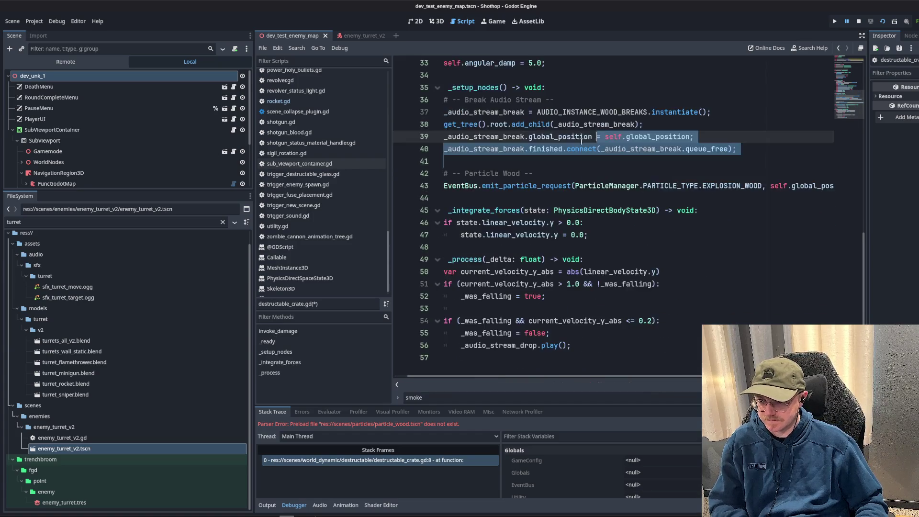
pyautogui.hotkey('shift', 'Down')
pyautogui.hotkey('shift', 'Down')
pyautogui.hotkey('ctrl', 's')
pyautogui.click(858, 21)
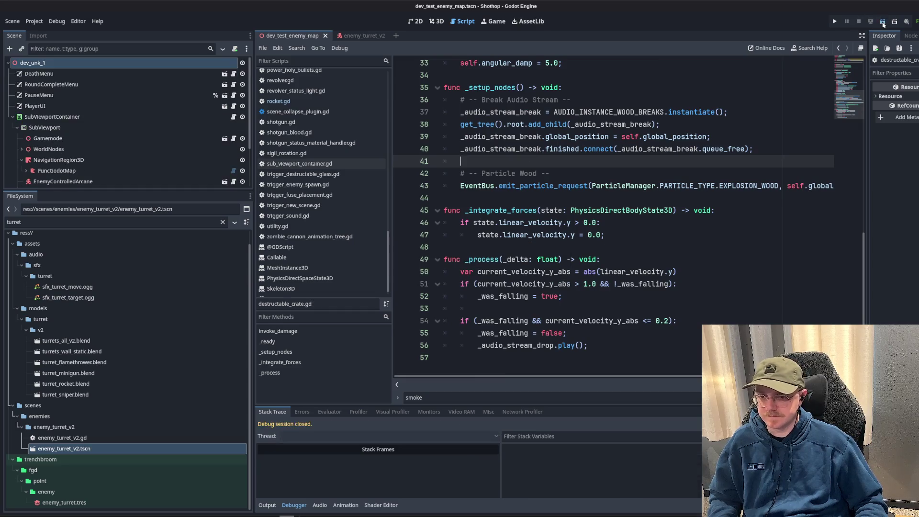
# - Delete the PARTICLE_GROUND_SMOKE preload from cannonball.gd and search for PARTICLE_GROUND usages
pyautogui.click(883, 24)
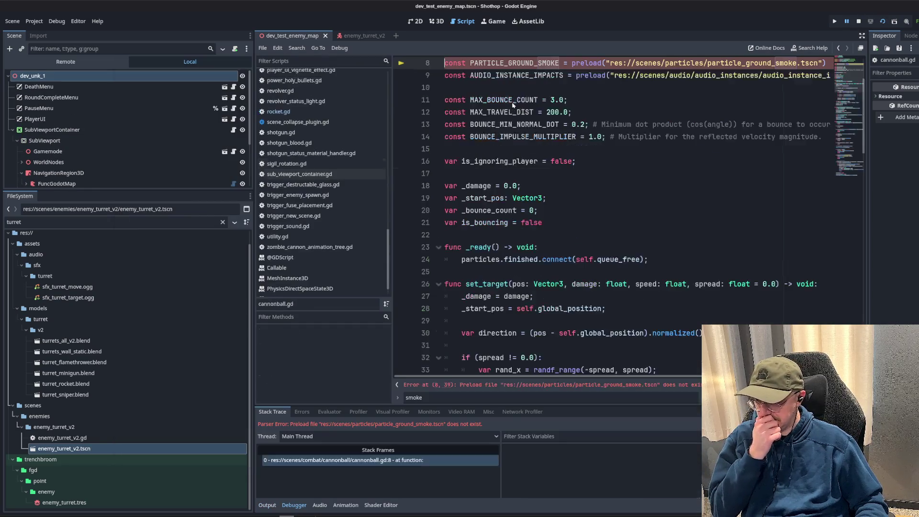
pyautogui.scroll(3, 622, 125)
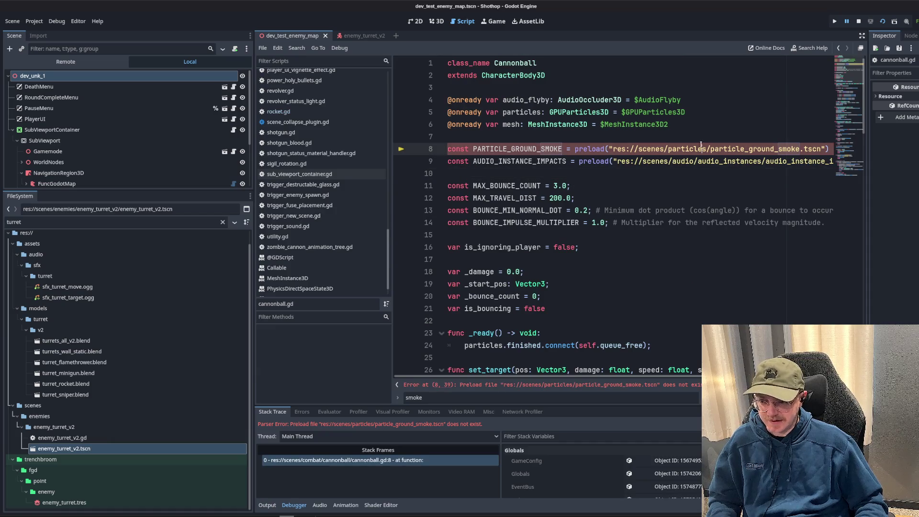
pyautogui.moveTo(702, 148)
pyautogui.mouseDown()
pyautogui.moveTo(830, 149)
pyautogui.moveTo(406, 145)
pyautogui.mouseUp()
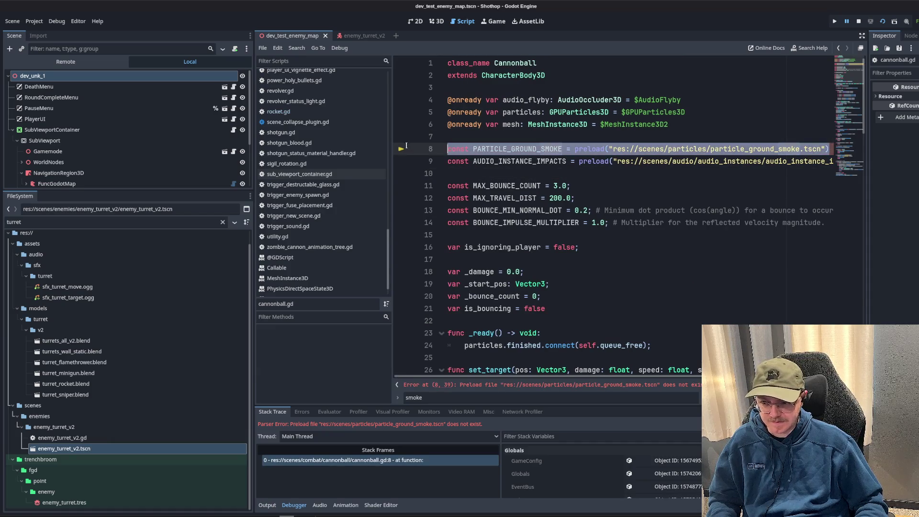
pyautogui.press('BackSpace')
pyautogui.press('BackSpace')
pyautogui.hotkey('ctrl', 'f')
pyautogui.write('PARTI')
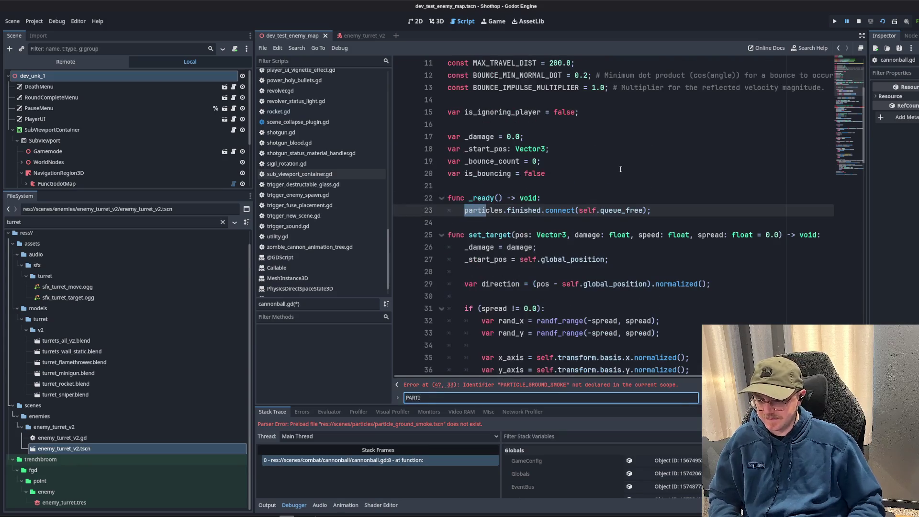
pyautogui.write('CLE_GROUND')
# - Insert an EventBus.emit_particle_request line using the SMOKE_GROUND particle type
pyautogui.click(590, 272)
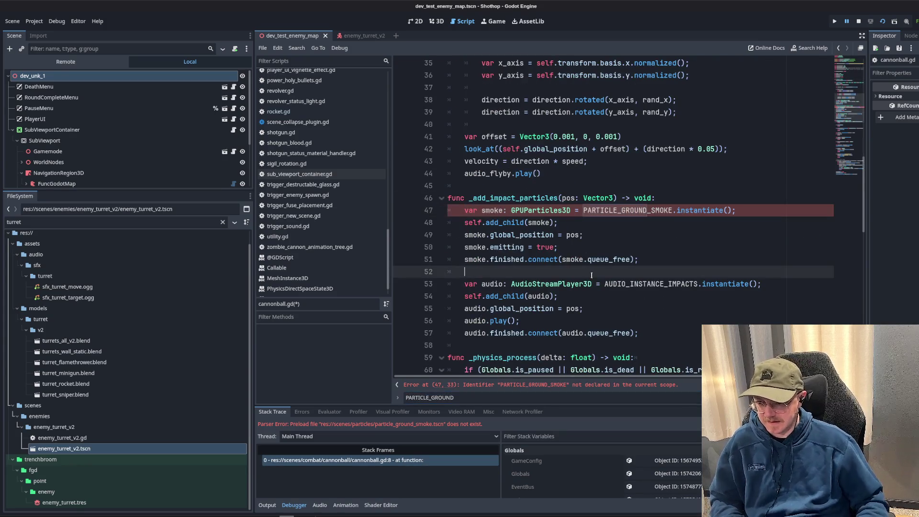
pyautogui.press('Return')
pyautogui.write('EventBus.emit_particle_request(ParticleManager.PARTICLE_TYPE.EXPLOSION, self.global_position, Vector3.ZERO, true); \tEventBus.emit_particle_request(ParticleManager.PARTICLE_TYPE.SMOKE_EXPLOSION, self.global_position, Vector3.ZERO, true);')
pyautogui.click(619, 272)
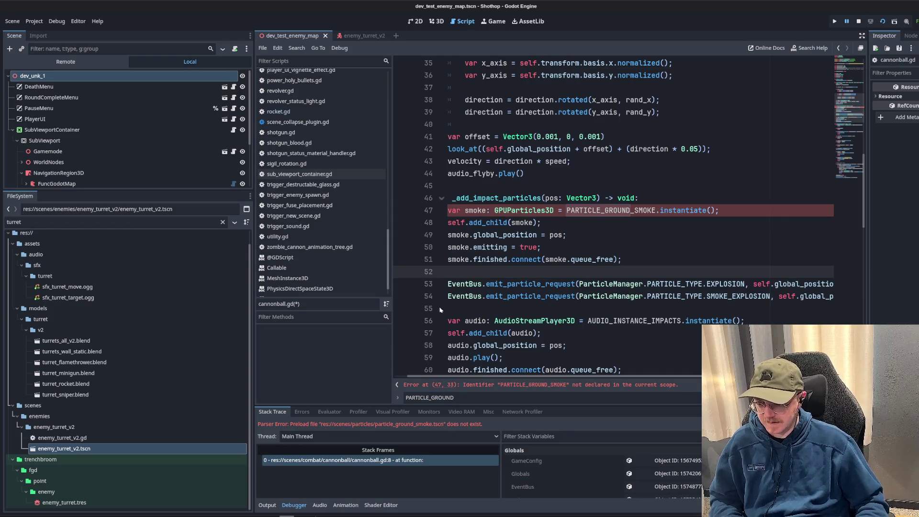
pyautogui.moveTo(441, 309); pyautogui.dragTo(666, 276)
pyautogui.press('BackSpace')
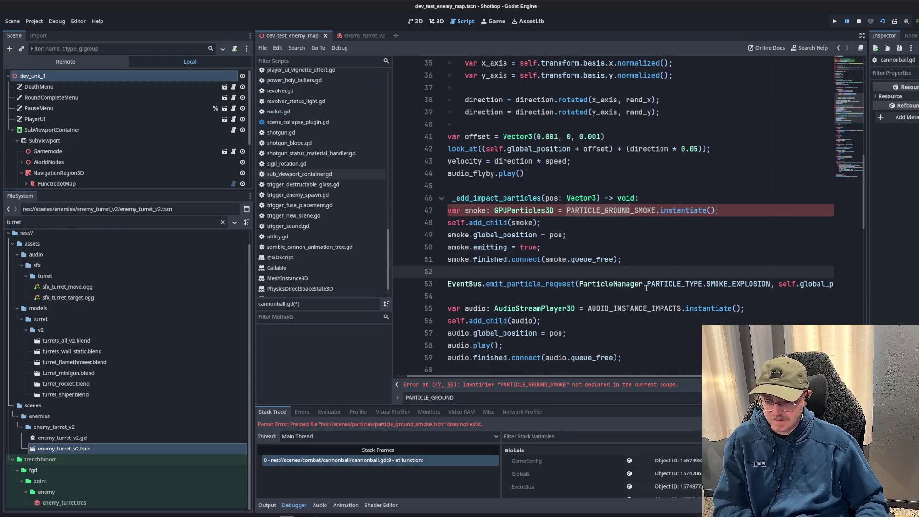
pyautogui.doubleClick(747, 283)
pyautogui.press('BackSpace')
pyautogui.write('smo')
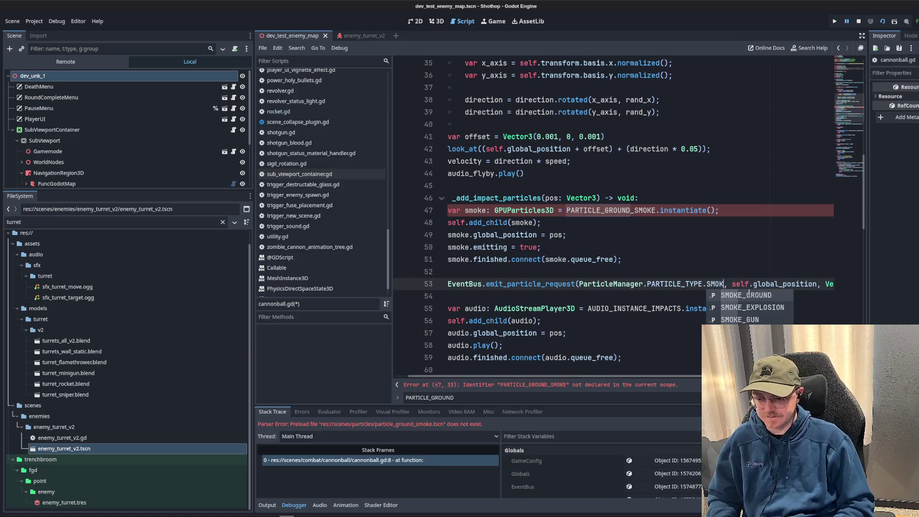
pyautogui.press('Return')
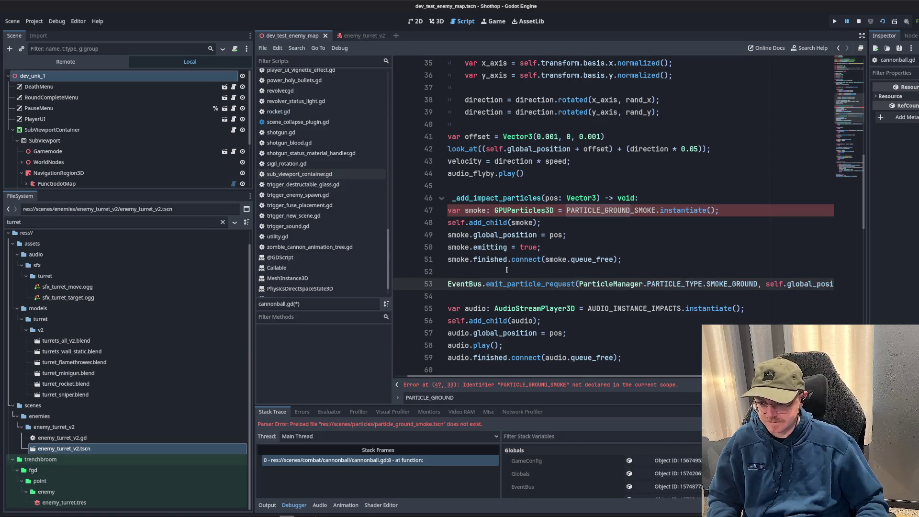
# - Remove the old smoke instantiation code, then test-run the game by firing at the wall
pyautogui.moveTo(507, 270)
pyautogui.mouseDown()
pyautogui.moveTo(431, 259)
pyautogui.moveTo(366, 223)
pyautogui.moveTo(367, 207)
pyautogui.mouseUp()
pyautogui.press('BackSpace')
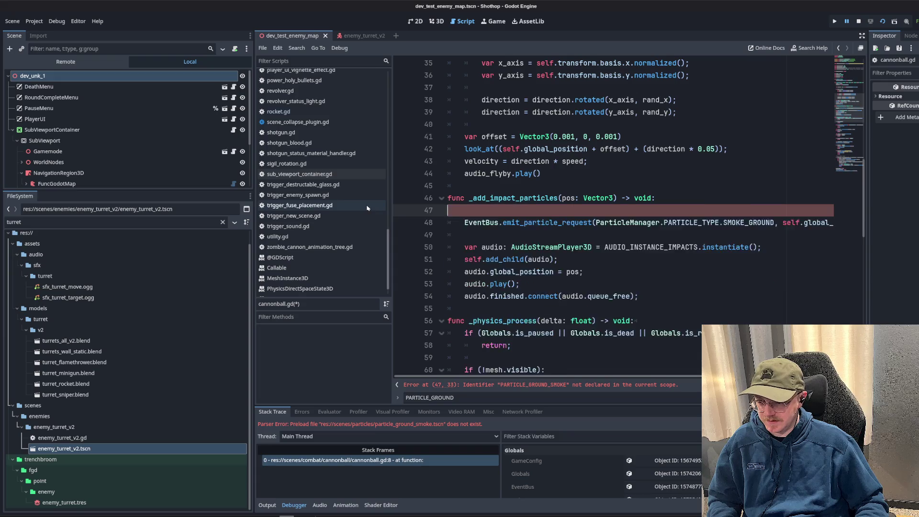
pyautogui.press('Delete')
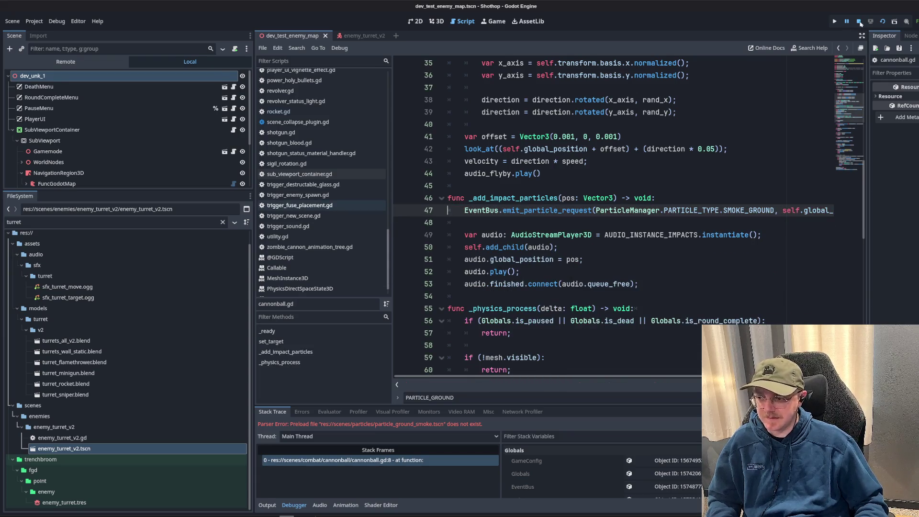
pyautogui.click(883, 21)
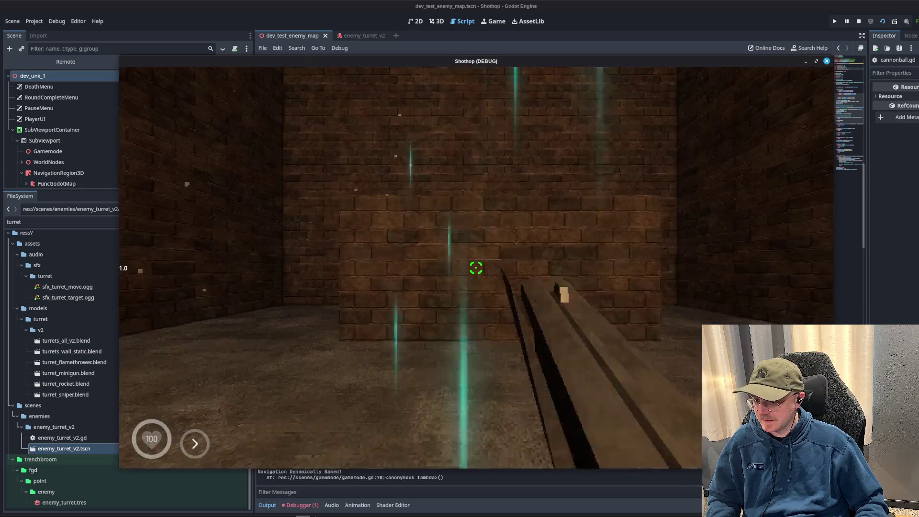
pyautogui.click(476, 268)
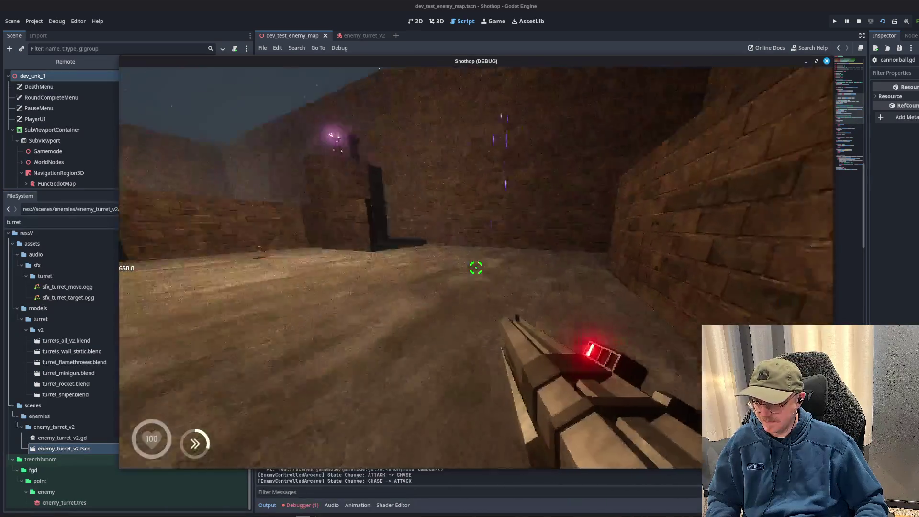
pyautogui.rightClick(476, 268)
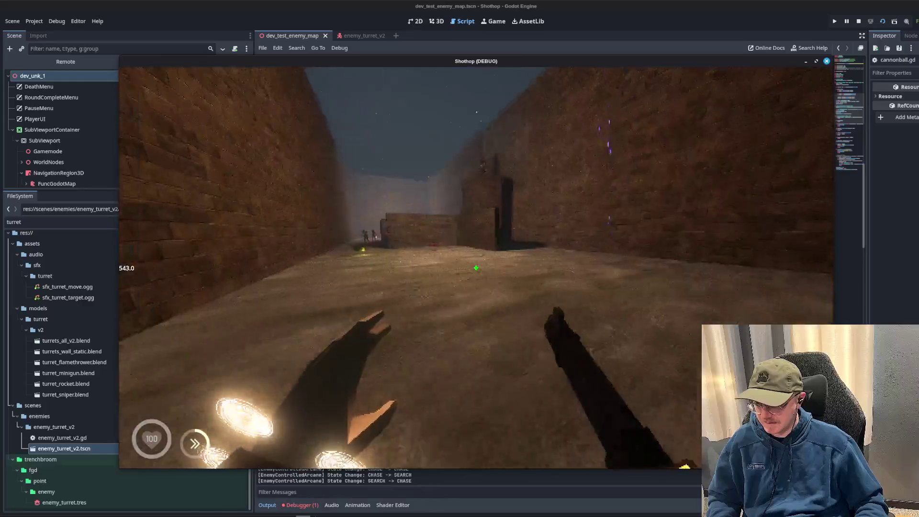
pyautogui.press('F8')
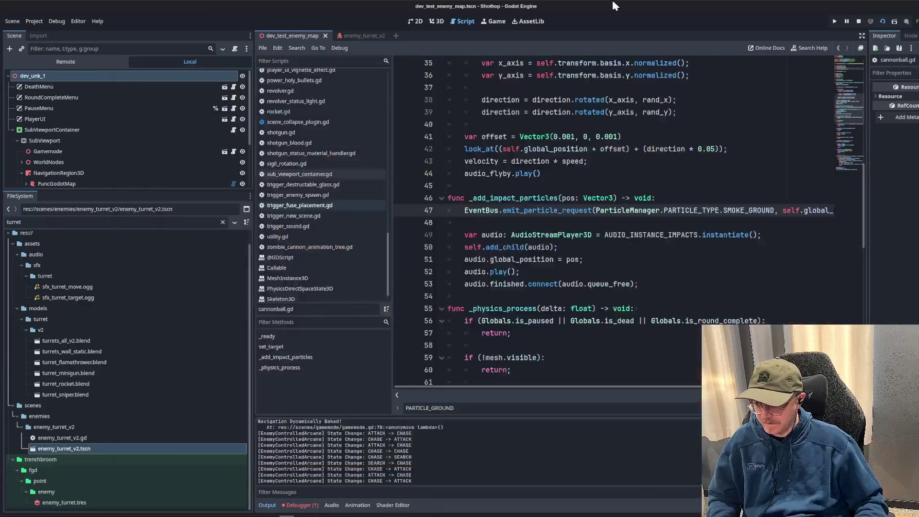
# - Open bullet.gd and inspect its decal, enemy alert and _add_impact_particles calls
pyautogui.scroll(15, 305, 173)
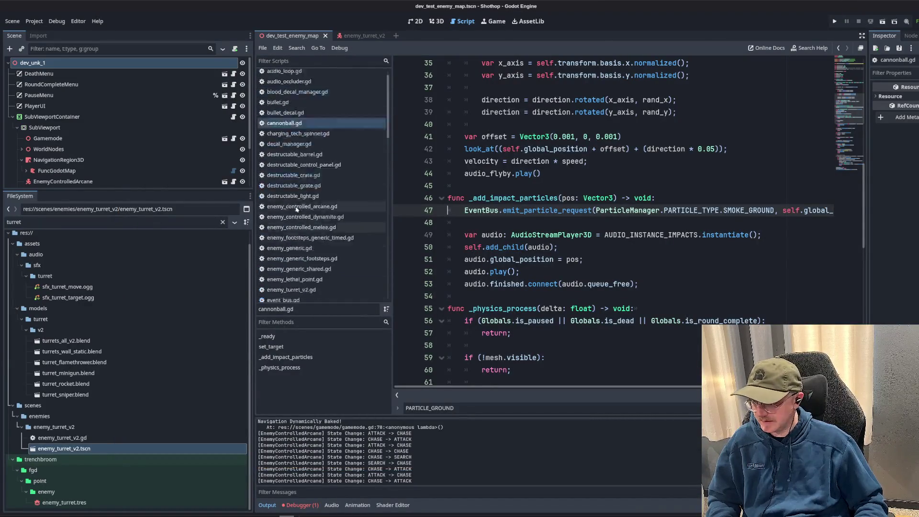
pyautogui.click(278, 116)
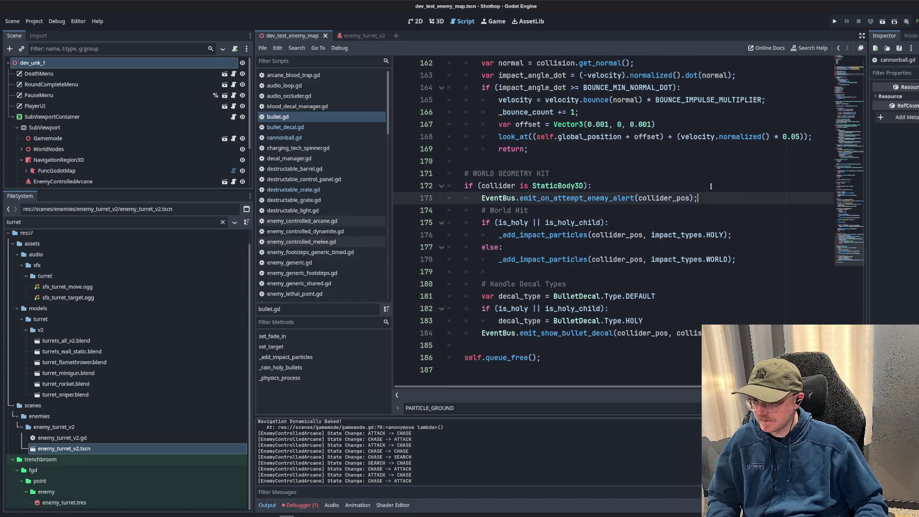
pyautogui.click(687, 173)
pyautogui.scroll(3, 686, 214)
pyautogui.scroll(-3, 687, 214)
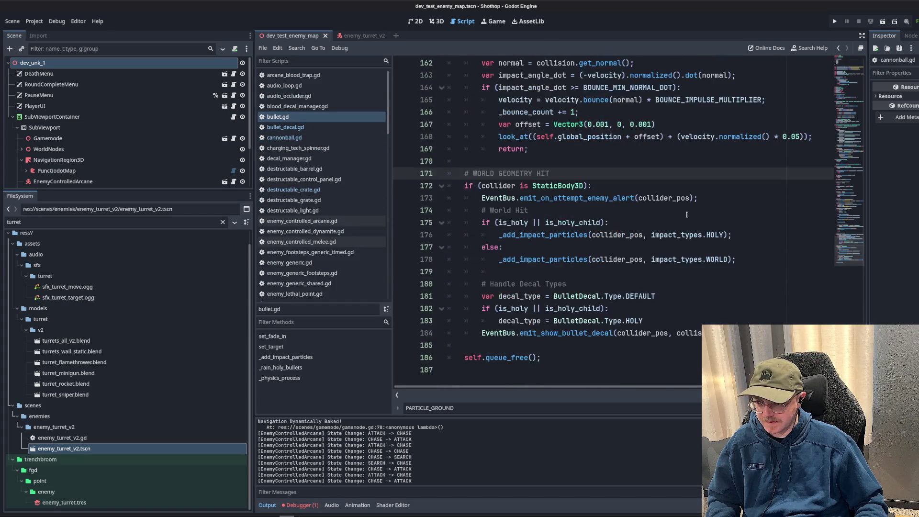
pyautogui.doubleClick(579, 332)
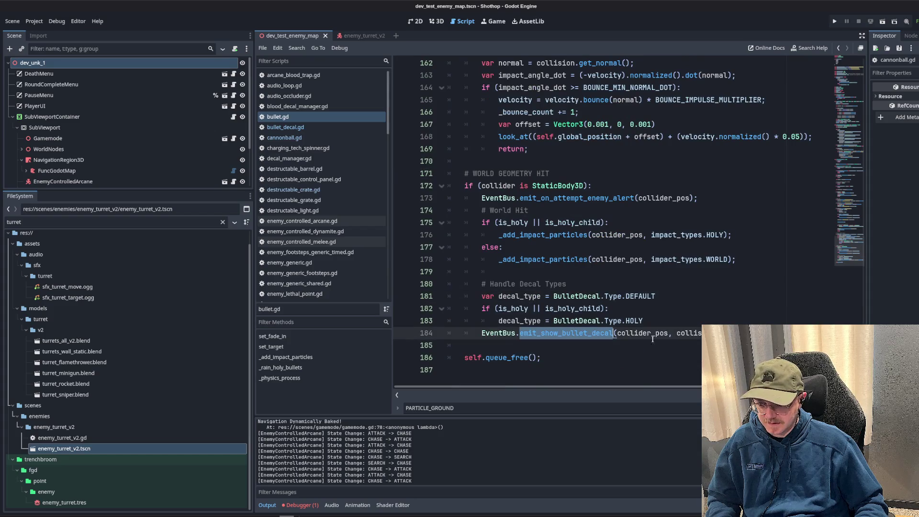
pyautogui.click(626, 277)
pyautogui.doubleClick(577, 198)
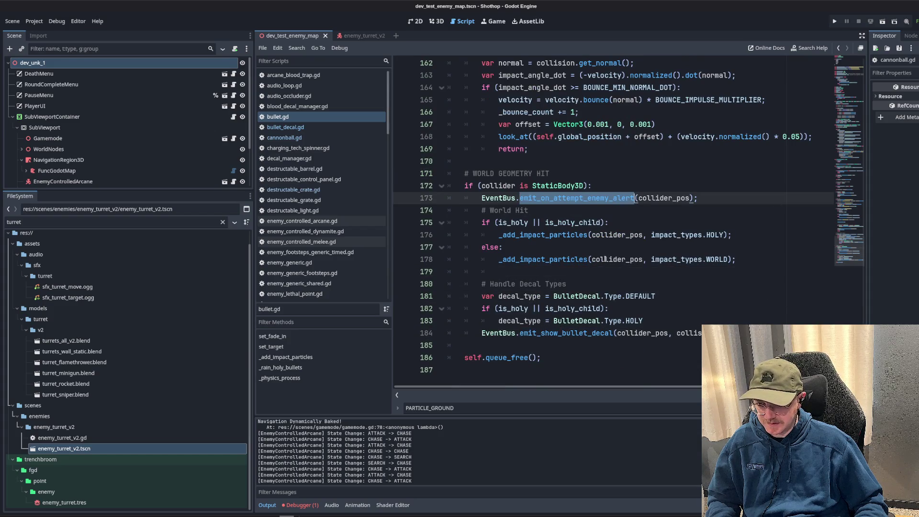
pyautogui.click(606, 259)
pyautogui.doubleClick(543, 235)
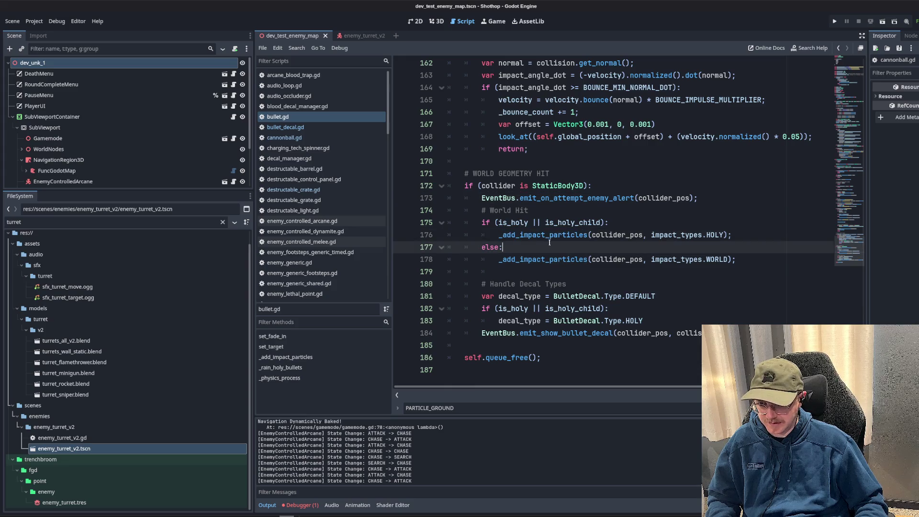
pyautogui.press('Up')
pyautogui.press('Up')
pyautogui.press('Up')
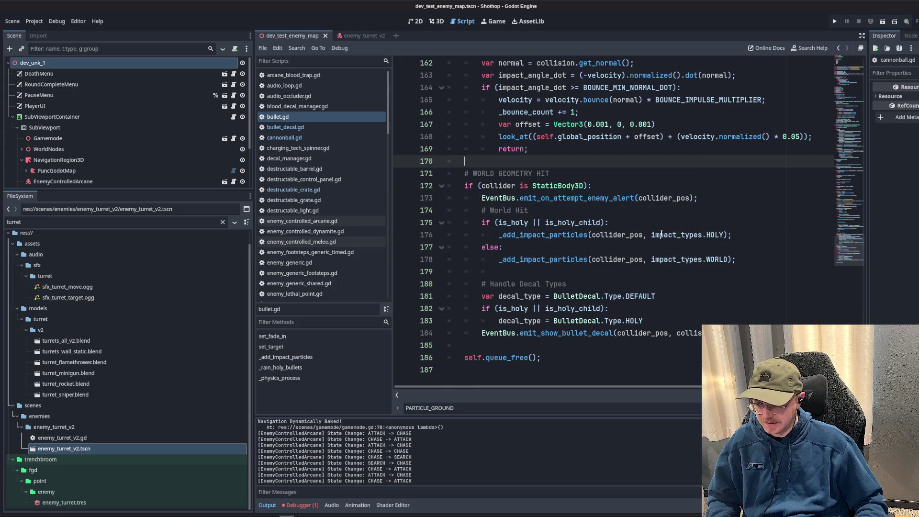
# - Search bullet.gd for emit_show_bullet_decal
pyautogui.scroll(20, 662, 235)
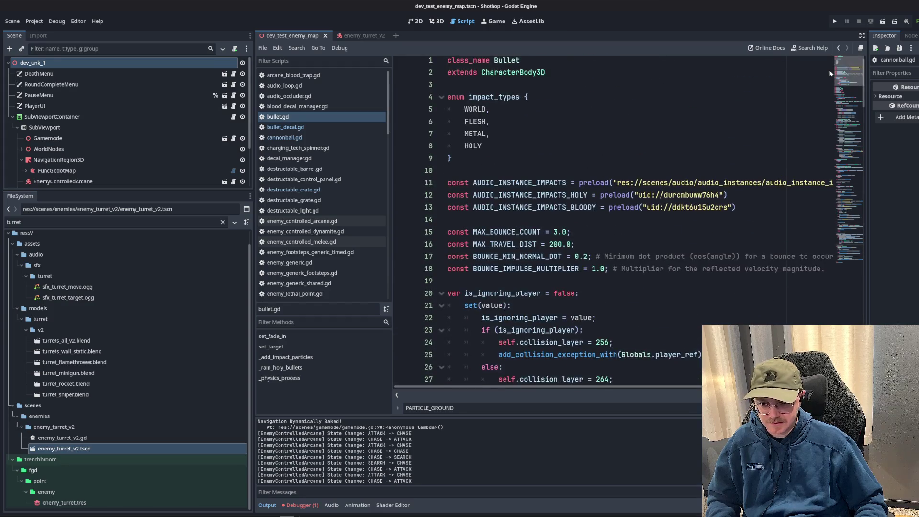
pyautogui.scroll(-20, 830, 73)
pyautogui.doubleClick(569, 332)
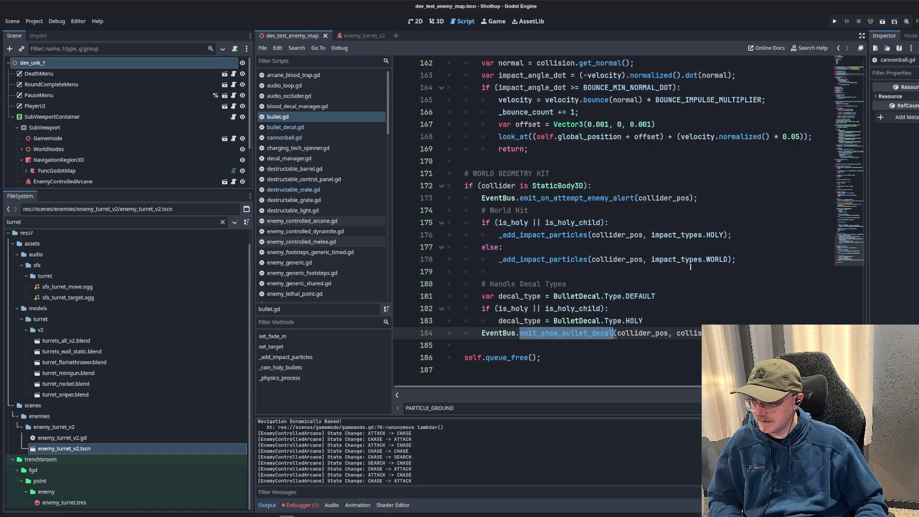
pyautogui.hotkey('ctrl', 'f')
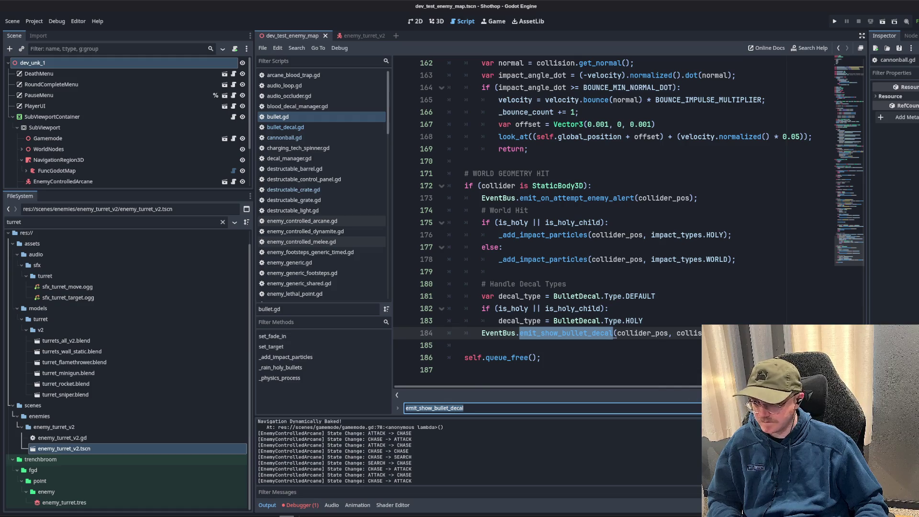
pyautogui.scroll(20, 502, 307)
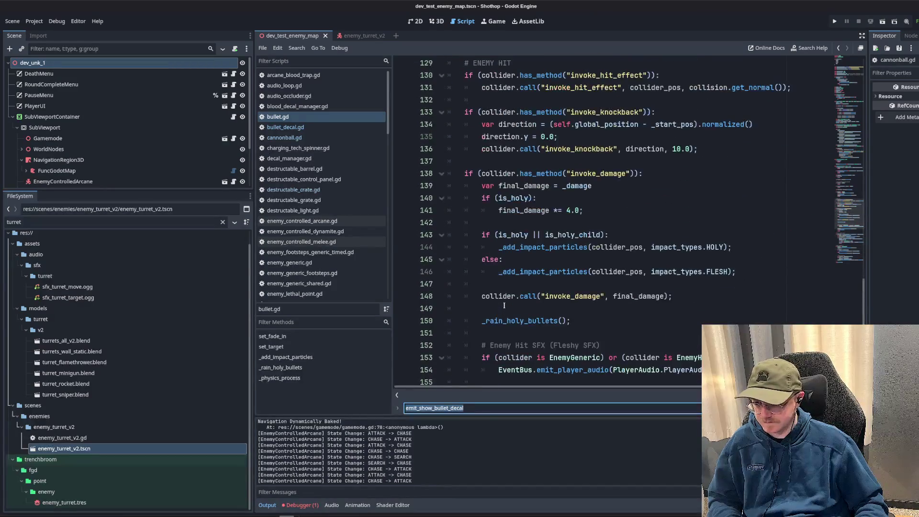
pyautogui.scroll(15, 506, 300)
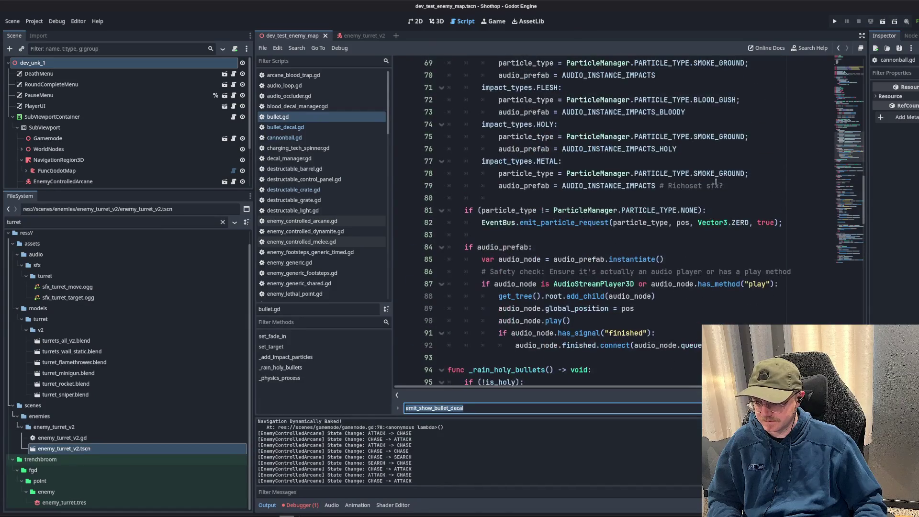
pyautogui.scroll(-3, 713, 193)
pyautogui.click(716, 198)
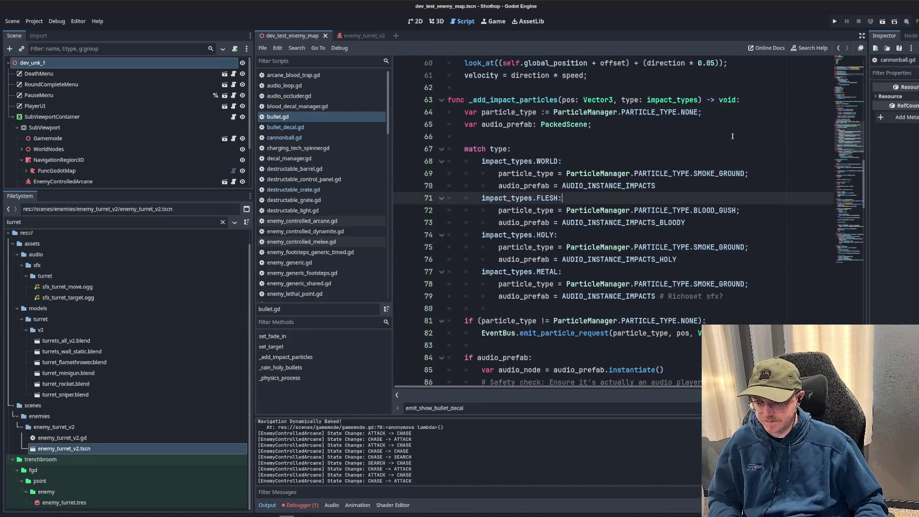
# - Review the ParticleManager and emit_particle_request code in _add_impact_particles, then select the file filter text
pyautogui.doubleClick(598, 248)
pyautogui.scroll(-2, 760, 252)
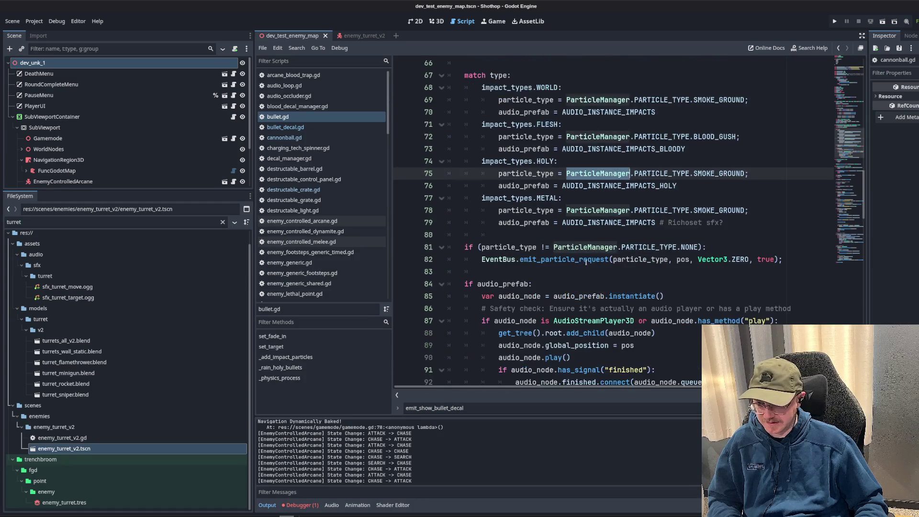
pyautogui.click(698, 248)
pyautogui.scroll(3, 727, 259)
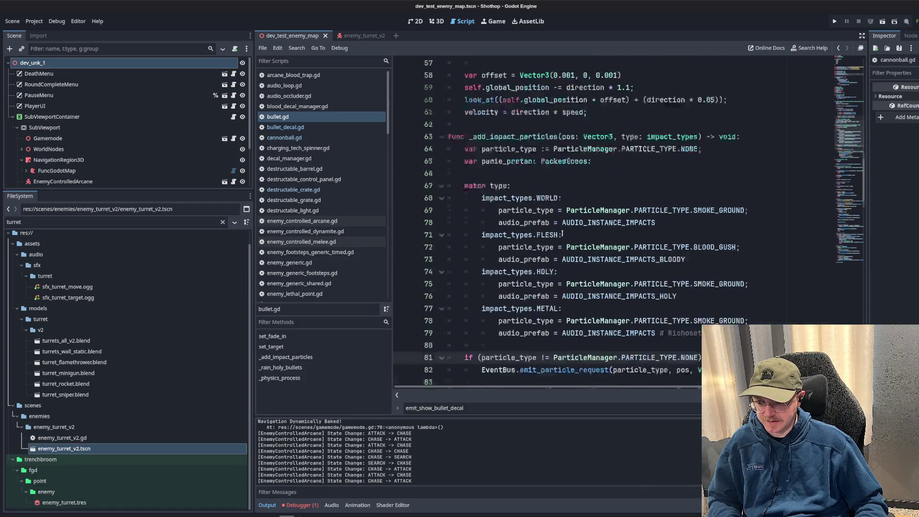
pyautogui.scroll(-4, 572, 231)
pyautogui.doubleClick(565, 222)
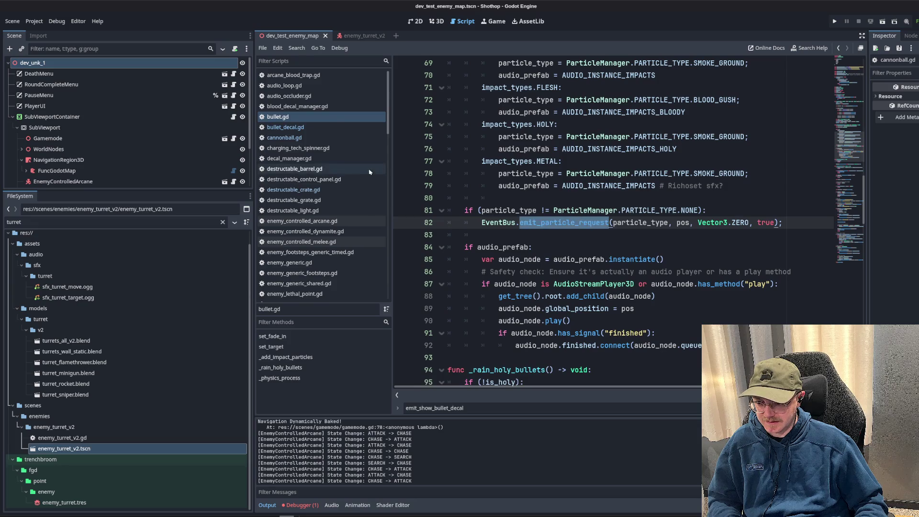
pyautogui.scroll(-5, 351, 181)
pyautogui.scroll(6, 351, 181)
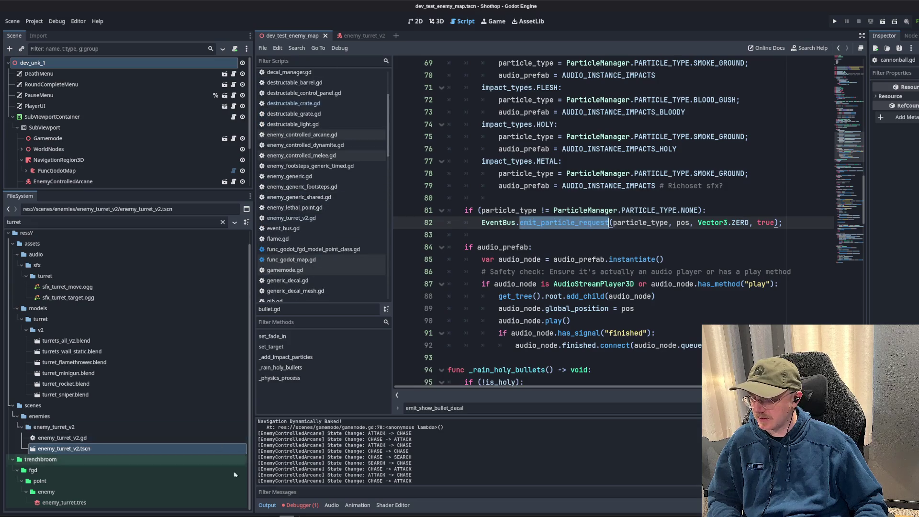
pyautogui.moveTo(254, 515)
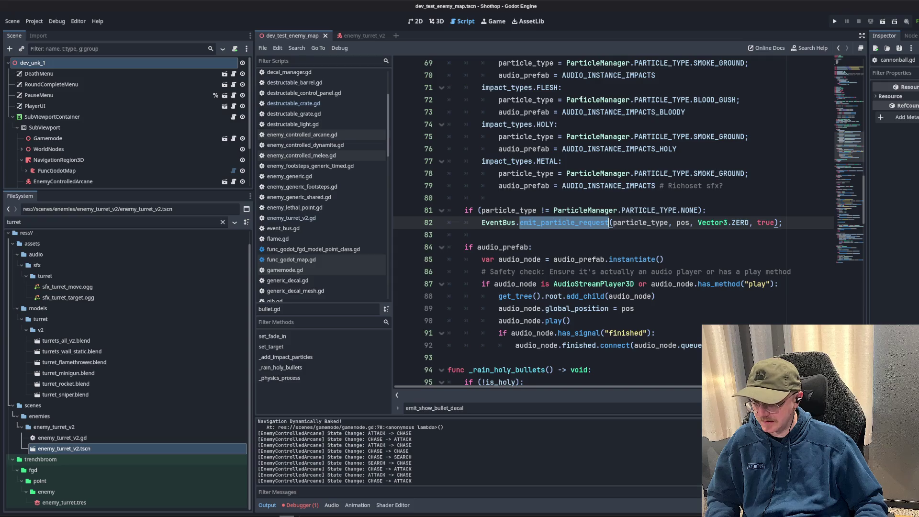
pyautogui.doubleClick(36, 223)
# - Filter files for 'sandbox', open dev_sandbox.tscn, and briefly play it before stopping
pyautogui.write('sandbox')
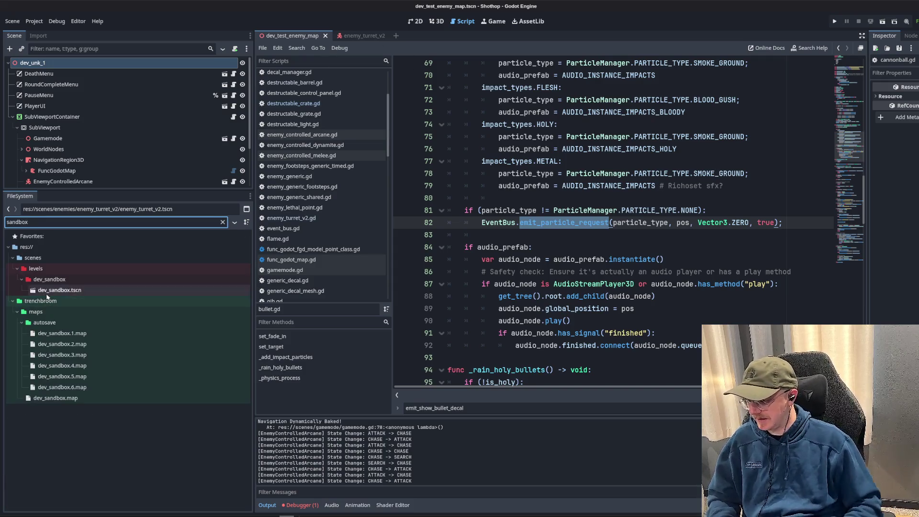
pyautogui.doubleClick(60, 291)
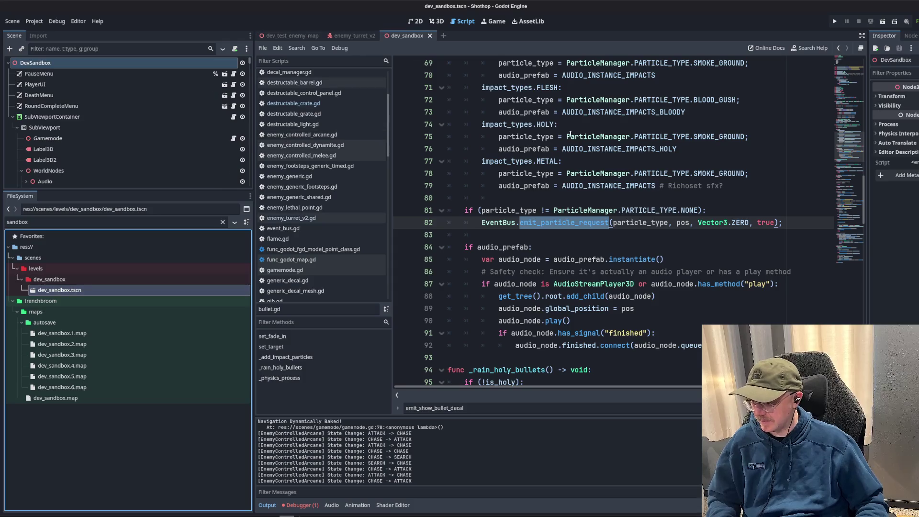
pyautogui.click(882, 22)
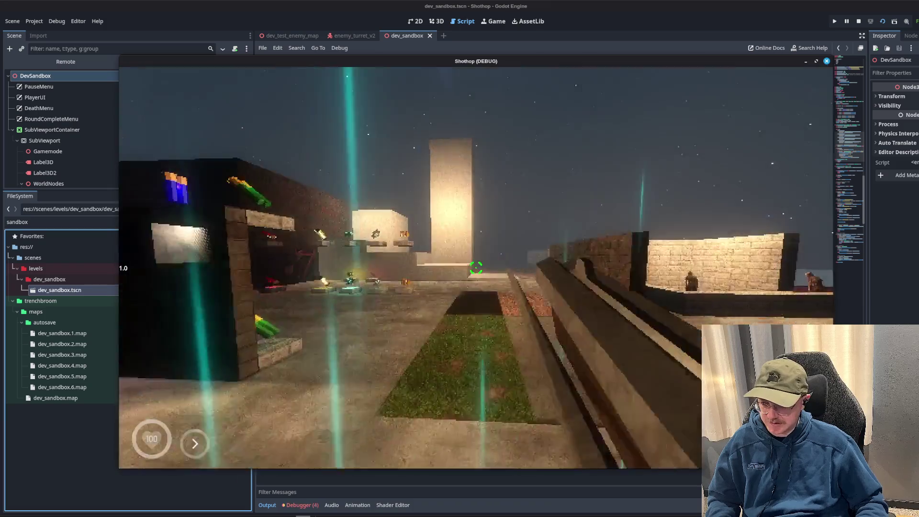
pyautogui.press('w')
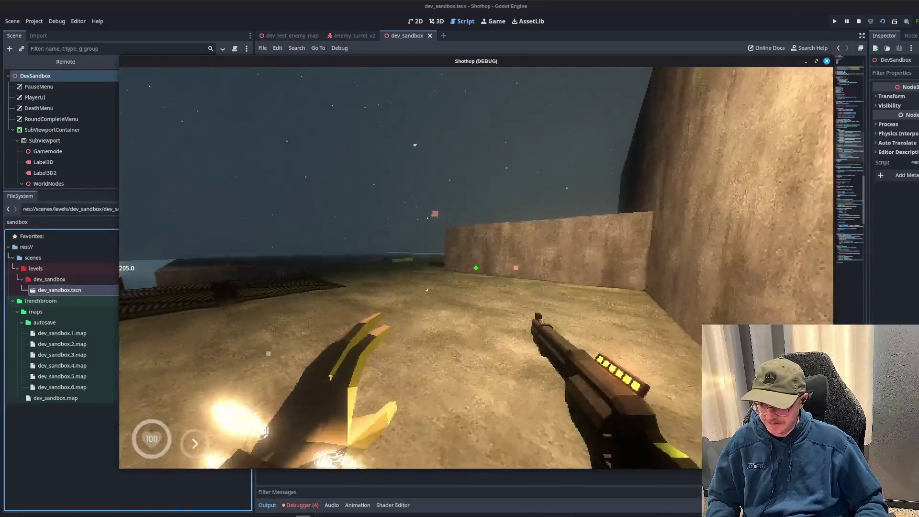
pyautogui.press('Escape')
pyautogui.click(476, 360)
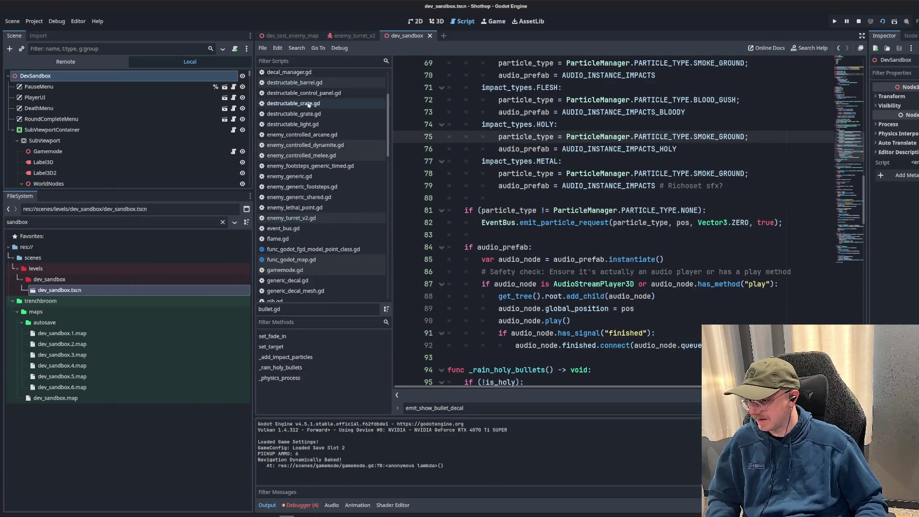
# - Filter files for 'gamemode' and open gamemode.tscn along with its script
pyautogui.scroll(2, 337, 139)
pyautogui.scroll(-5, 338, 139)
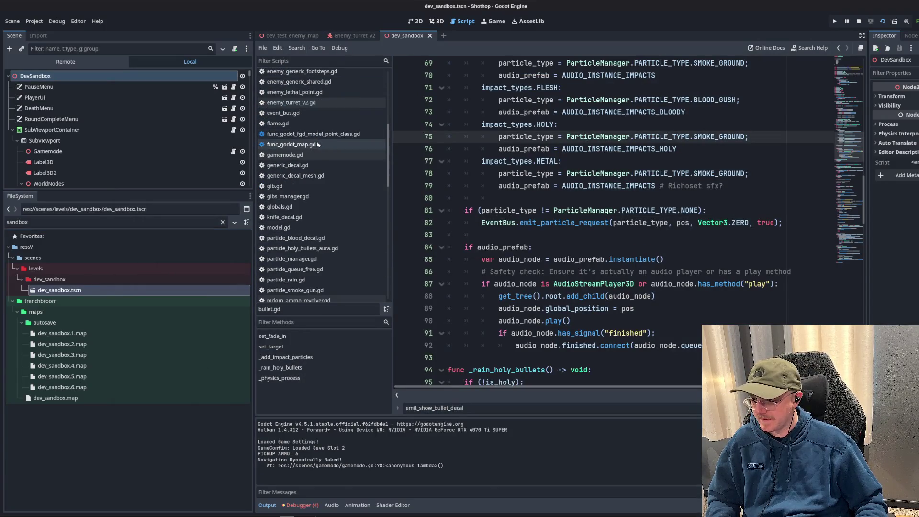
pyautogui.scroll(-3, 317, 144)
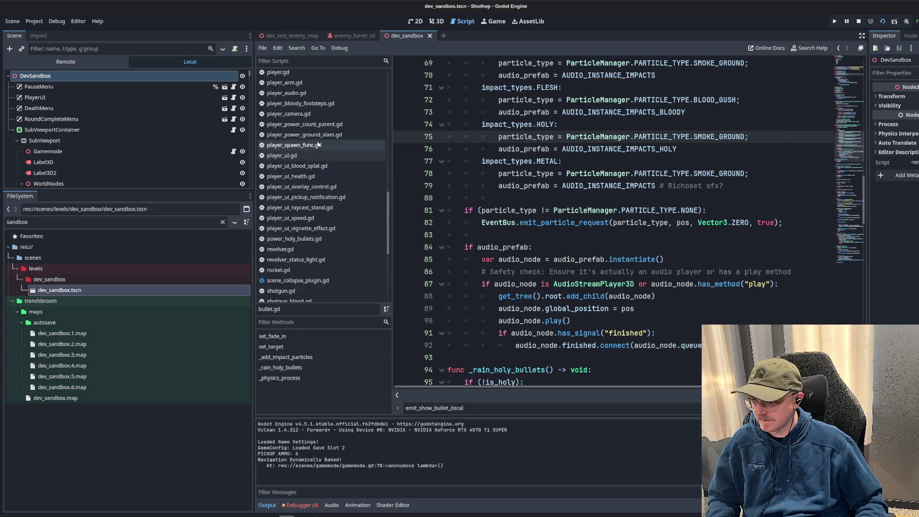
pyautogui.doubleClick(103, 223)
pyautogui.write('gamemode')
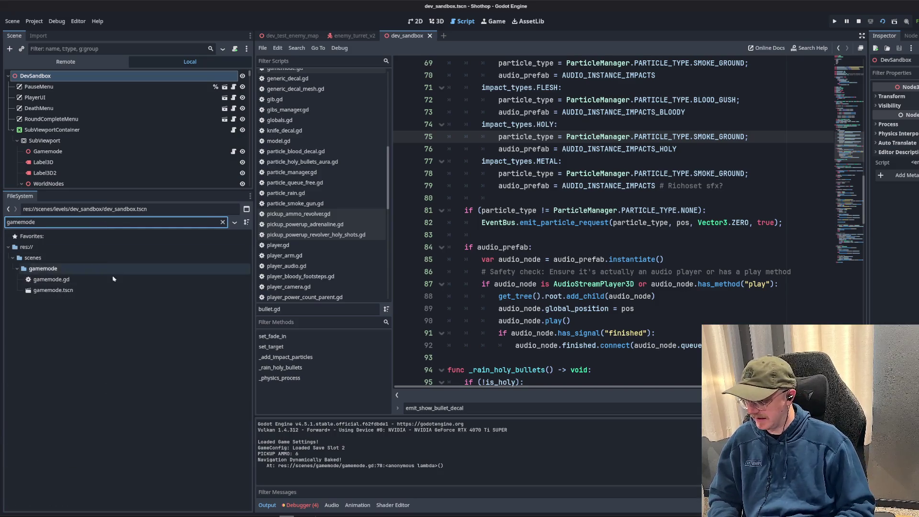
pyautogui.doubleClick(72, 290)
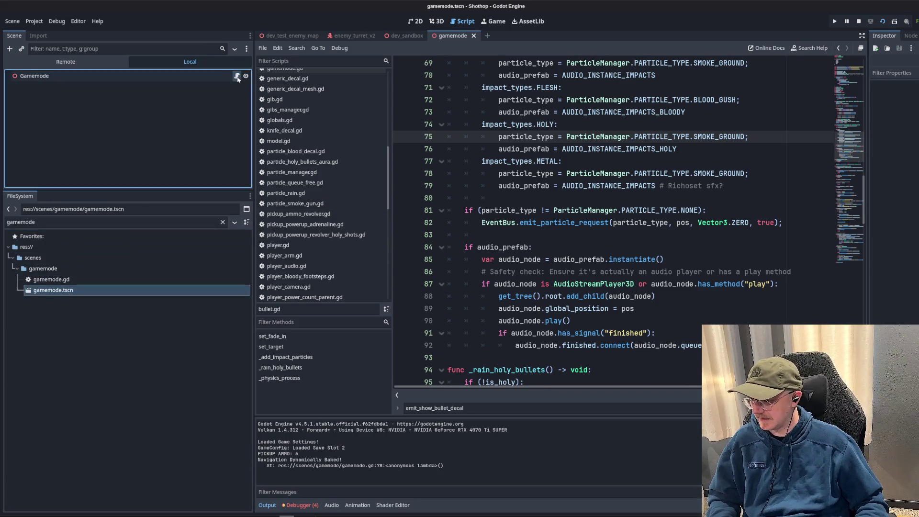
pyautogui.click(237, 76)
# - Add a PARTICLE_MANAGER preload constant for particle_manager.tscn on line 11
pyautogui.doubleClick(53, 222)
pyautogui.write('particle_')
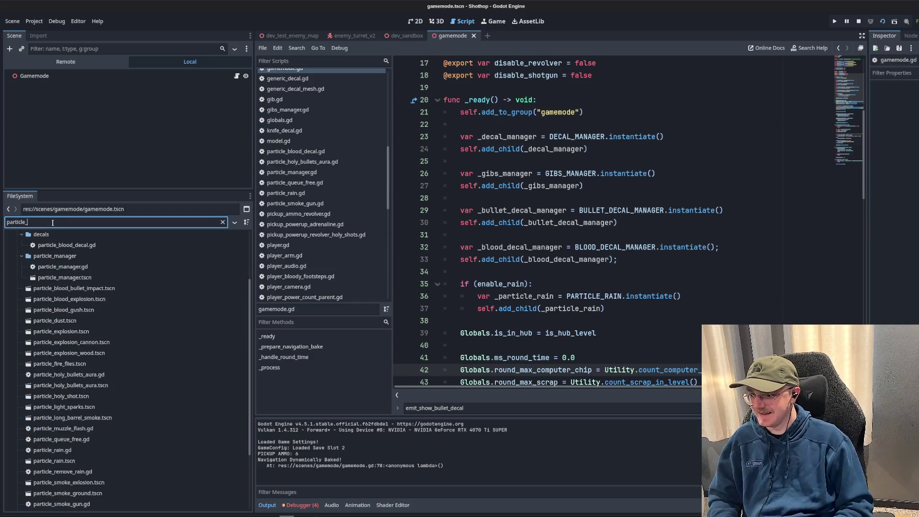
pyautogui.write('mana')
pyautogui.scroll(5, 388, 234)
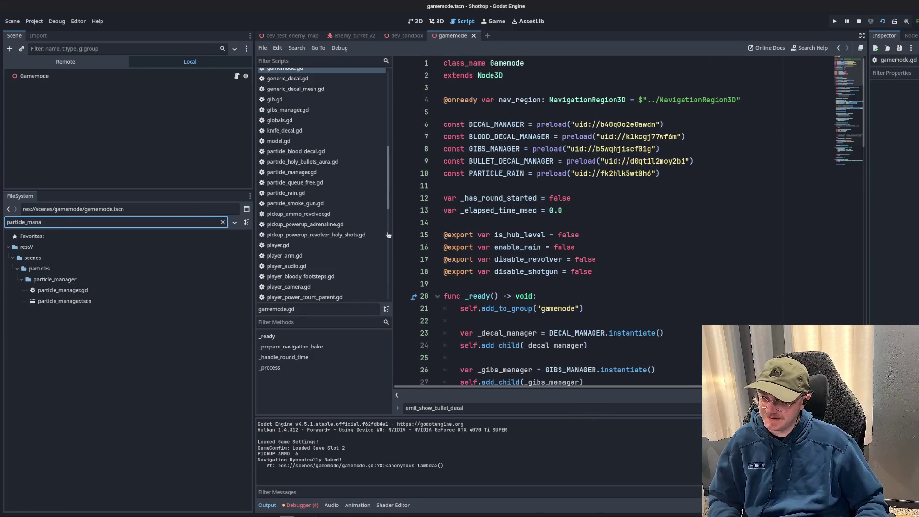
pyautogui.moveTo(67, 301); pyautogui.dragTo(433, 186)
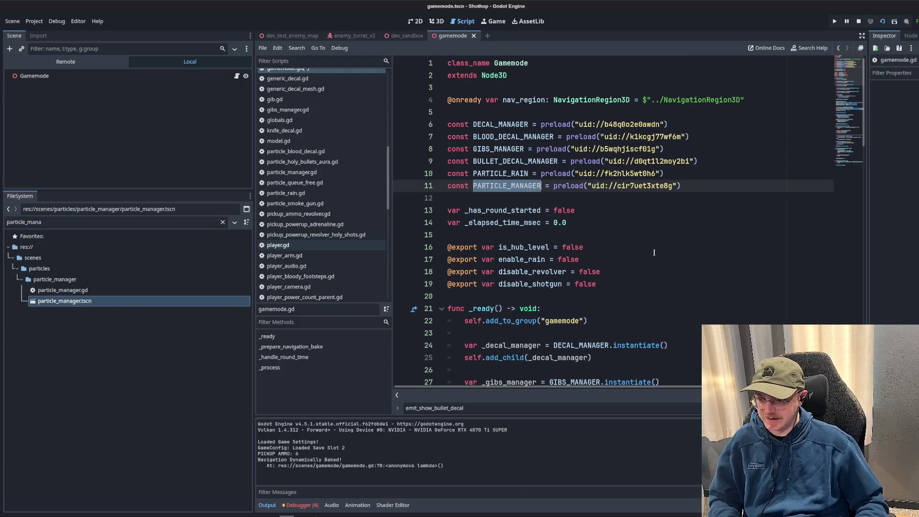
# - In _ready, instantiate PARTICLE_MANAGER into _particle_manager and add it as a child
pyautogui.scroll(-8, 654, 252)
pyautogui.click(654, 176)
pyautogui.press('Return')
pyautogui.press('Return')
pyautogui.write('var _particle_')
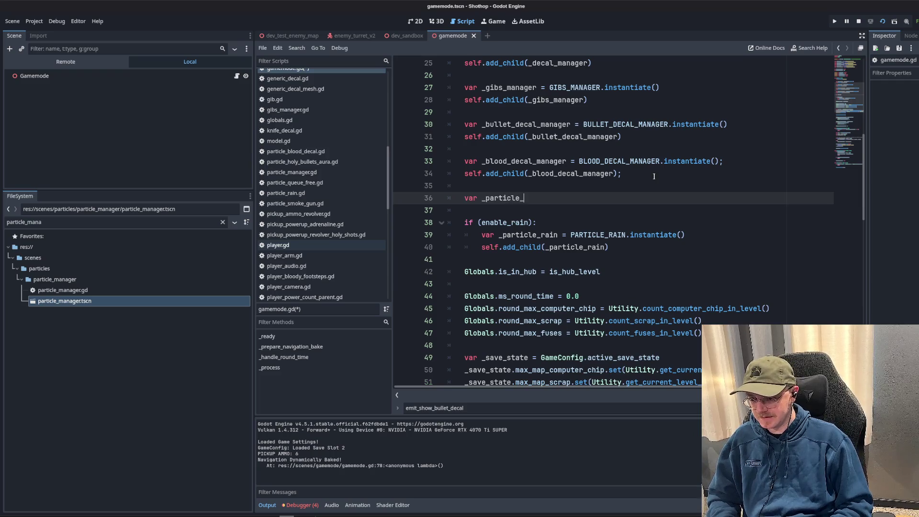
pyautogui.write('manager = PARTICLE_MANAGER.insta')
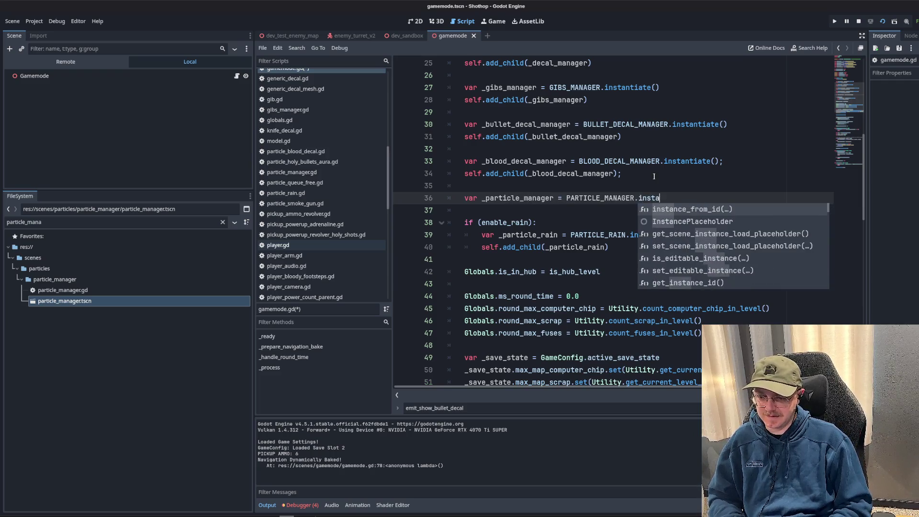
pyautogui.press('Return')
pyautogui.write(');')
pyautogui.press('Return')
pyautogui.write('a')
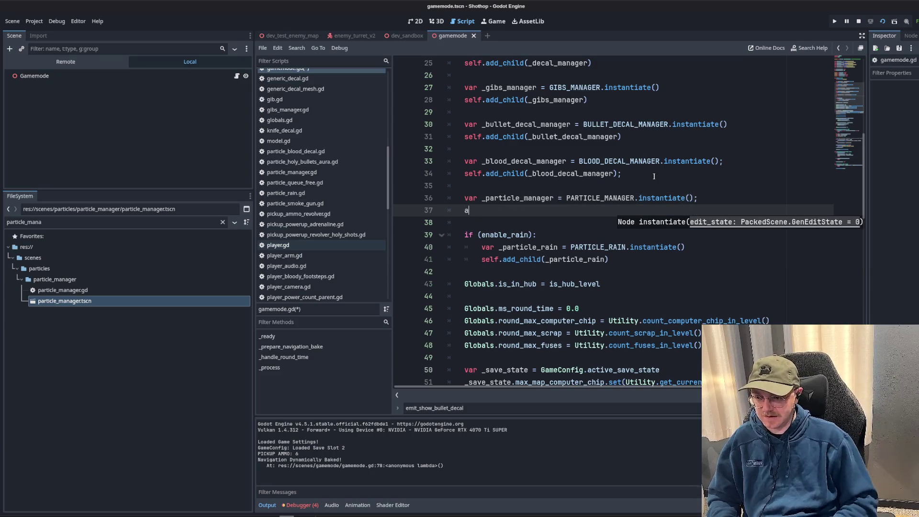
pyautogui.write('se')
pyautogui.write('ld(_')
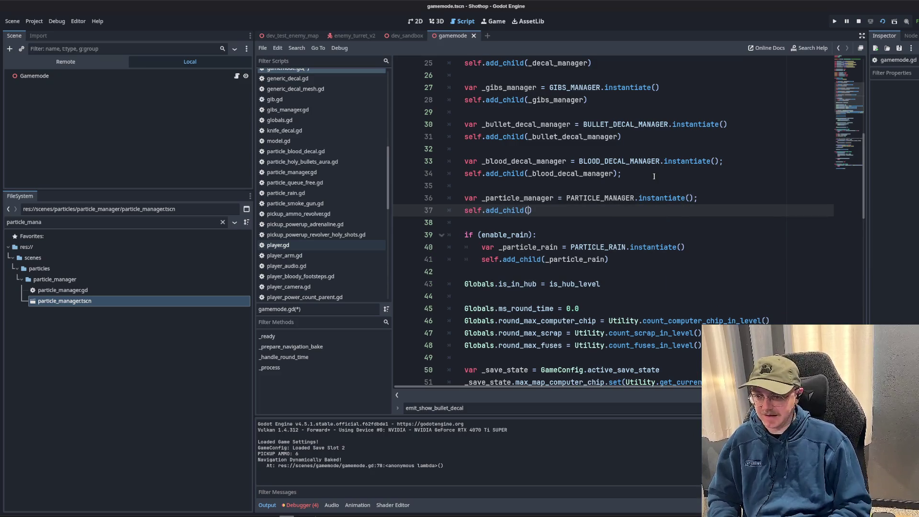
pyautogui.write('ar')
pyautogui.press('Return')
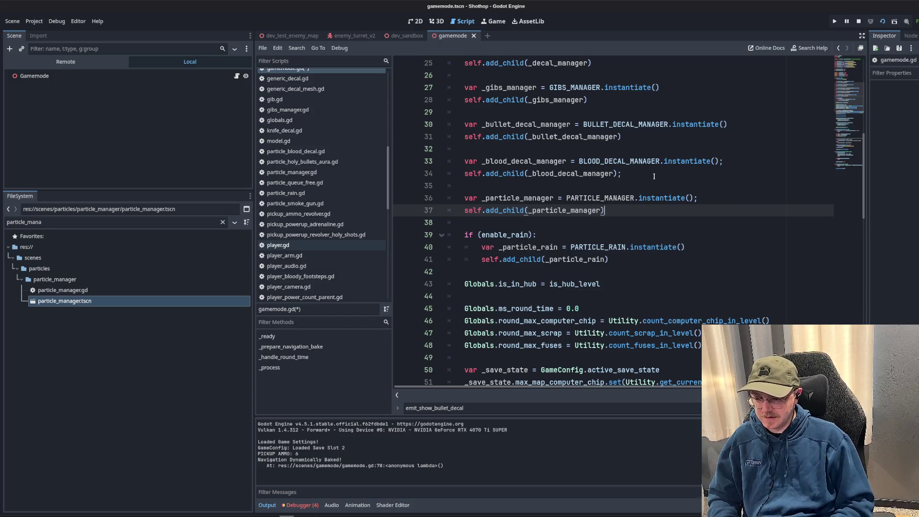
pyautogui.write(';')
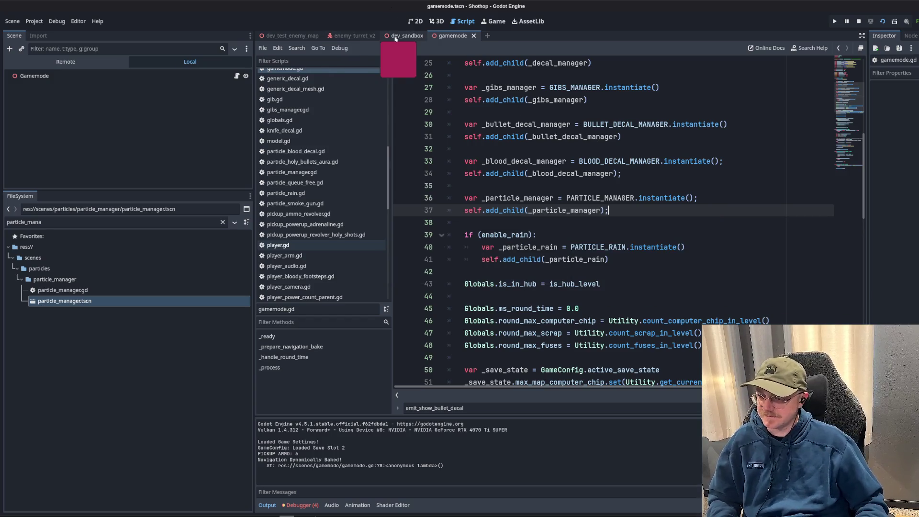
pyautogui.click(397, 37)
# - After the run breaks, change global_pos to global_position on line 61 and relaunch with F5
pyautogui.click(883, 21)
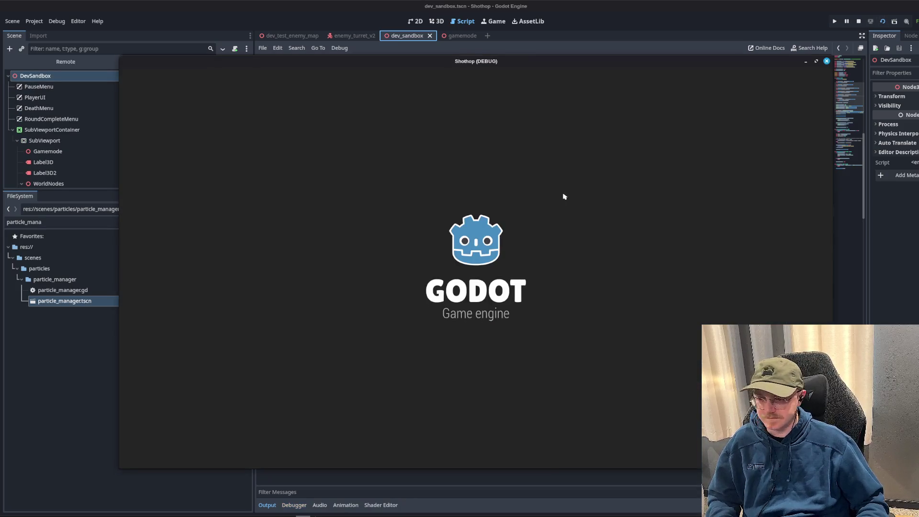
pyautogui.press('Escape')
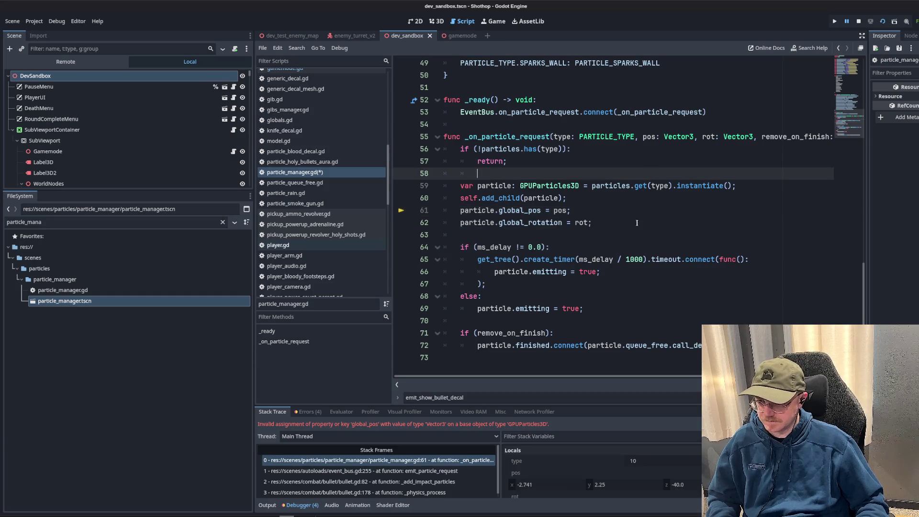
pyautogui.hotkey('ctrl', 's')
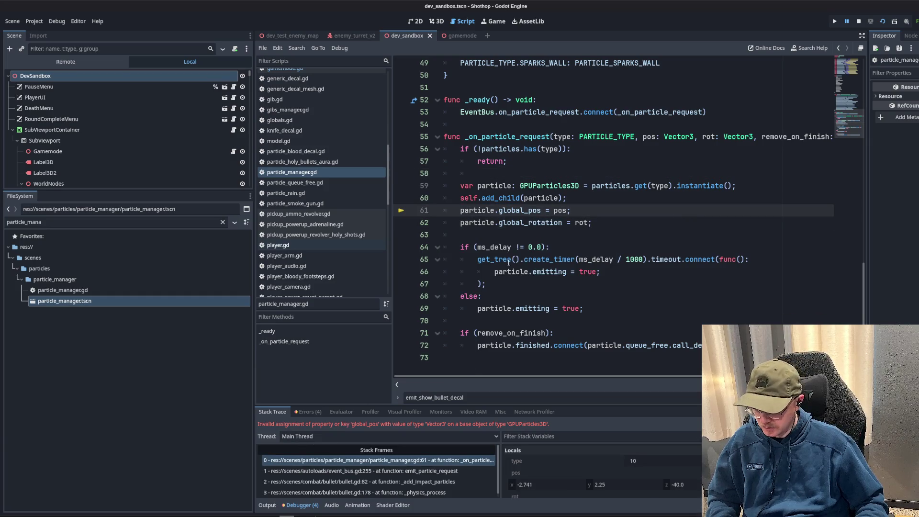
pyautogui.doubleClick(524, 209)
pyautogui.write('glo')
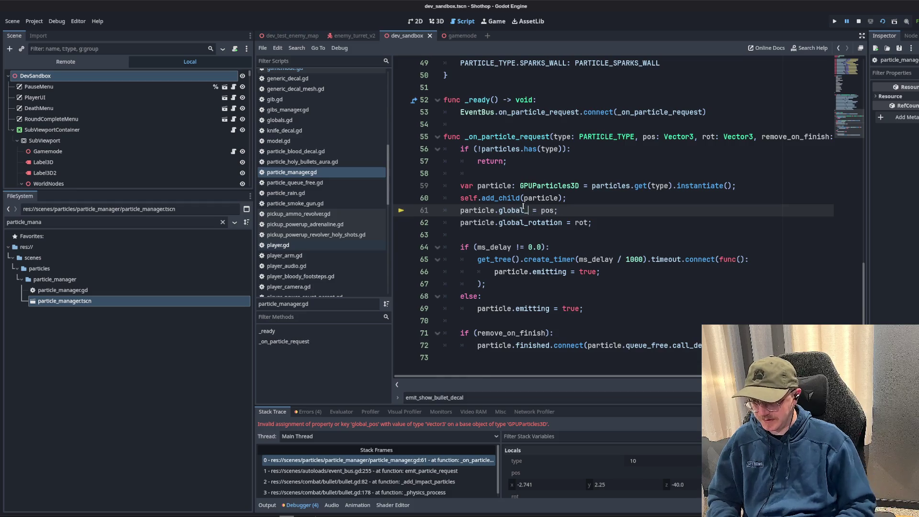
pyautogui.write('ion')
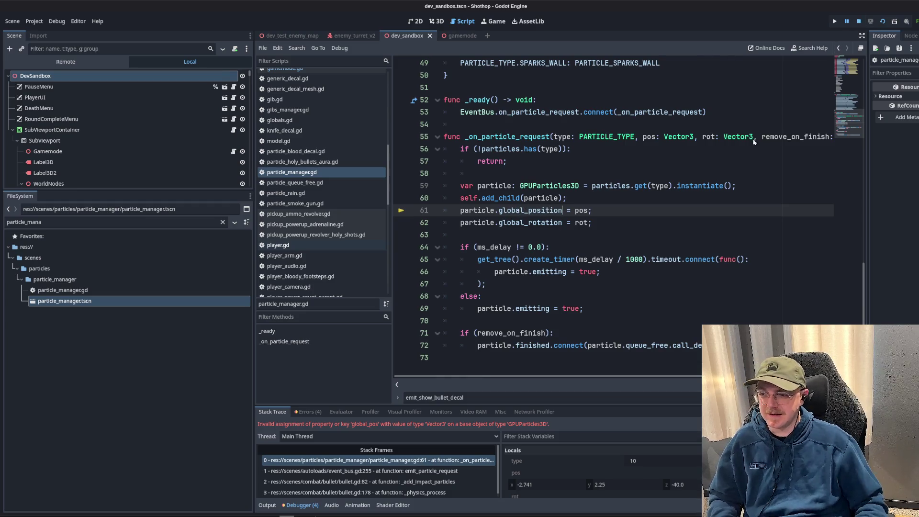
pyautogui.press('F5')
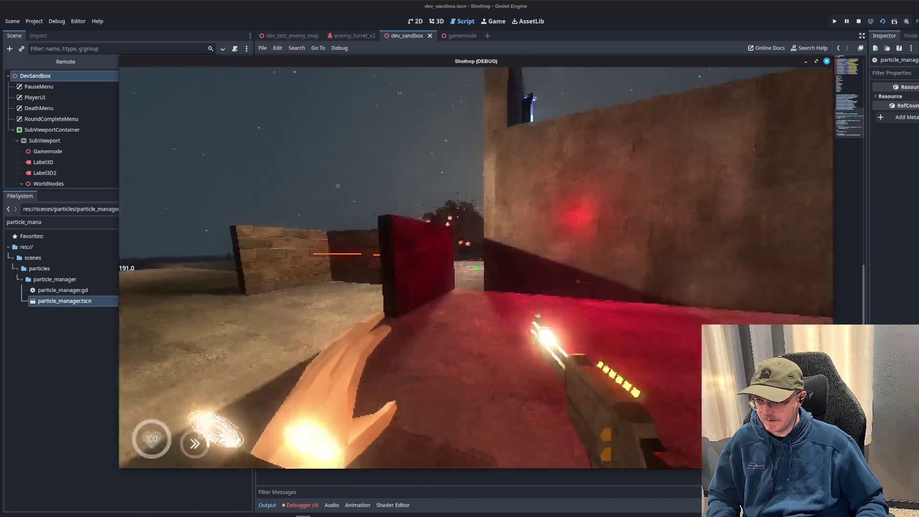
# - Shoot repeatedly to check explosion particles and a smoky blast near the crates
pyautogui.click(475, 267)
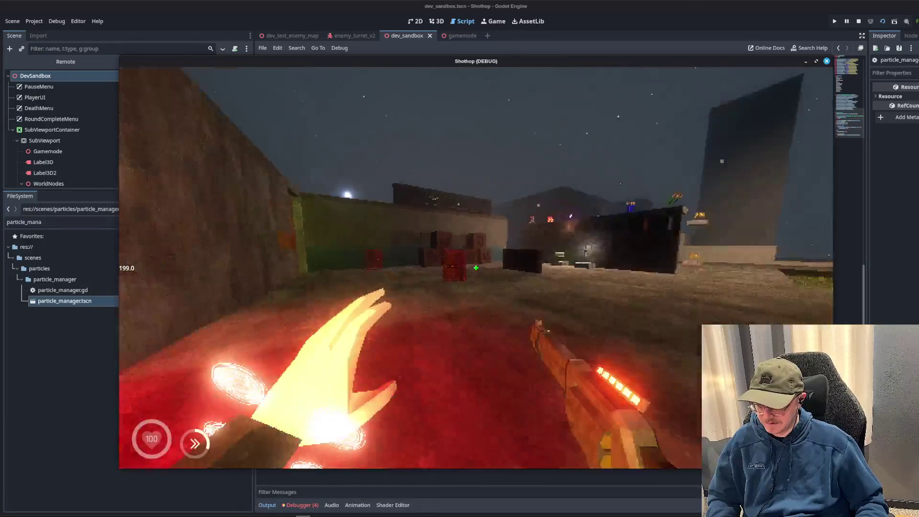
pyautogui.click(476, 268)
pyautogui.click(476, 268)
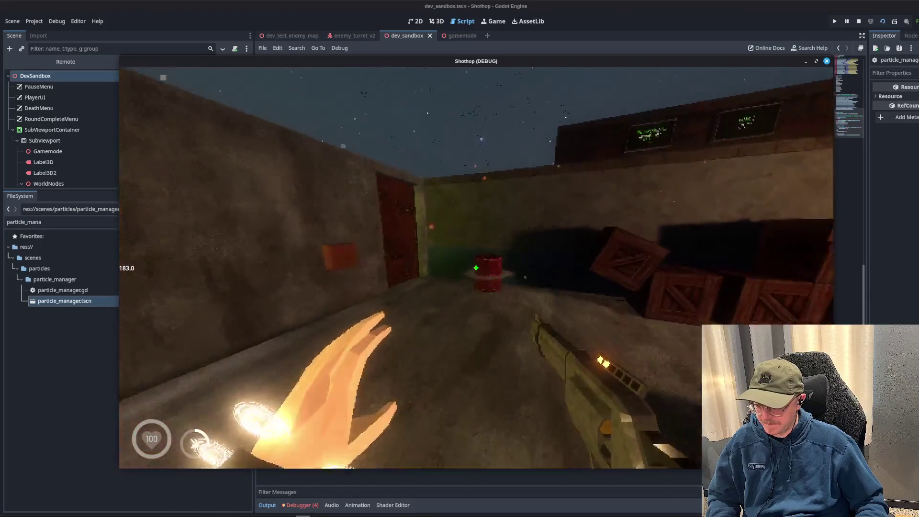
pyautogui.click(476, 268)
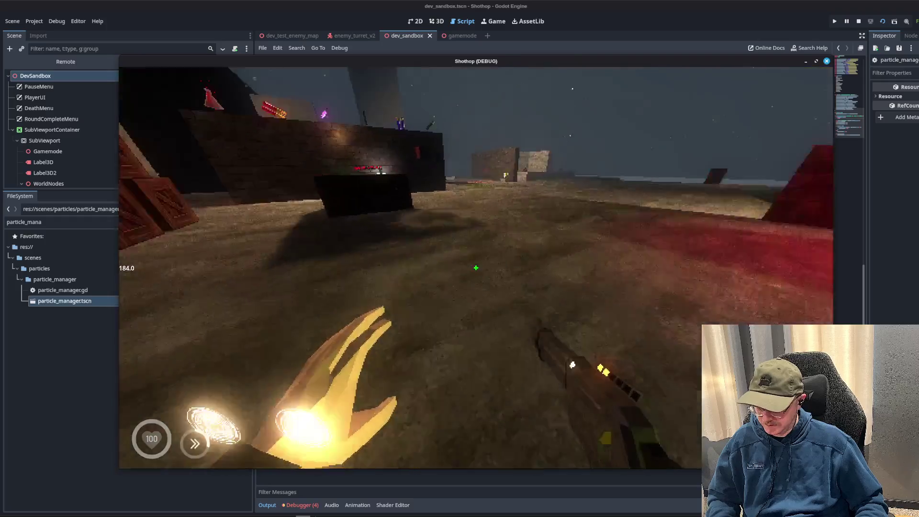
pyautogui.click(476, 267)
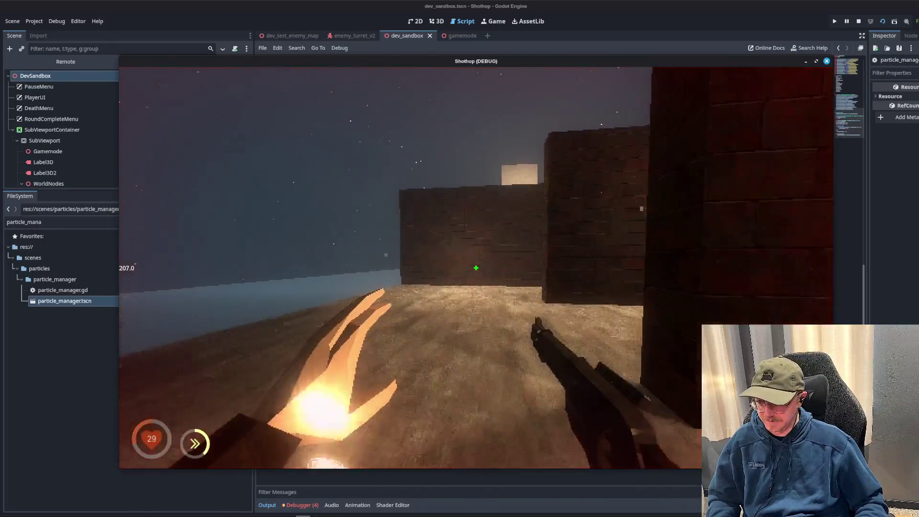
# - Restart the level from the pause menu, shoot the ground for smoke puffs, then stop the game
pyautogui.press('Escape')
pyautogui.click(476, 266)
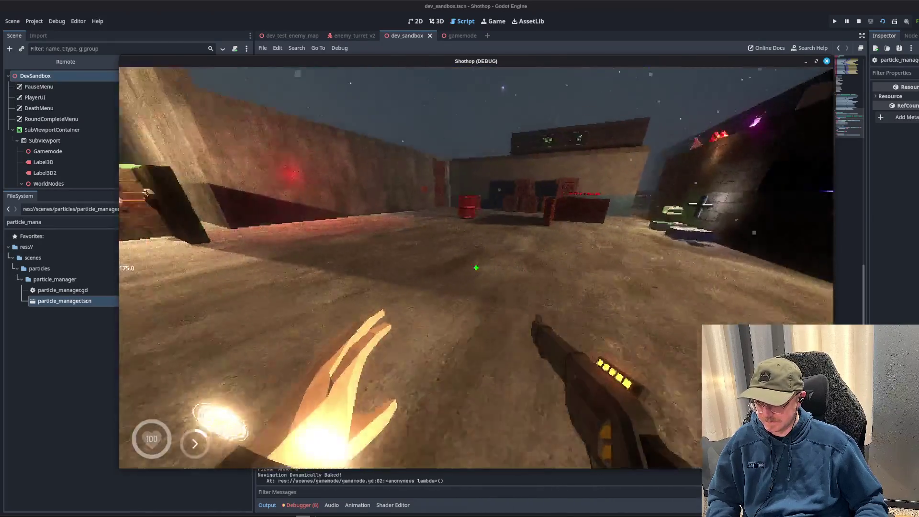
pyautogui.click(476, 268)
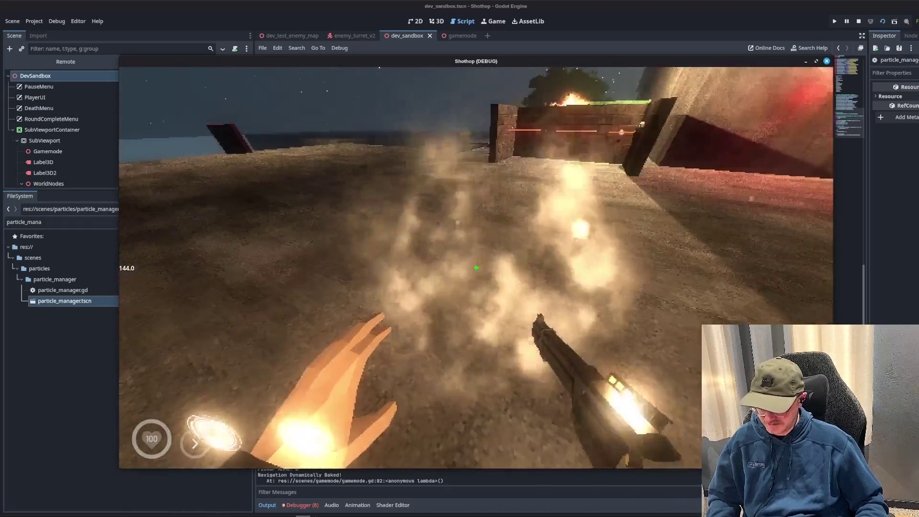
pyautogui.click(476, 268)
pyautogui.press('Escape')
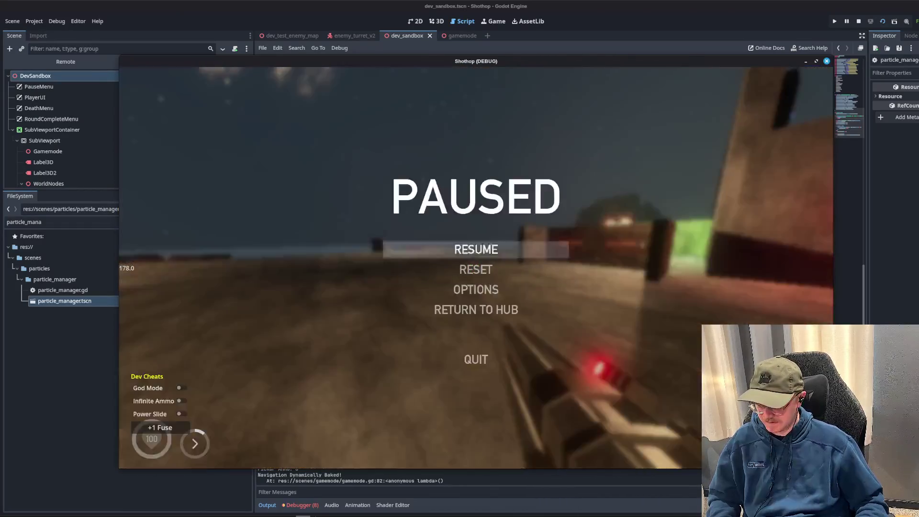
pyautogui.press('F8')
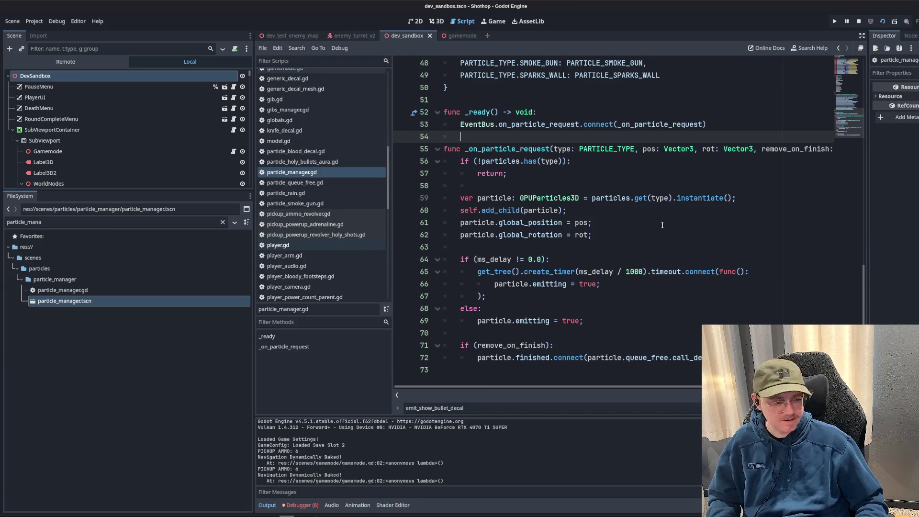
# - Review particle_manager.gd's timer code and search the script for GPUParticles3D
pyautogui.scroll(14, 656, 231)
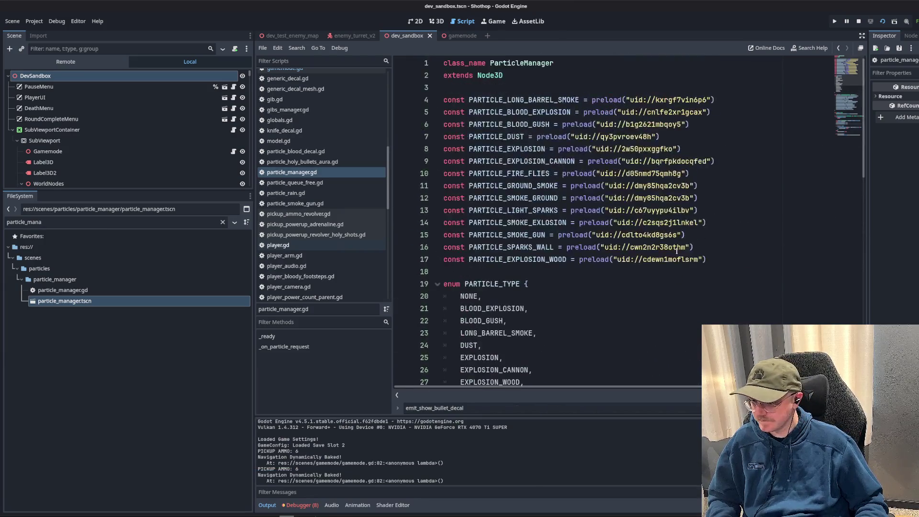
pyautogui.scroll(-14, 682, 252)
pyautogui.click(527, 251)
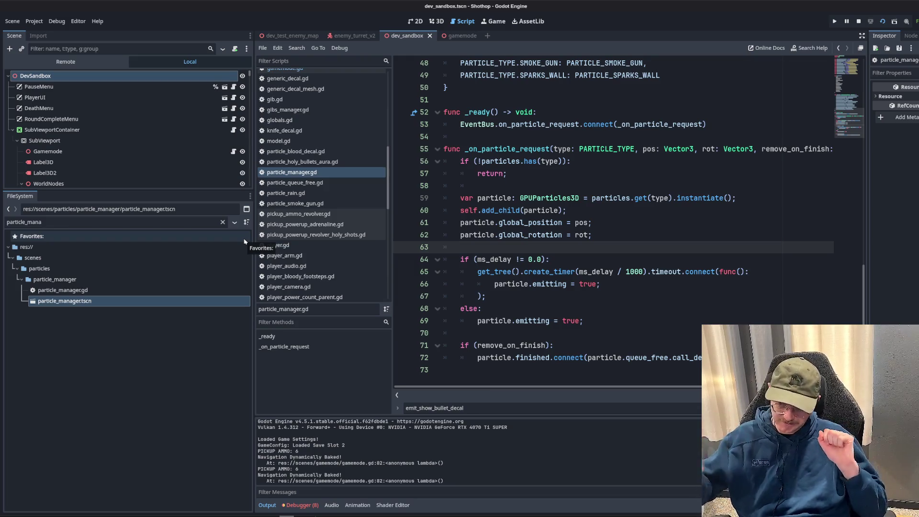
pyautogui.click(578, 271)
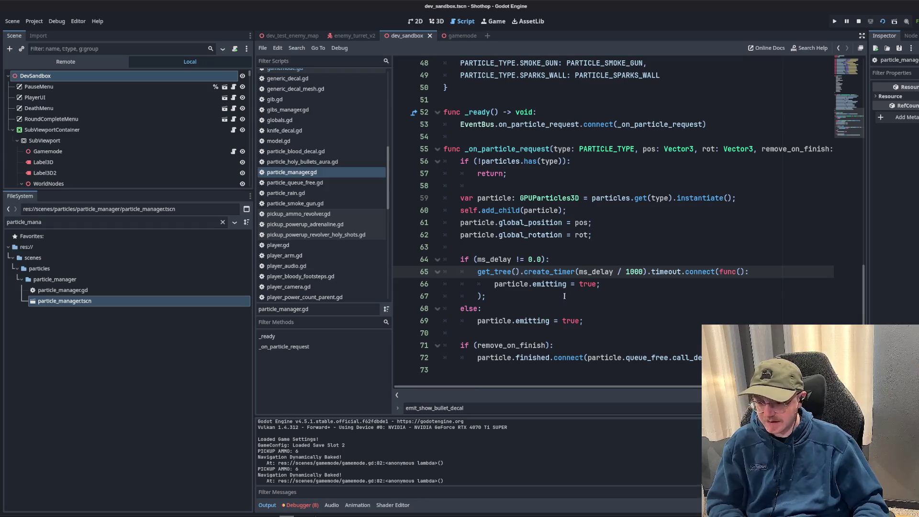
pyautogui.scroll(5, 306, 197)
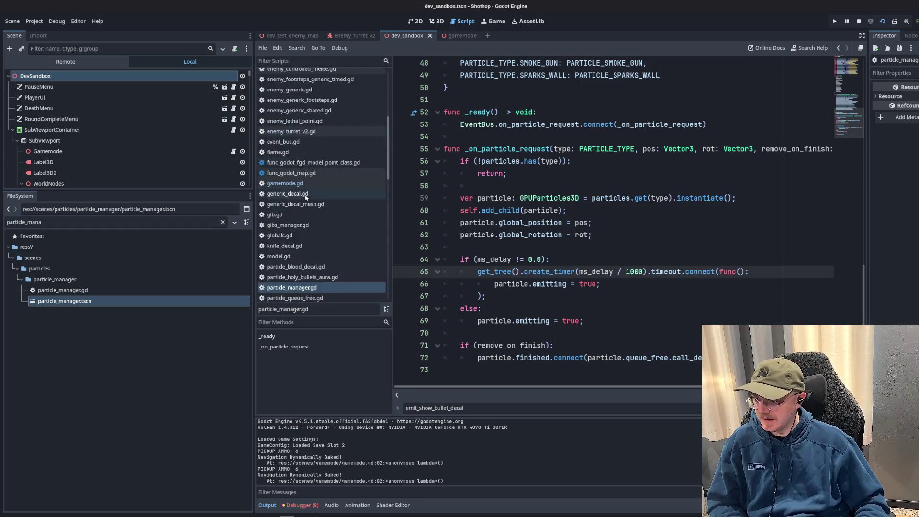
pyautogui.scroll(-15, 305, 197)
pyautogui.click(667, 173)
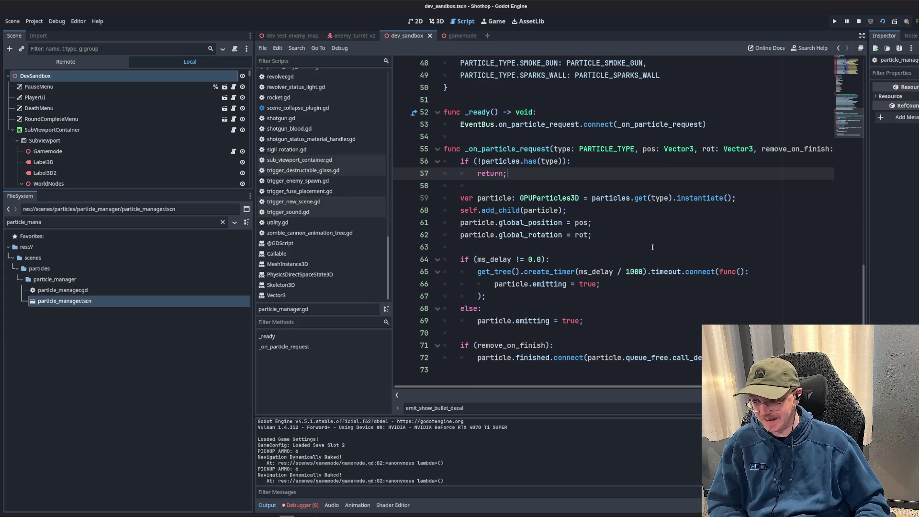
pyautogui.hotkey('ctrl', 'f')
pyautogui.write('GP')
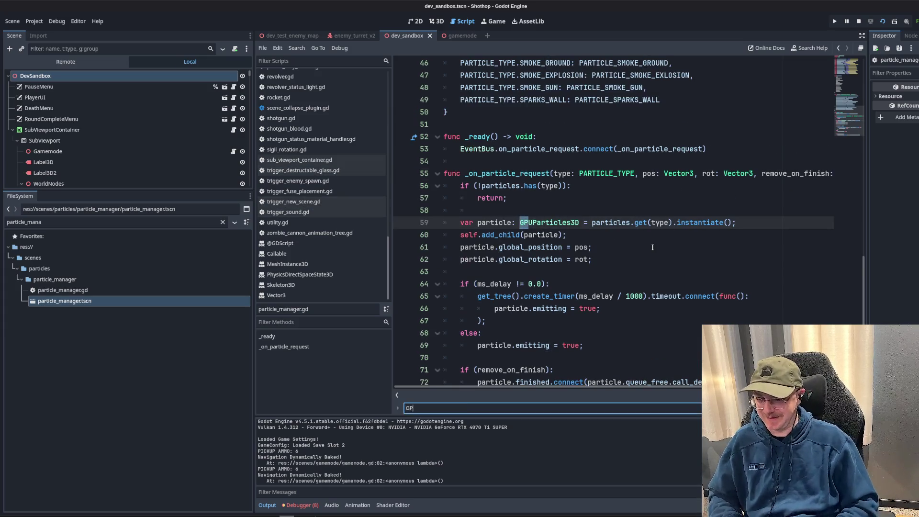
pyautogui.write('UParticles3d')
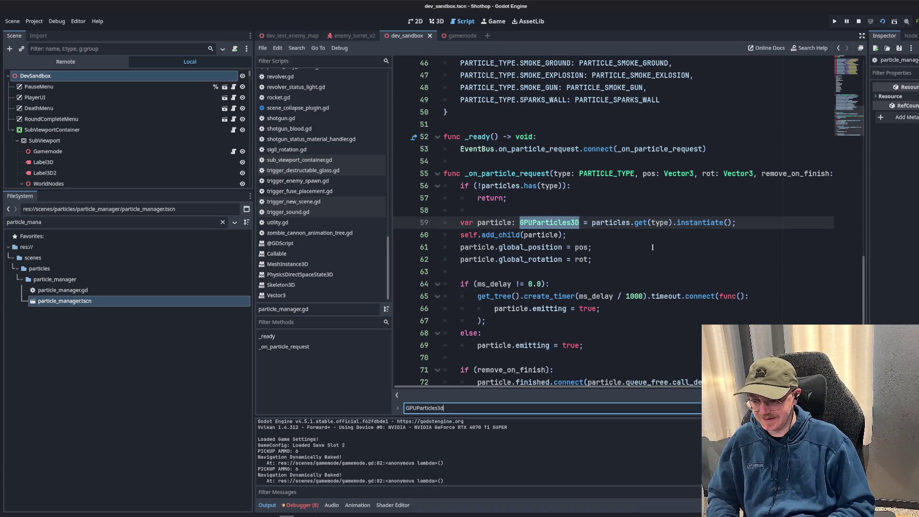
pyautogui.press('BackSpace')
pyautogui.write('D')
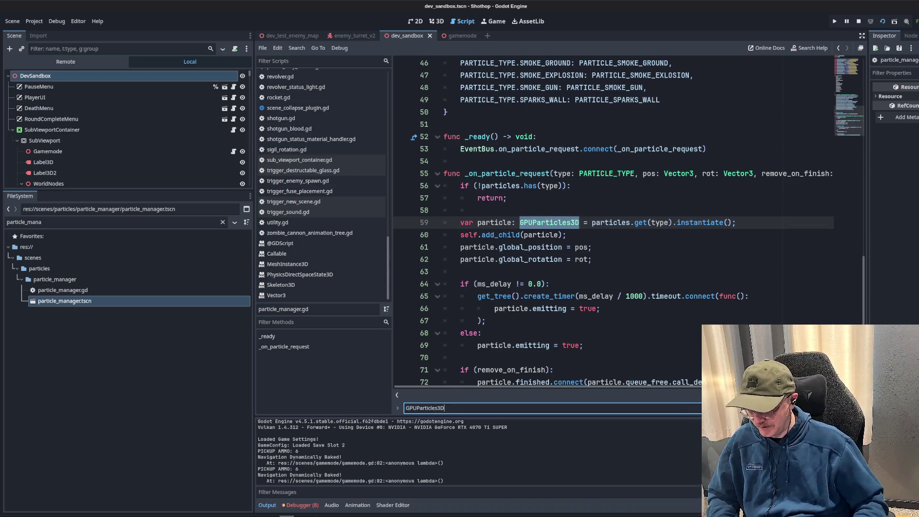
pyautogui.click(556, 225)
# - Search the project for GPUParticles3D (32 matches, 24 files), open particle_smoke_gun.gd, and clear the file filter
pyautogui.hotkey('ctrl', 'shift', 'f')
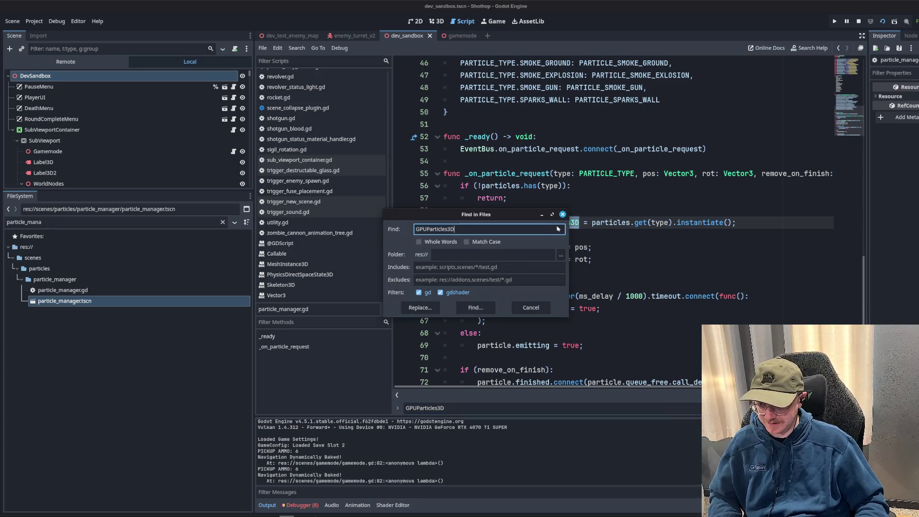
pyautogui.press('Return')
pyautogui.moveTo(484, 415); pyautogui.dragTo(484, 264)
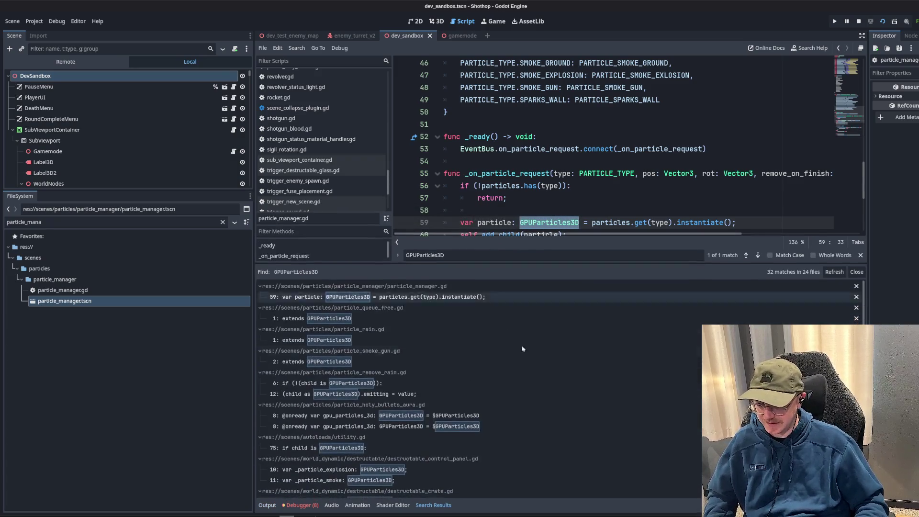
pyautogui.scroll(-5, 541, 369)
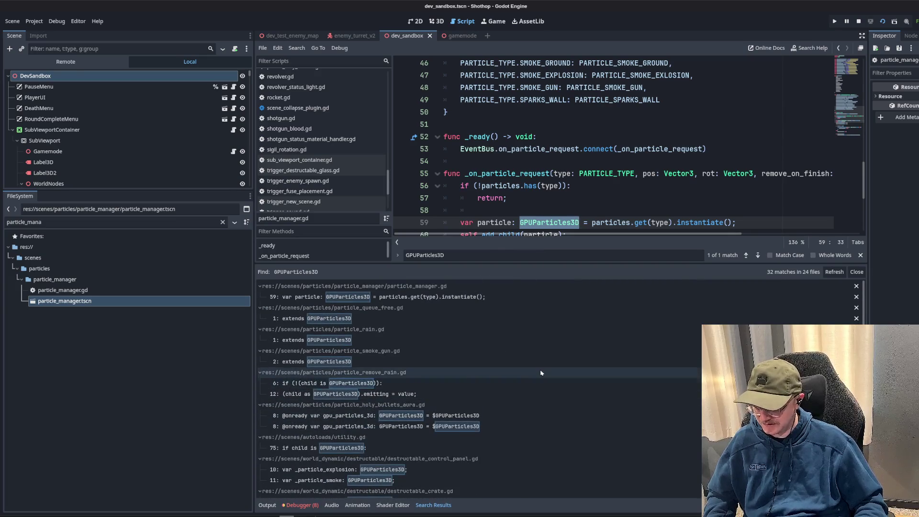
pyautogui.click(388, 367)
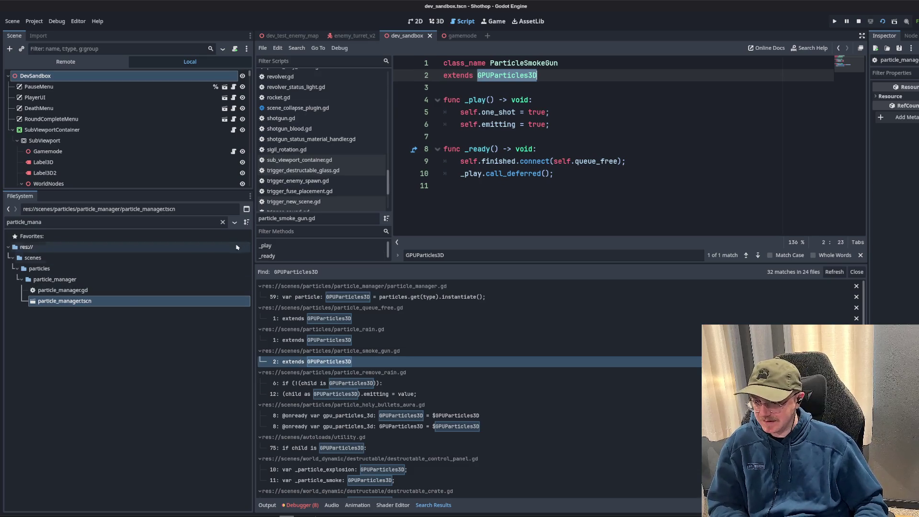
pyautogui.click(222, 222)
pyautogui.scroll(5, 199, 402)
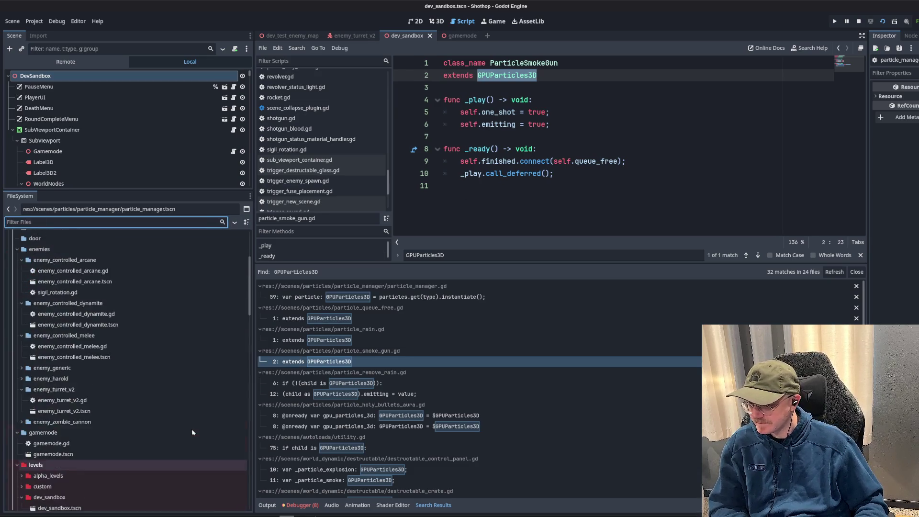
pyautogui.scroll(-8, 199, 402)
pyautogui.scroll(-5, 124, 400)
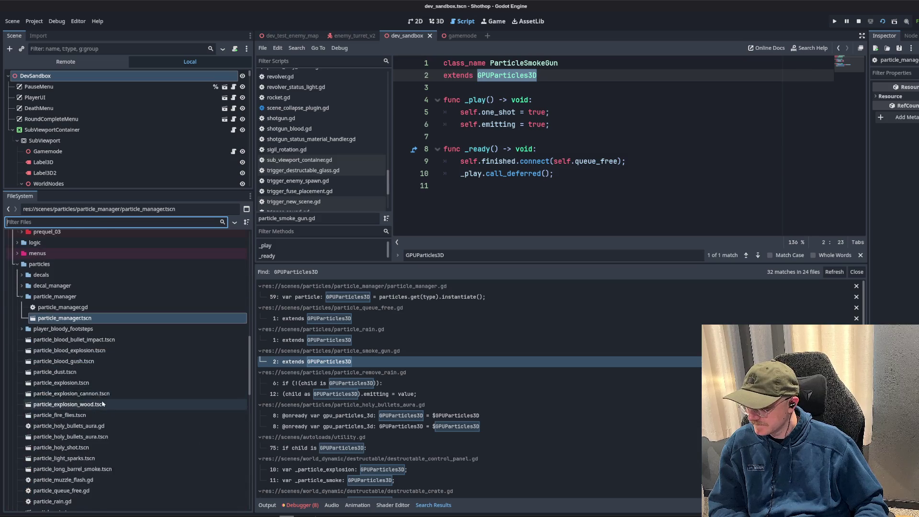
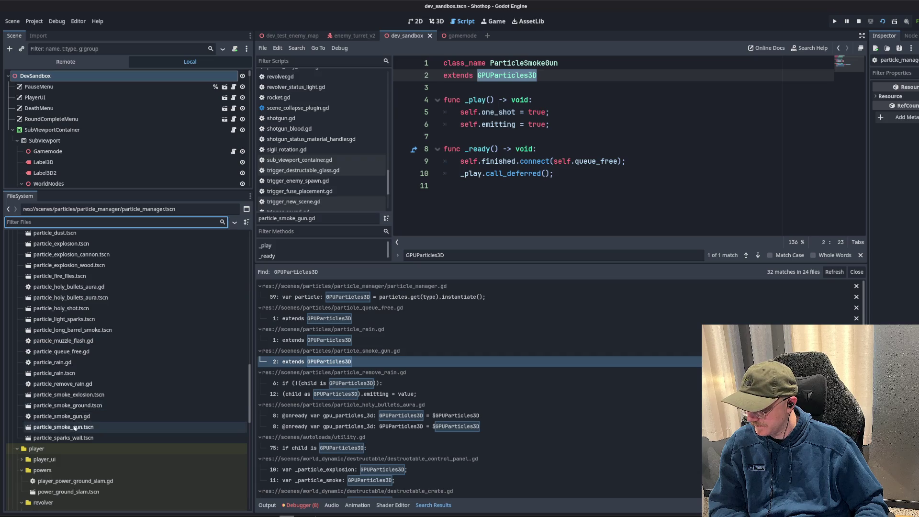
# - Open particle_smoke_gun.tscn in the 3D view and collapse its process material properties
pyautogui.doubleClick(76, 427)
pyautogui.click(436, 21)
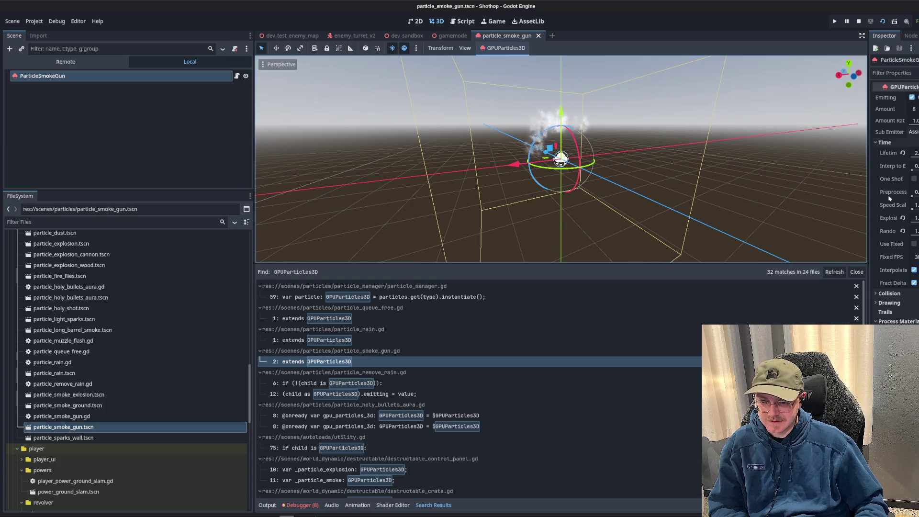
pyautogui.scroll(-3, 895, 268)
pyautogui.click(896, 268)
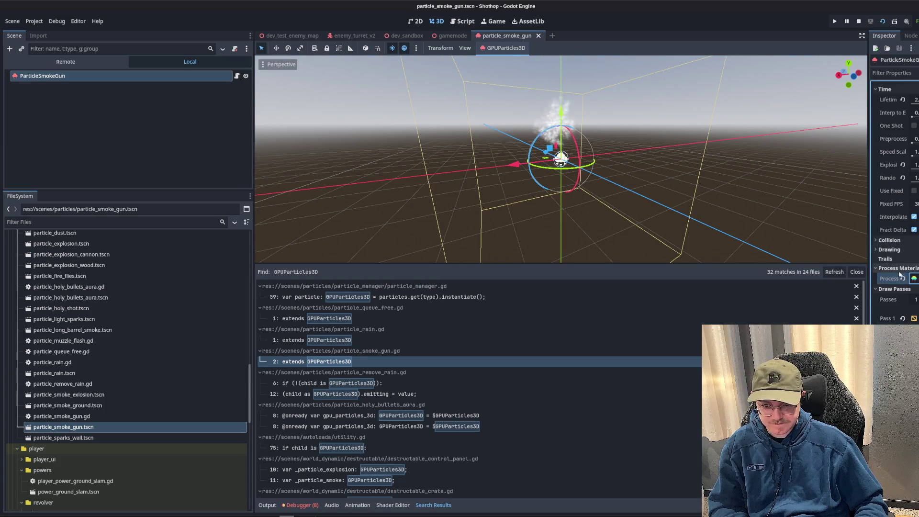
# - Delete particle_smoke_gun.gd from the FileSystem and save the ParticleSmokeGun scene
pyautogui.click(68, 417)
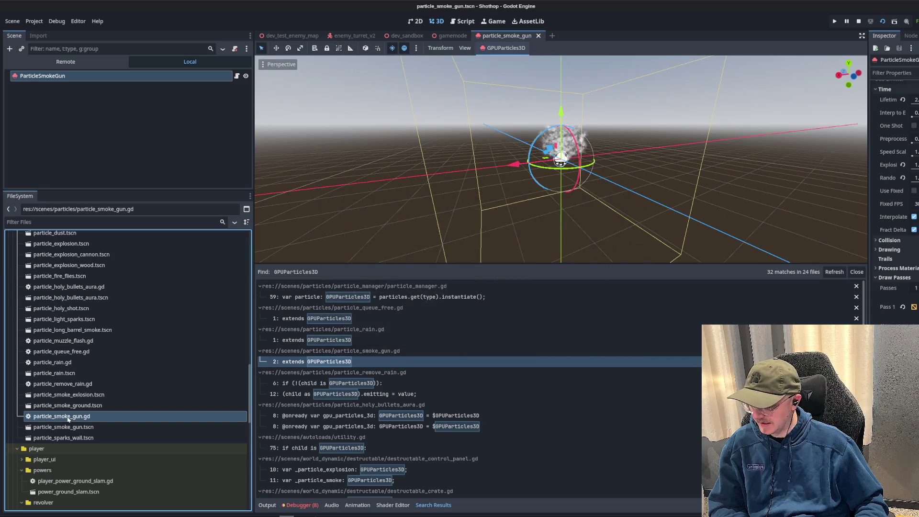
pyautogui.click(62, 417)
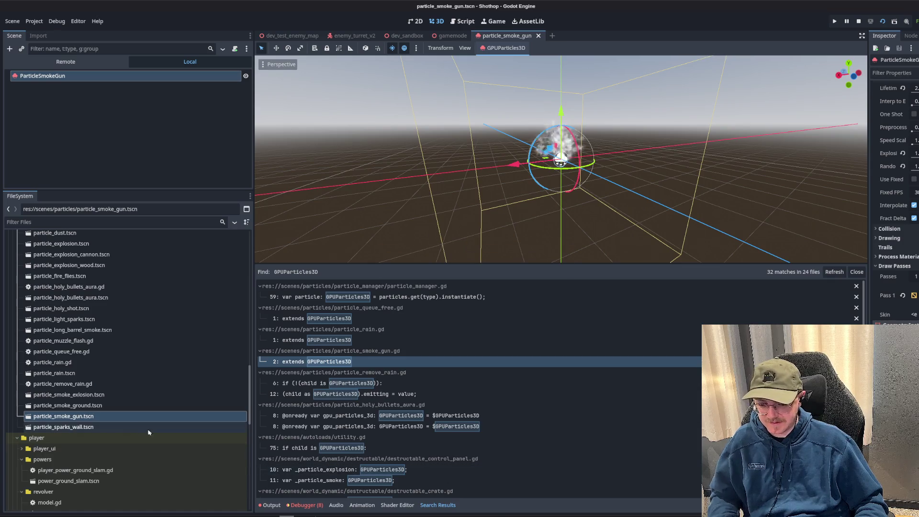
pyautogui.hotkey('ctrl', 's')
# - Bring up particle_manager.gd in the Script editor
pyautogui.scroll(3, 123, 384)
pyautogui.scroll(-3, 123, 384)
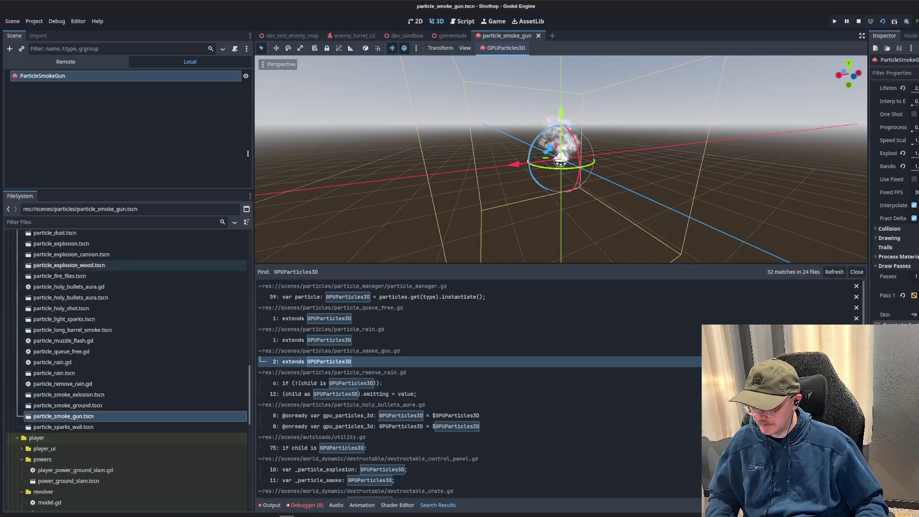
pyautogui.click(463, 21)
pyautogui.scroll(5, 552, 161)
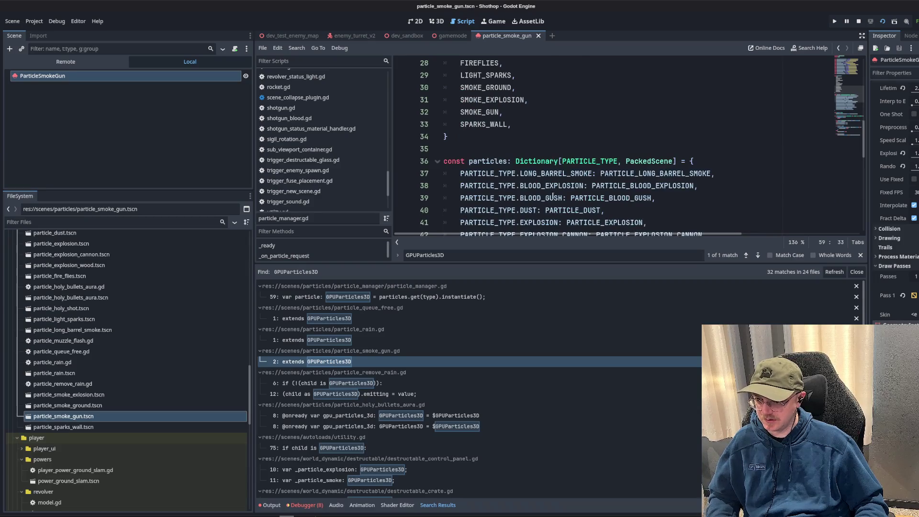
# - Review the PARTICLE_TYPE enum and locate PARTICLE_SMOKE_GUN in the particles dictionary
pyautogui.scroll(1, 553, 196)
pyautogui.moveTo(568, 265); pyautogui.dragTo(566, 389)
pyautogui.scroll(6, 551, 192)
pyautogui.moveTo(63, 416)
pyautogui.mouseDown()
pyautogui.moveTo(471, 205)
pyautogui.moveTo(426, 199)
pyautogui.moveTo(516, 202)
pyautogui.mouseUp()
pyautogui.scroll(-4, 623, 249)
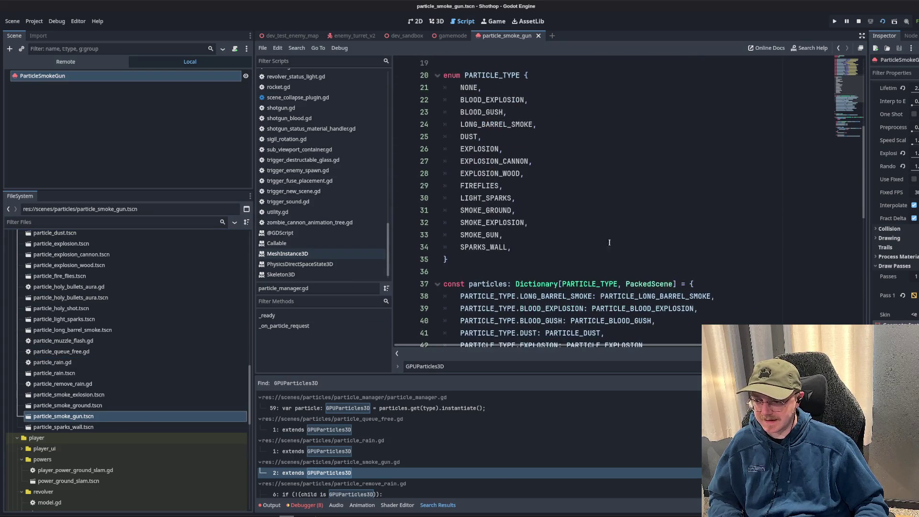
pyautogui.click(583, 255)
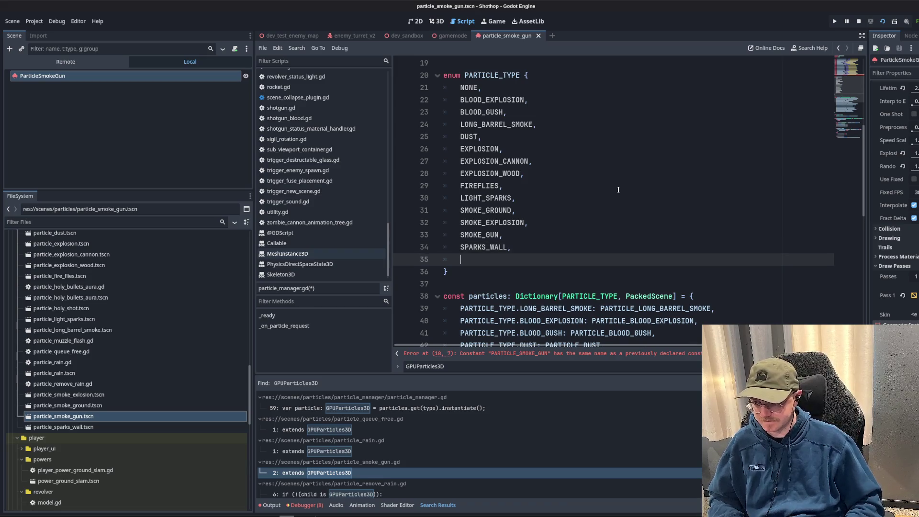
pyautogui.scroll(5, 681, 222)
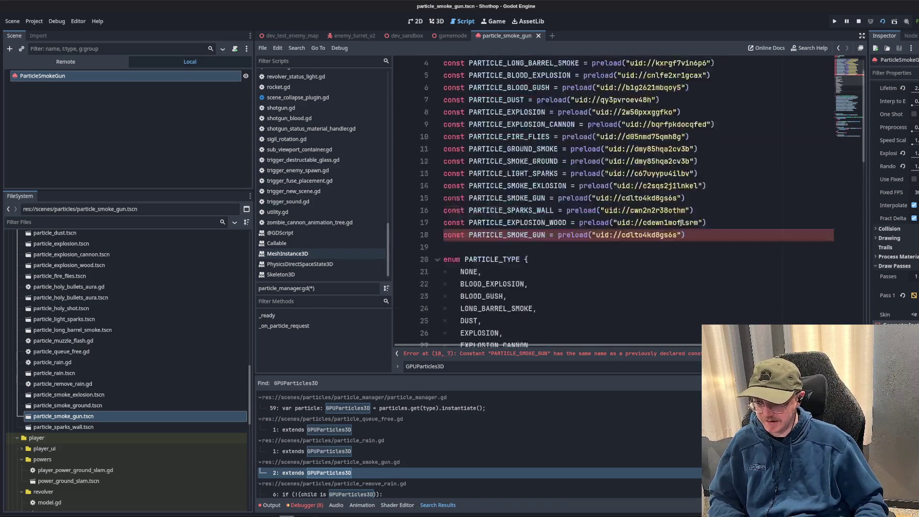
pyautogui.scroll(-9, 670, 226)
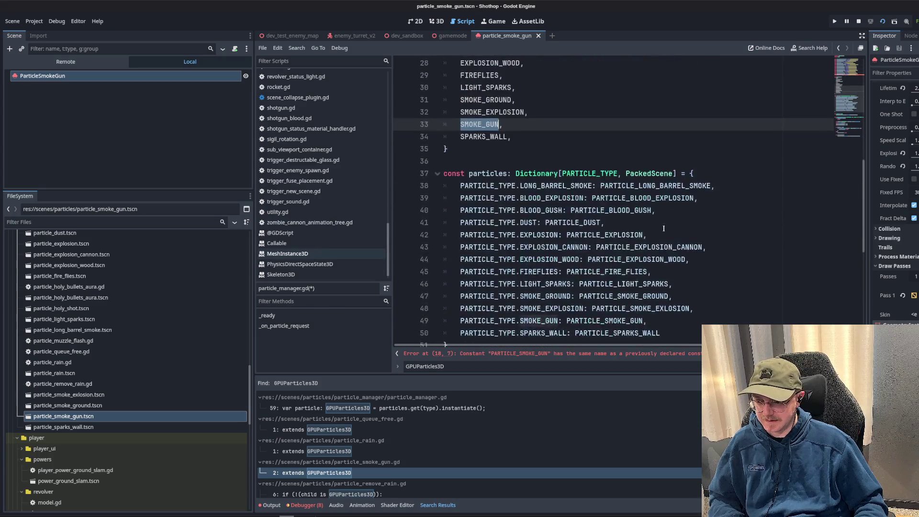
pyautogui.doubleClick(577, 285)
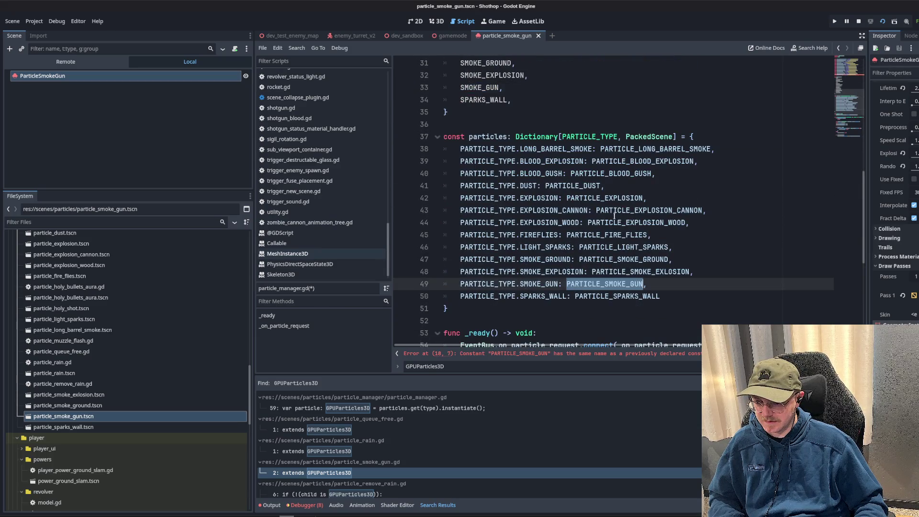
# - Delete the duplicate PARTICLE_SMOKE_GUN constant on line 18 and save particle_manager.gd
pyautogui.click(460, 354)
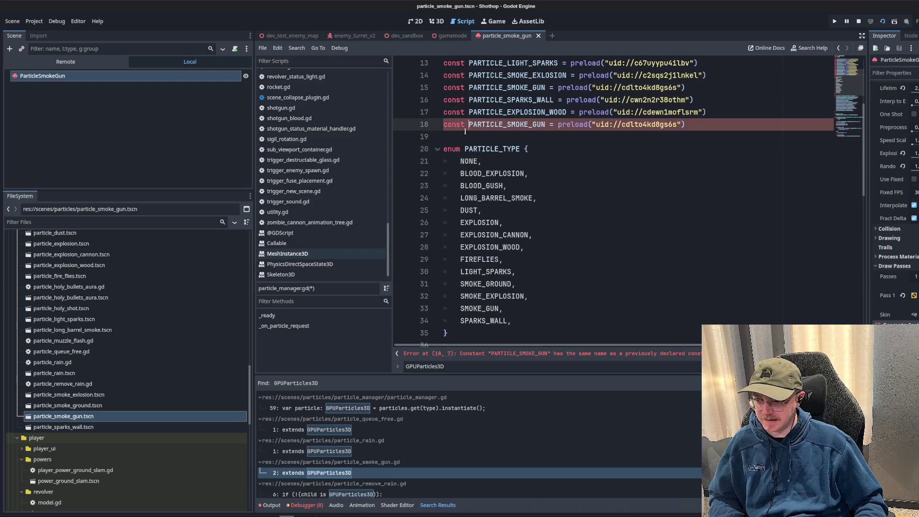
pyautogui.hotkey('ctrl', 'shift', 'k')
pyautogui.click(571, 196)
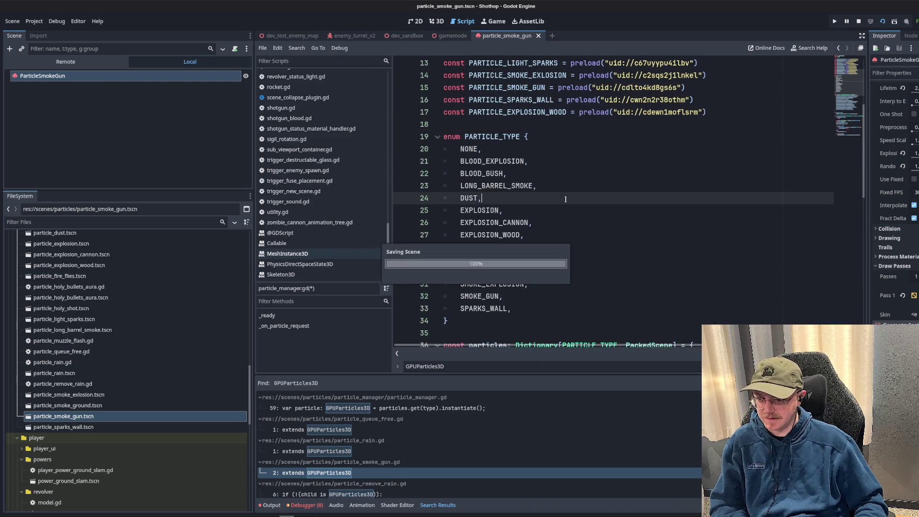
pyautogui.hotkey('ctrl', 's')
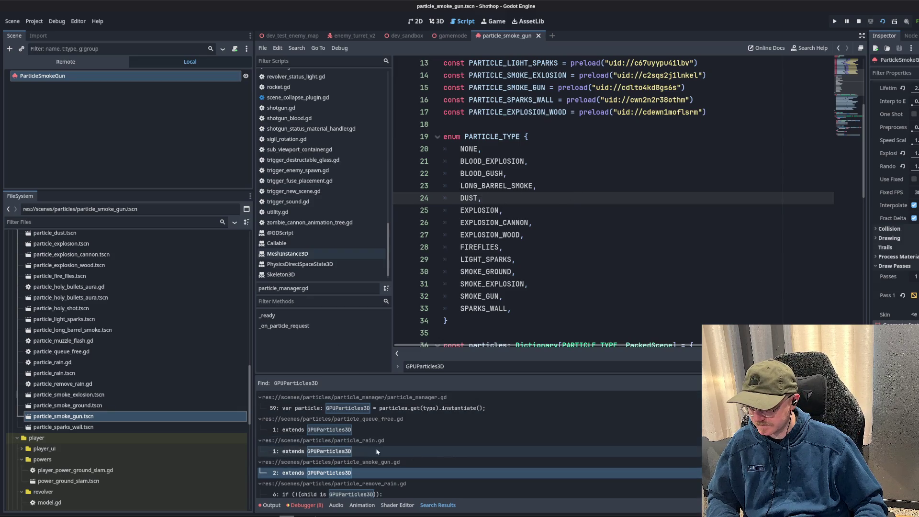
# - Enlarge the search results list below the script editor
pyautogui.scroll(-5, 383, 453)
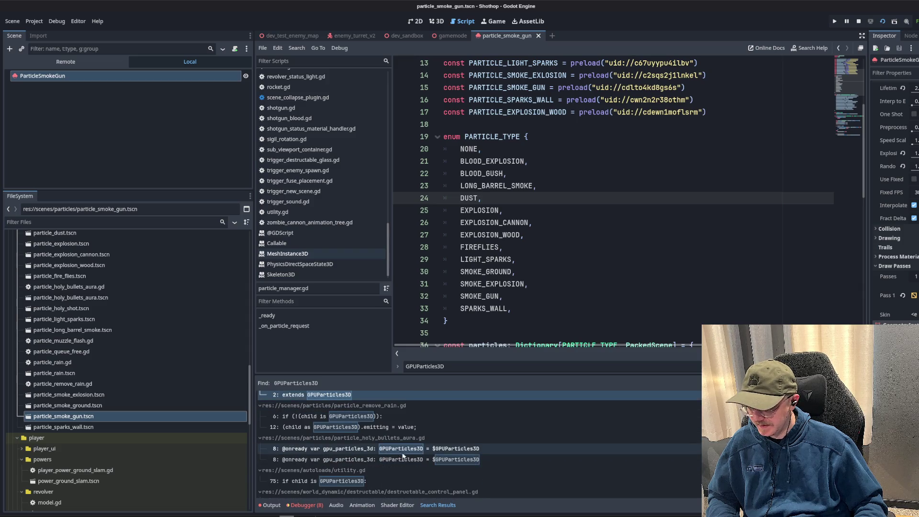
pyautogui.scroll(-3, 402, 456)
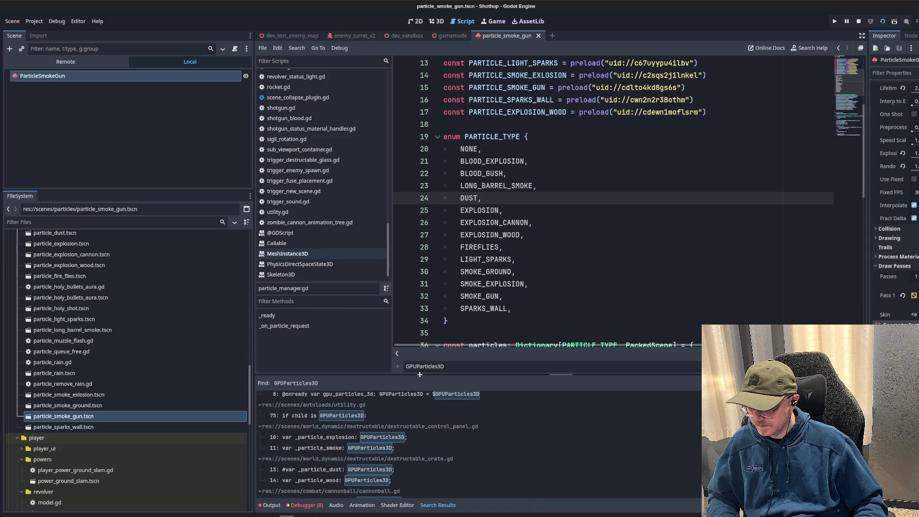
pyautogui.moveTo(420, 375); pyautogui.dragTo(420, 271)
pyautogui.scroll(1, 394, 383)
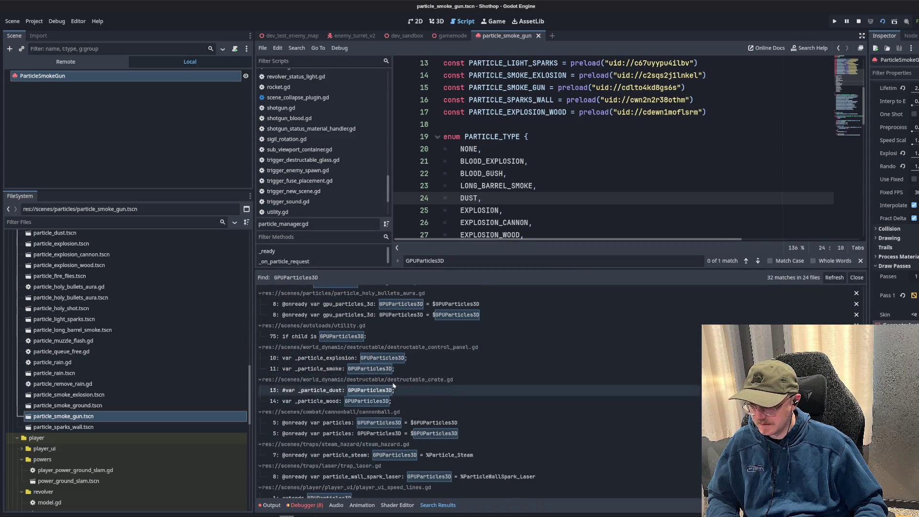
# - Copy the EventBus particle request lines from destructable_barrel.gd for the control panel script
pyautogui.click(379, 358)
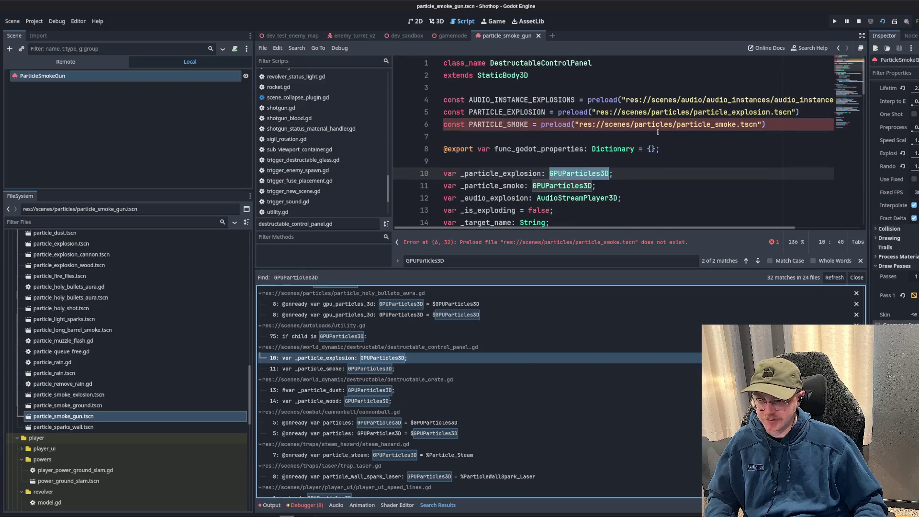
pyautogui.click(705, 142)
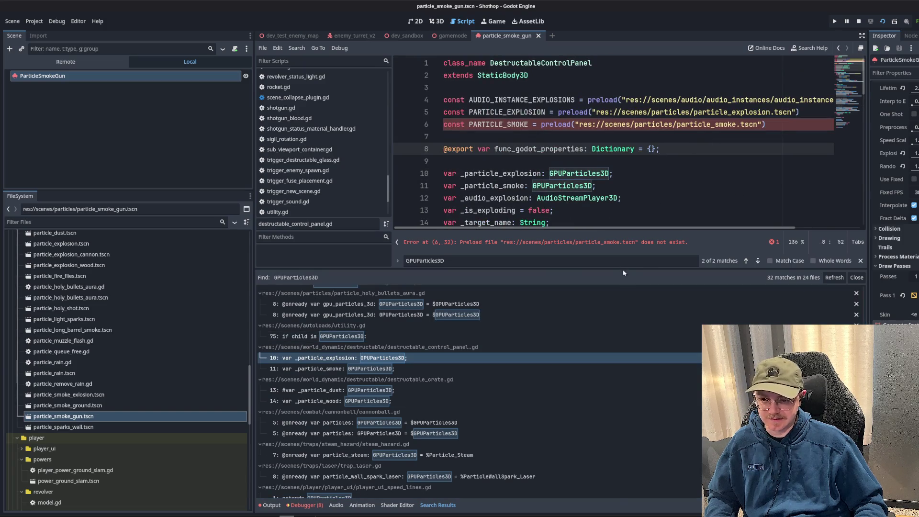
pyautogui.moveTo(624, 272); pyautogui.dragTo(624, 424)
pyautogui.moveTo(766, 126); pyautogui.dragTo(415, 117)
pyautogui.scroll(15, 329, 192)
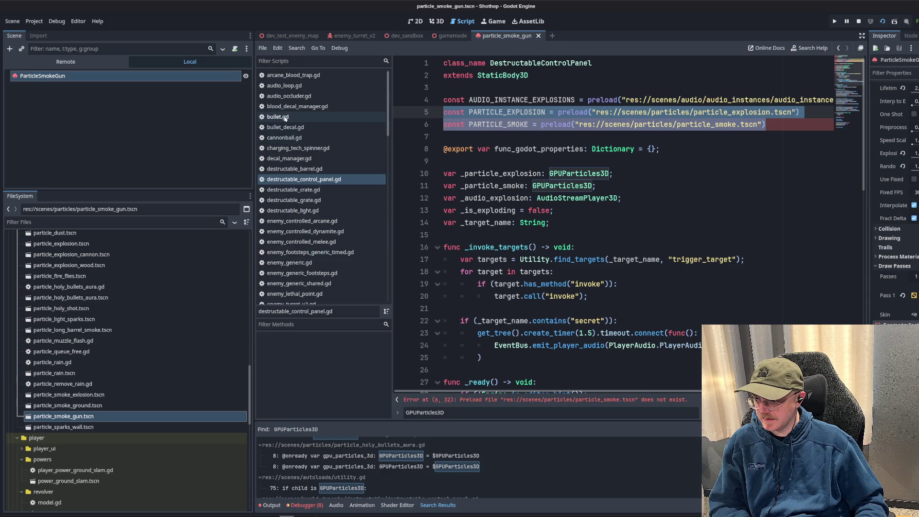
pyautogui.click(297, 170)
pyautogui.click(639, 259)
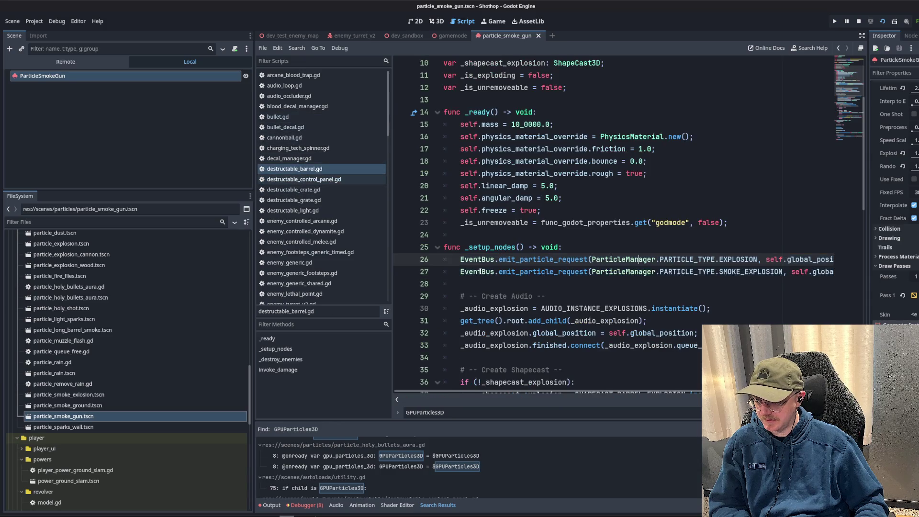
pyautogui.moveTo(518, 262); pyautogui.dragTo(904, 276)
pyautogui.hotkey('ctrl', 'c')
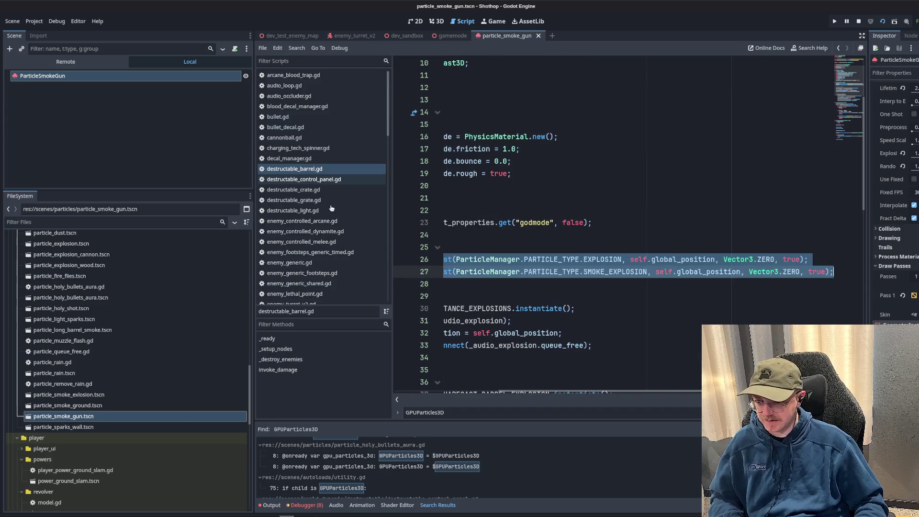
pyautogui.write('control')
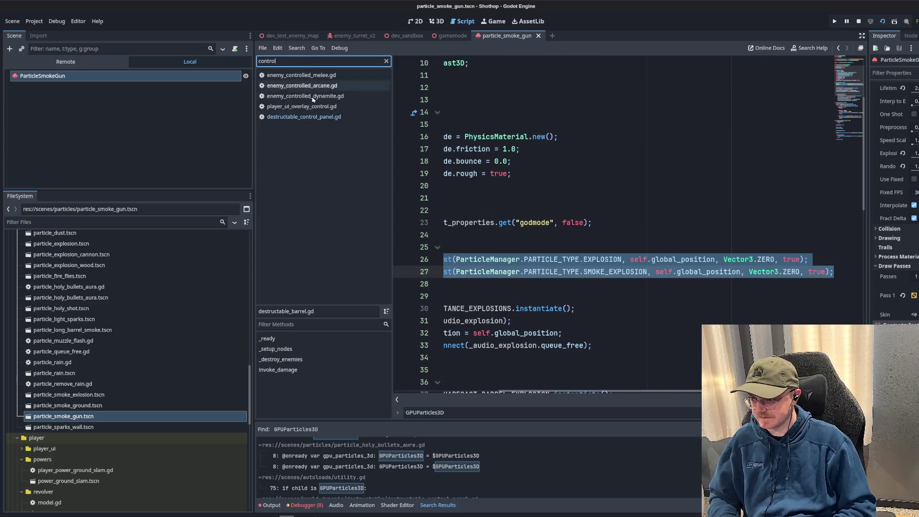
pyautogui.click(316, 117)
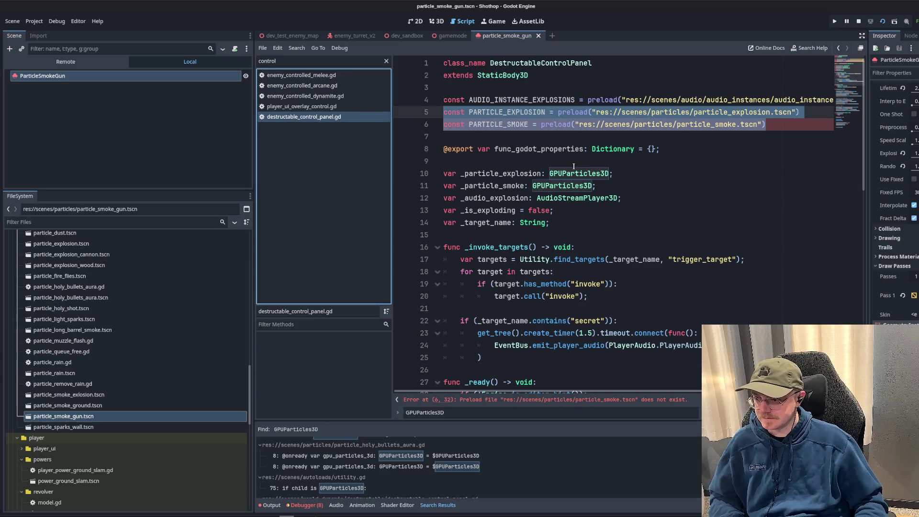
# - Remove the control panel's particle constants, particle variable declarations and old particle setup code
pyautogui.press('BackSpace')
pyautogui.press('BackSpace')
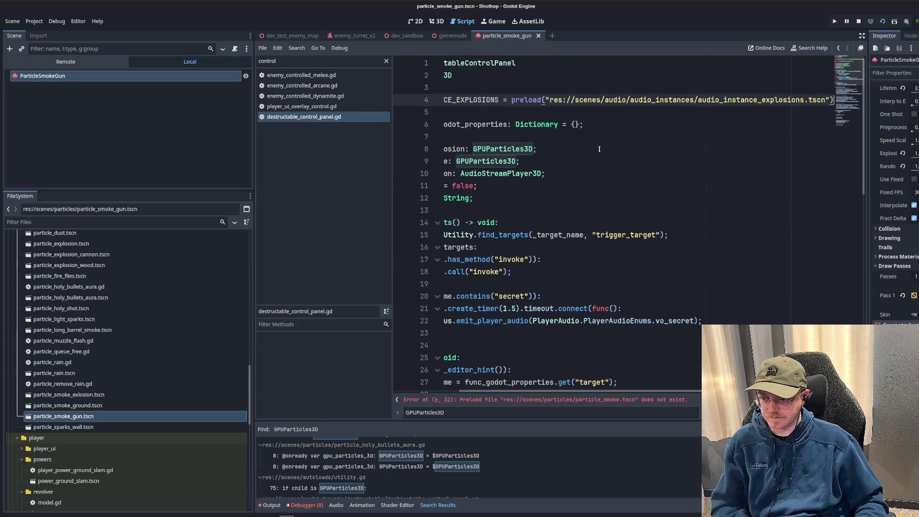
pyautogui.moveTo(596, 162); pyautogui.dragTo(394, 151)
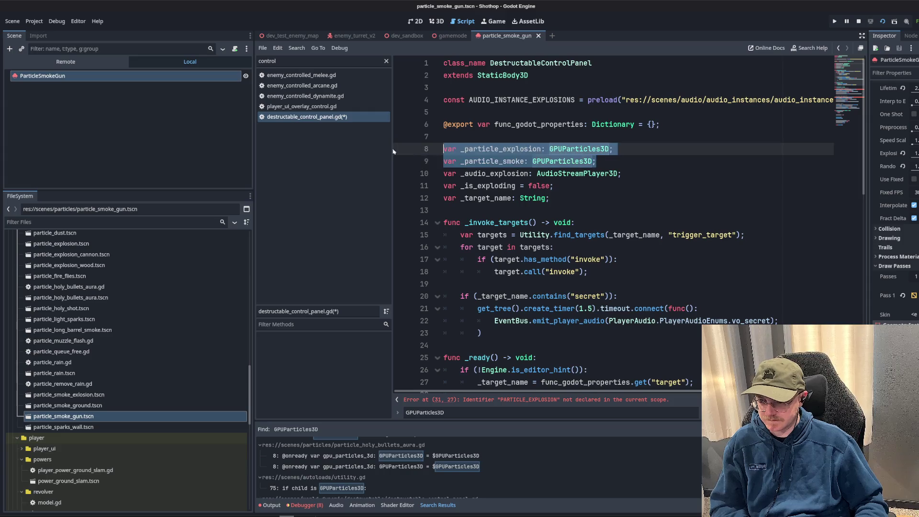
pyautogui.press('BackSpace')
pyautogui.scroll(-5, 640, 211)
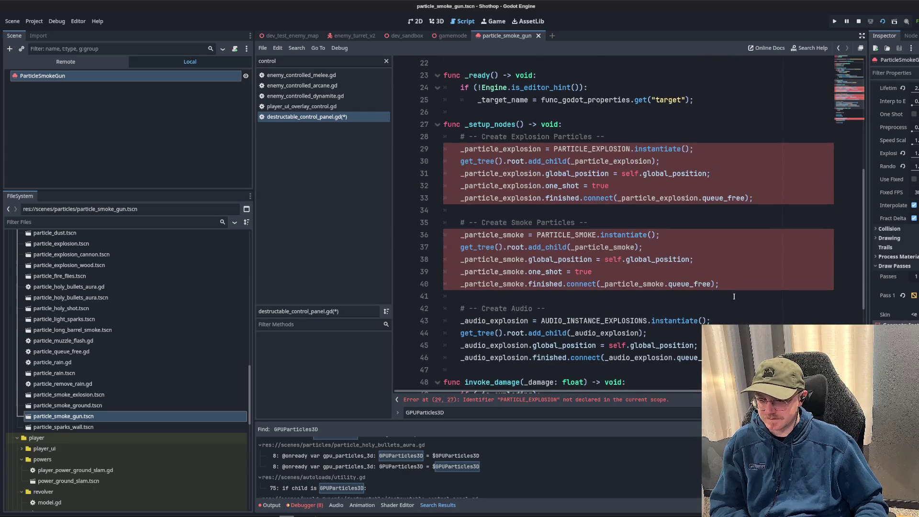
pyautogui.moveTo(734, 297); pyautogui.dragTo(561, 139)
pyautogui.press('BackSpace')
pyautogui.press('BackSpace')
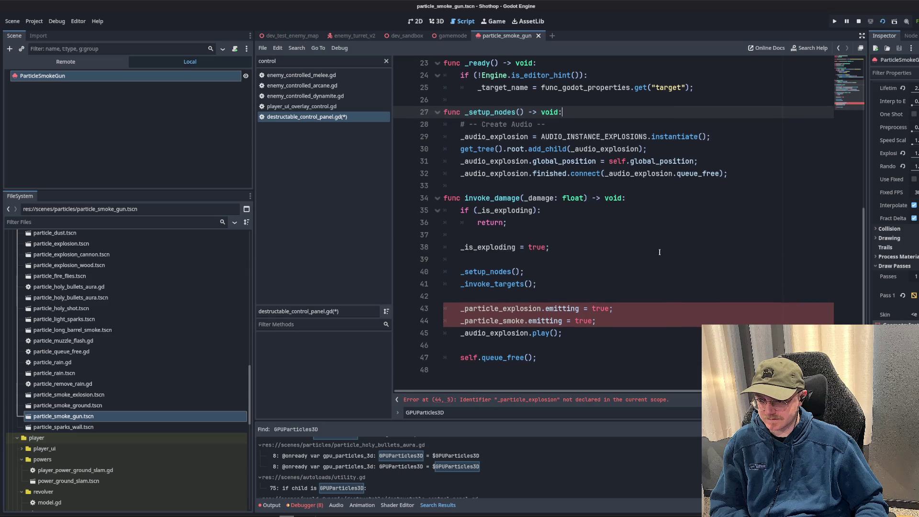
# - Paste the two EventBus explosion and smoke requests, clear broken leftovers, and save the control panel script
pyautogui.click(609, 283)
pyautogui.press('Return')
pyautogui.hotkey('ctrl', 'v')
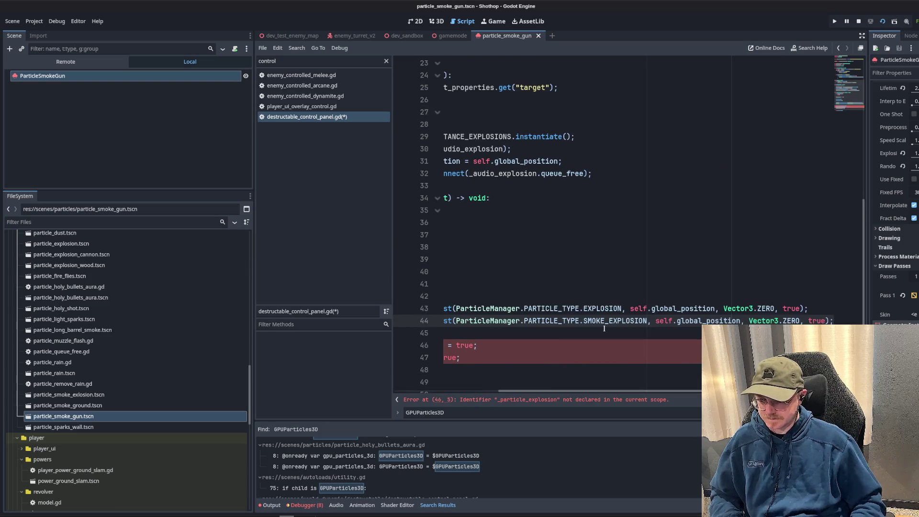
pyautogui.click(604, 328)
pyautogui.moveTo(444, 370); pyautogui.dragTo(437, 332)
pyautogui.press('BackSpace')
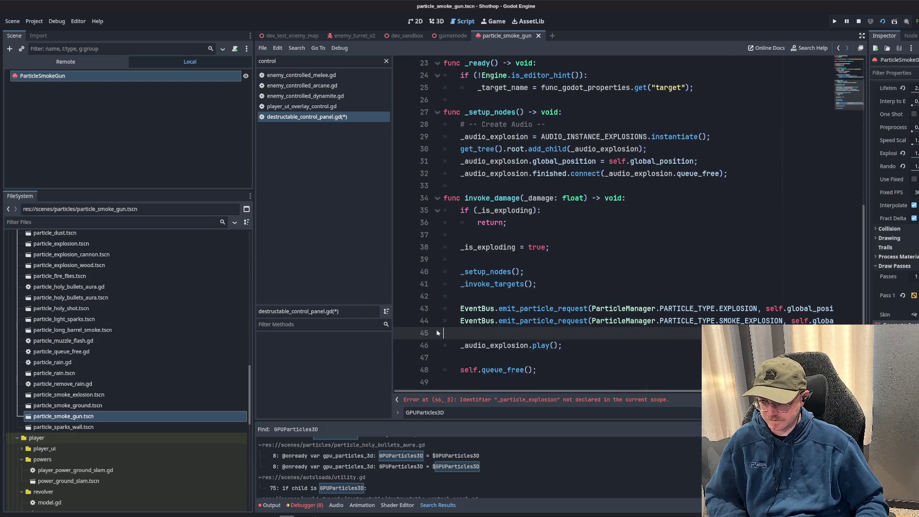
pyautogui.press('BackSpace')
pyautogui.hotkey('ctrl', 's')
pyautogui.click(612, 236)
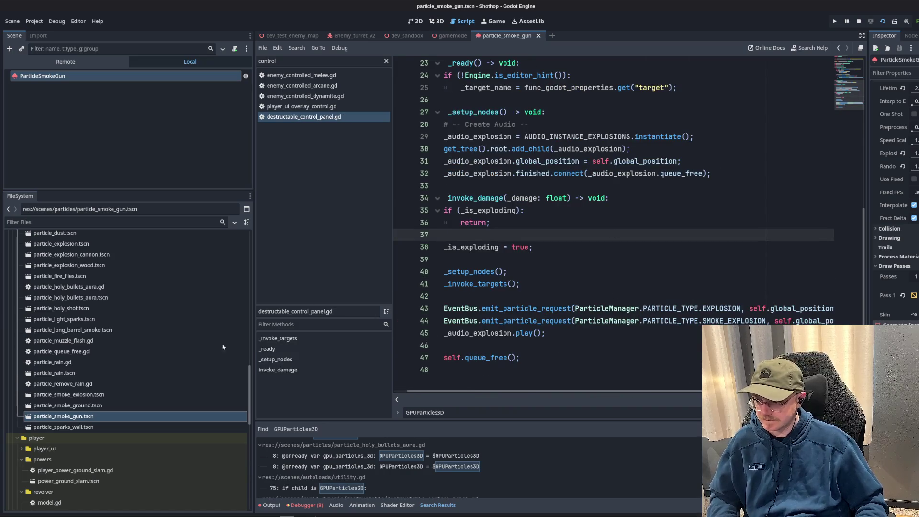
# - Check the remaining GPUParticles3D matches in the holy bullets aura and control panel scripts
pyautogui.click(383, 456)
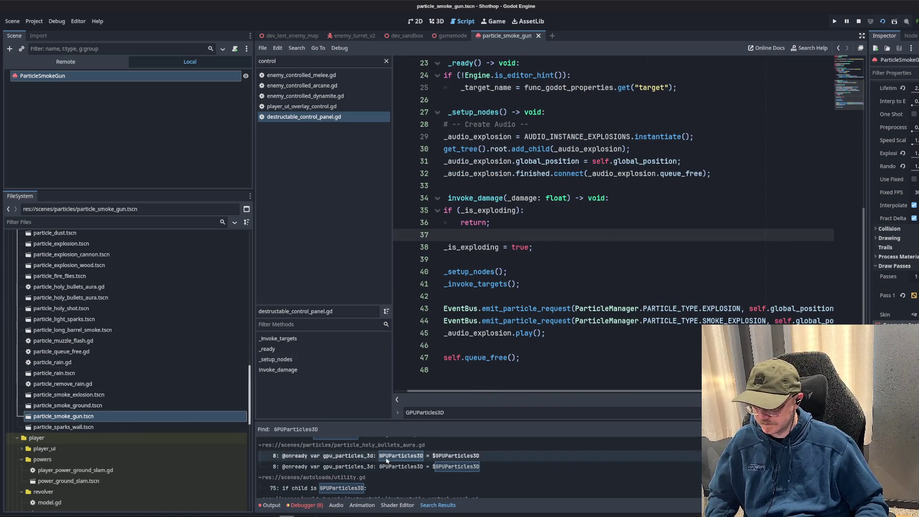
pyautogui.click(383, 467)
pyautogui.press('Down')
pyautogui.press('Down')
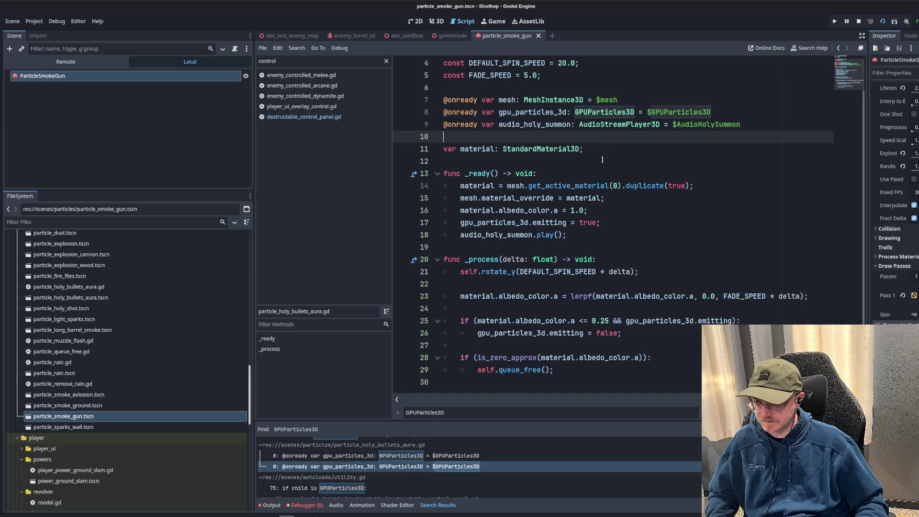
pyautogui.moveTo(482, 420); pyautogui.dragTo(482, 331)
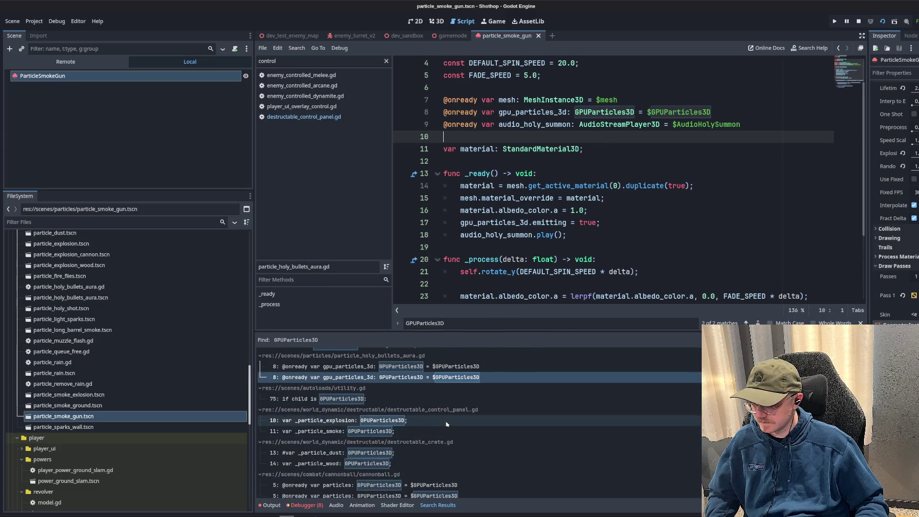
pyautogui.click(335, 420)
pyautogui.click(606, 162)
pyautogui.scroll(3, 598, 167)
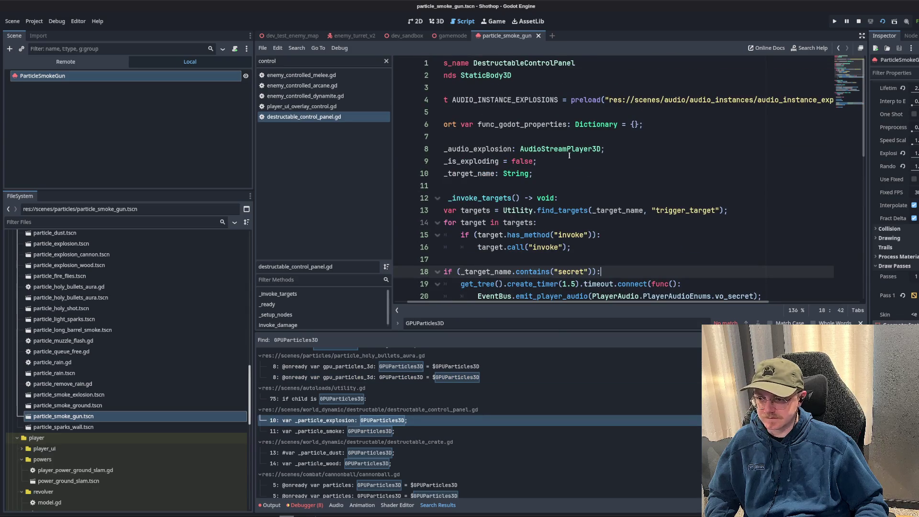
pyautogui.moveTo(558, 124); pyautogui.dragTo(438, 126)
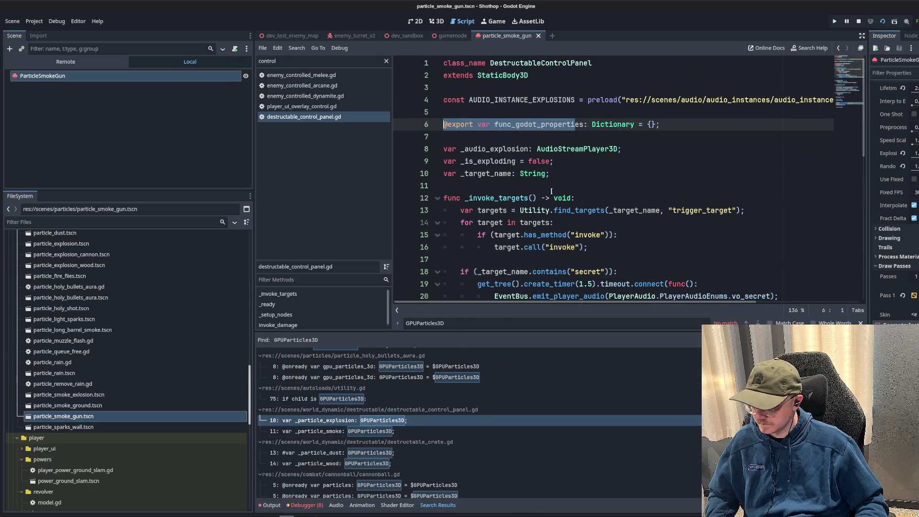
pyautogui.click(569, 149)
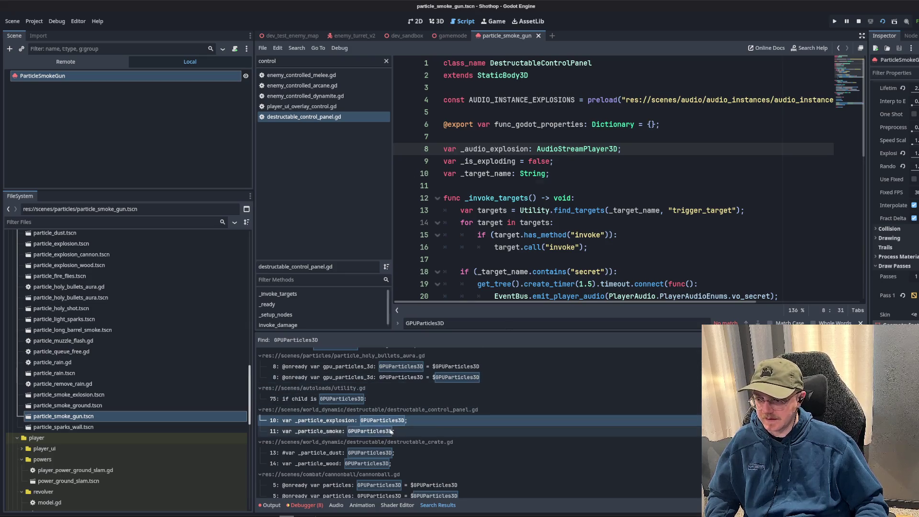
pyautogui.click(376, 420)
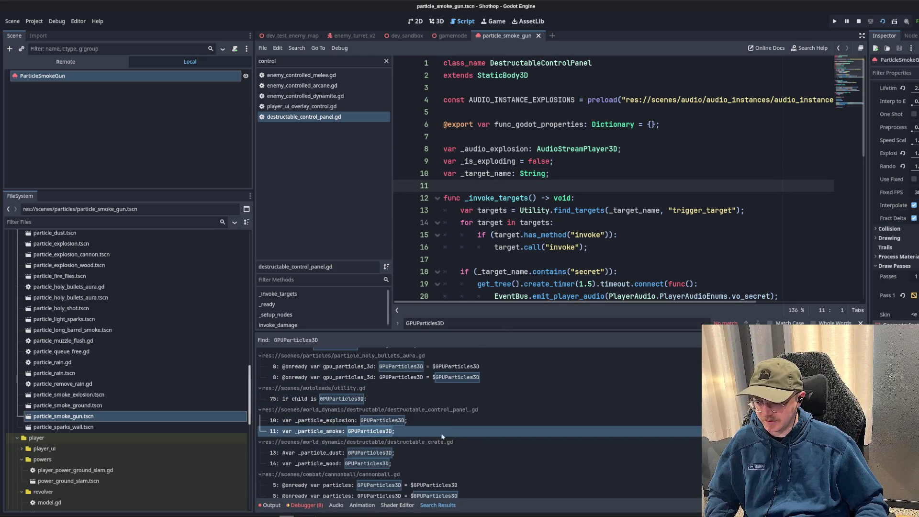
# - Delete the crate's _particle_dust and _particle_wood variables, commented PARTICLE_DUST preload and _particle_wood.emitting line
pyautogui.click(378, 452)
pyautogui.scroll(2, 585, 137)
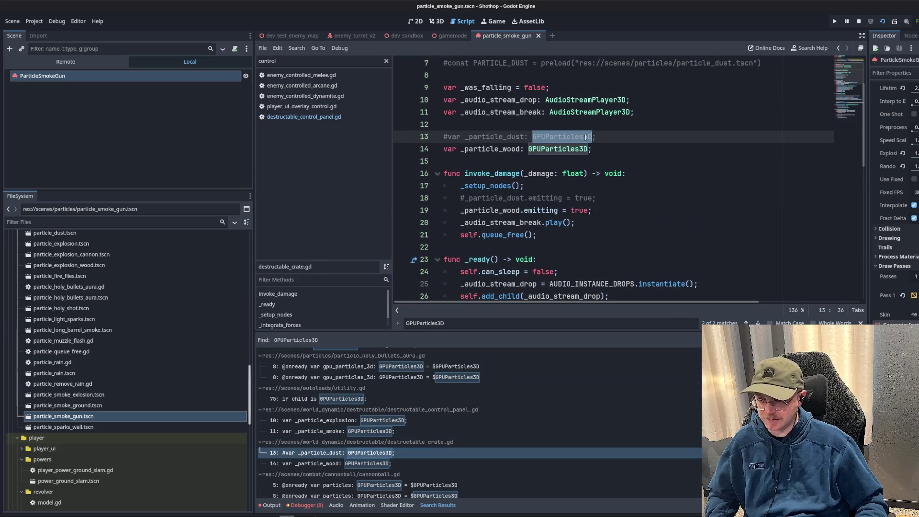
pyautogui.moveTo(604, 151); pyautogui.dragTo(395, 125)
pyautogui.press('BackSpace')
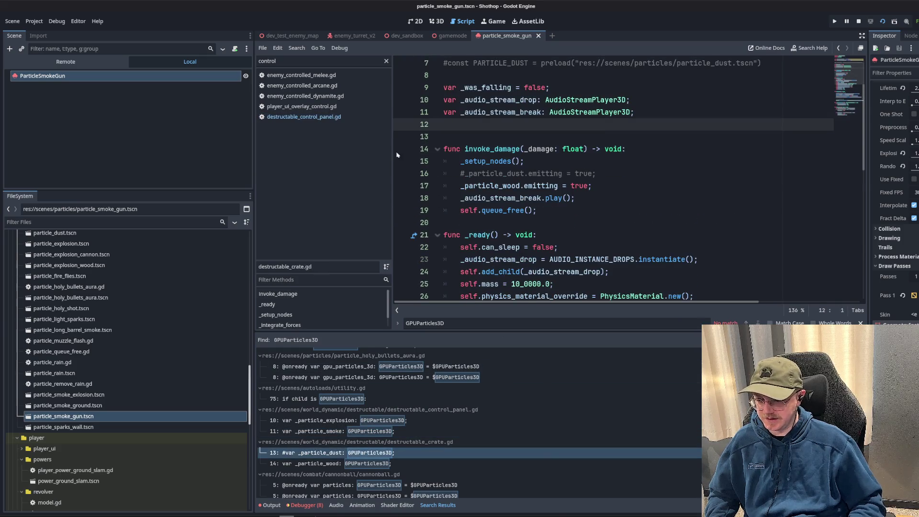
pyautogui.scroll(2, 397, 155)
pyautogui.moveTo(765, 137); pyautogui.dragTo(409, 141)
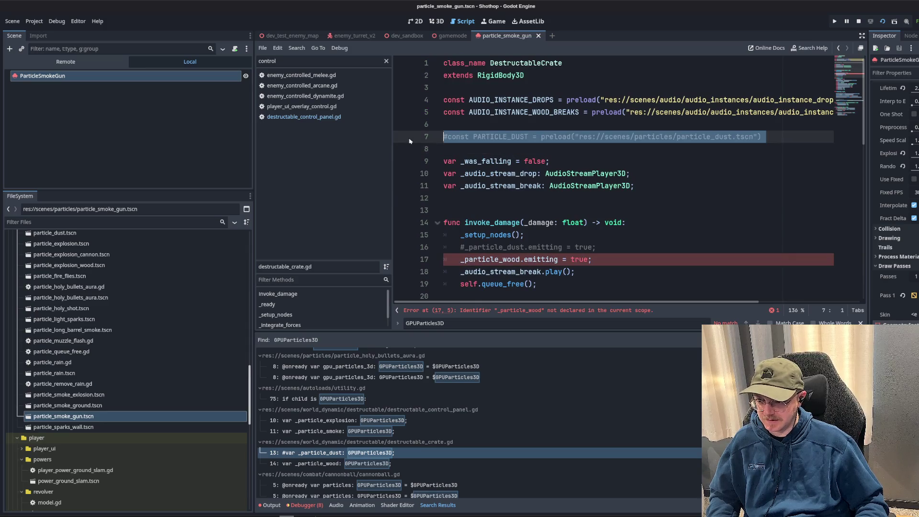
pyautogui.press('Delete')
pyautogui.press('Delete')
pyautogui.press('Delete')
pyautogui.moveTo(603, 234); pyautogui.dragTo(443, 235)
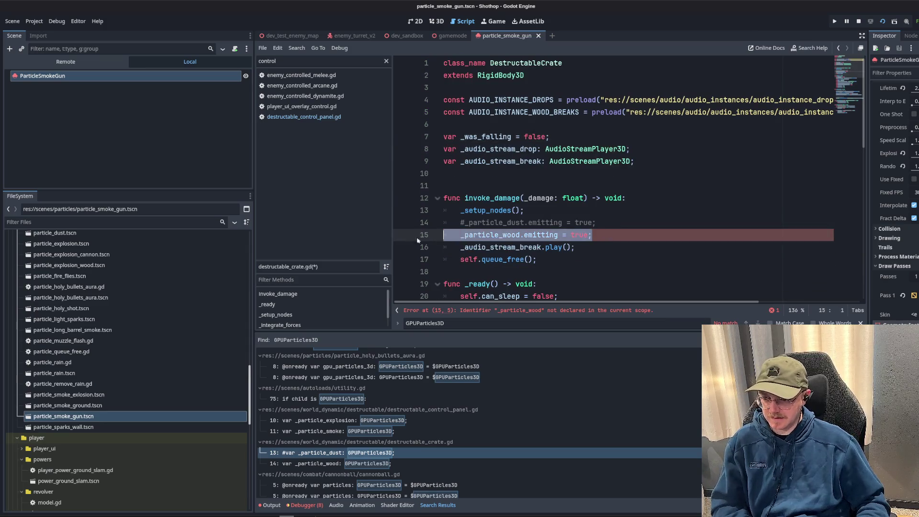
pyautogui.press('BackSpace')
pyautogui.press('BackSpace')
# - Verify the wood particle request in _setup_nodes and save destructable_crate.gd
pyautogui.scroll(-4, 602, 173)
pyautogui.scroll(2, 602, 172)
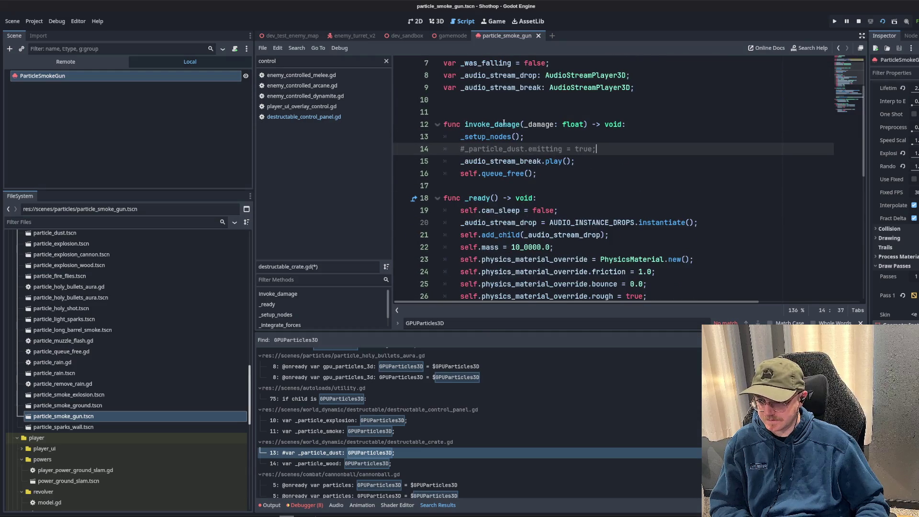
pyautogui.doubleClick(498, 124)
pyautogui.doubleClick(507, 139)
pyautogui.click(508, 146)
pyautogui.keyDown('ctrl'); pyautogui.click(494, 137); pyautogui.keyUp('ctrl')
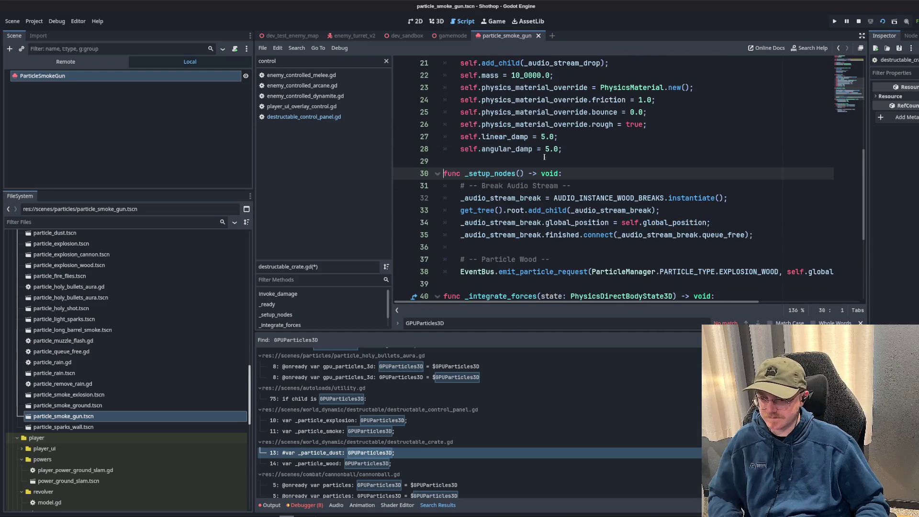
pyautogui.scroll(-3, 565, 174)
pyautogui.click(654, 141)
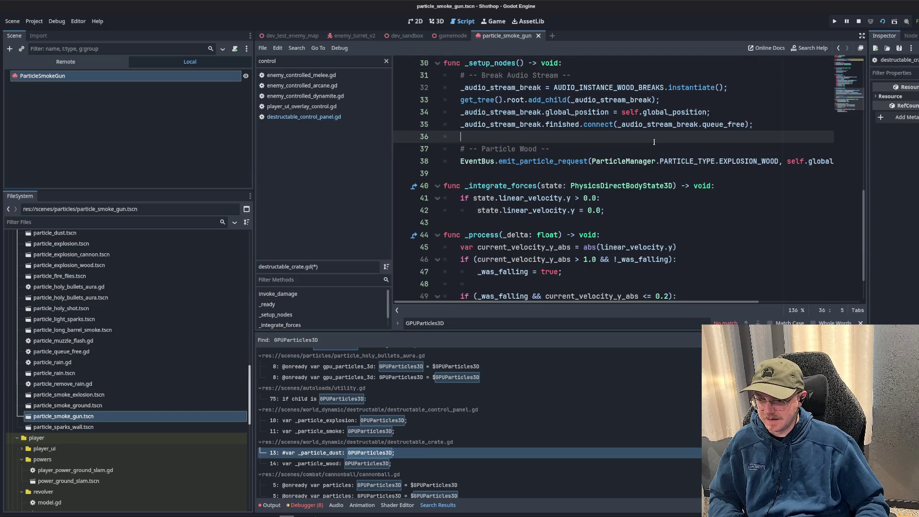
pyautogui.hotkey('ctrl', 's')
# - Inspect the steam hazard and cannonball GPUParticles3D matches in the search results
pyautogui.scroll(-2, 398, 461)
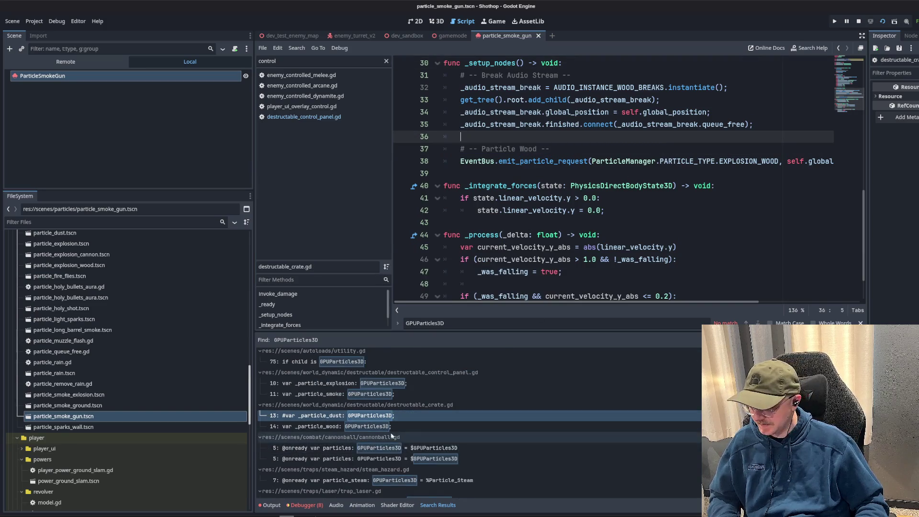
pyautogui.click(398, 459)
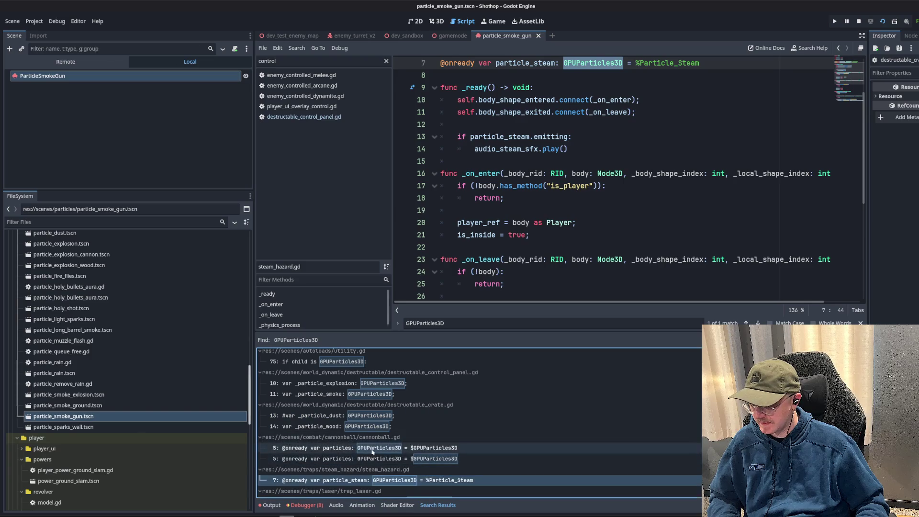
pyautogui.click(479, 448)
pyautogui.scroll(2, 551, 144)
pyautogui.click(478, 137)
pyautogui.click(549, 99)
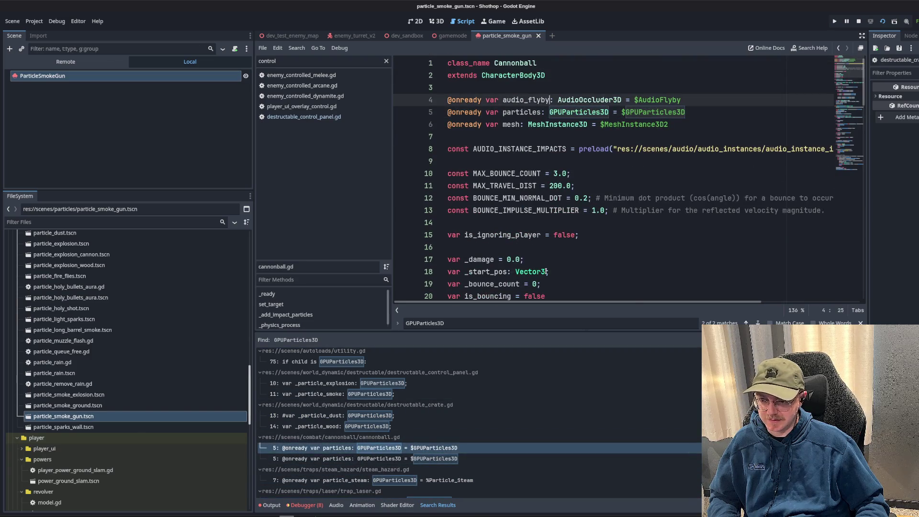
pyautogui.click(469, 459)
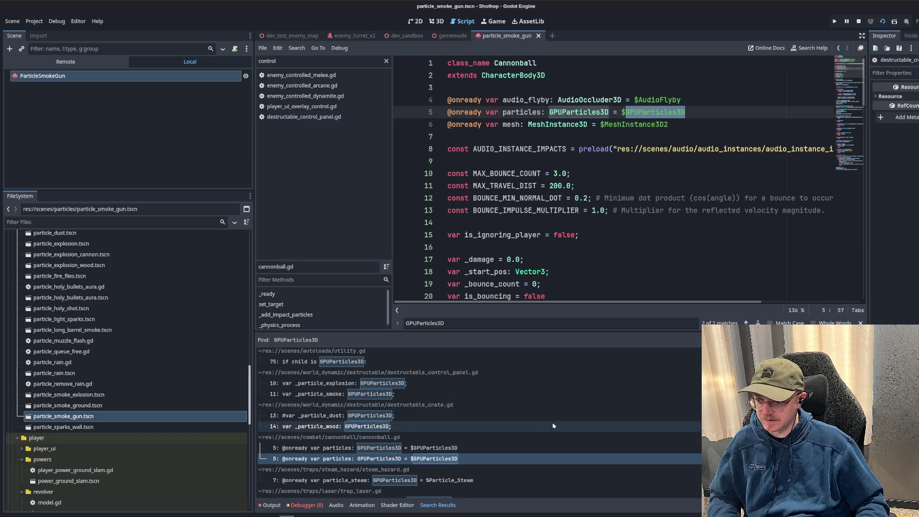
pyautogui.scroll(-2, 390, 454)
pyautogui.click(390, 443)
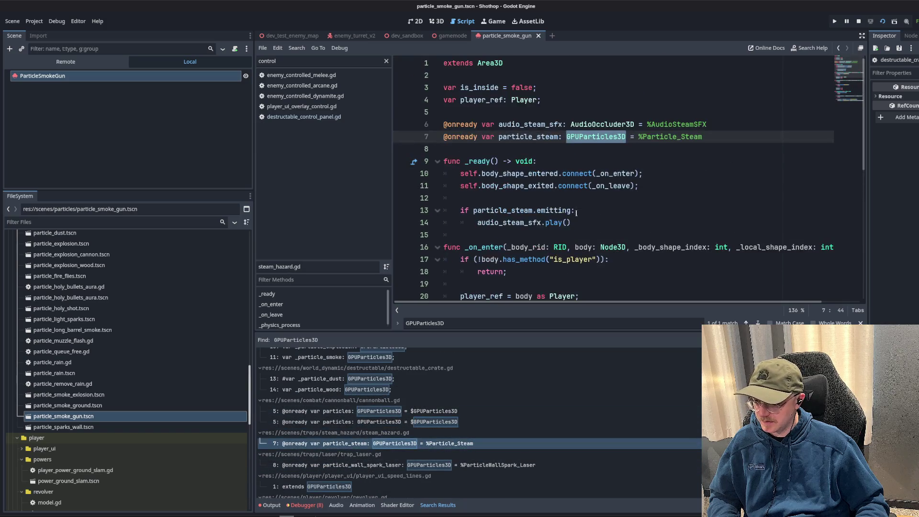
pyautogui.doubleClick(596, 136)
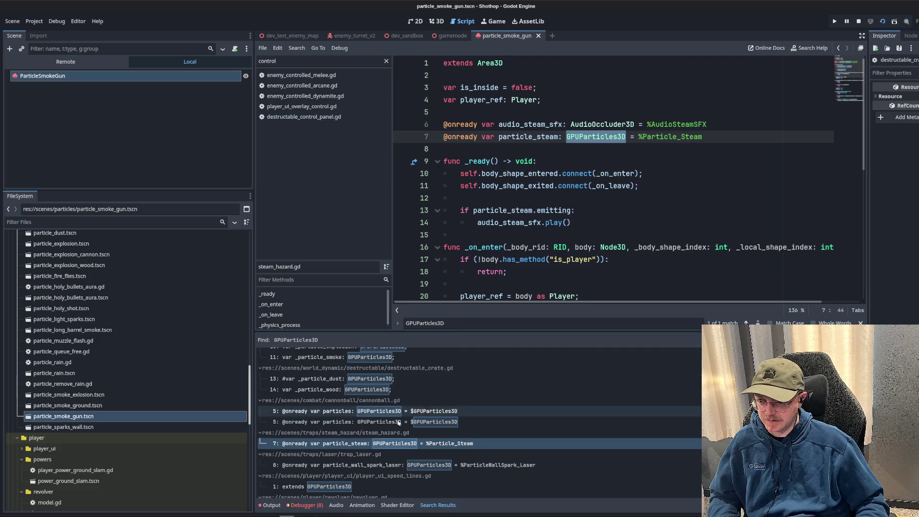
pyautogui.scroll(15, 132, 391)
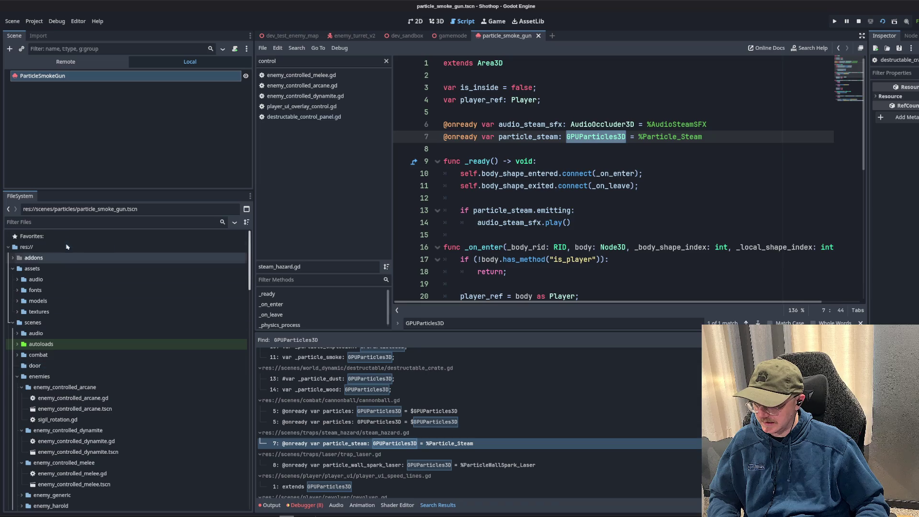
# - Open the cannonball scene and delete its GPUParticles3D node
pyautogui.write('cannonball')
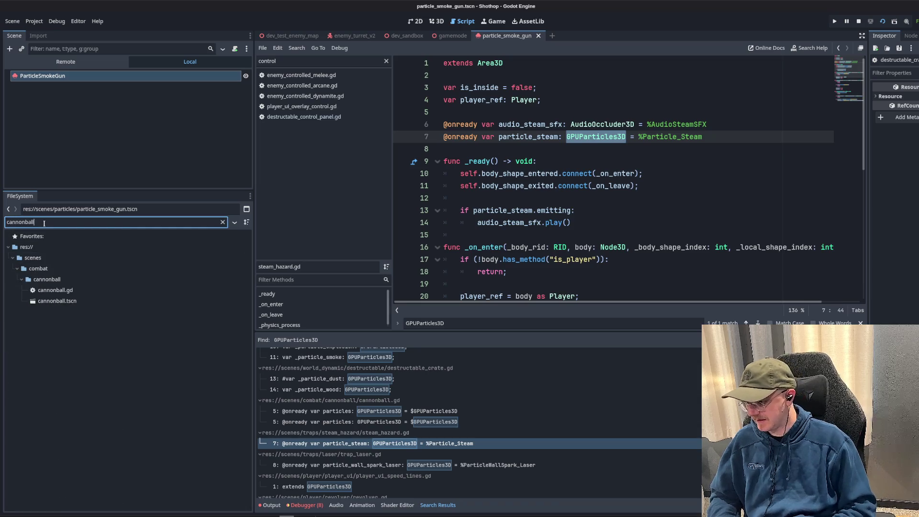
pyautogui.doubleClick(55, 301)
pyautogui.click(70, 119)
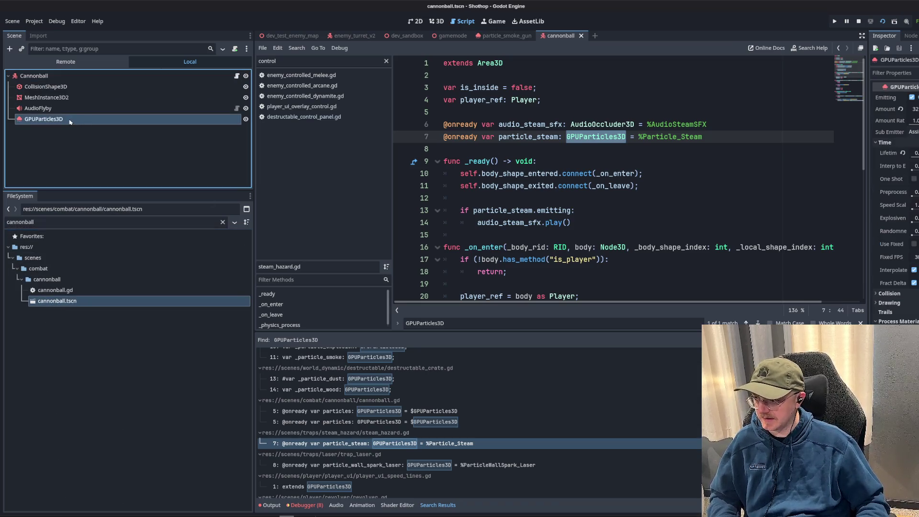
pyautogui.press('Delete')
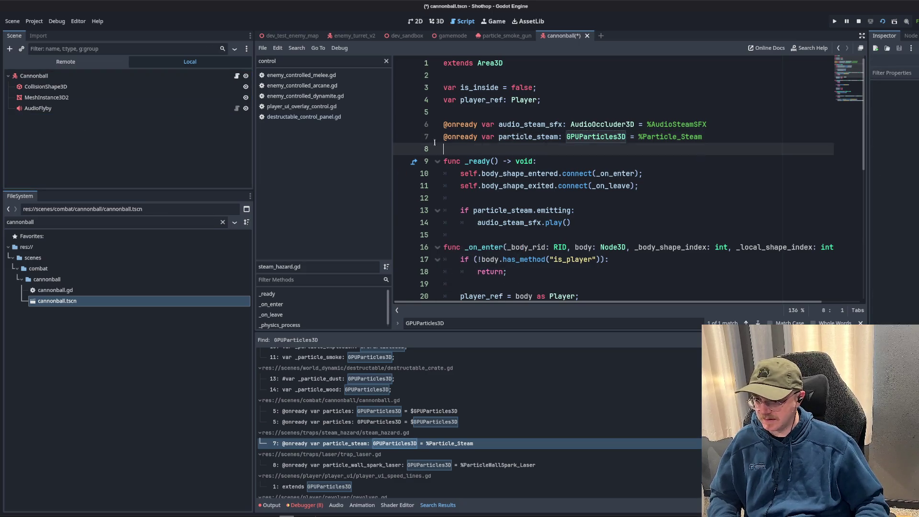
pyautogui.moveTo(445, 149); pyautogui.dragTo(444, 136)
pyautogui.press('BackSpace')
pyautogui.hotkey('ctrl', 'z')
pyautogui.hotkey('ctrl', 'z')
pyautogui.hotkey('ctrl', 'z')
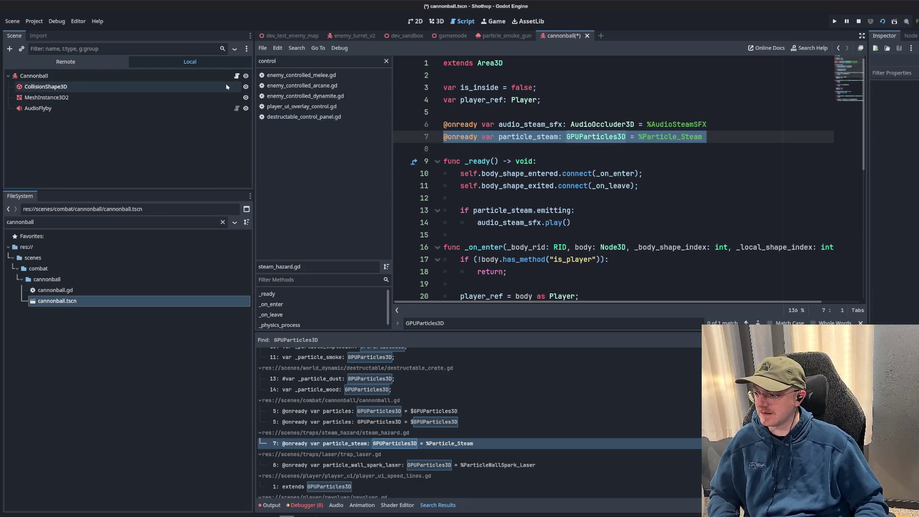
pyautogui.click(719, 116)
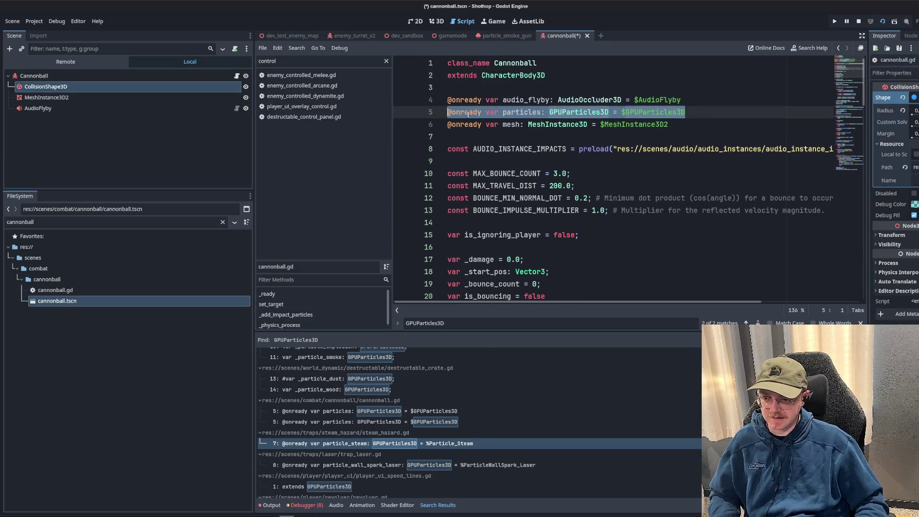
pyautogui.click(630, 125)
pyautogui.scroll(-4, 581, 148)
pyautogui.scroll(4, 581, 149)
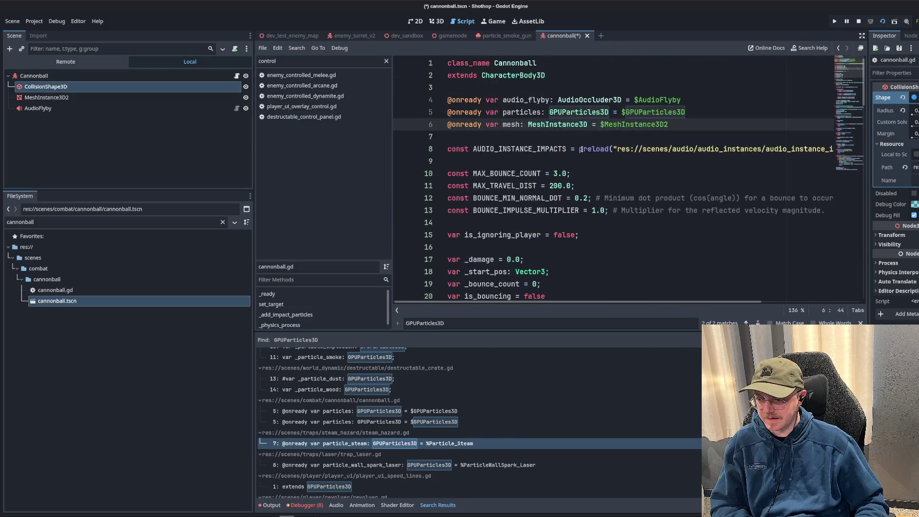
pyautogui.click(577, 113)
pyautogui.hotkey('ctrl', 'shift', 'k')
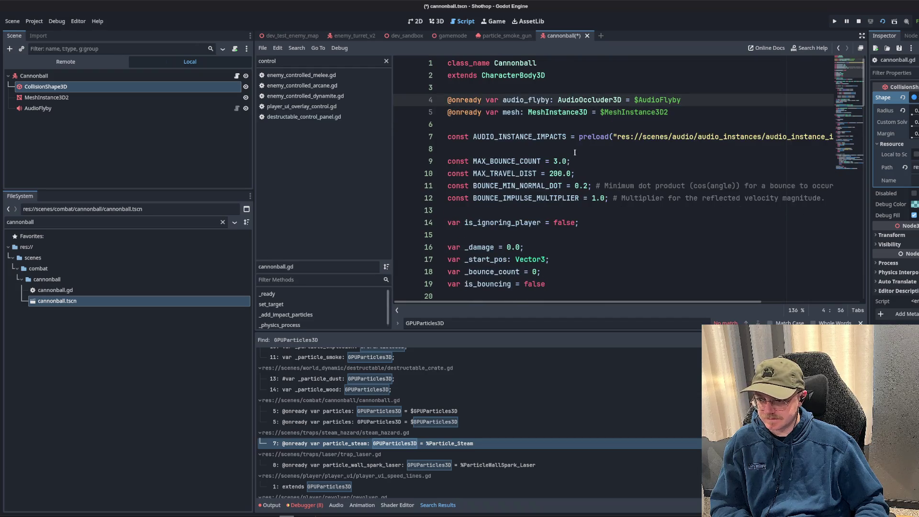
pyautogui.click(575, 152)
# - Remove the particles.emitting = false line and save cannonball.gd
pyautogui.scroll(-19, 577, 158)
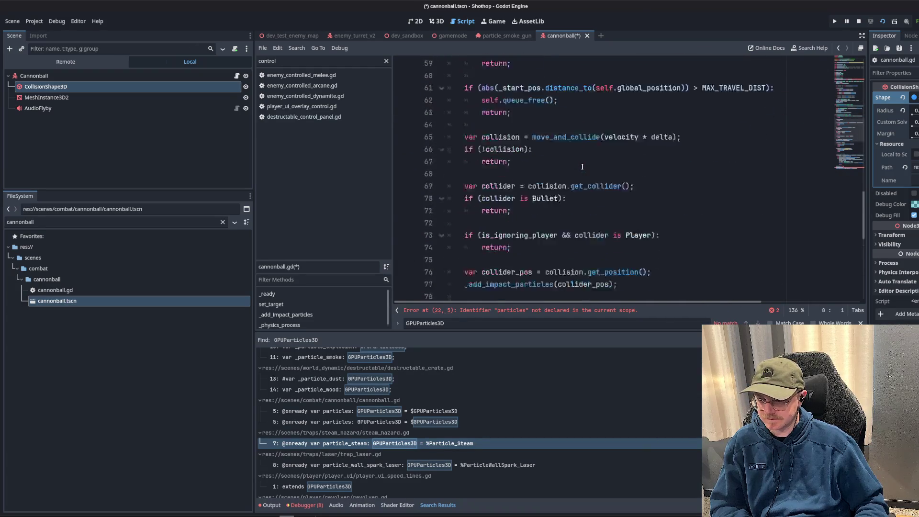
pyautogui.scroll(-9, 582, 166)
pyautogui.moveTo(585, 245); pyautogui.dragTo(586, 259)
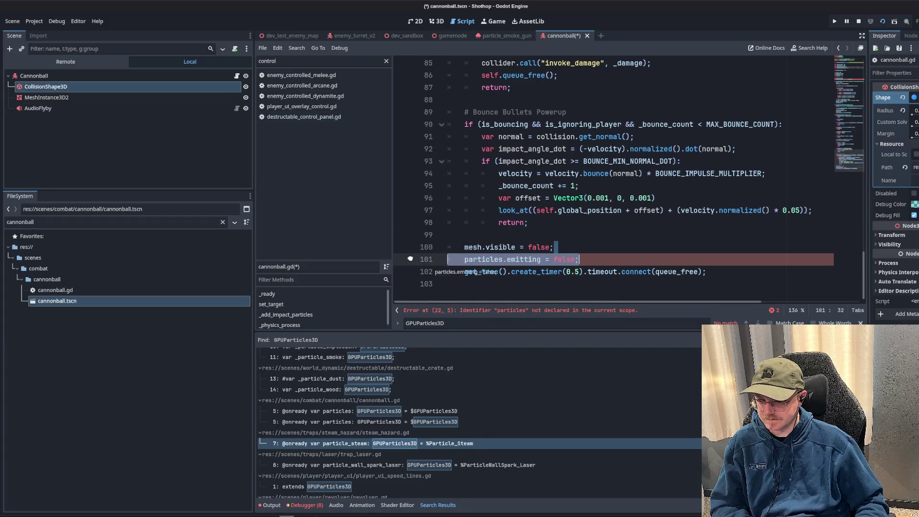
pyautogui.press('BackSpace')
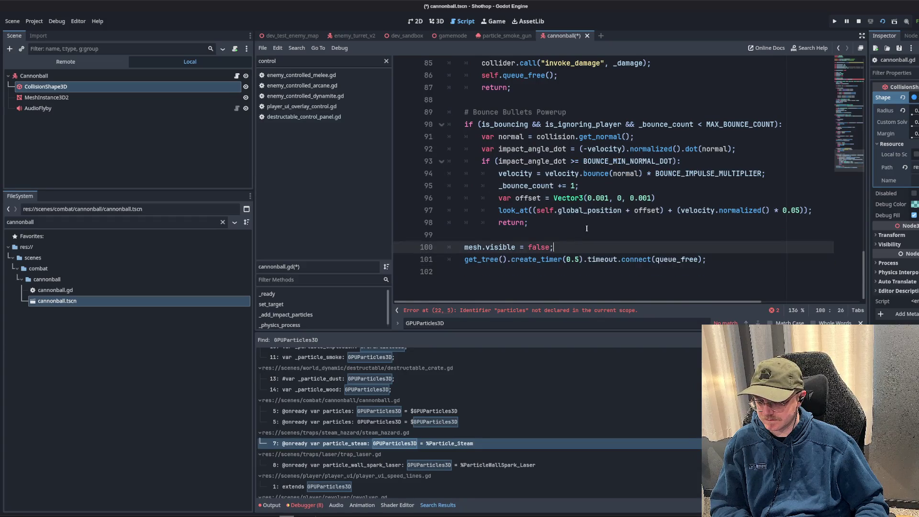
pyautogui.click(586, 227)
pyautogui.hotkey('ctrl', 's')
pyautogui.press('Escape')
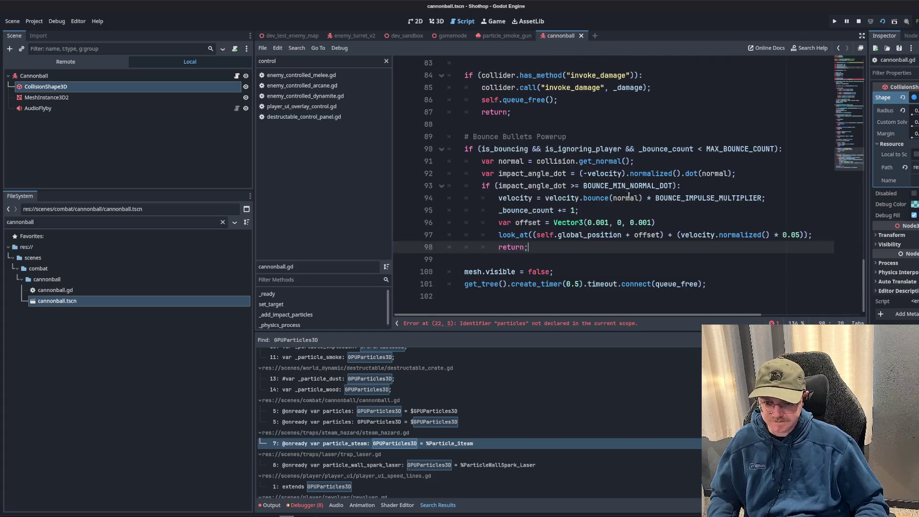
# - Delete the _ready function connecting particles.finished and save cannonball.gd
pyautogui.click(627, 198)
pyautogui.click(622, 235)
pyautogui.scroll(15, 599, 263)
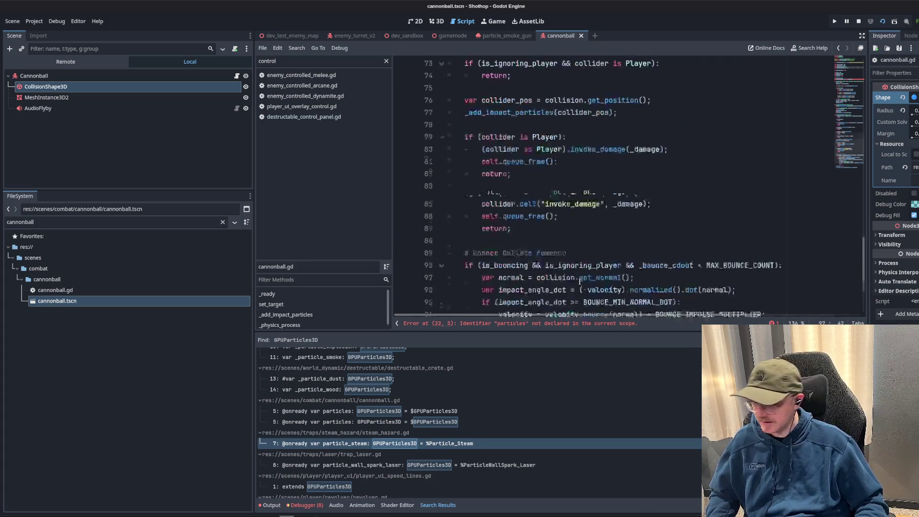
pyautogui.scroll(8, 578, 286)
pyautogui.scroll(-4, 579, 286)
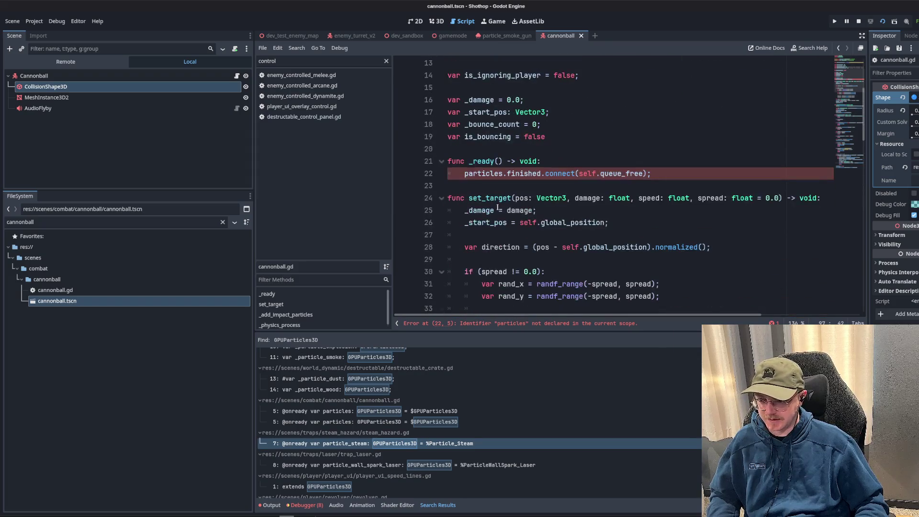
pyautogui.moveTo(652, 174); pyautogui.dragTo(448, 158)
pyautogui.click(448, 158)
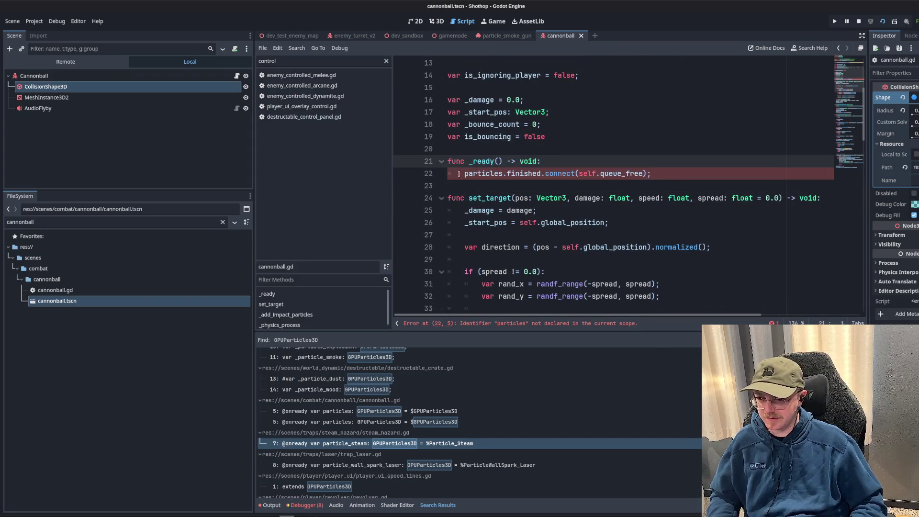
pyautogui.press('BackSpace')
pyautogui.press('BackSpace')
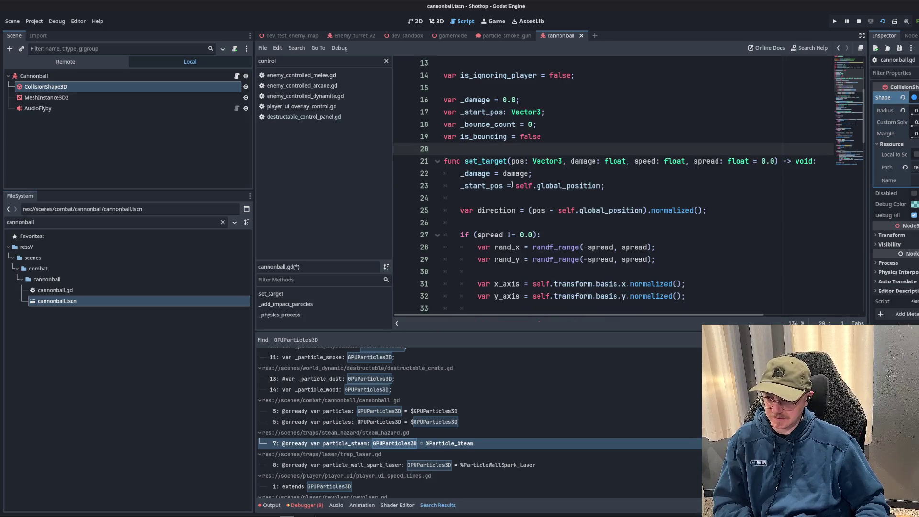
pyautogui.hotkey('ctrl', 's')
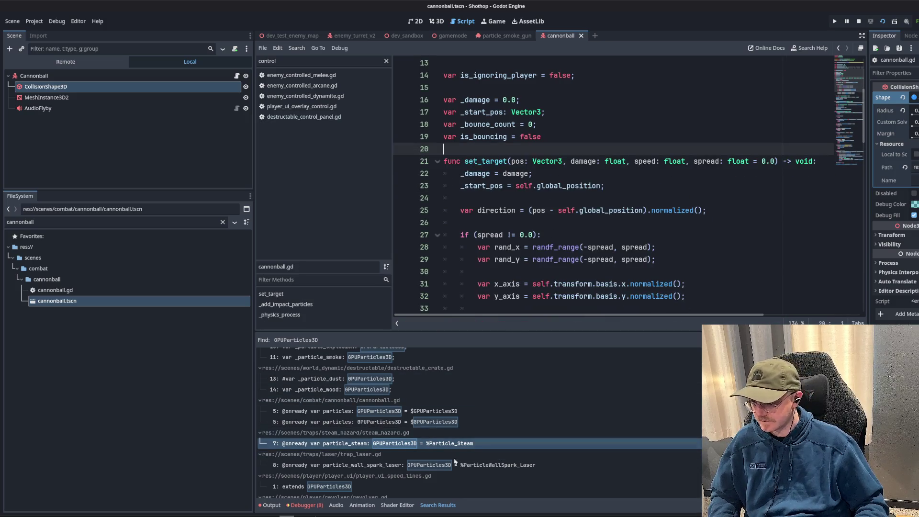
pyautogui.click(455, 465)
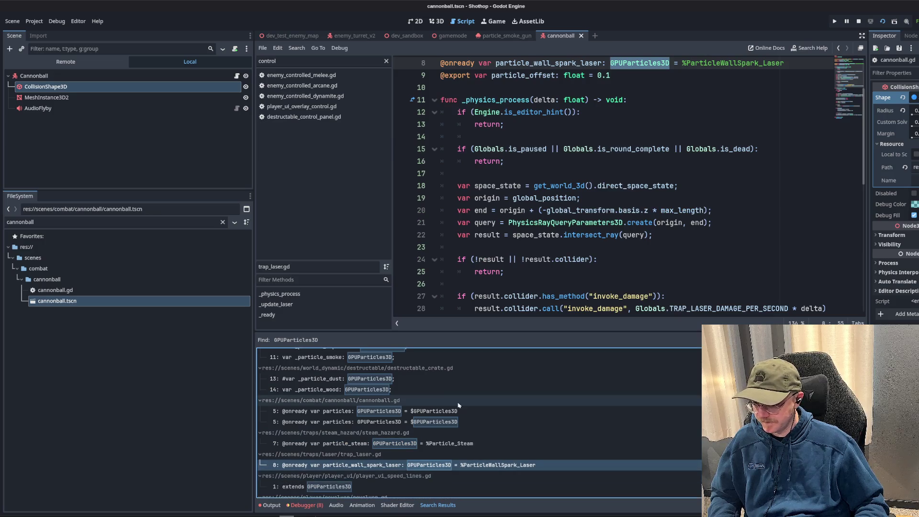
# - Delete the particle_wall_spark_laser declaration line in the script, then undo the deletion
pyautogui.scroll(3, 590, 192)
pyautogui.doubleClick(591, 149)
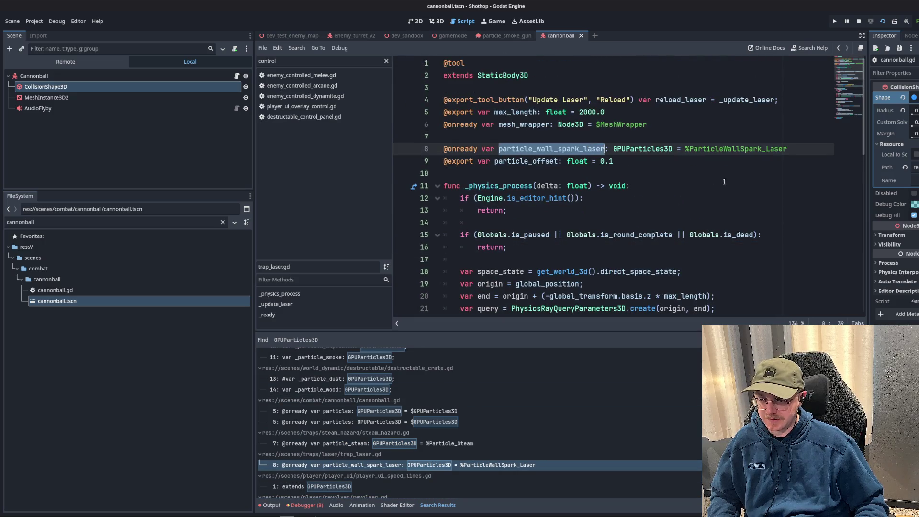
pyautogui.tripleClick(517, 149)
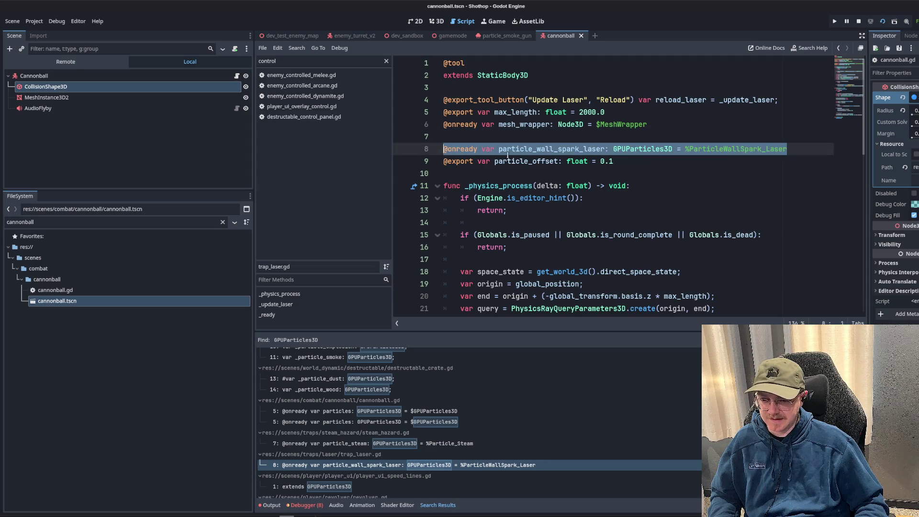
pyautogui.press('BackSpace')
pyautogui.press('BackSpace')
pyautogui.hotkey('ctrl', 'z')
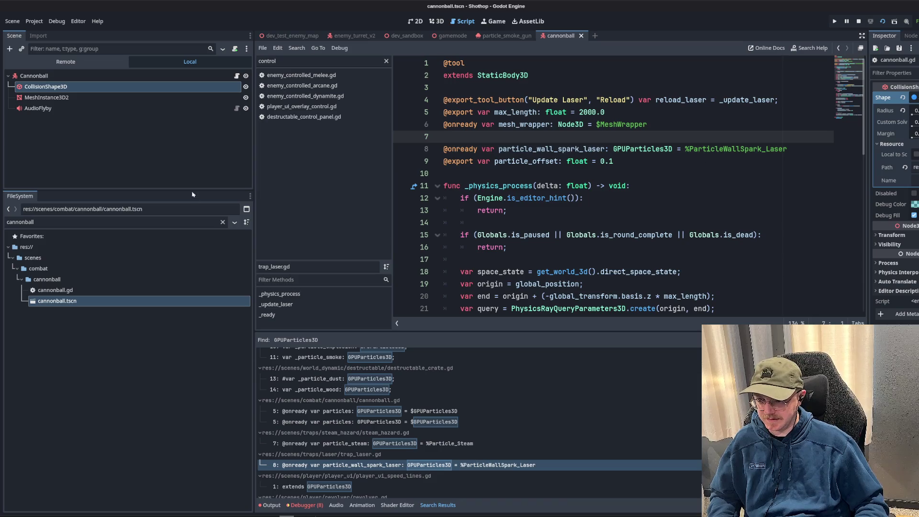
# - Filter the FileSystem by 'laser', glance at laser_trap.blend's import settings, and open trap_laser.tscn
pyautogui.write('laser')
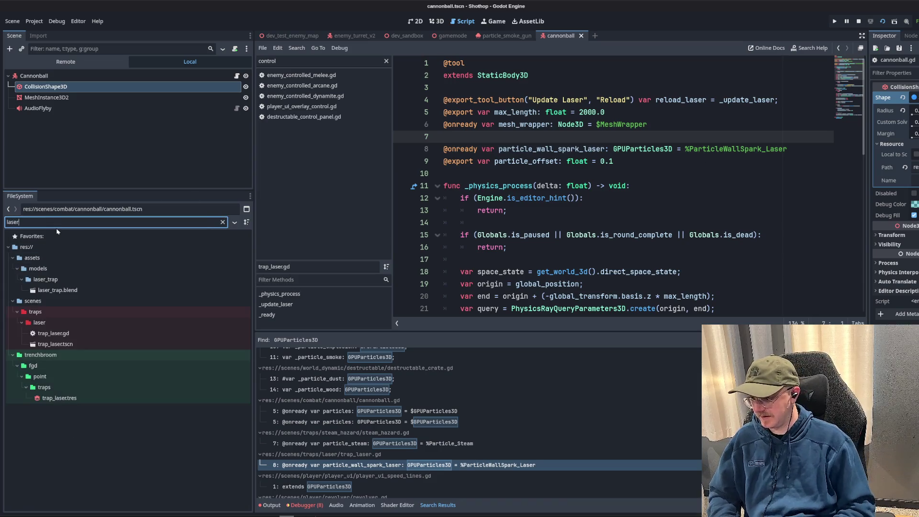
pyautogui.doubleClick(54, 289)
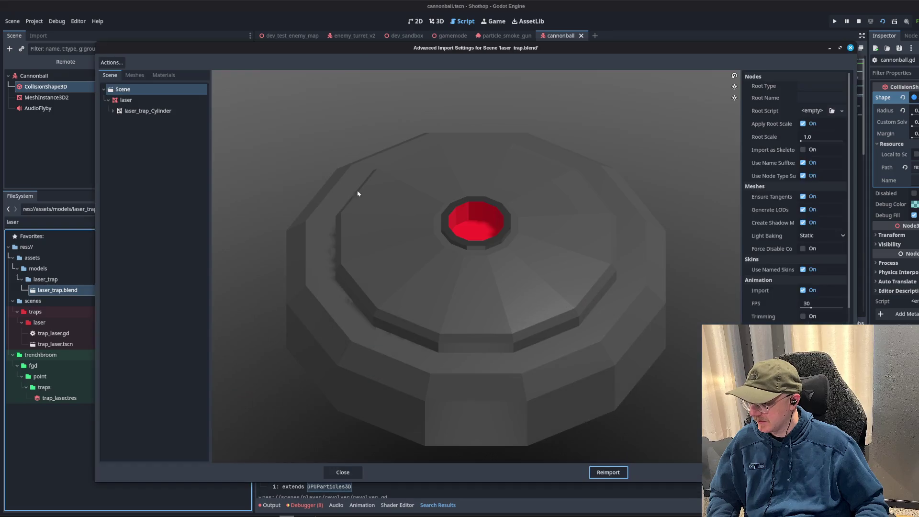
pyautogui.click(343, 472)
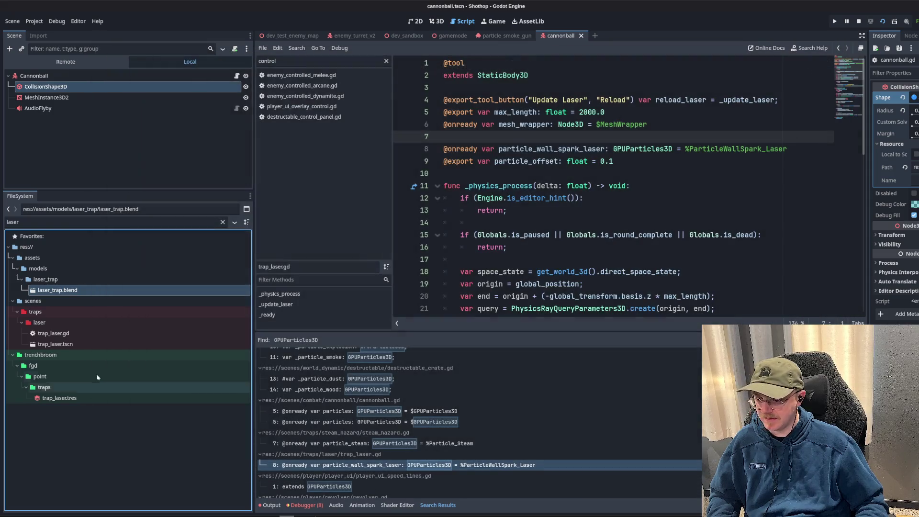
pyautogui.doubleClick(55, 345)
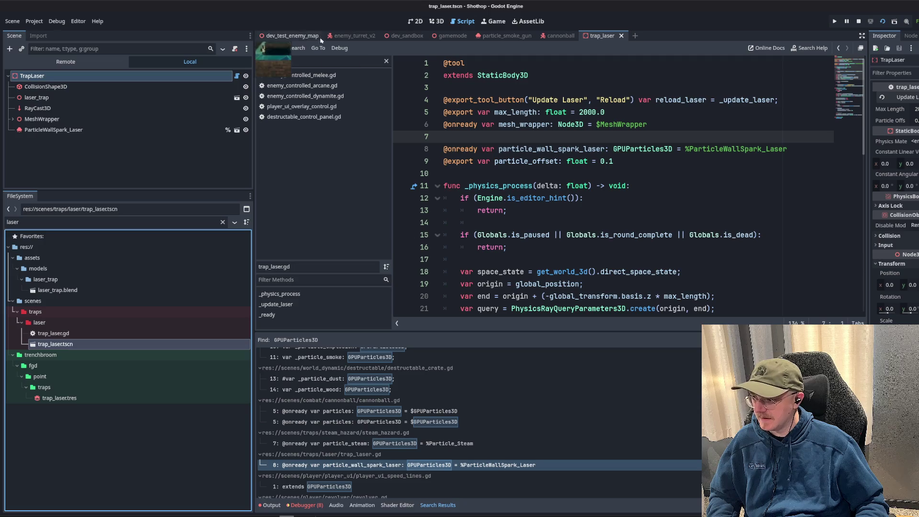
# - Select and frame the ParticleWallSpark_Laser node in the 3D view to inspect its sparks
pyautogui.click(437, 21)
pyautogui.click(281, 179)
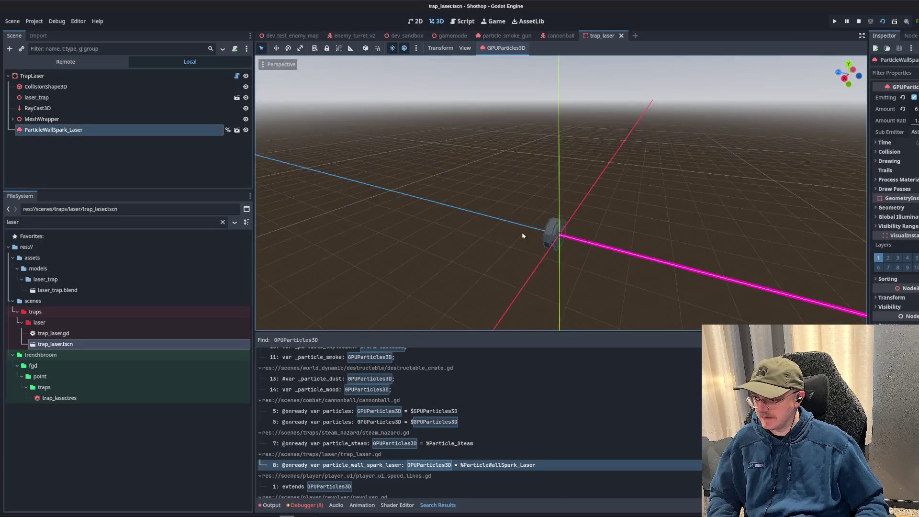
pyautogui.scroll(5, 577, 260)
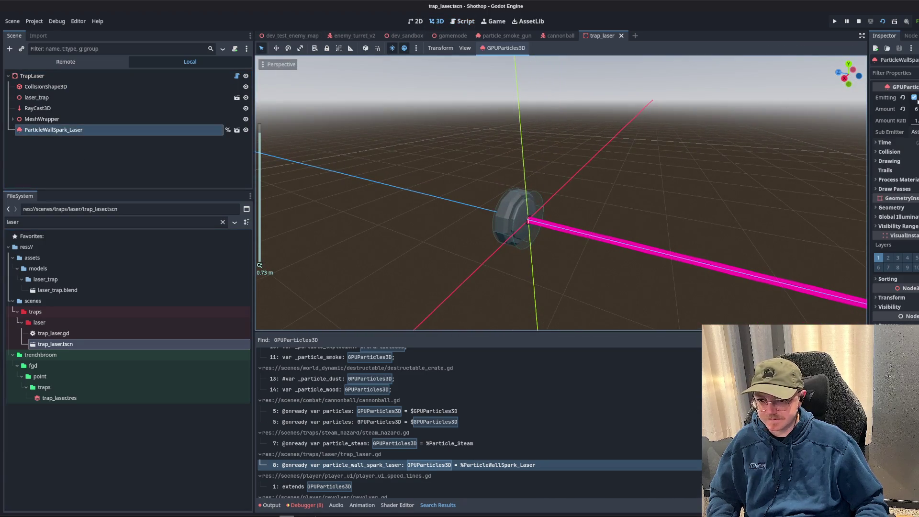
pyautogui.press('f')
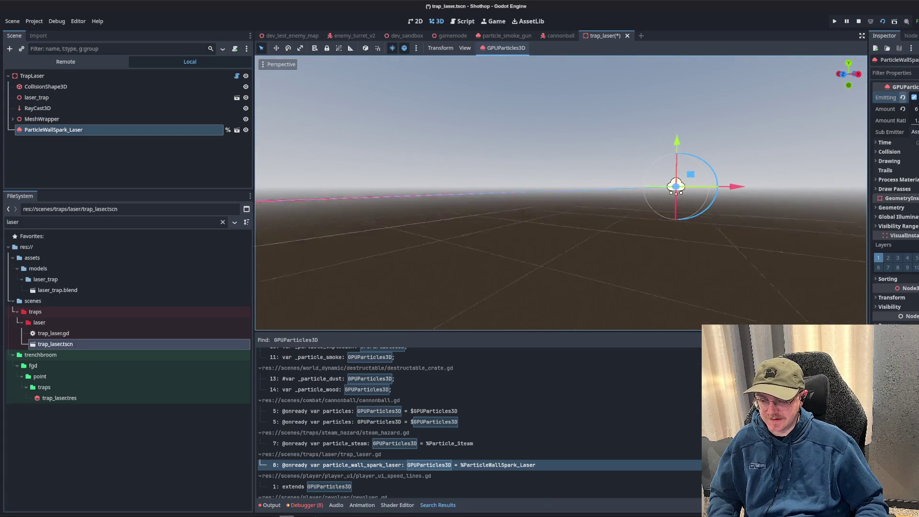
pyautogui.scroll(2, 562, 192)
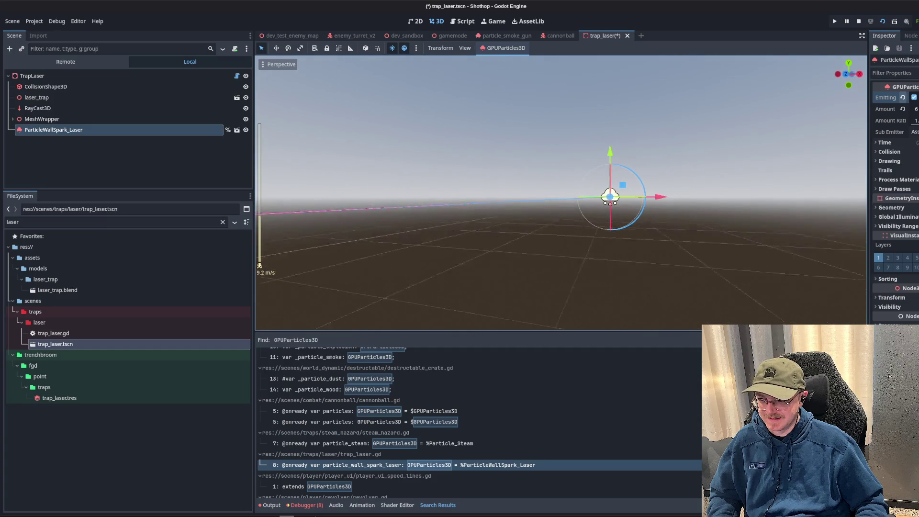
pyautogui.scroll(12, 561, 192)
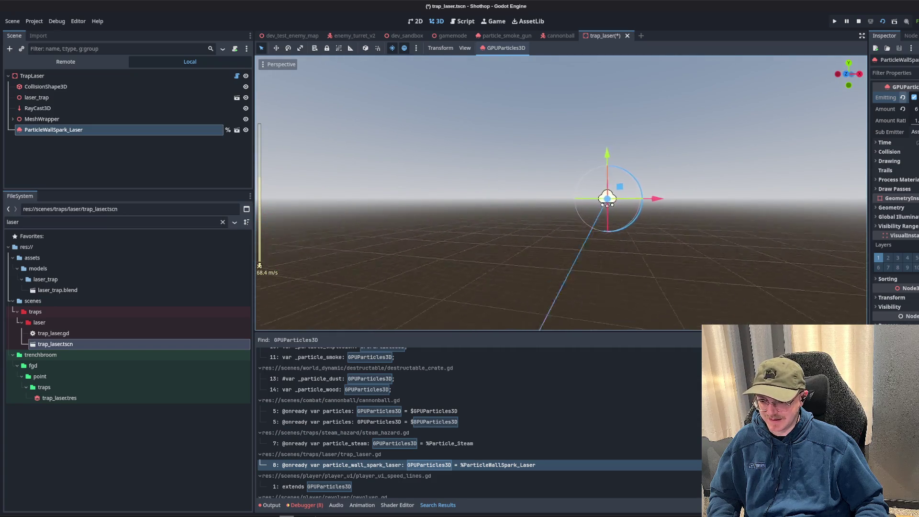
pyautogui.click(102, 129)
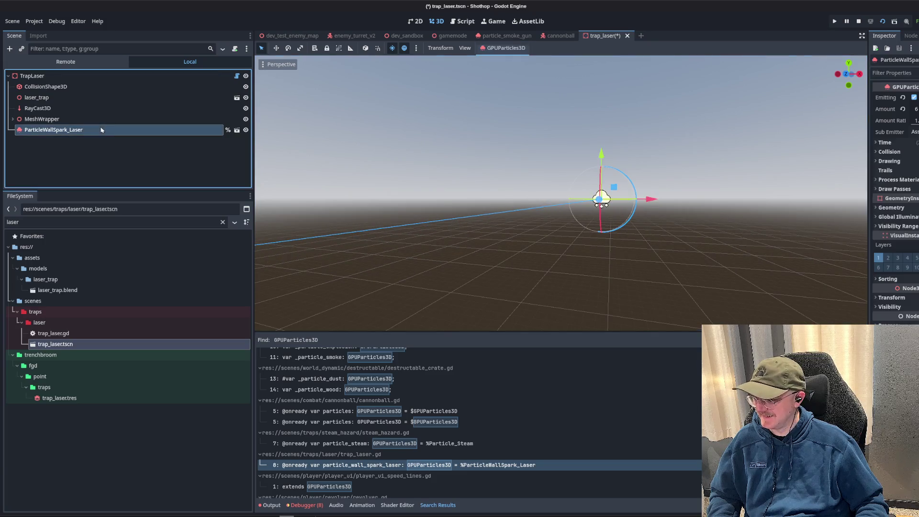
pyautogui.moveTo(490, 177); pyautogui.dragTo(445, 196)
# - Delete the ParticleWallSpark_Laser node, save trap_laser.tscn, and clear the 'laser' file filter
pyautogui.click(46, 138)
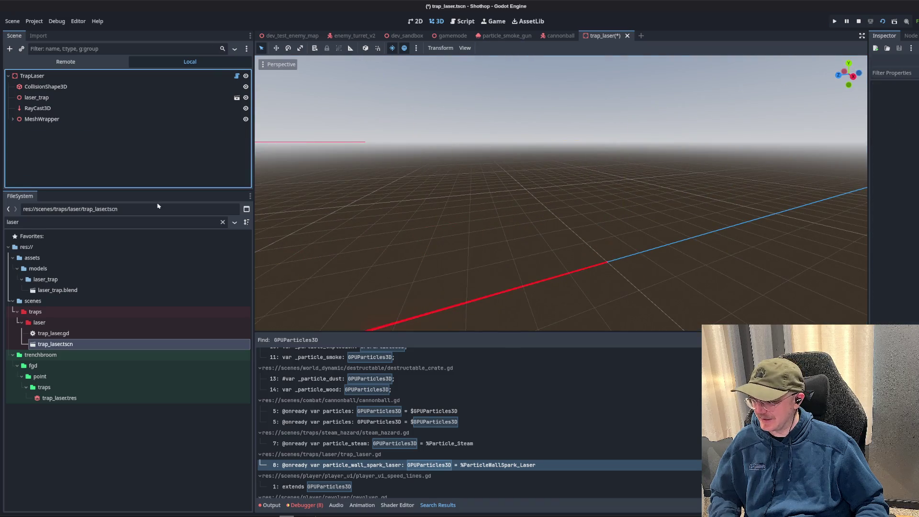
pyautogui.hotkey('ctrl', 's')
pyautogui.click(223, 222)
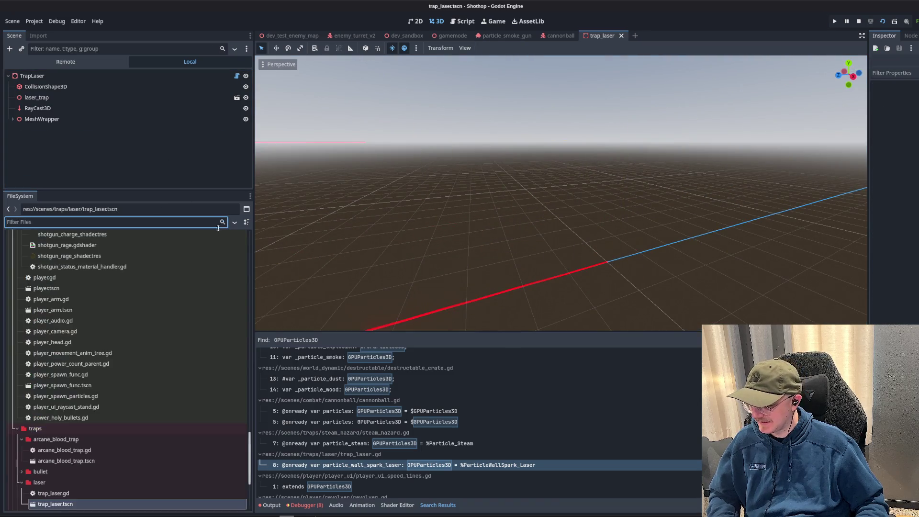
pyautogui.scroll(-15, 119, 344)
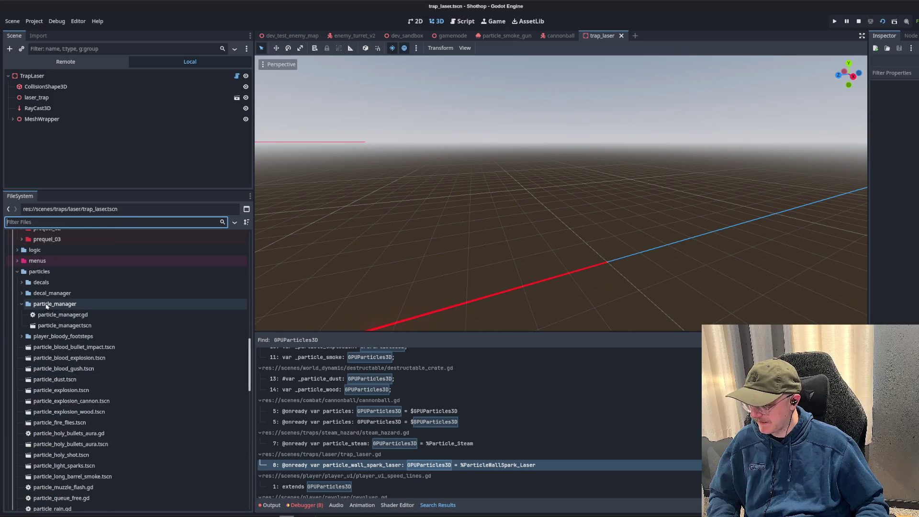